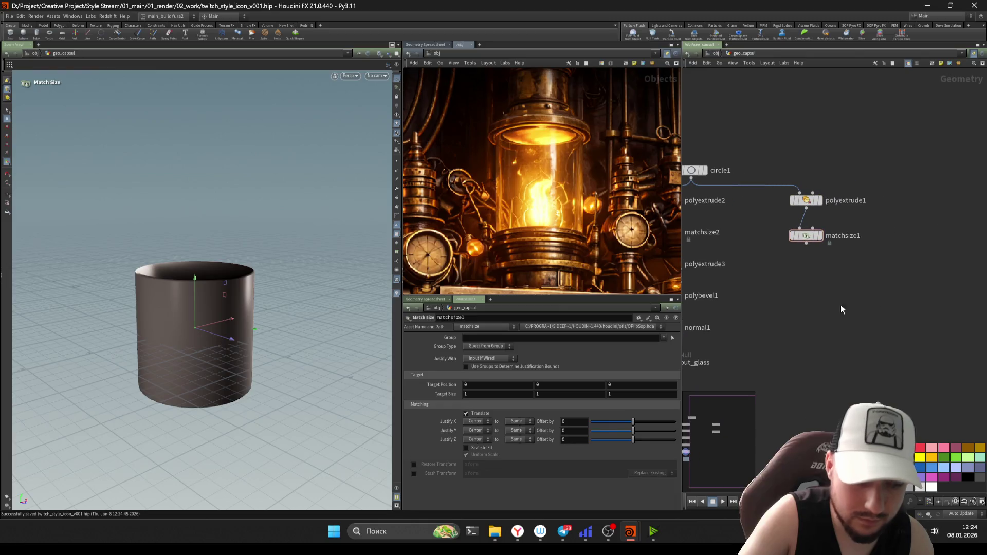
# Display matchsize1 and add a split1 node wired after it
pyautogui.moveTo(819, 270); pyautogui.dragTo(823, 273)
pyautogui.press('r')
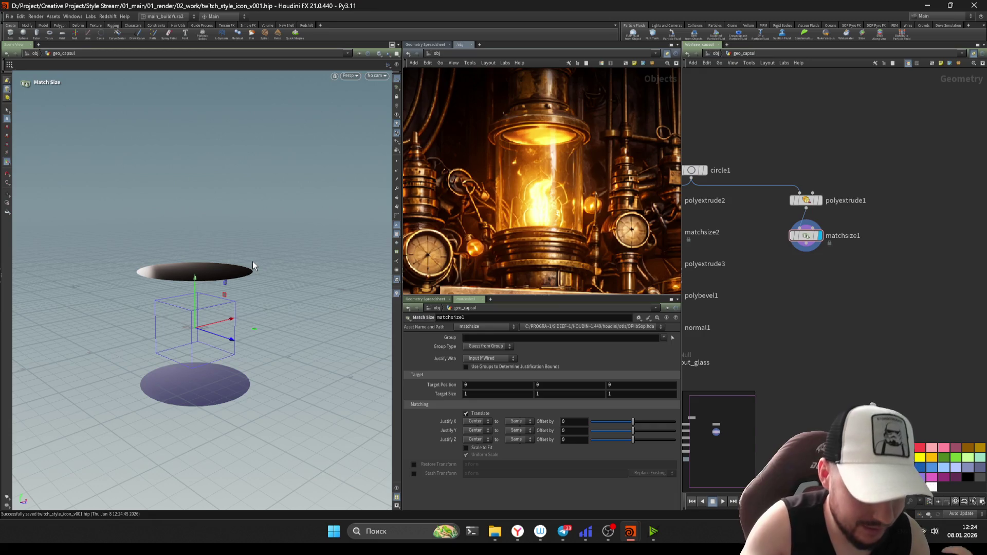
pyautogui.middleClick(811, 237)
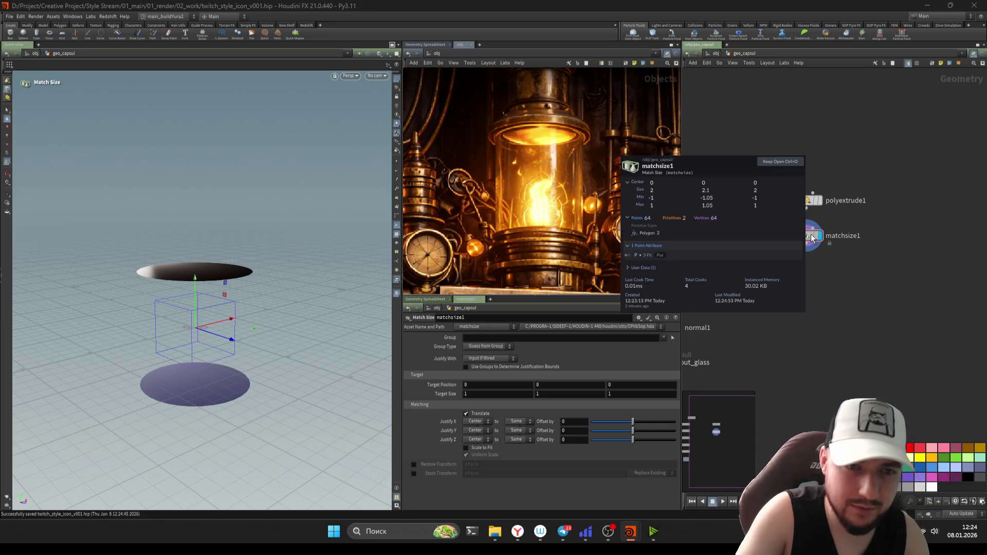
pyautogui.press('Tab')
pyautogui.press('Return')
pyautogui.click(864, 292)
pyautogui.moveTo(864, 292)
pyautogui.mouseDown()
pyautogui.moveTo(849, 268)
pyautogui.moveTo(882, 244)
pyautogui.moveTo(909, 245)
pyautogui.mouseUp()
pyautogui.moveTo(905, 264); pyautogui.dragTo(720, 281, button='middle')
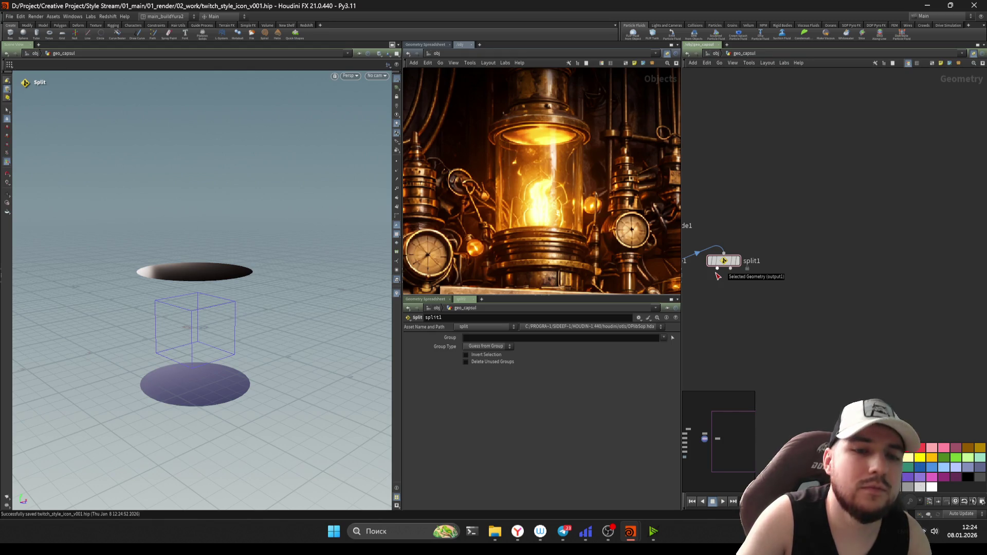
# Chain a second Split node, split2, off split1's output
pyautogui.click(717, 267)
pyautogui.press('Tab')
pyautogui.press('Return')
pyautogui.click(857, 264)
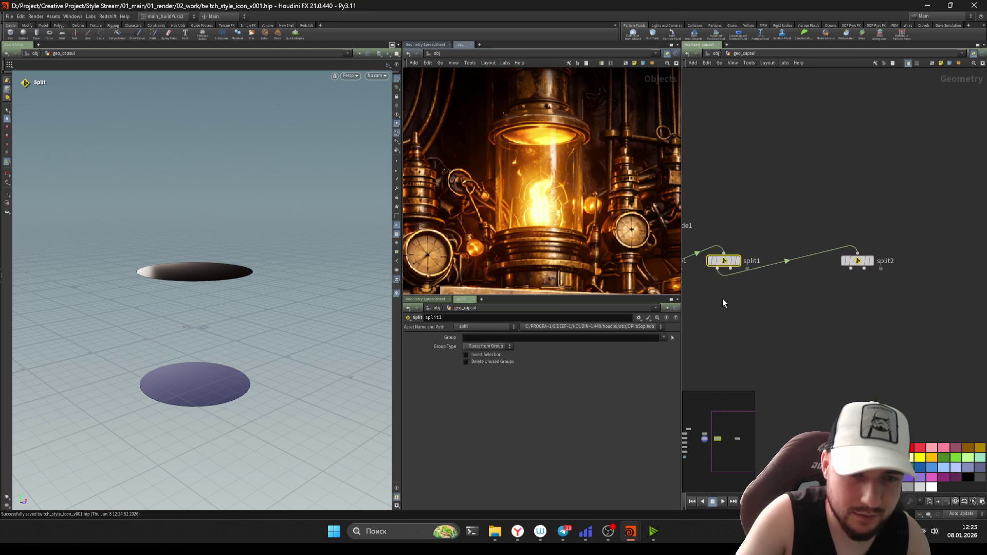
# Set split1's Group to 0 with Group Type Primitives, then display split2
pyautogui.click(724, 262)
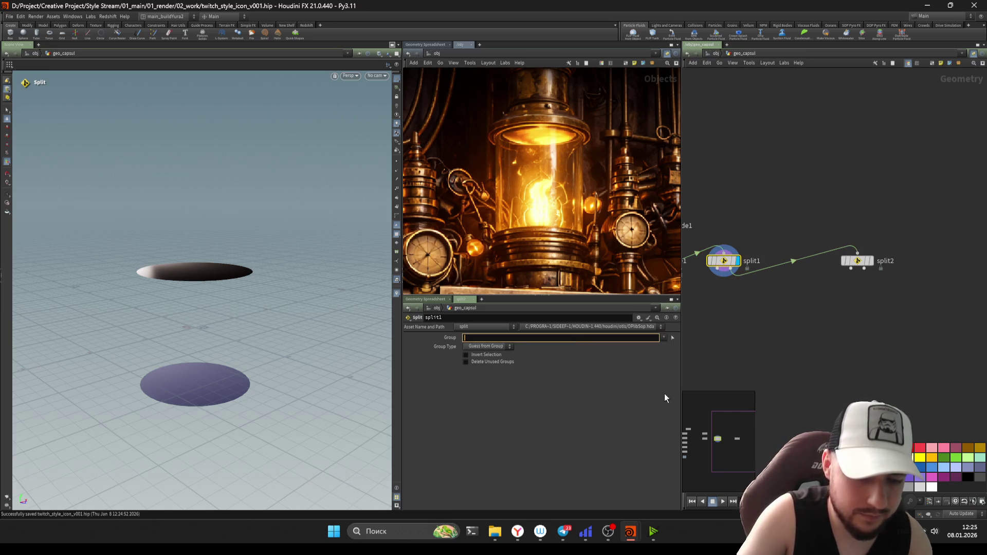
pyautogui.write('0')
pyautogui.press('Return')
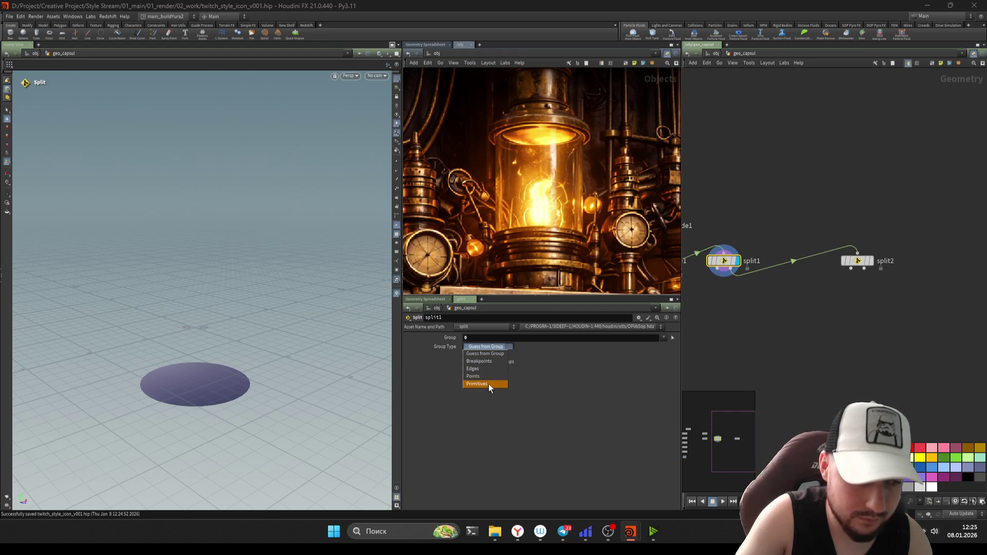
pyautogui.click(488, 384)
pyautogui.moveTo(846, 320); pyautogui.dragTo(848, 329)
pyautogui.press('r')
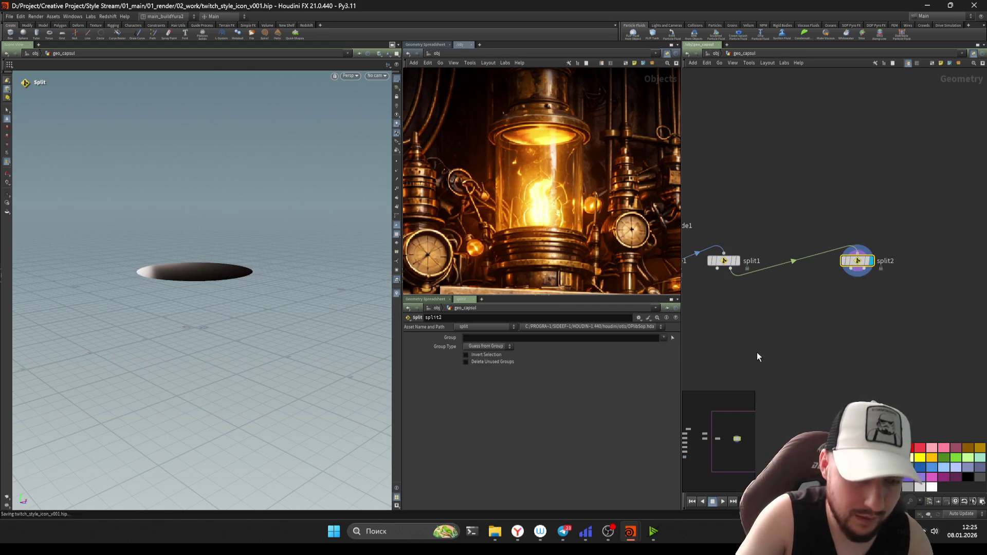
pyautogui.scroll(-2, 824, 326)
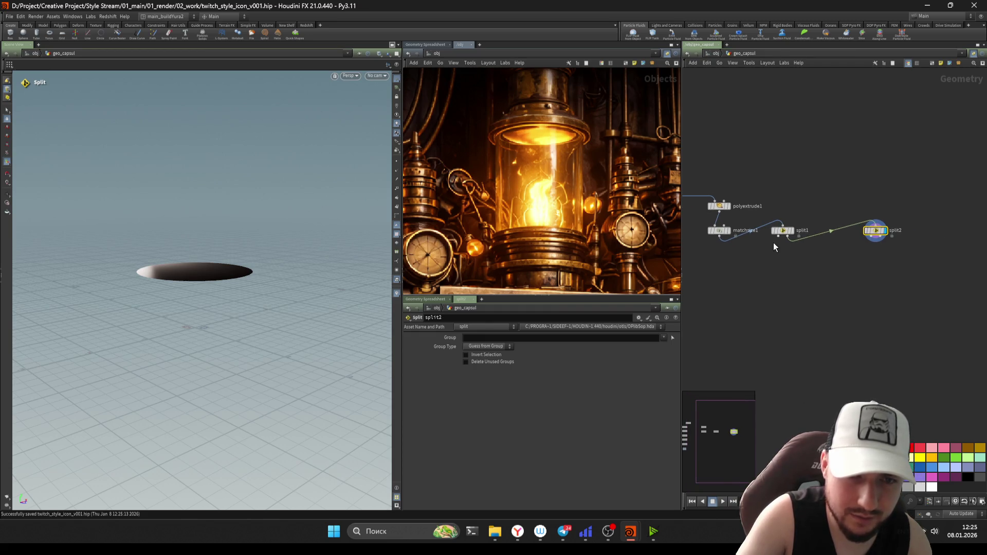
pyautogui.click(782, 310)
# Add a null named 'up' under split1 and check Invert Selection on split1
pyautogui.write('null')
pyautogui.press('Return')
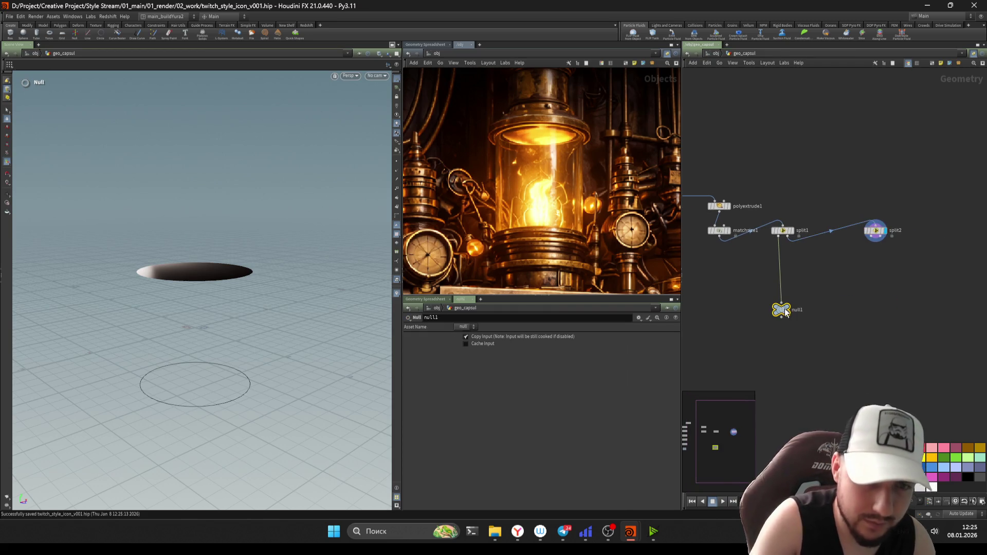
pyautogui.moveTo(782, 311); pyautogui.dragTo(783, 288)
pyautogui.write('down')
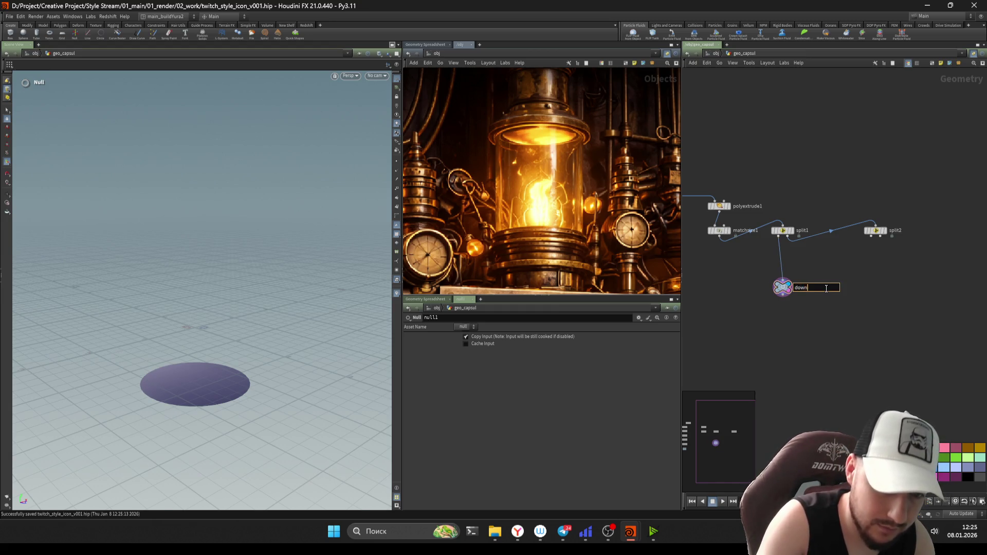
pyautogui.write('t')
pyautogui.click(783, 230)
pyautogui.click(484, 355)
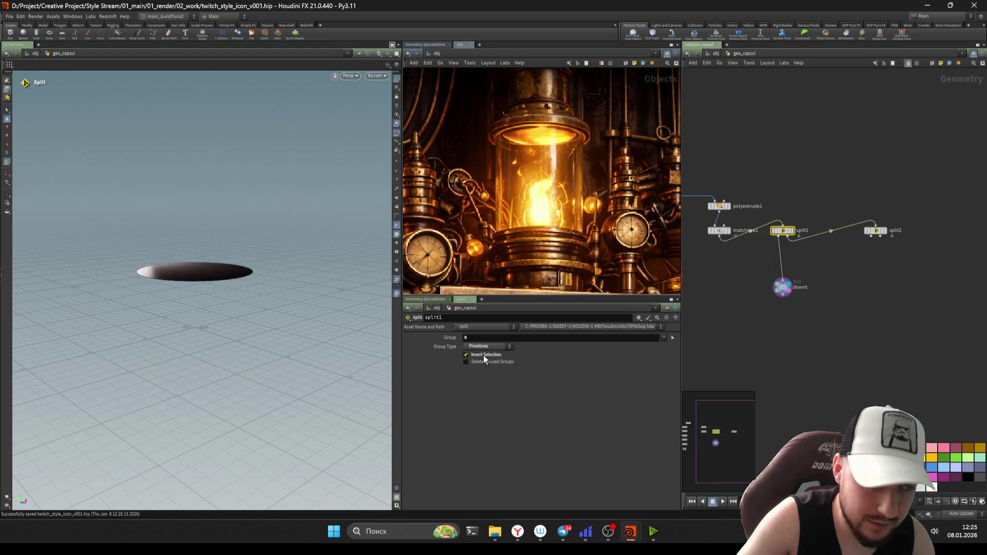
pyautogui.doubleClick(803, 287)
pyautogui.write('up')
pyautogui.press('Return')
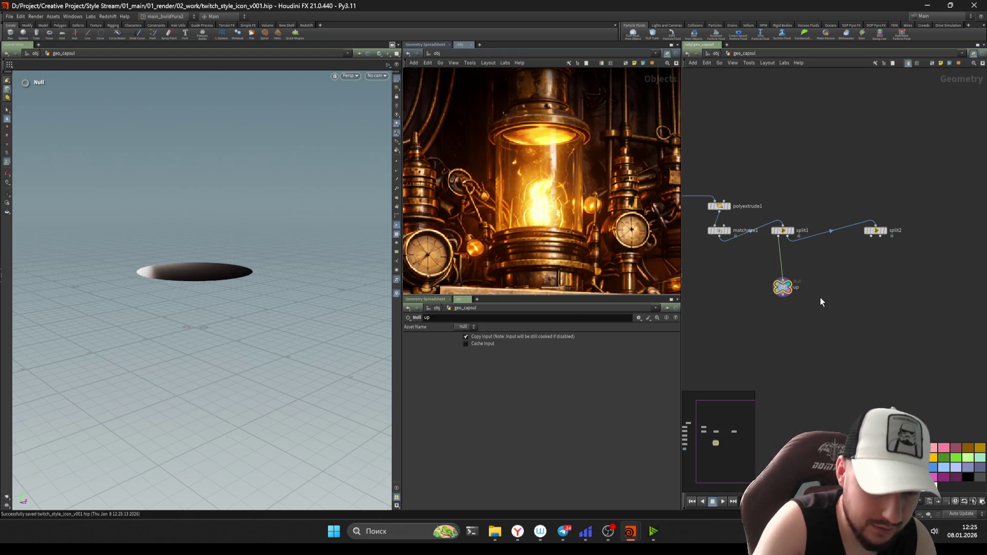
# Wire split2 into a second null and rename it 'down'
pyautogui.moveTo(870, 257); pyautogui.dragTo(875, 279)
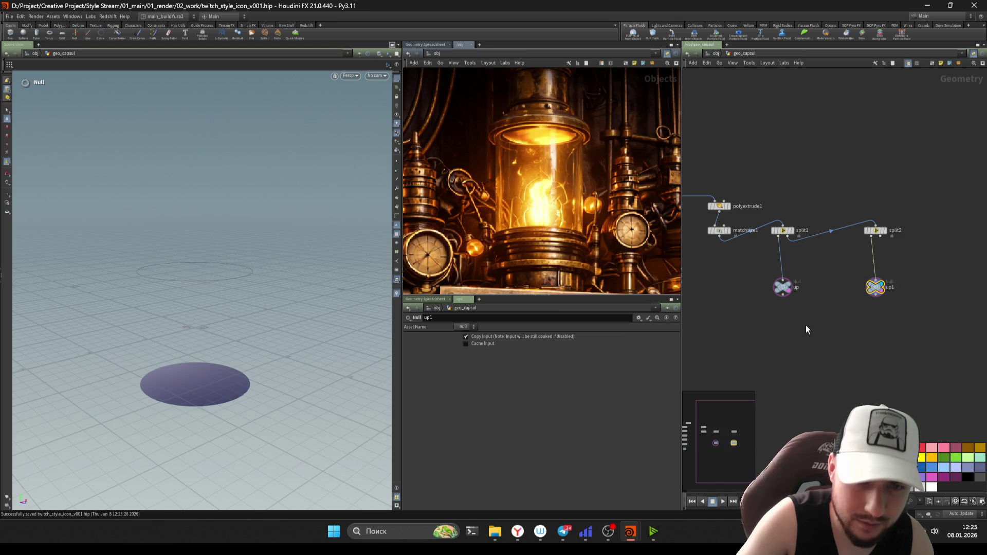
pyautogui.doubleClick(899, 288)
pyautogui.write('down')
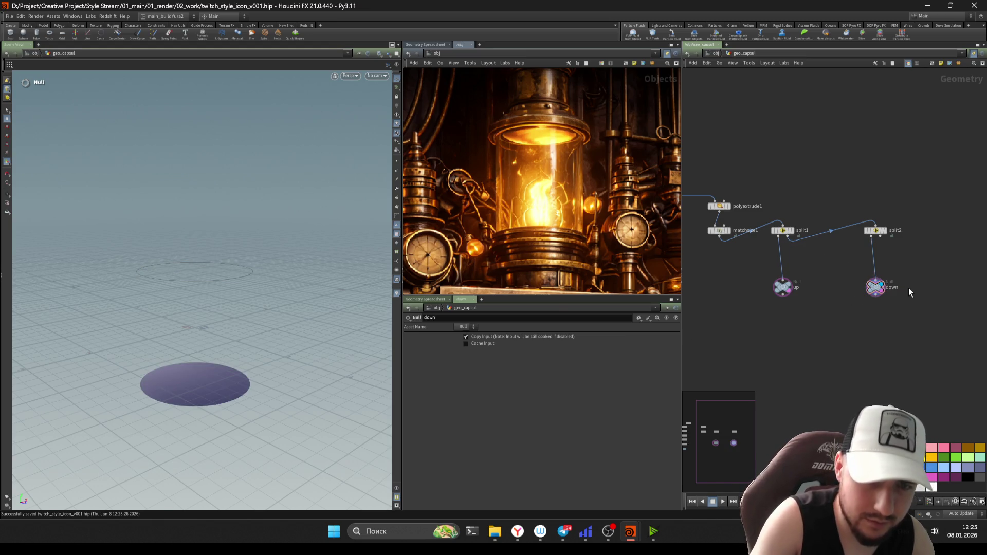
pyautogui.moveTo(859, 278)
pyautogui.mouseDown()
pyautogui.moveTo(765, 335)
pyautogui.moveTo(782, 291)
pyautogui.mouseUp()
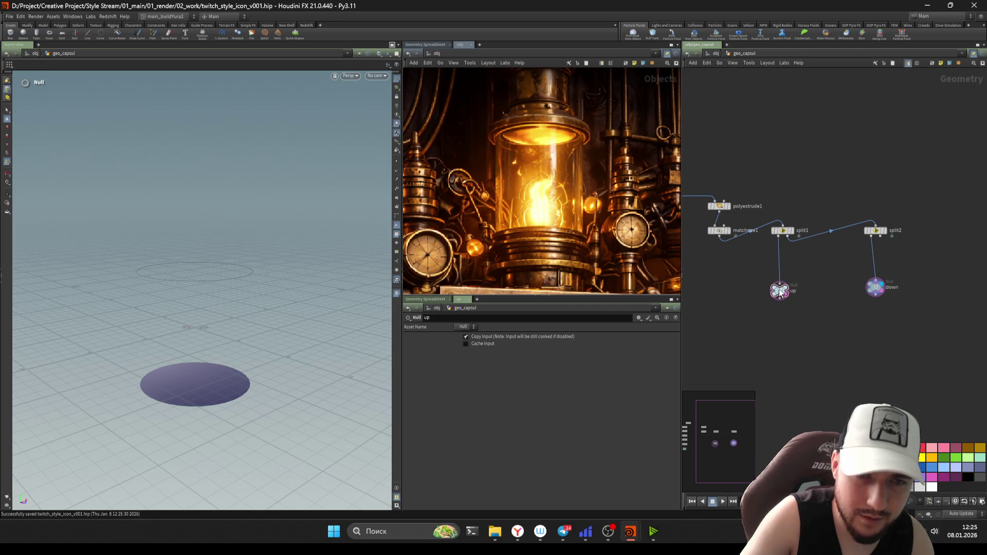
# Arrange matchsize1, the splits and the nulls onto polyextrude1's row
pyautogui.scroll(-2, 791, 276)
pyautogui.moveTo(791, 276); pyautogui.dragTo(795, 312, button='middle')
pyautogui.moveTo(908, 350); pyautogui.dragTo(822, 355, button='middle')
pyautogui.moveTo(903, 352)
pyautogui.mouseDown()
pyautogui.moveTo(725, 252)
pyautogui.moveTo(796, 247)
pyautogui.mouseUp()
pyautogui.moveTo(887, 343)
pyautogui.mouseDown()
pyautogui.moveTo(844, 229)
pyautogui.moveTo(843, 245)
pyautogui.mouseUp()
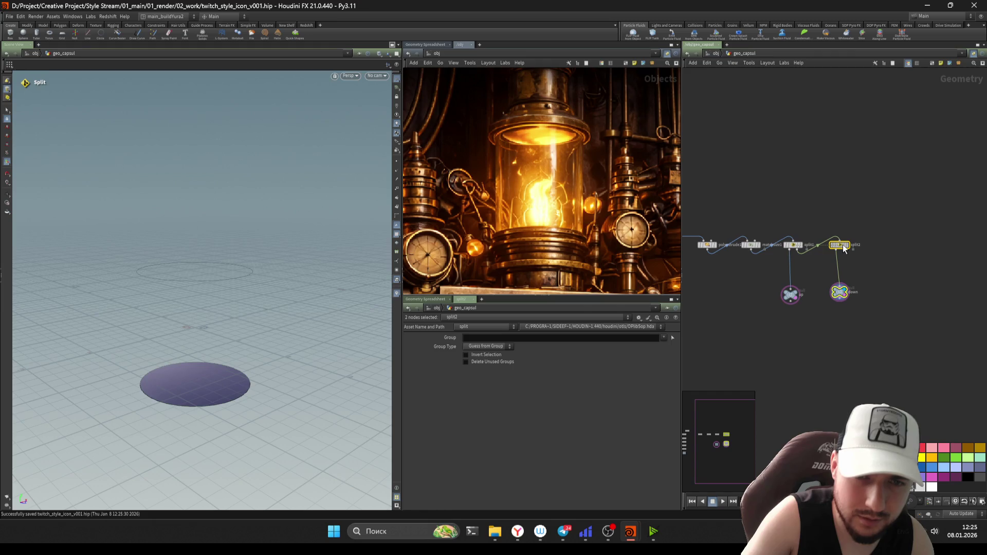
pyautogui.click(843, 245)
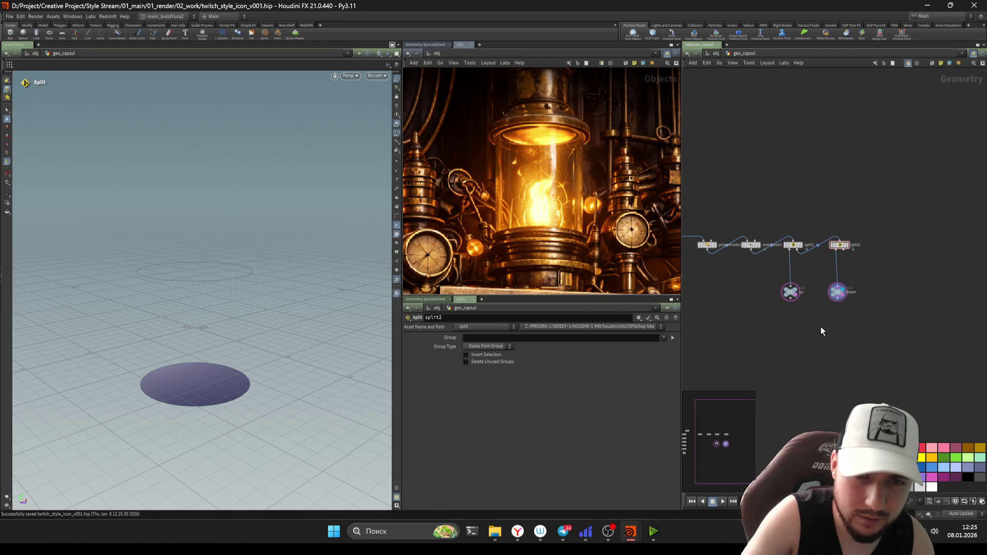
pyautogui.click(791, 294)
pyautogui.press('h')
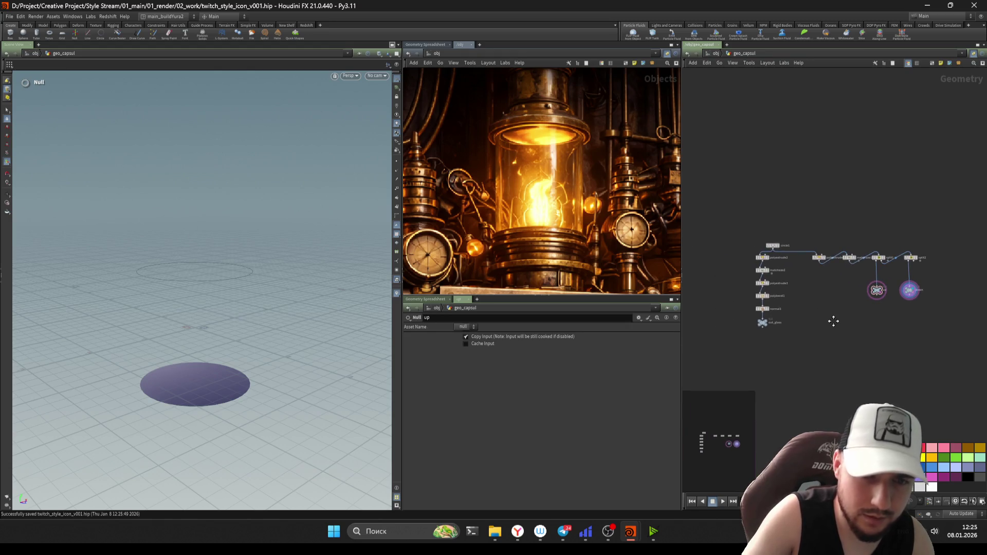
pyautogui.scroll(5, 833, 321)
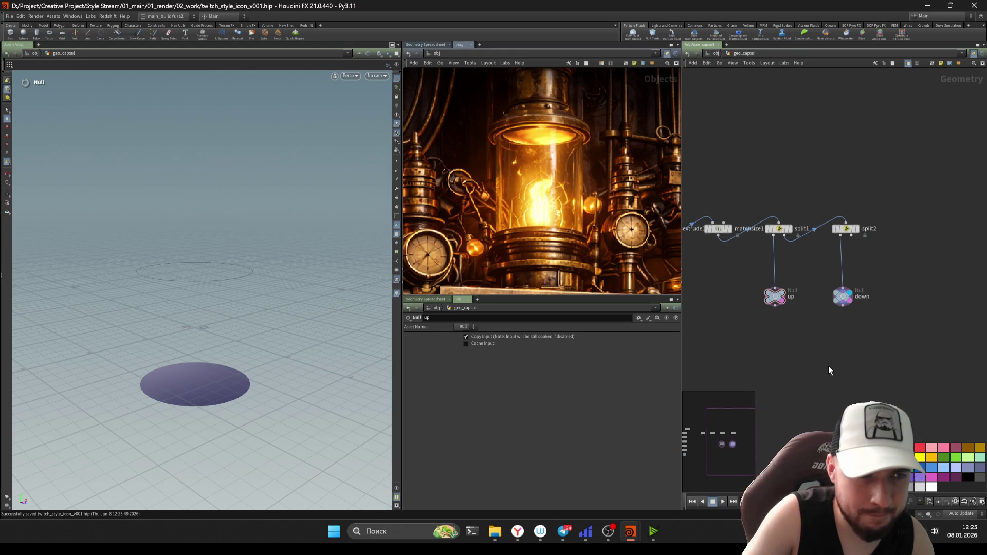
# Display the 'up' null's disc and save the scene
pyautogui.hotkey('ctrl', 's')
pyautogui.press('r')
pyautogui.hotkey('ctrl', 's')
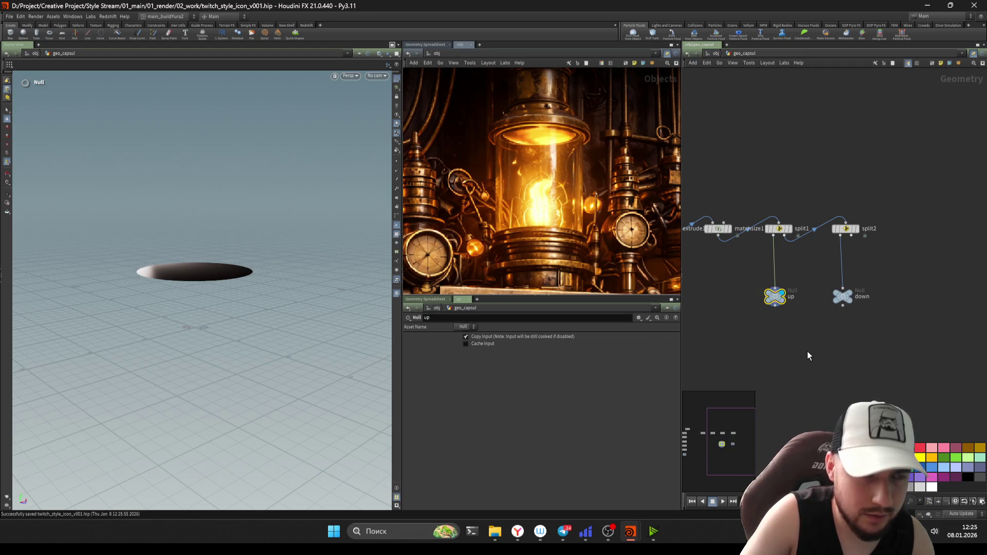
pyautogui.press('Tab')
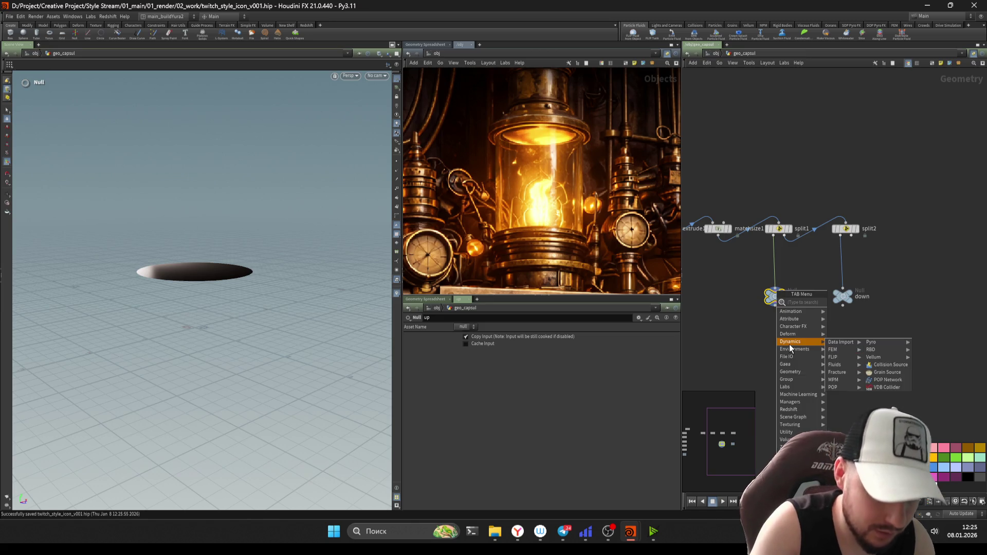
pyautogui.write('pol')
pyautogui.press('Escape')
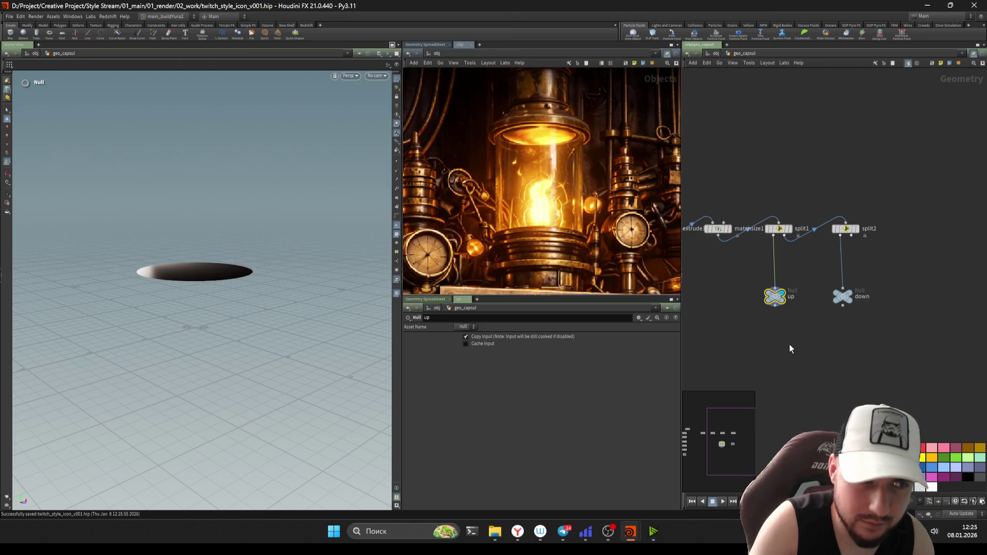
pyautogui.scroll(2, 789, 344)
pyautogui.click(774, 291)
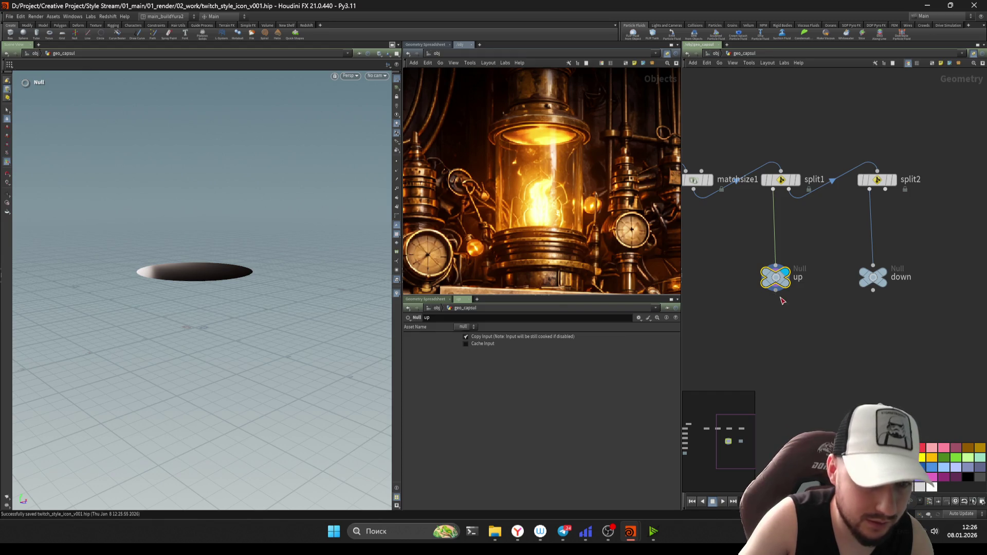
pyautogui.click(772, 344)
# Add a transform1 node below the 'up' null and display it
pyautogui.write('trans')
pyautogui.click(652, 46)
pyautogui.click(797, 336)
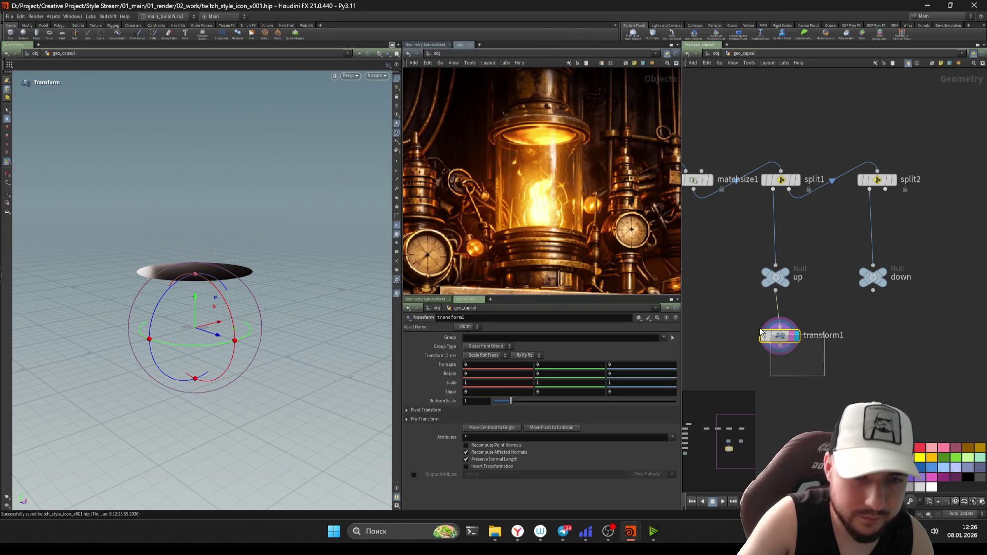
pyautogui.moveTo(780, 336); pyautogui.dragTo(776, 329)
# Pivot transform1 at the disc centroid ($CEX, $CEZ) with uniform scale 1.37, then save
pyautogui.click(407, 409)
pyautogui.write('$CEX')
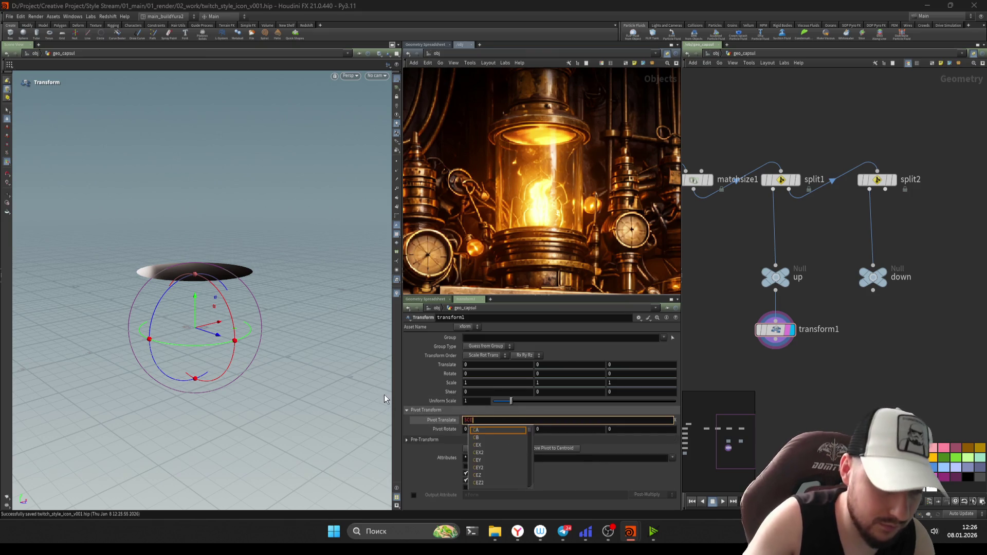
pyautogui.press('Tab')
pyautogui.write('$CEX')
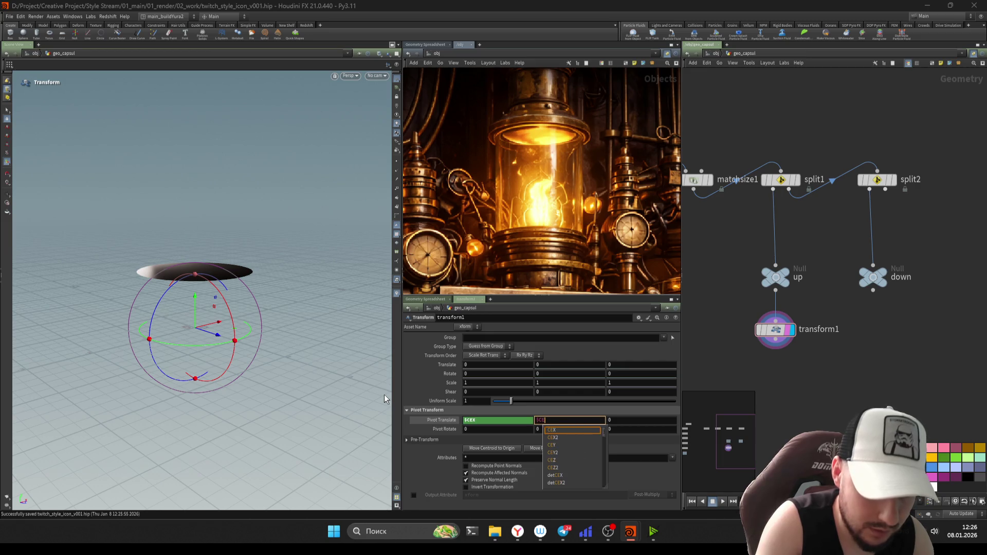
pyautogui.press('Return')
pyautogui.write('$CEZ')
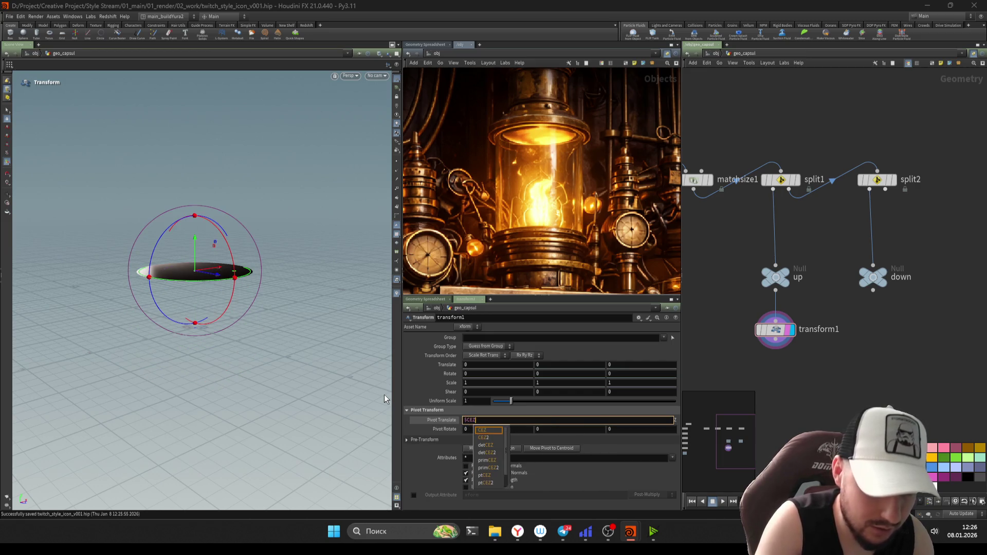
pyautogui.press('Return')
pyautogui.moveTo(510, 400); pyautogui.dragTo(517, 409)
pyautogui.hotkey('ctrl', 's')
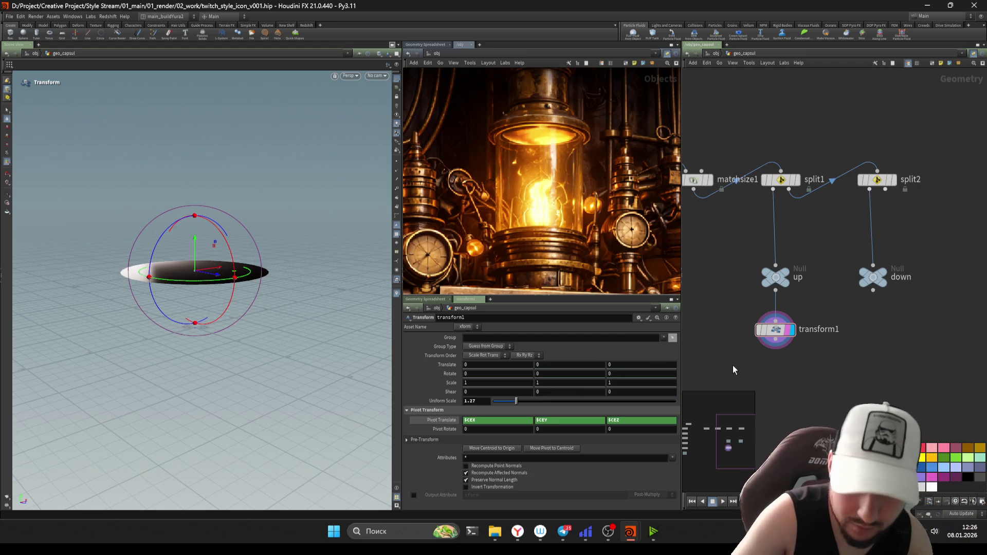
pyautogui.click(793, 334)
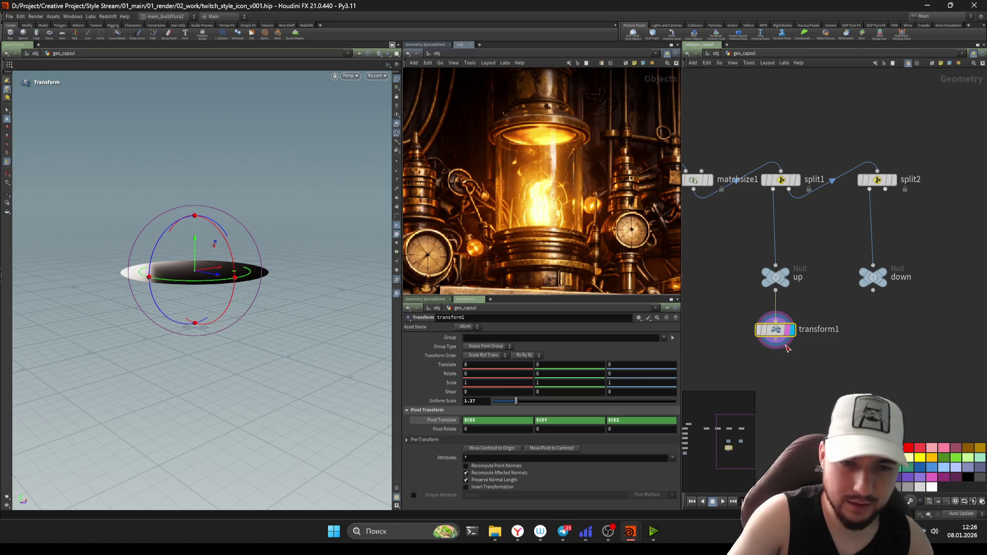
pyautogui.click(776, 348)
pyautogui.click(782, 379)
# Add polyextrude4 under transform1 with a 0.044 distance, outputting the top face as extrudeFront
pyautogui.write('polyex')
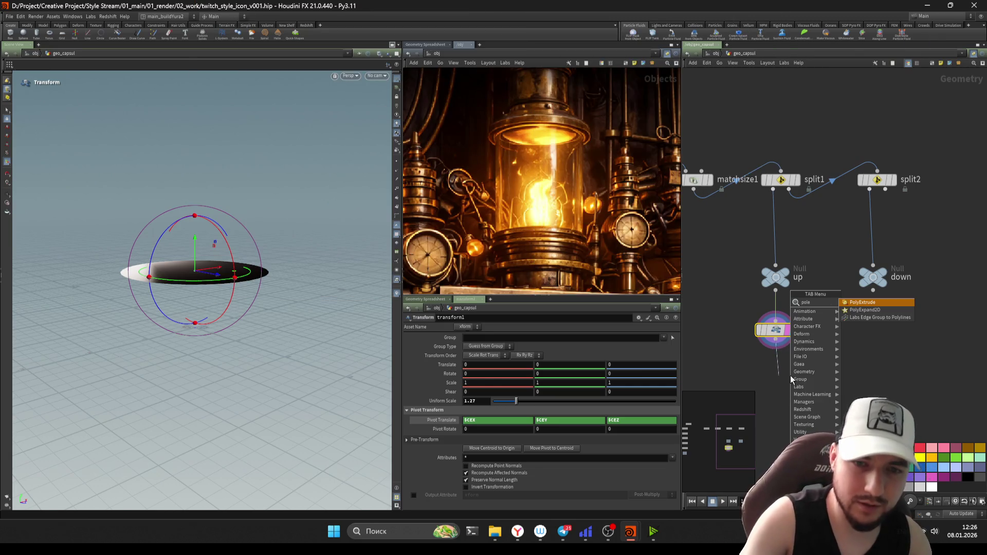
pyautogui.press('Return')
pyautogui.click(794, 376)
pyautogui.moveTo(582, 357); pyautogui.dragTo(595, 360)
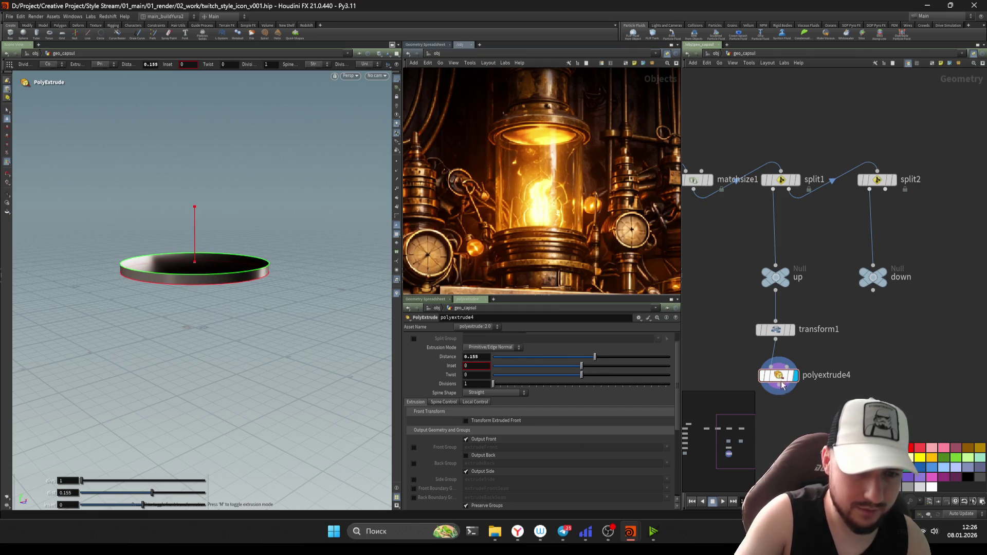
pyautogui.scroll(-1, 433, 431)
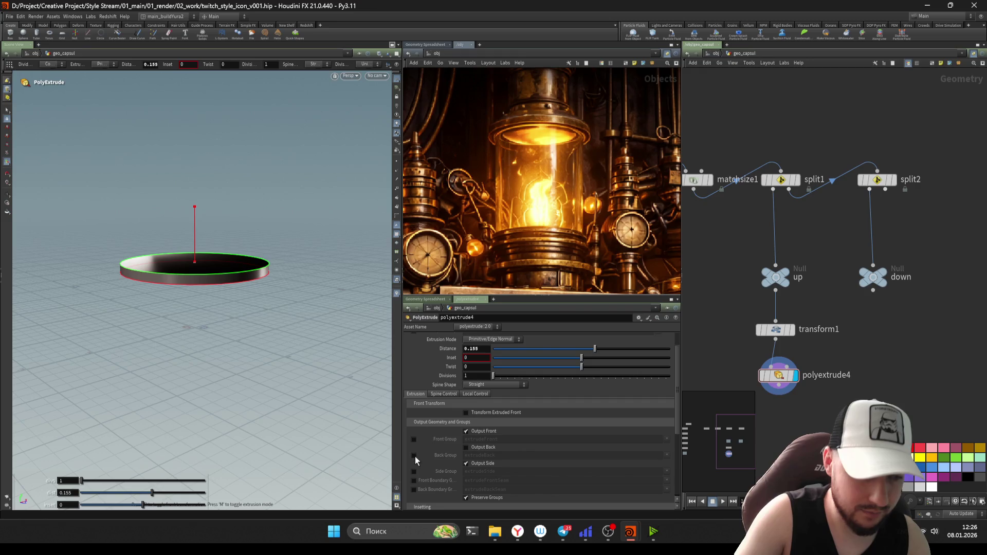
pyautogui.click(414, 440)
# Add polyextrude5 on the extrudeFront group, inset about 0.149 and extruded up to 0.423
pyautogui.moveTo(824, 395); pyautogui.dragTo(825, 318, button='middle')
pyautogui.keyDown('alt'); pyautogui.moveTo(790, 294); pyautogui.dragTo(782, 340); pyautogui.keyUp('alt')
pyautogui.scroll(2, 540, 370)
pyautogui.click(658, 338)
pyautogui.click(671, 343)
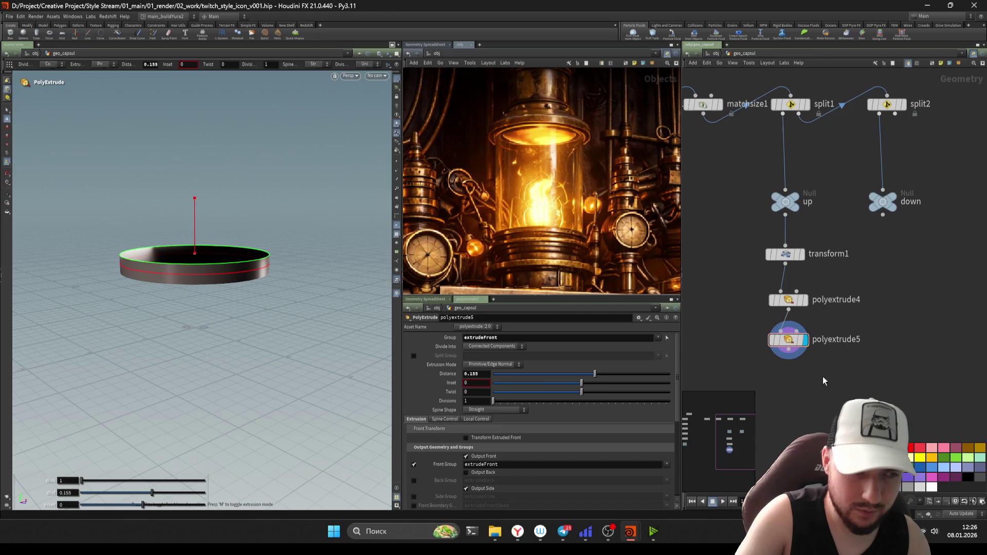
pyautogui.keyDown('ctrl'); pyautogui.middleClick(460, 378); pyautogui.keyUp('ctrl')
pyautogui.moveTo(581, 383); pyautogui.dragTo(594, 384)
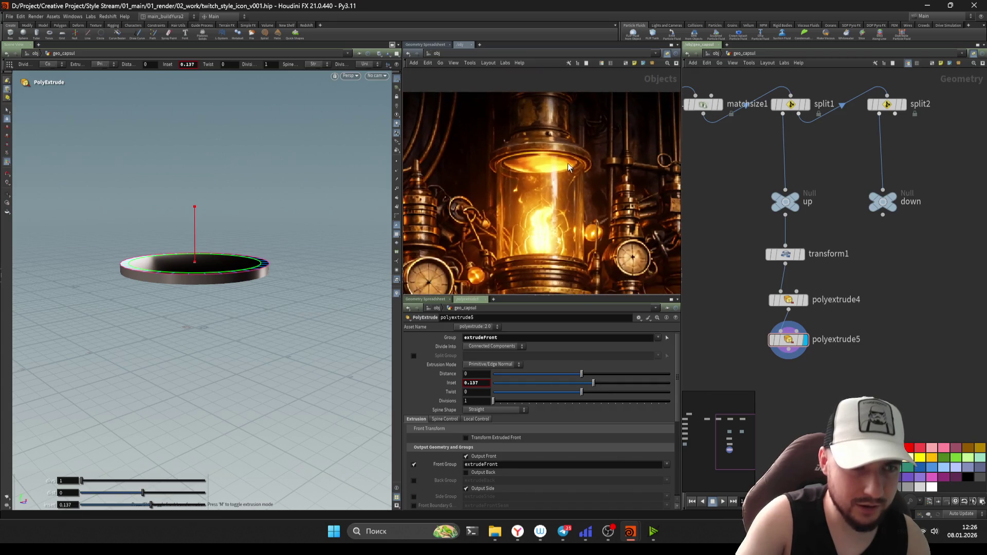
pyautogui.moveTo(581, 374)
pyautogui.mouseDown()
pyautogui.moveTo(609, 374)
pyautogui.moveTo(607, 382)
pyautogui.moveTo(619, 373)
pyautogui.mouseUp()
pyautogui.hotkey('ctrl', 's')
pyautogui.moveTo(846, 387)
pyautogui.mouseDown(button='middle')
pyautogui.moveTo(822, 362)
pyautogui.moveTo(812, 362)
pyautogui.moveTo(817, 375)
pyautogui.mouseUp(button='middle')
# Add polyextrude6 below polyextrude5 with zero distance and an inset of about 0.131
pyautogui.click(765, 275)
pyautogui.moveTo(787, 321)
pyautogui.keyDown('alt'); pyautogui.moveTo(787, 321); pyautogui.dragTo(784, 358); pyautogui.keyUp('alt')
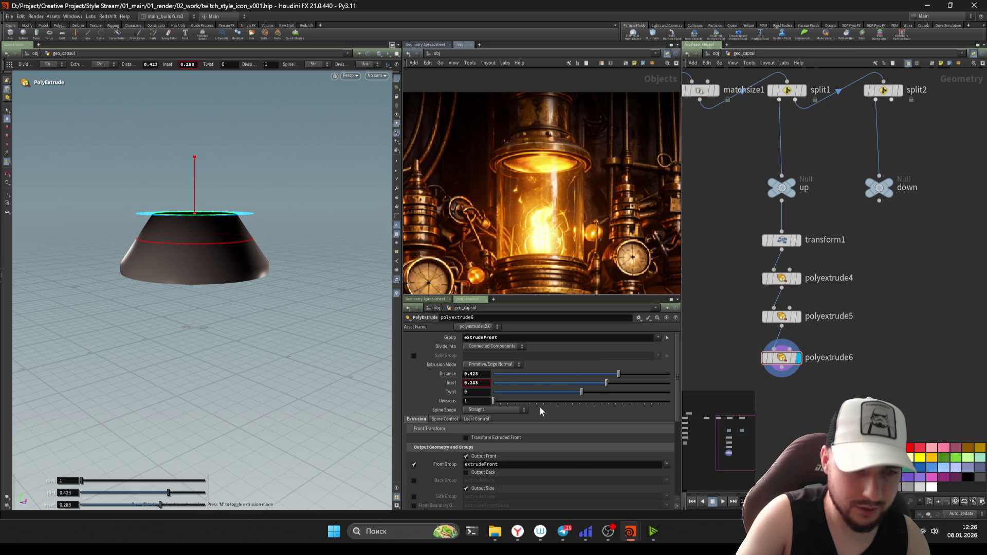
pyautogui.keyDown('ctrl'); pyautogui.middleClick(475, 383); pyautogui.keyUp('ctrl')
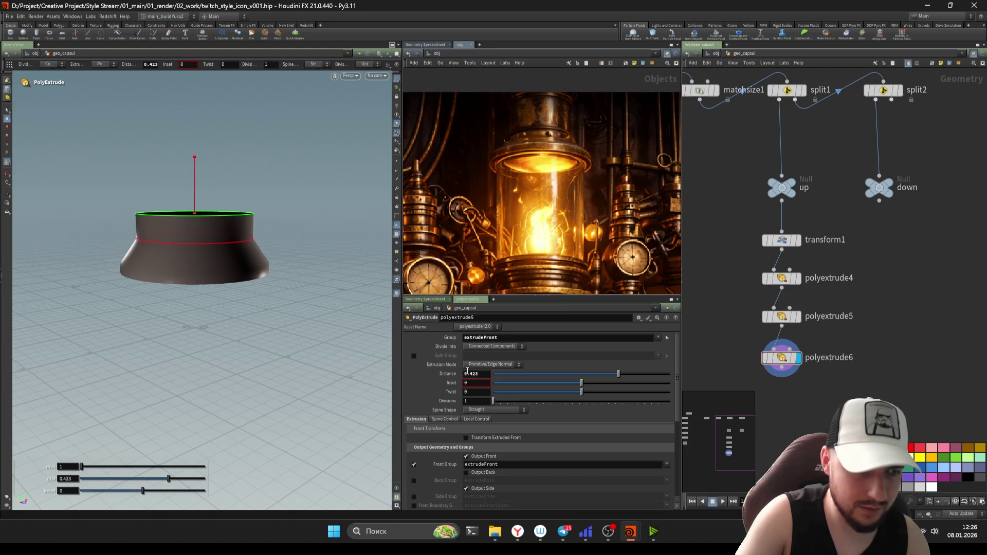
pyautogui.keyDown('ctrl'); pyautogui.middleClick(467, 374); pyautogui.keyUp('ctrl')
pyautogui.moveTo(581, 383); pyautogui.dragTo(595, 391)
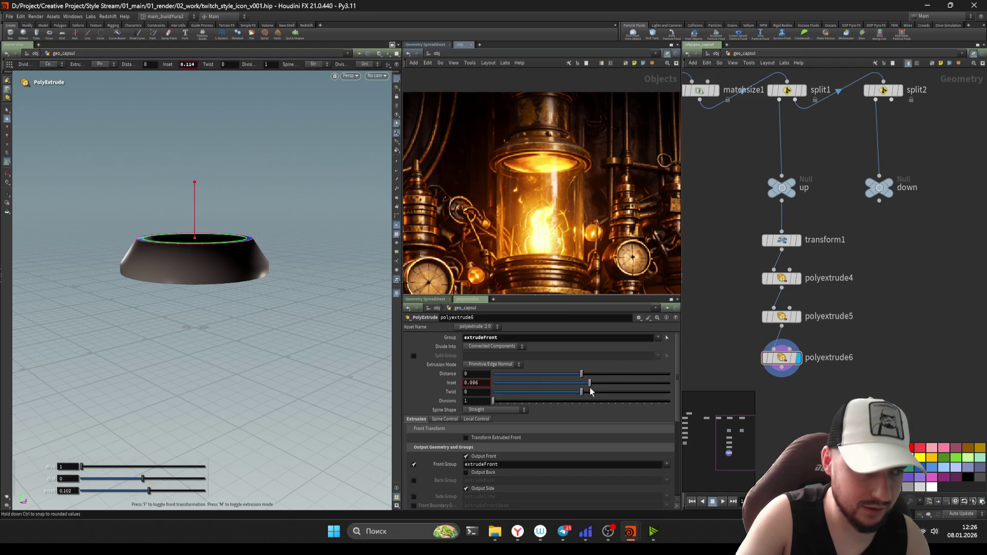
# Add polyextrude7 extruding the top face up about 0.16, then save
pyautogui.press('q')
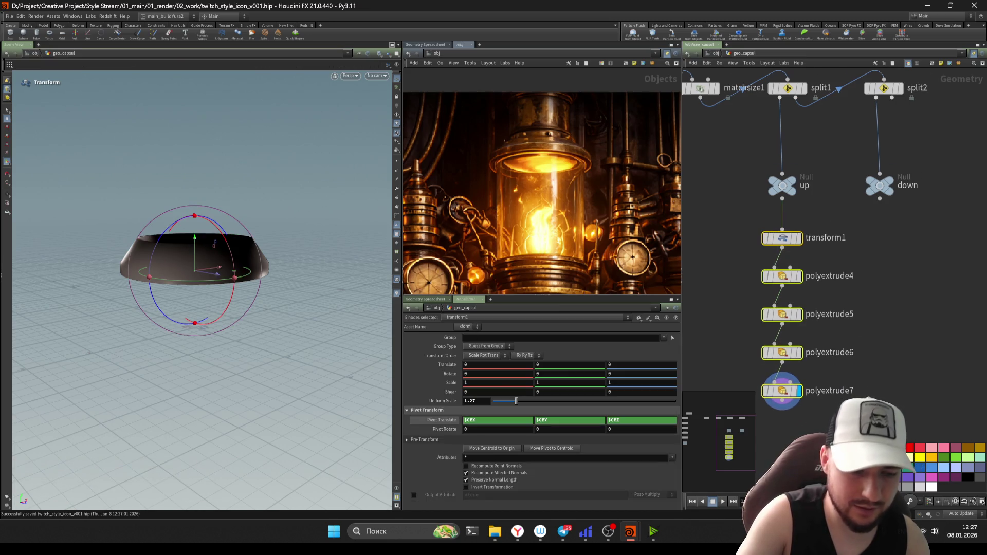
pyautogui.keyDown('ctrl'); pyautogui.middleClick(470, 383); pyautogui.keyUp('ctrl')
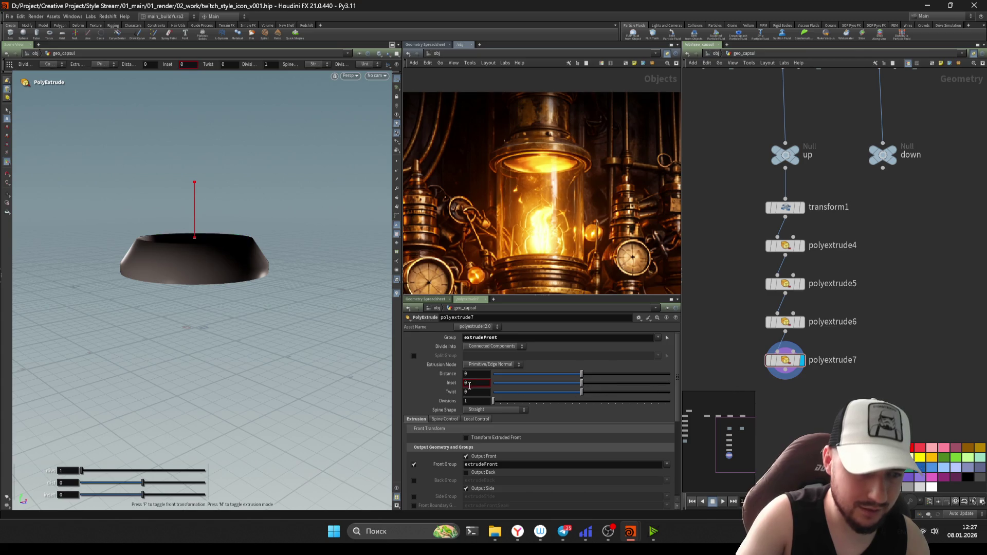
pyautogui.moveTo(583, 377); pyautogui.dragTo(601, 379)
pyautogui.hotkey('ctrl', 's')
pyautogui.scroll(1, 815, 396)
pyautogui.hotkey('ctrl', 's')
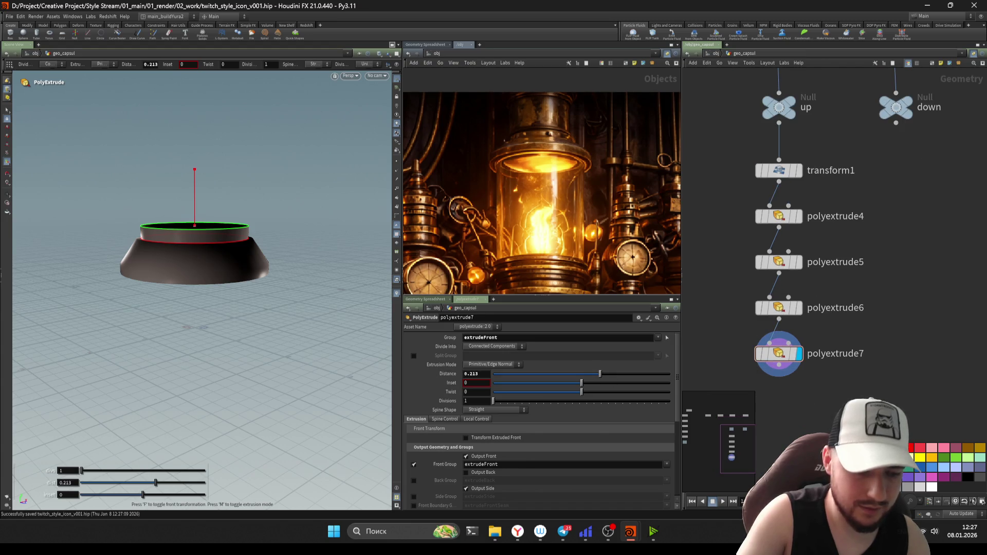
pyautogui.scroll(-2, 756, 345)
# Add polyextrude8–10: a slight inset, a 0.044 rise, then a -0.05 inset widening the top
pyautogui.press('q')
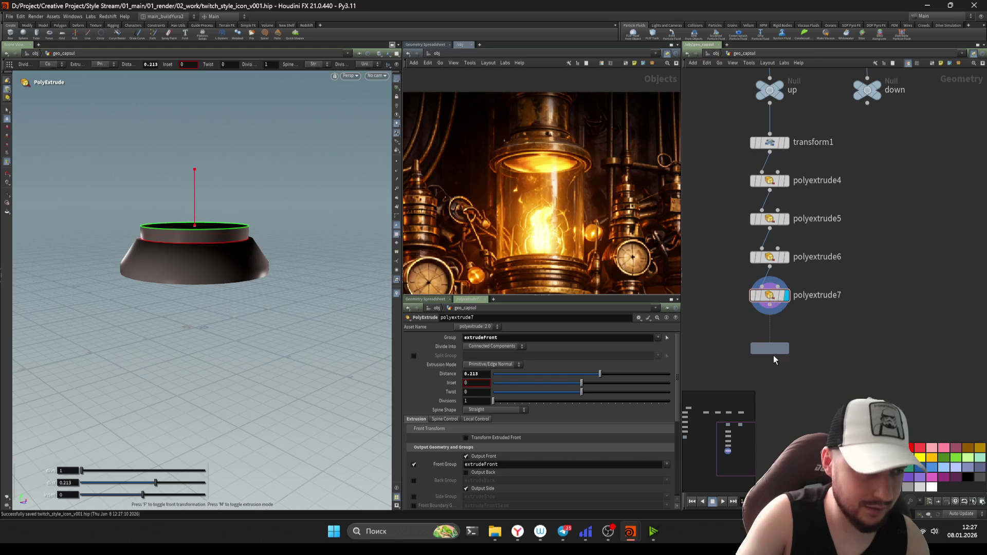
pyautogui.moveTo(599, 374)
pyautogui.mouseDown()
pyautogui.moveTo(582, 373)
pyautogui.moveTo(587, 384)
pyautogui.mouseUp()
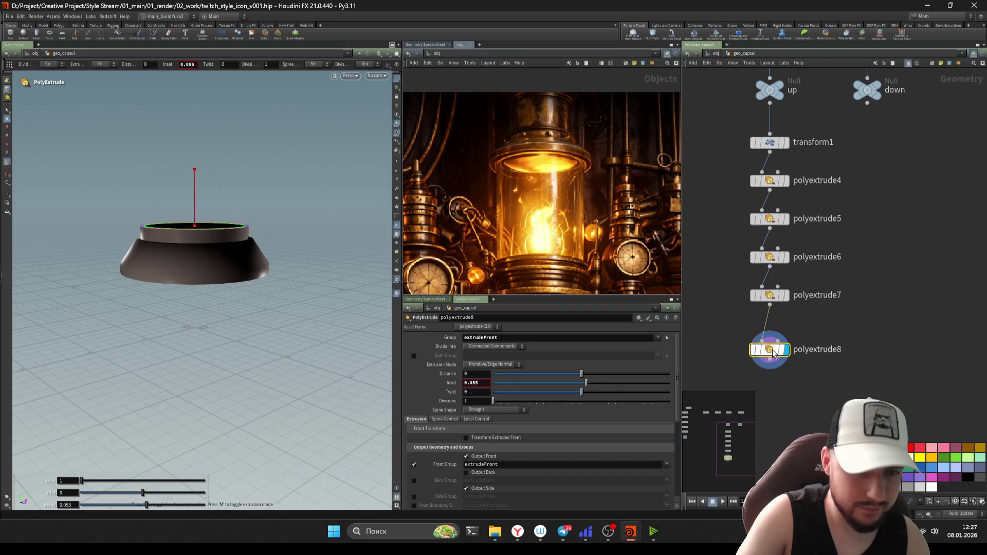
pyautogui.press('q')
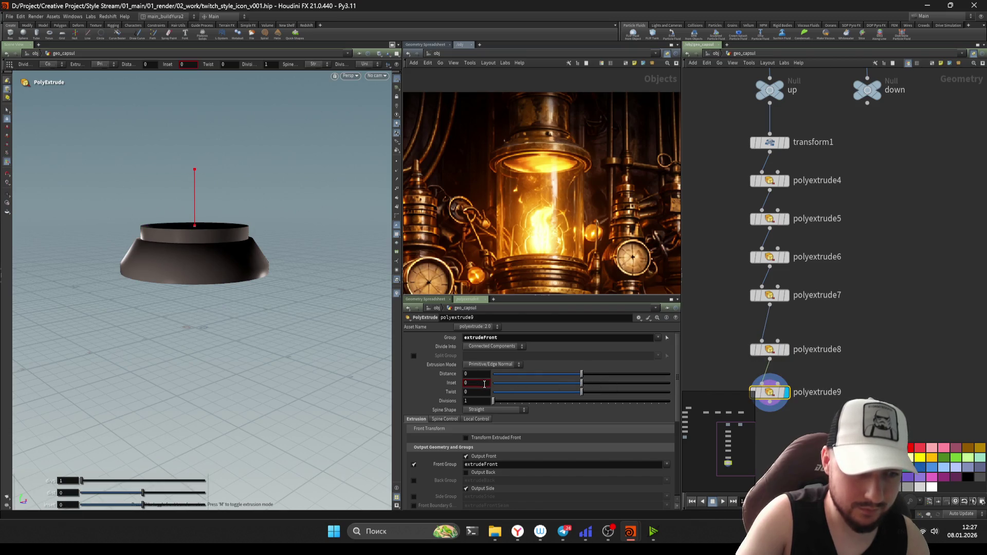
pyautogui.moveTo(584, 377); pyautogui.dragTo(586, 377)
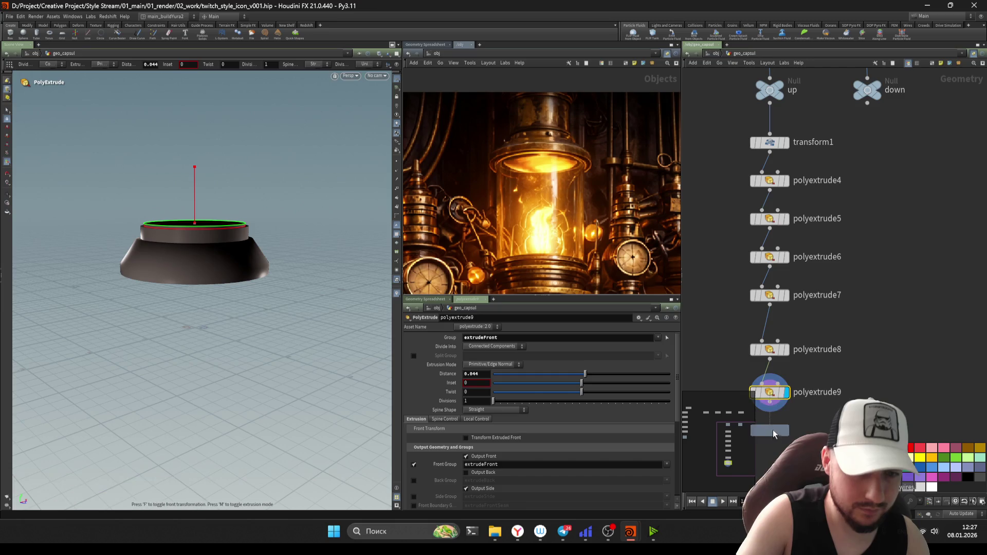
pyautogui.press('q')
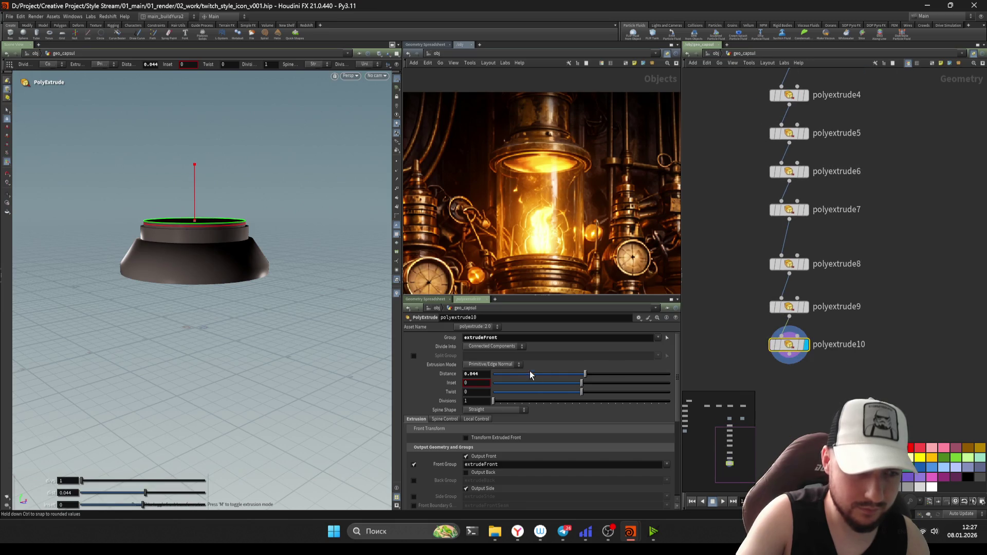
pyautogui.keyDown('ctrl'); pyautogui.middleClick(482, 374); pyautogui.keyUp('ctrl')
pyautogui.moveTo(481, 383); pyautogui.dragTo(459, 397, button='middle')
# Add polyextrude11, lay out the extrusion chain evenly, and save
pyautogui.press('q')
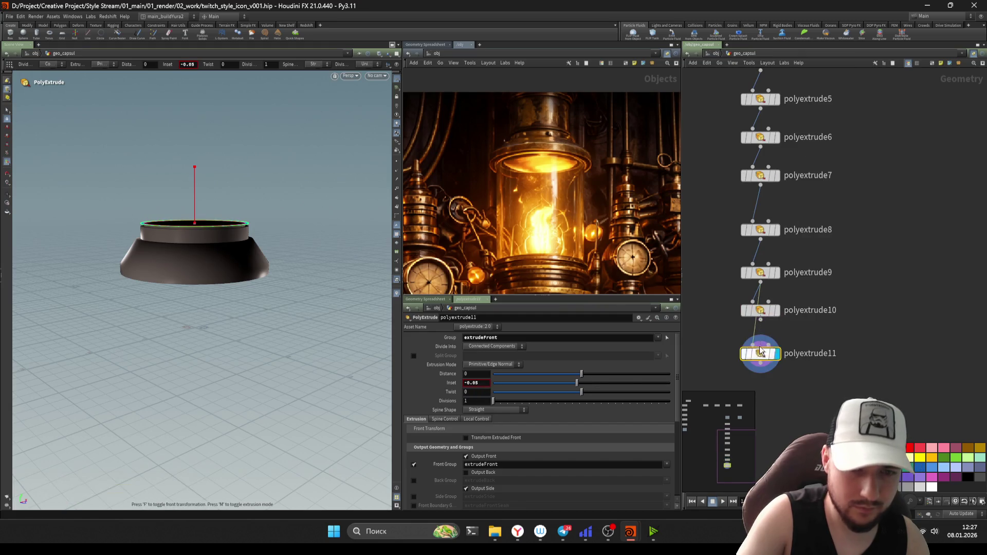
pyautogui.moveTo(798, 404); pyautogui.dragTo(759, 138)
pyautogui.scroll(-3, 761, 246)
pyautogui.press('l')
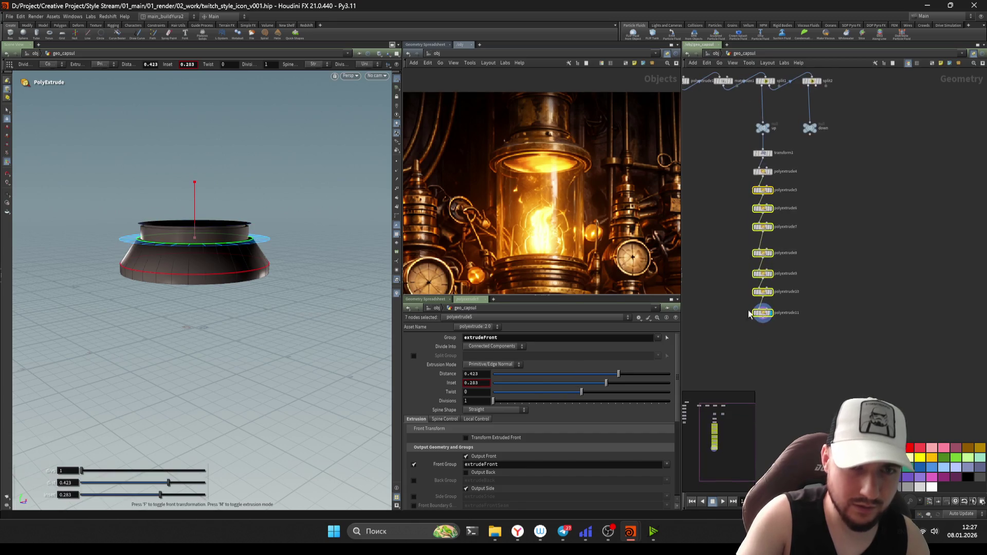
pyautogui.click(784, 349)
pyautogui.hotkey('ctrl', 's')
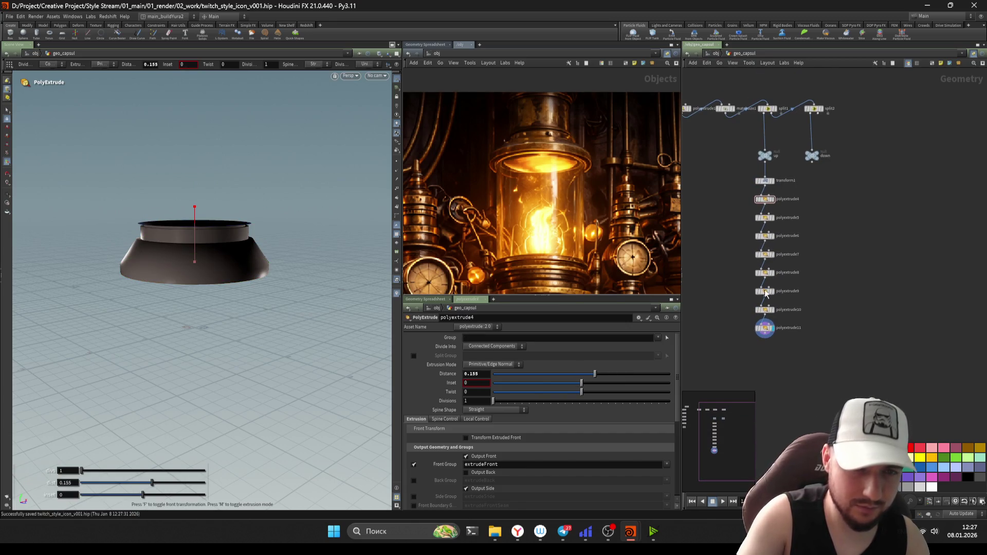
pyautogui.scroll(2, 781, 380)
# Give polyextrude11 zero inset and a 0.055 extrusion distance, then save
pyautogui.moveTo(738, 321); pyautogui.dragTo(774, 357)
pyautogui.moveTo(596, 374); pyautogui.dragTo(614, 385)
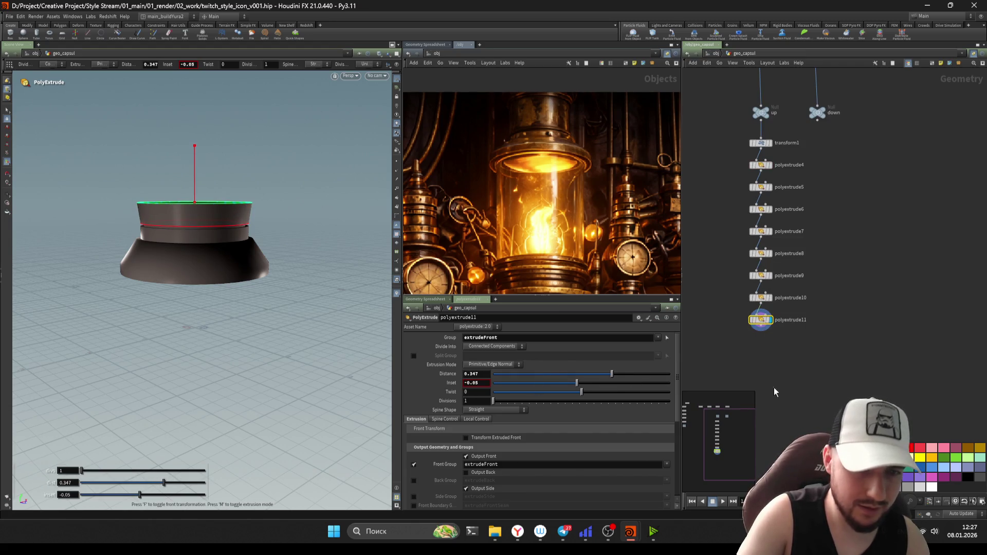
pyautogui.keyDown('ctrl'); pyautogui.middleClick(553, 388); pyautogui.keyUp('ctrl')
pyautogui.hotkey('ctrl', 's')
pyautogui.scroll(-3, 731, 407)
pyautogui.scroll(2, 834, 356)
pyautogui.scroll(1, 782, 362)
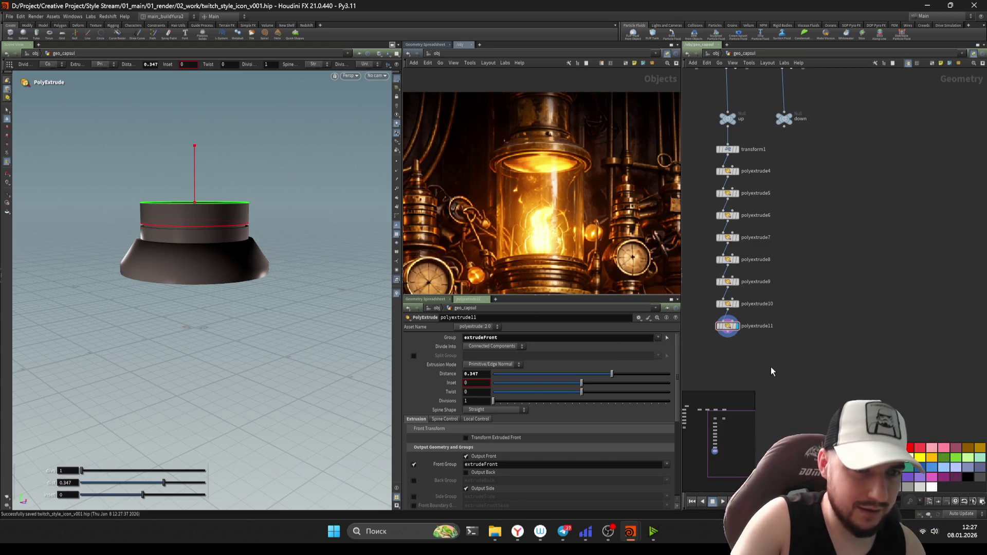
pyautogui.scroll(1, 770, 366)
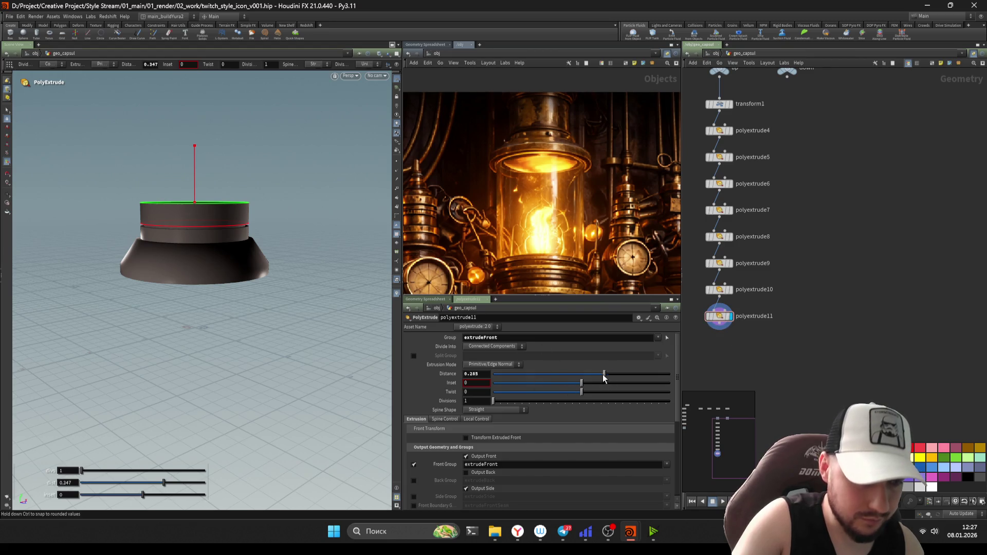
pyautogui.moveTo(604, 379); pyautogui.dragTo(586, 379)
# Orbit closer to the capsule and slightly nudge polyextrude11's inset
pyautogui.press('Escape')
pyautogui.moveTo(211, 288); pyautogui.dragTo(213, 257)
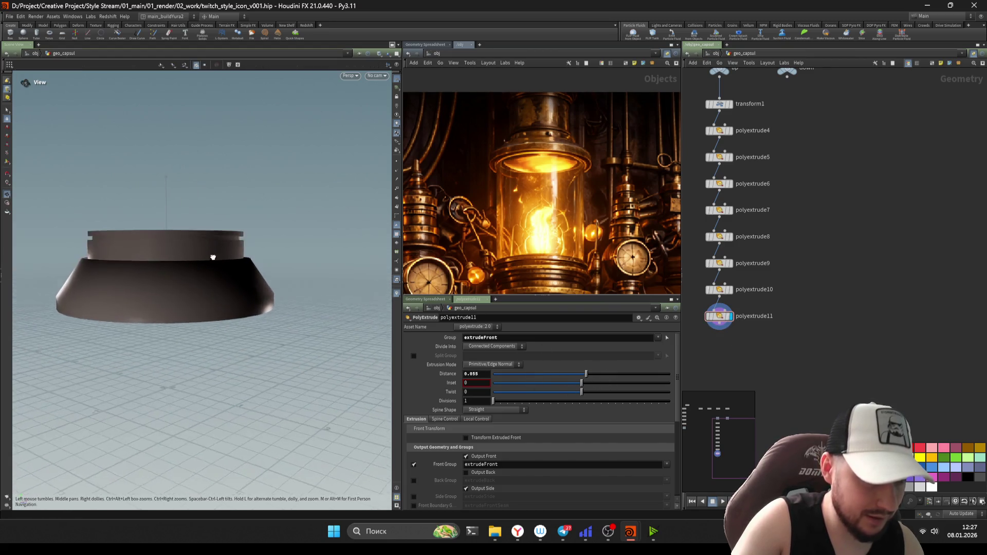
pyautogui.scroll(8, 213, 257)
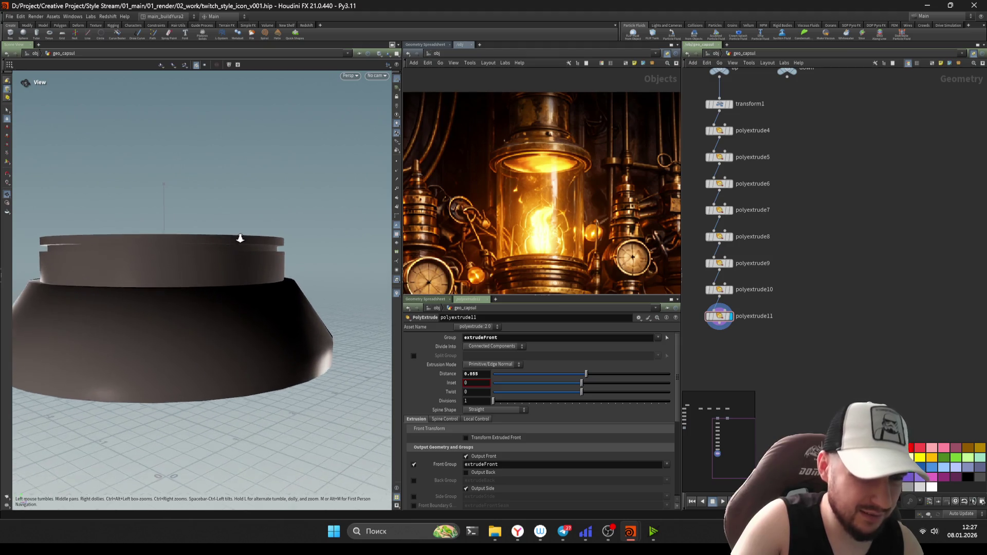
pyautogui.scroll(2, 240, 238)
pyautogui.press('Return')
pyautogui.moveTo(582, 383); pyautogui.dragTo(581, 386)
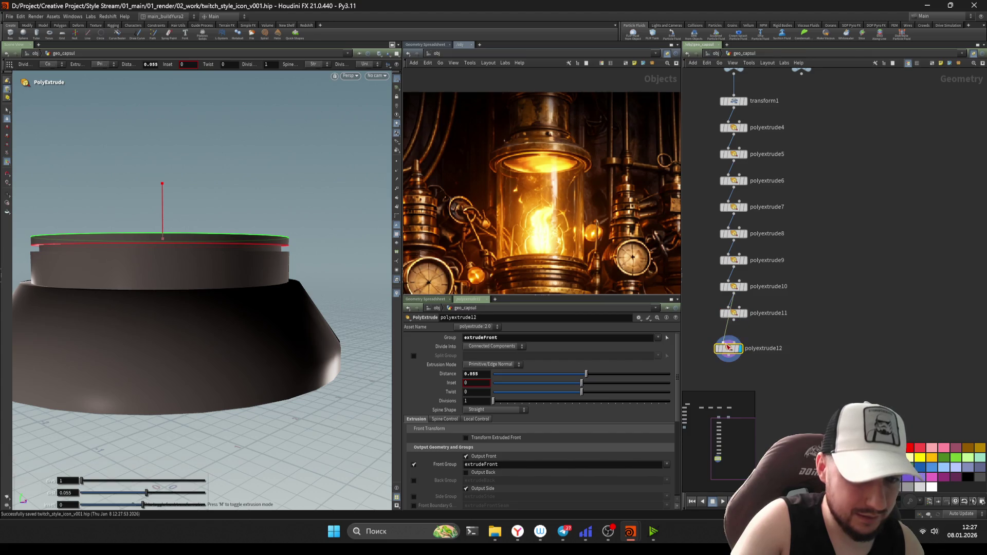
# Add polyextrude12 with a 0.067 inset and polyextrude13, aligning all ten nodes in a column
pyautogui.press('q')
pyautogui.moveTo(583, 388); pyautogui.dragTo(590, 390)
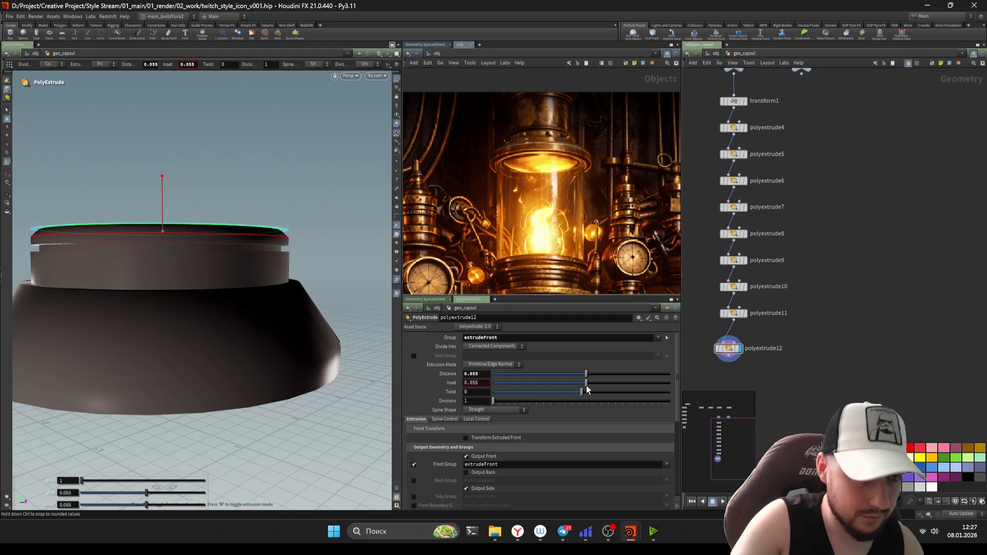
pyautogui.click(731, 389)
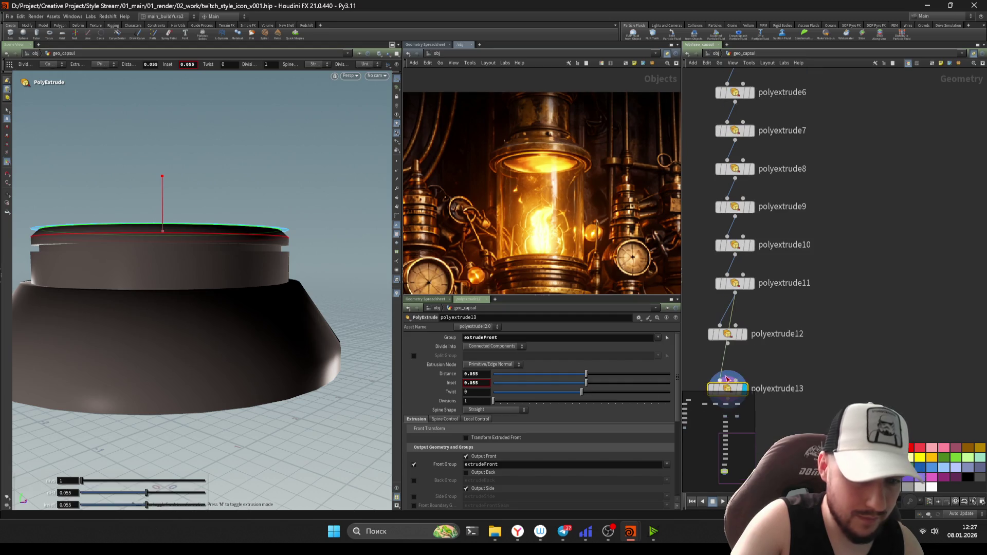
pyautogui.scroll(-2, 803, 357)
pyautogui.moveTo(796, 408); pyautogui.dragTo(758, 163)
pyautogui.press('l')
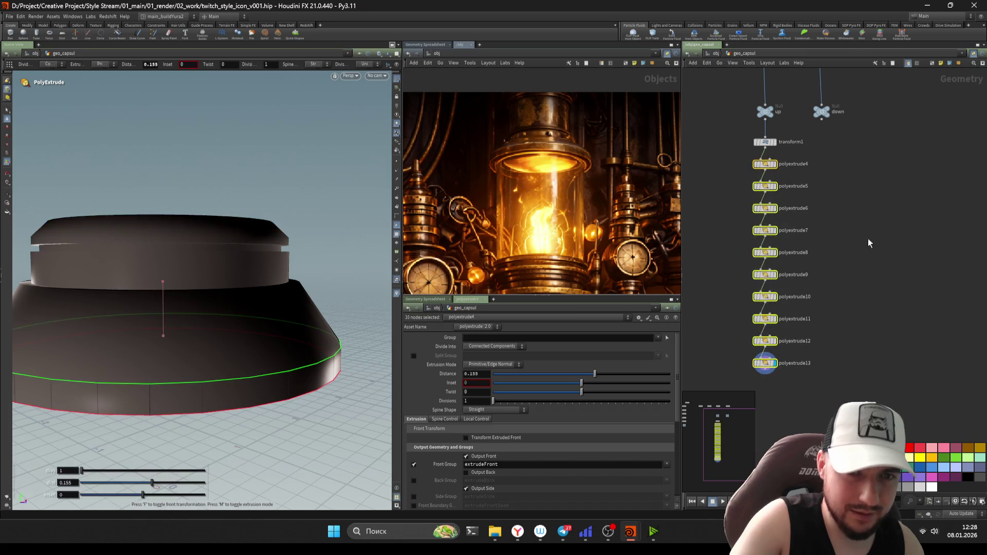
pyautogui.click(784, 386)
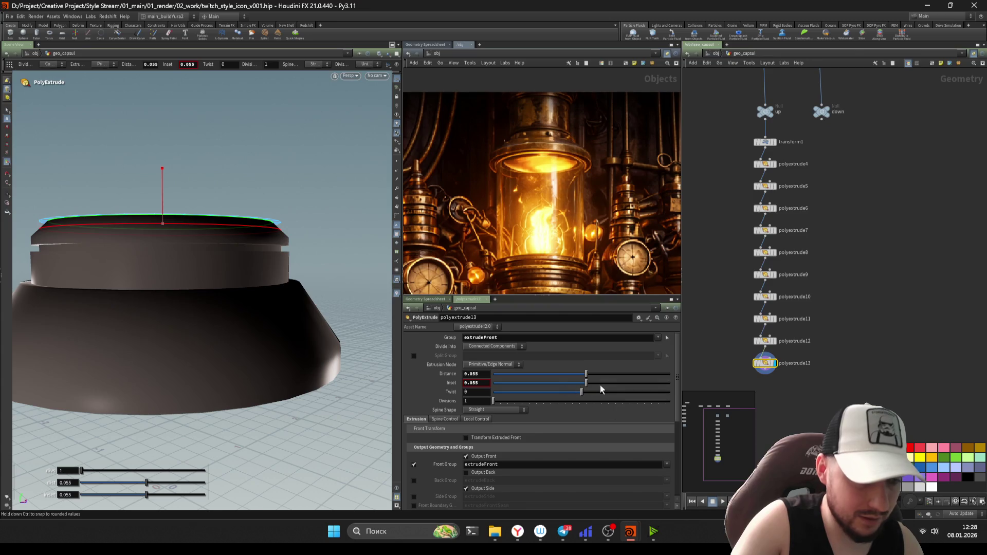
# Zero polyextrude13's inset and distance, then extrude the top up to 0.347
pyautogui.keyDown('ctrl'); pyautogui.middleClick(486, 383); pyautogui.keyUp('ctrl')
pyautogui.keyDown('ctrl'); pyautogui.middleClick(475, 374); pyautogui.keyUp('ctrl')
pyautogui.moveTo(581, 374); pyautogui.dragTo(611, 374)
pyautogui.press('Escape')
pyautogui.moveTo(246, 319)
pyautogui.mouseDown()
pyautogui.moveTo(276, 338)
pyautogui.moveTo(257, 341)
pyautogui.mouseUp()
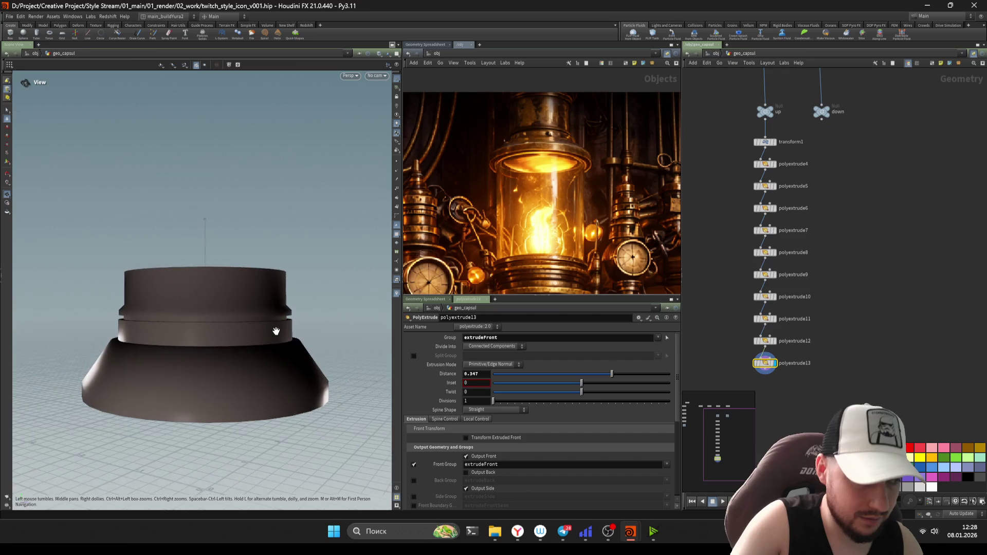
pyautogui.moveTo(216, 344); pyautogui.dragTo(206, 362, button='right')
pyautogui.press('Return')
# Raise polyextrude13 taller to about 0.52, forming the tall top column
pyautogui.moveTo(612, 374); pyautogui.dragTo(667, 380)
pyautogui.press('Escape')
pyautogui.moveTo(278, 334)
pyautogui.mouseDown()
pyautogui.moveTo(260, 313)
pyautogui.moveTo(282, 295)
pyautogui.moveTo(251, 286)
pyautogui.moveTo(245, 223)
pyautogui.moveTo(209, 307)
pyautogui.moveTo(221, 308)
pyautogui.mouseUp()
pyautogui.press('Return')
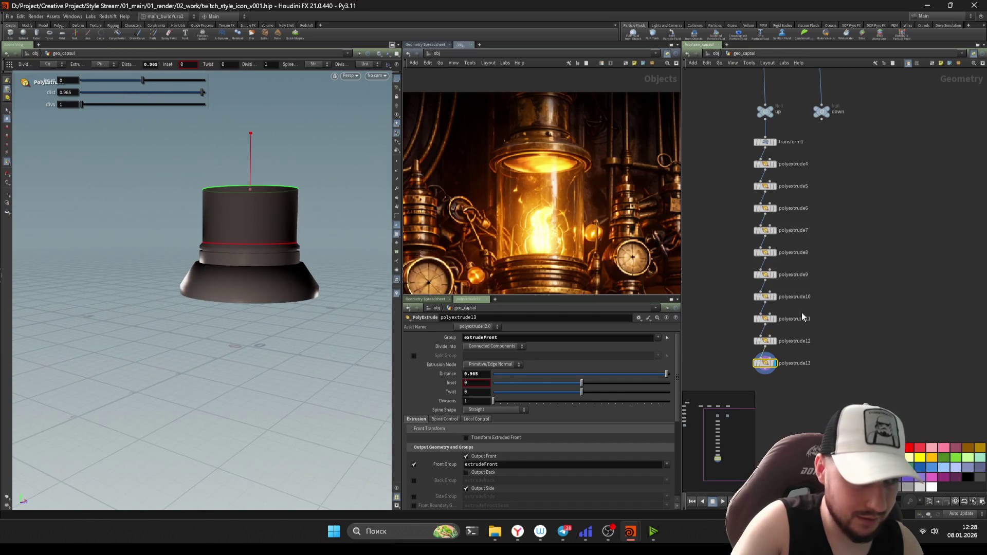
pyautogui.scroll(2, 761, 247)
pyautogui.click(779, 243)
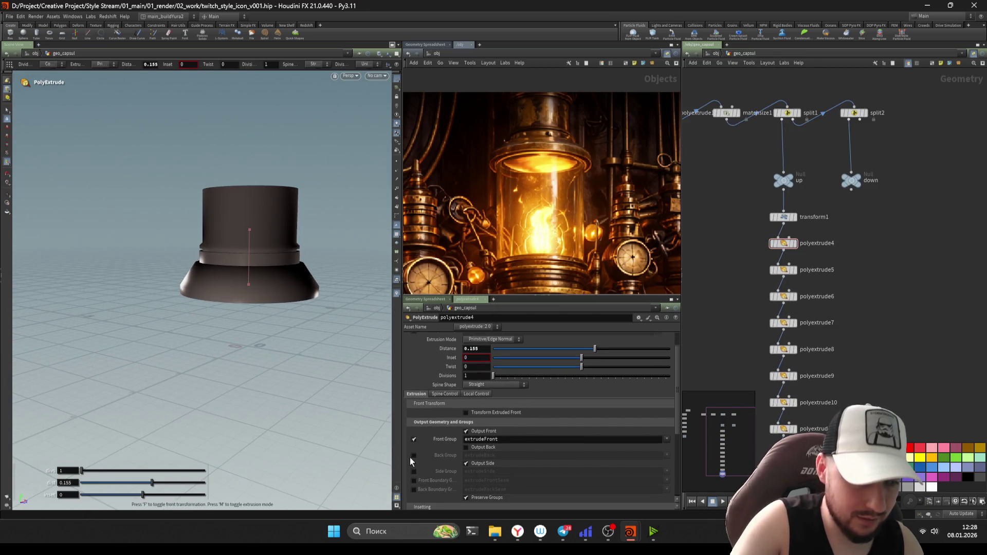
# Enable Output Back on polyextrude4 with no back group, capping the underside, and save
pyautogui.click(414, 455)
pyautogui.moveTo(315, 370)
pyautogui.mouseDown()
pyautogui.moveTo(249, 231)
pyautogui.moveTo(288, 308)
pyautogui.mouseUp()
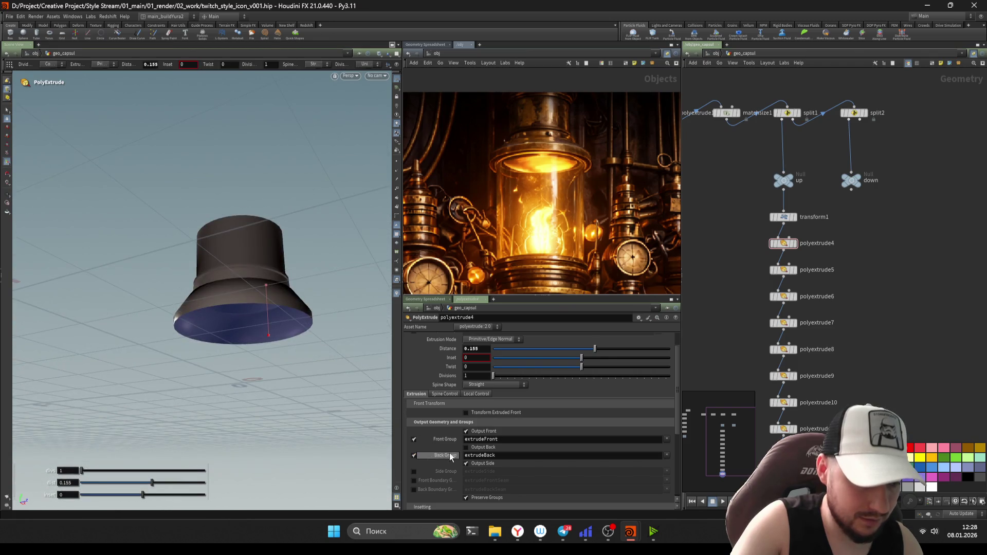
pyautogui.click(478, 450)
pyautogui.click(414, 456)
pyautogui.moveTo(254, 315)
pyautogui.mouseDown()
pyautogui.moveTo(265, 346)
pyautogui.moveTo(280, 303)
pyautogui.moveTo(285, 340)
pyautogui.moveTo(290, 293)
pyautogui.moveTo(289, 319)
pyautogui.mouseUp()
pyautogui.hotkey('ctrl', 's')
# Orbit to a lower side view and place polyextrude14 below polyextrude13
pyautogui.press('Escape')
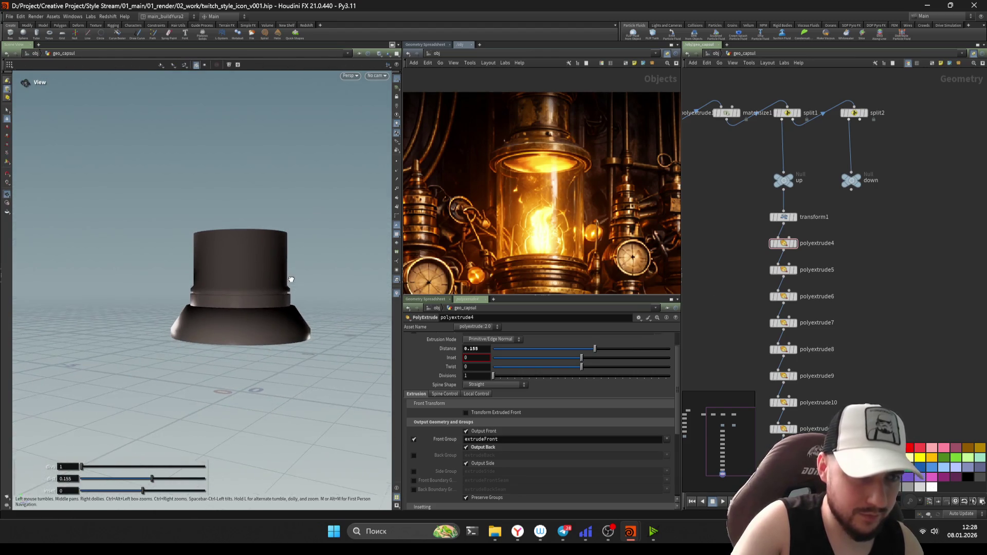
pyautogui.press('Return')
pyautogui.moveTo(736, 332); pyautogui.dragTo(743, 271, button='middle')
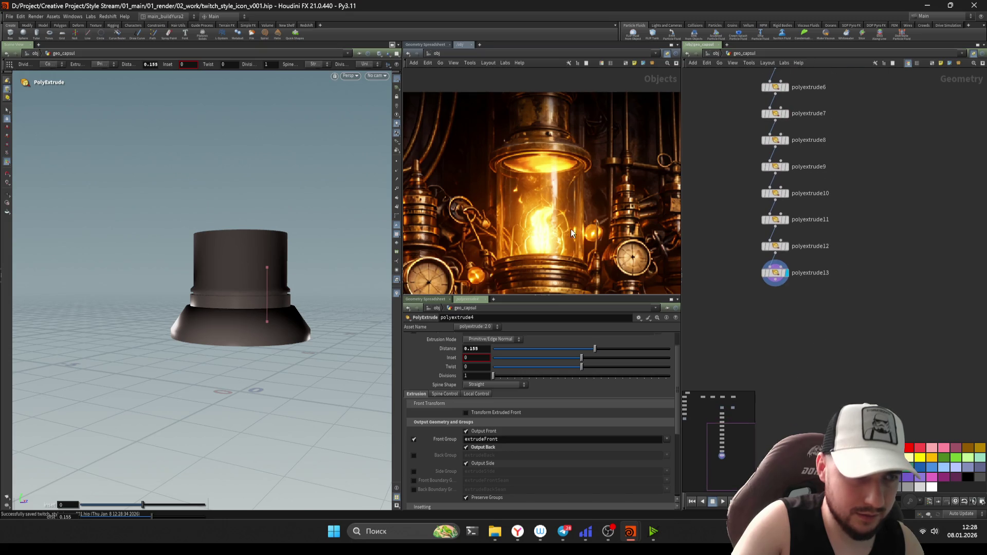
pyautogui.scroll(2, 780, 304)
pyautogui.click(779, 307)
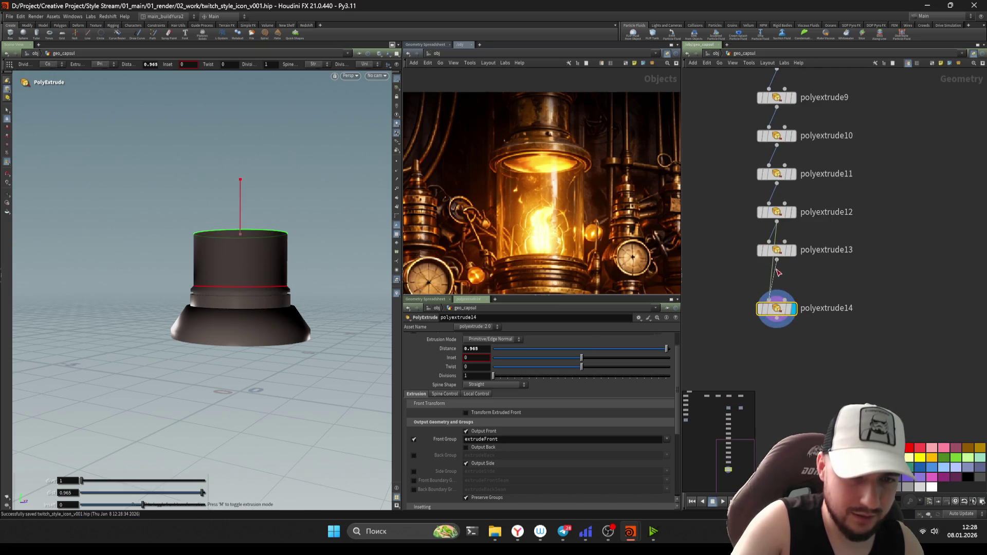
# Inset polyextrude14 slightly with zero distance, then add polyextrude15 raising the top 0.055
pyautogui.keyDown('ctrl'); pyautogui.middleClick(553, 349); pyautogui.keyUp('ctrl')
pyautogui.moveTo(582, 357); pyautogui.dragTo(585, 360)
pyautogui.press('q')
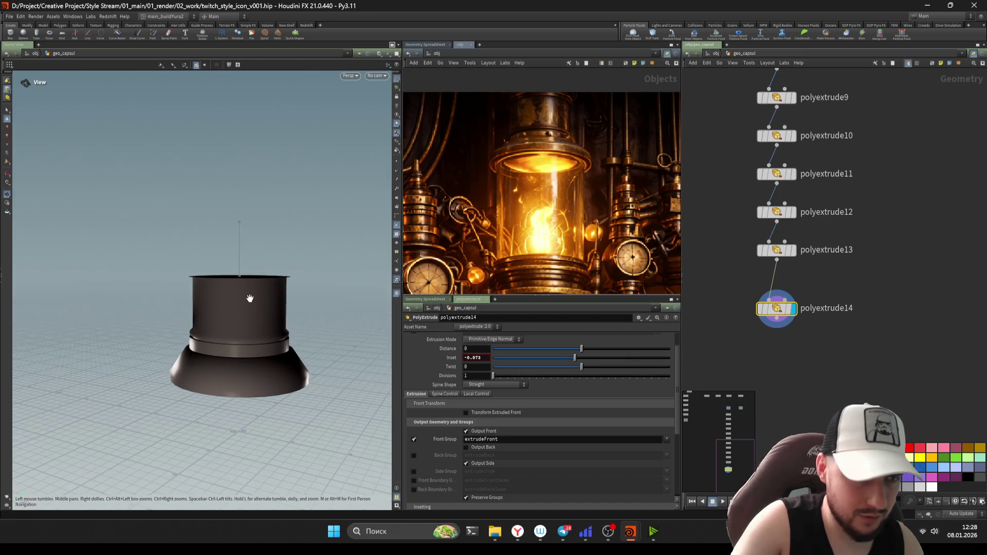
pyautogui.click(778, 349)
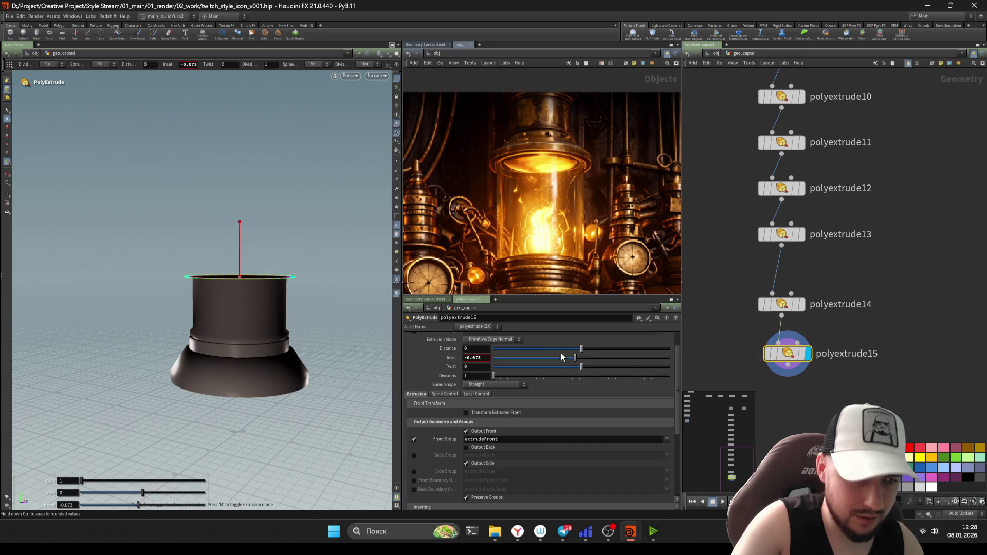
pyautogui.moveTo(585, 353); pyautogui.dragTo(587, 352)
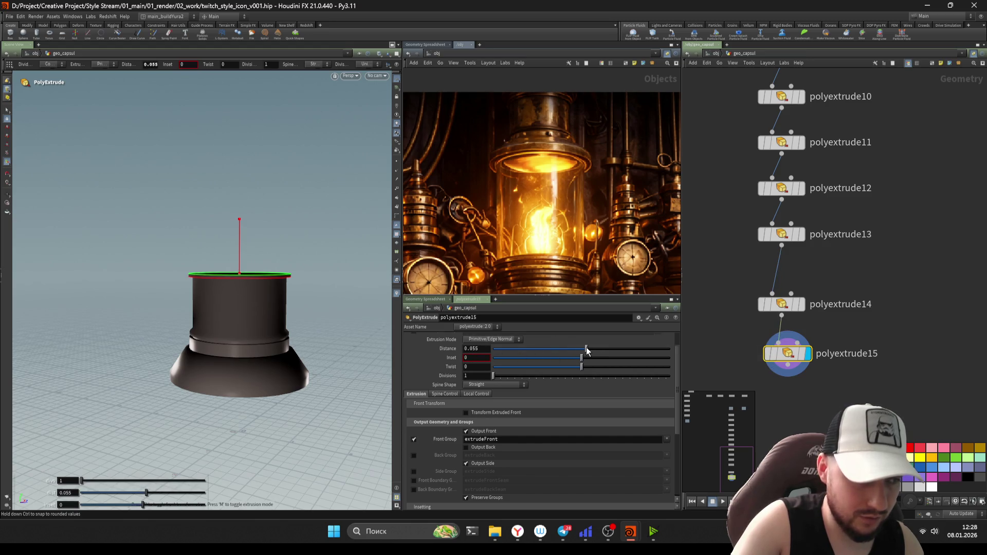
# Add polyextrude16 pushing the top edge out 0.055 and polyextrude17 extruding it upward
pyautogui.press('q')
pyautogui.click(782, 354)
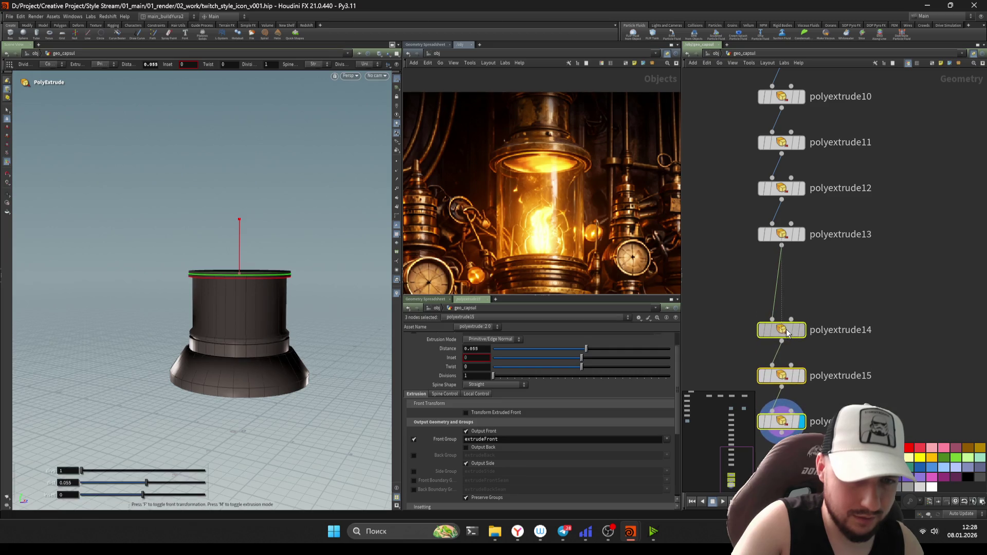
pyautogui.click(784, 385)
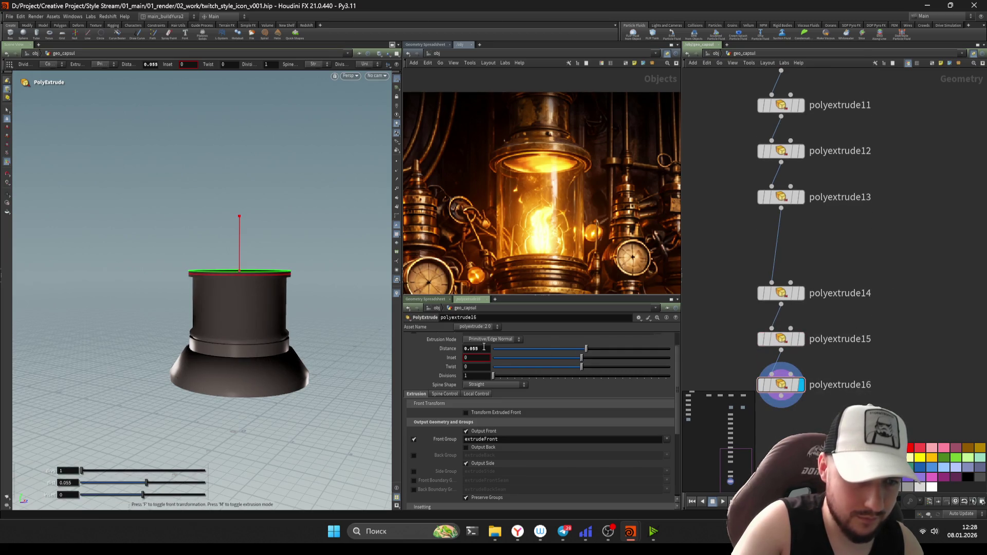
pyautogui.moveTo(582, 354); pyautogui.dragTo(577, 361)
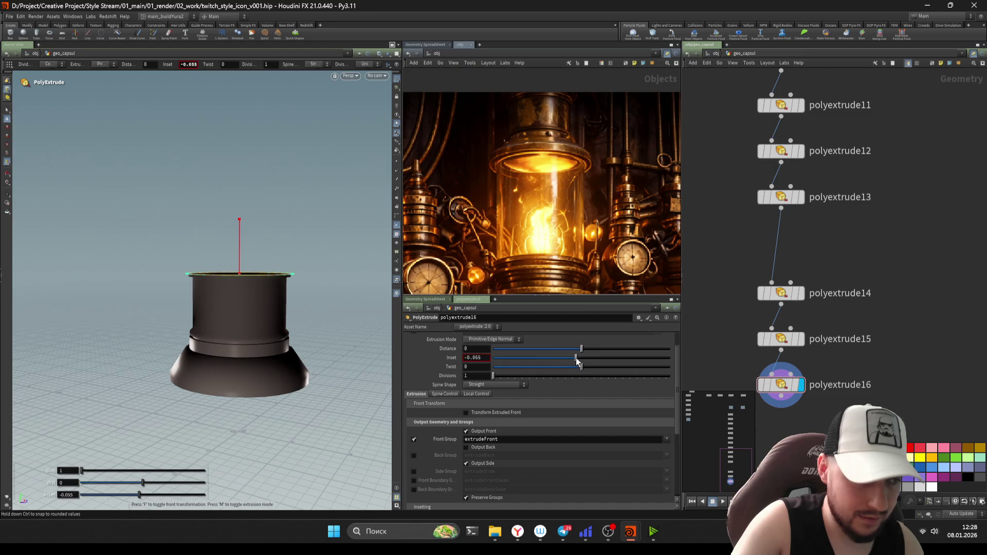
pyautogui.press('q')
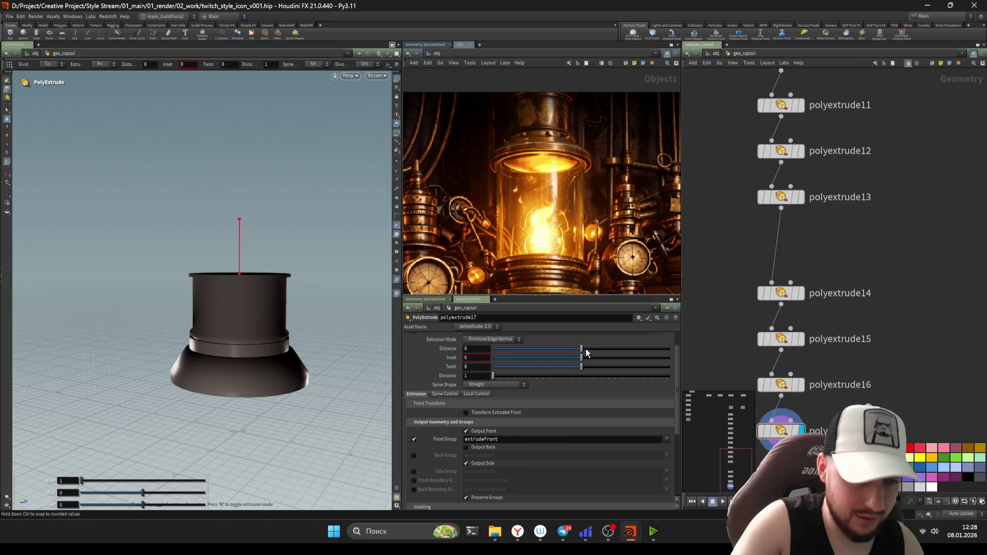
pyautogui.moveTo(586, 353); pyautogui.dragTo(589, 354)
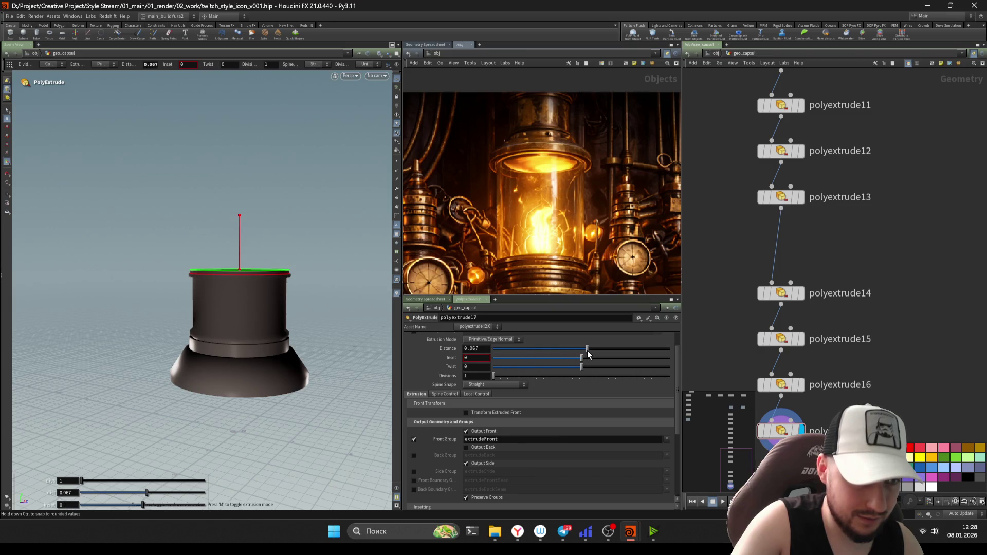
# Add polyextrude18 insetting the top ring with zero distance, then polyextrude19 through polyextrude21
pyautogui.press('q')
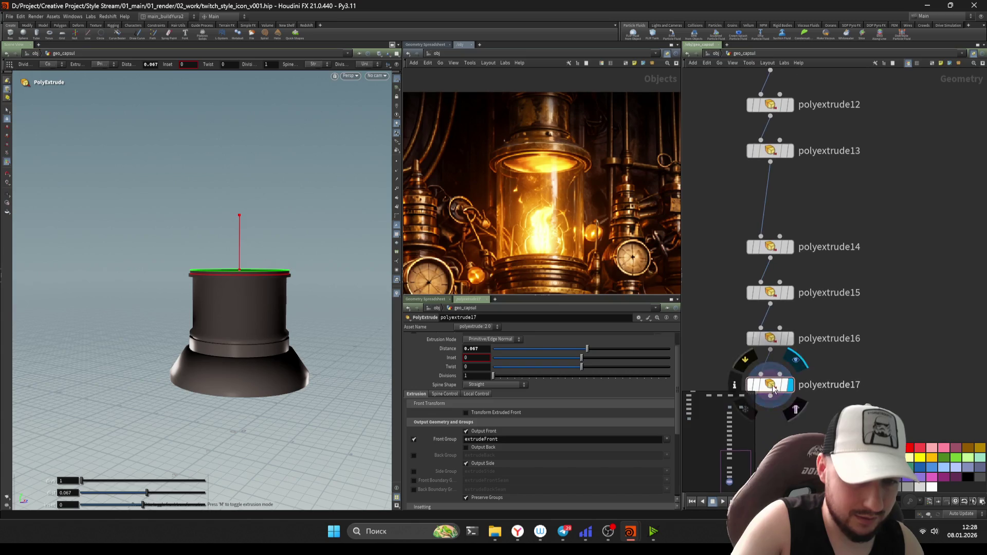
pyautogui.keyDown('ctrl'); pyautogui.middleClick(480, 349); pyautogui.keyUp('ctrl')
pyautogui.moveTo(581, 358); pyautogui.dragTo(591, 360)
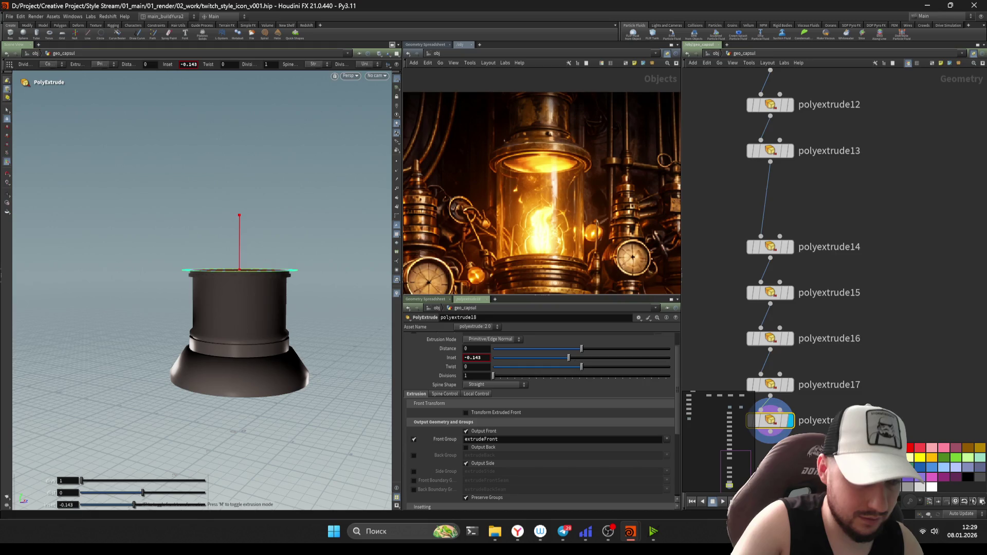
pyautogui.press('q')
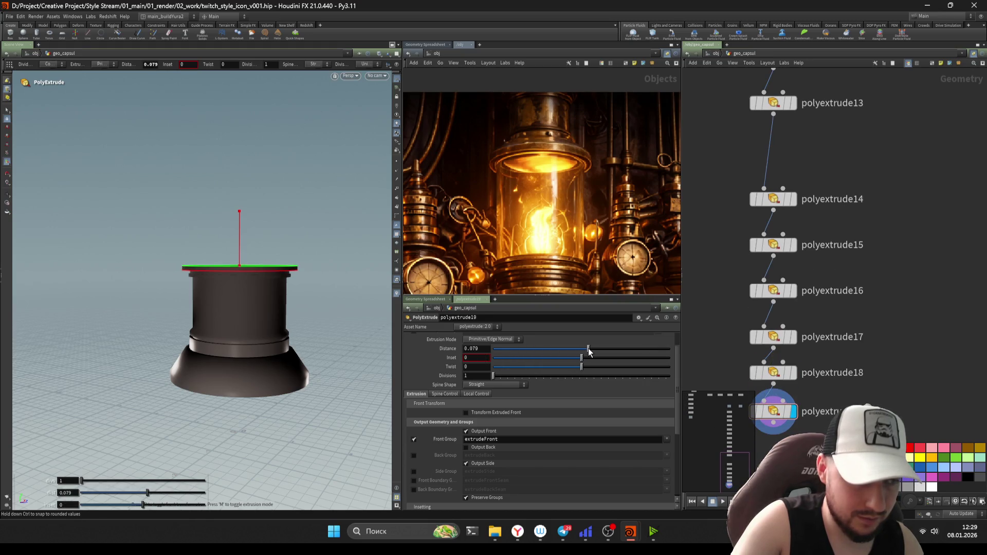
pyautogui.press('q')
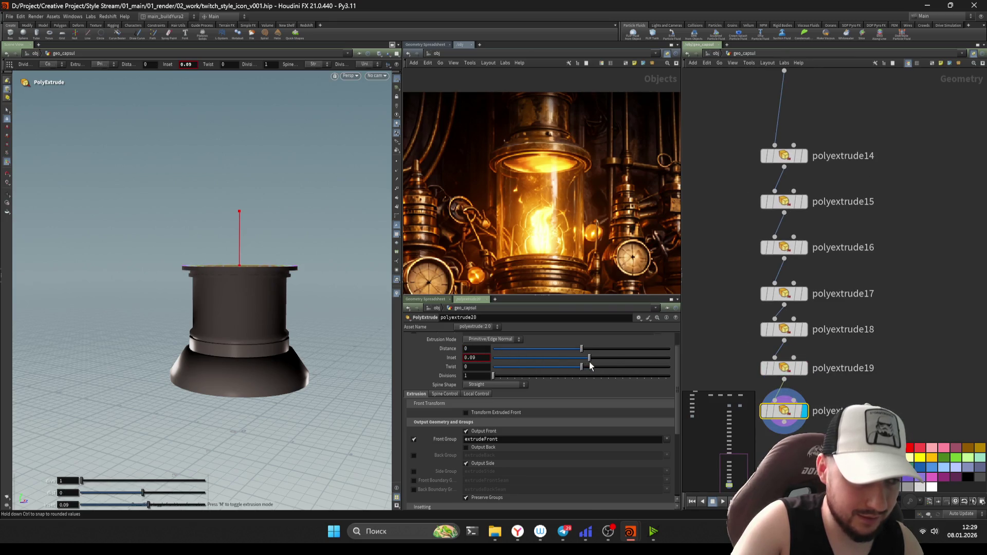
pyautogui.press('q')
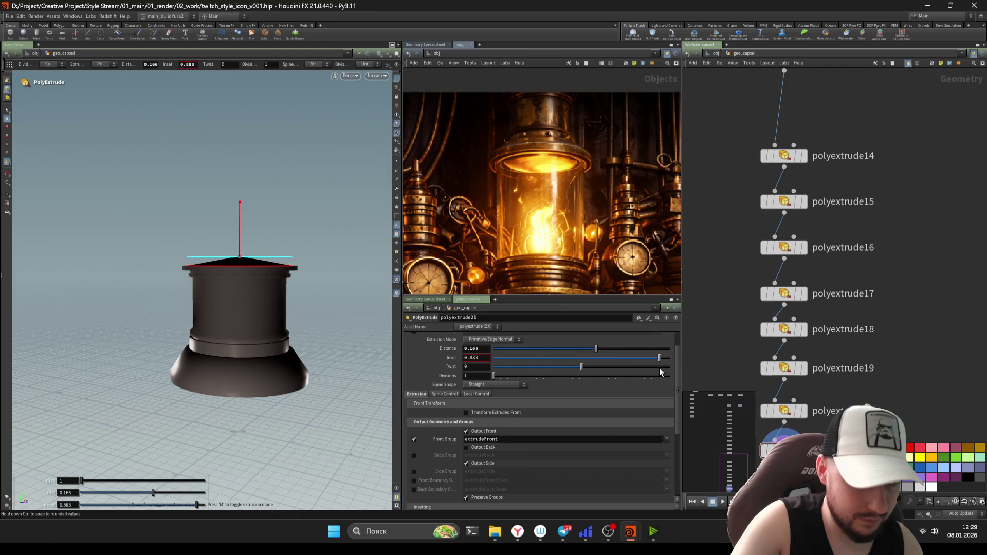
# Zero polyextrude21's inset and raise its distance to 0.662 for the tall upper section
pyautogui.keyDown('ctrl'); pyautogui.middleClick(639, 358); pyautogui.keyUp('ctrl')
pyautogui.press('Escape')
pyautogui.moveTo(280, 310)
pyautogui.mouseDown()
pyautogui.moveTo(256, 330)
pyautogui.moveTo(291, 355)
pyautogui.mouseUp()
pyautogui.press('Return')
pyautogui.moveTo(596, 349); pyautogui.dragTo(640, 354)
pyautogui.press('Escape')
pyautogui.moveTo(221, 360)
pyautogui.mouseDown()
pyautogui.moveTo(220, 317)
pyautogui.moveTo(238, 269)
pyautogui.moveTo(258, 316)
pyautogui.moveTo(269, 310)
pyautogui.moveTo(239, 273)
pyautogui.mouseUp()
pyautogui.scroll(5, 263, 316)
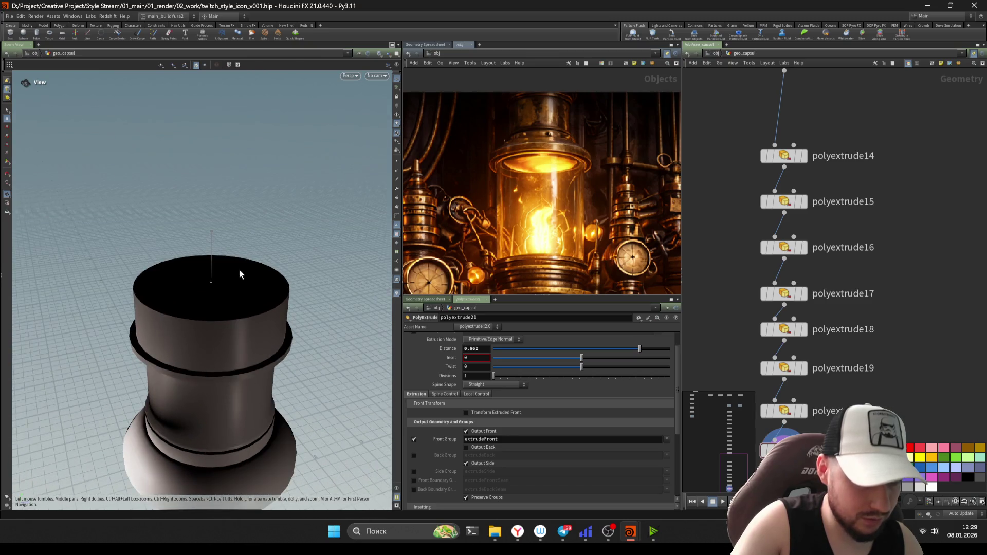
pyautogui.press('Return')
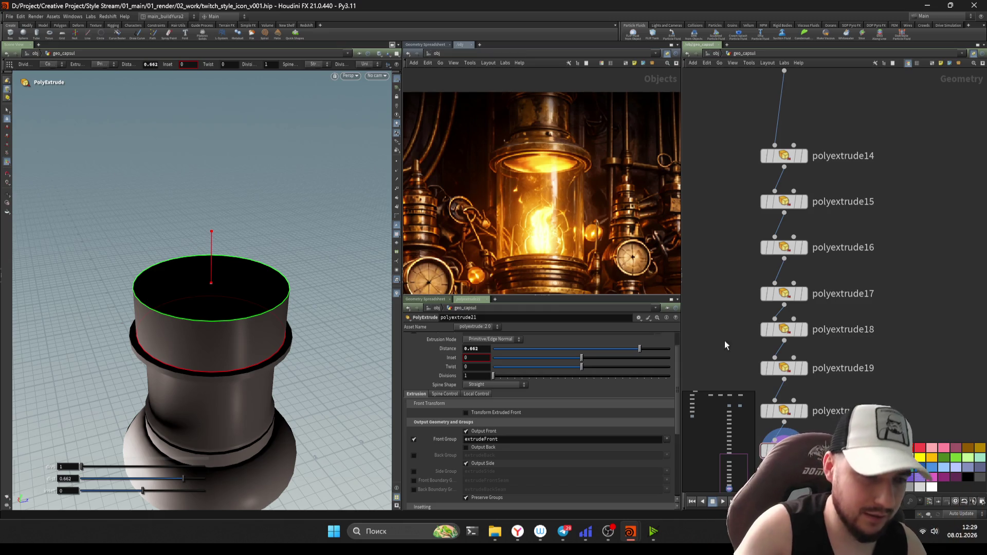
# Frame polyextrude16–21 in the network and add polybevel2 after polyextrude21
pyautogui.scroll(-2, 725, 345)
pyautogui.moveTo(725, 345); pyautogui.dragTo(743, 210, button='middle')
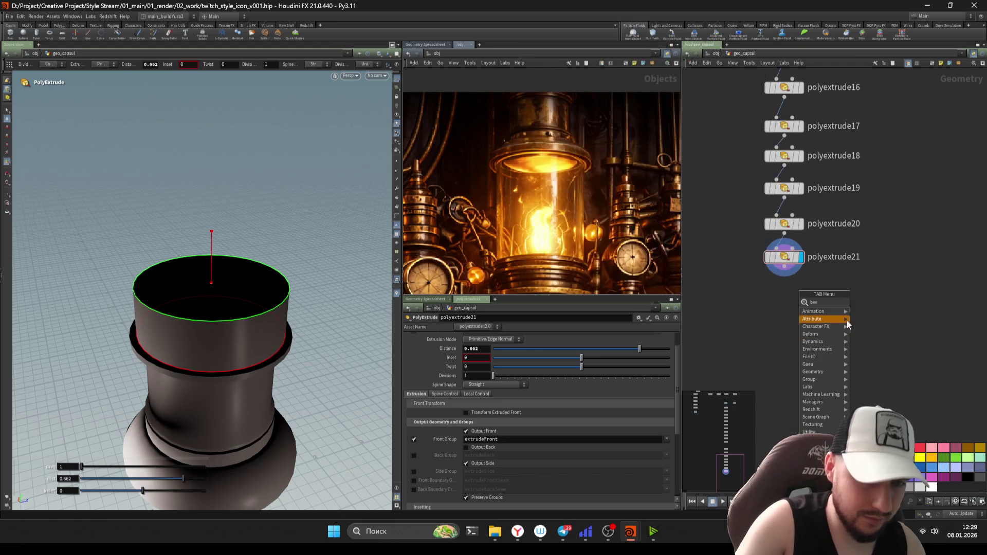
pyautogui.press('Return')
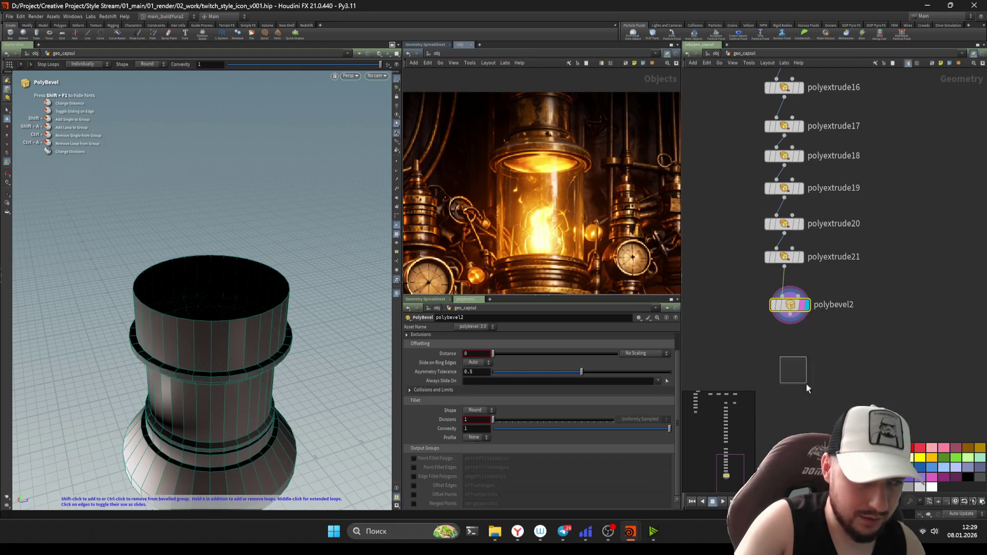
# Bevel the extrudeFront top into a dome with 15 divisions, adjusting polyextrude21's height along the way
pyautogui.click(670, 346)
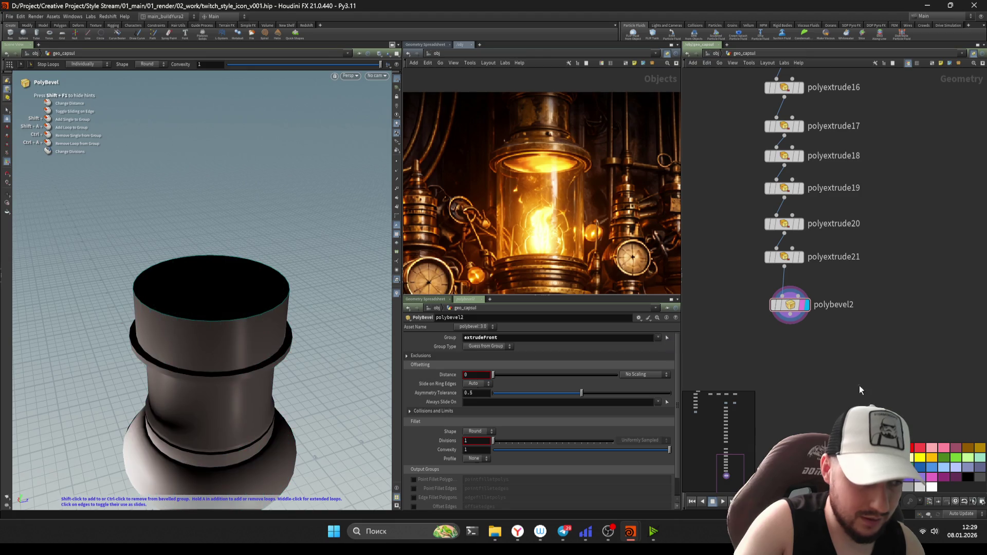
pyautogui.moveTo(524, 372)
pyautogui.mouseDown()
pyautogui.moveTo(579, 375)
pyautogui.moveTo(552, 375)
pyautogui.moveTo(566, 377)
pyautogui.mouseUp()
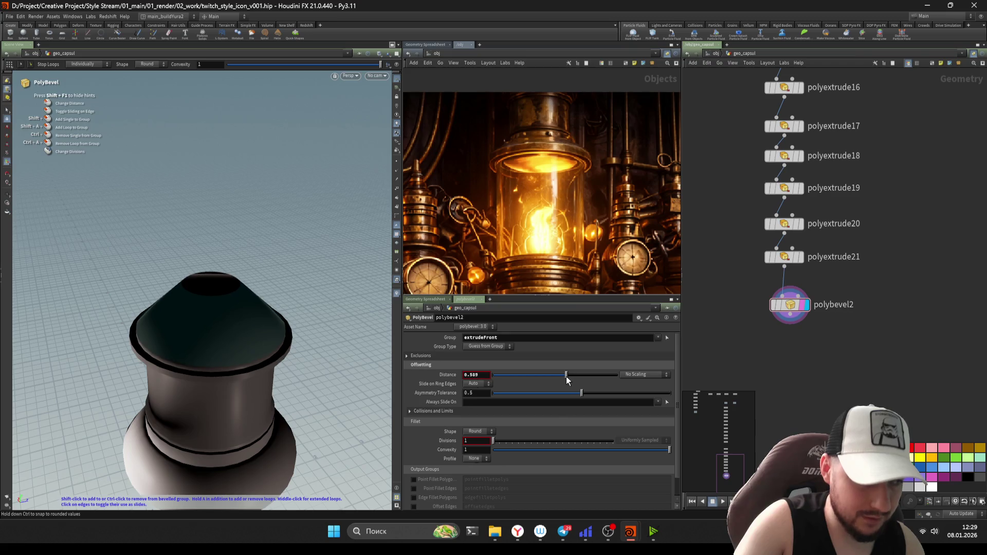
pyautogui.click(784, 257)
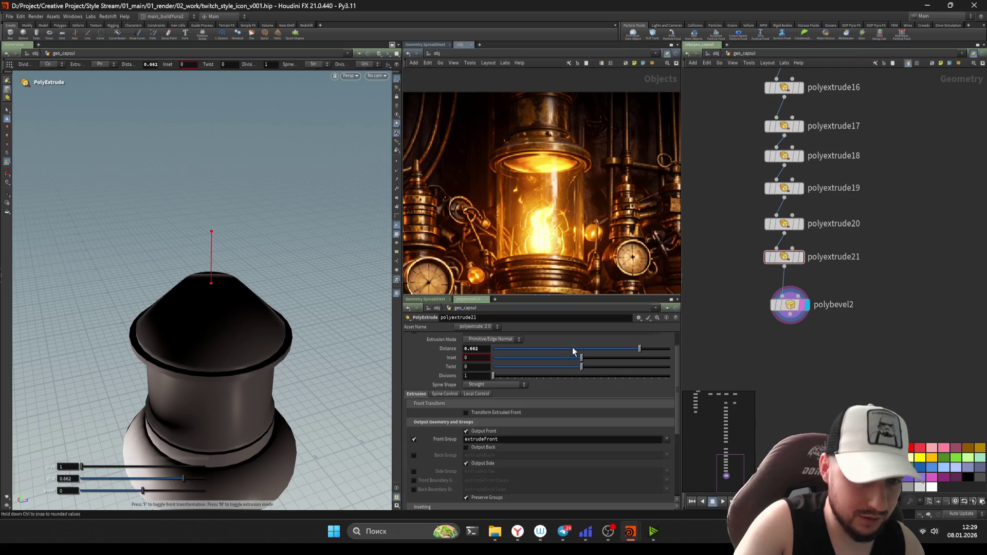
pyautogui.moveTo(643, 350); pyautogui.dragTo(704, 359)
pyautogui.moveTo(486, 349); pyautogui.dragTo(476, 360, button='middle')
pyautogui.click(791, 304)
pyautogui.moveTo(560, 378); pyautogui.dragTo(605, 384)
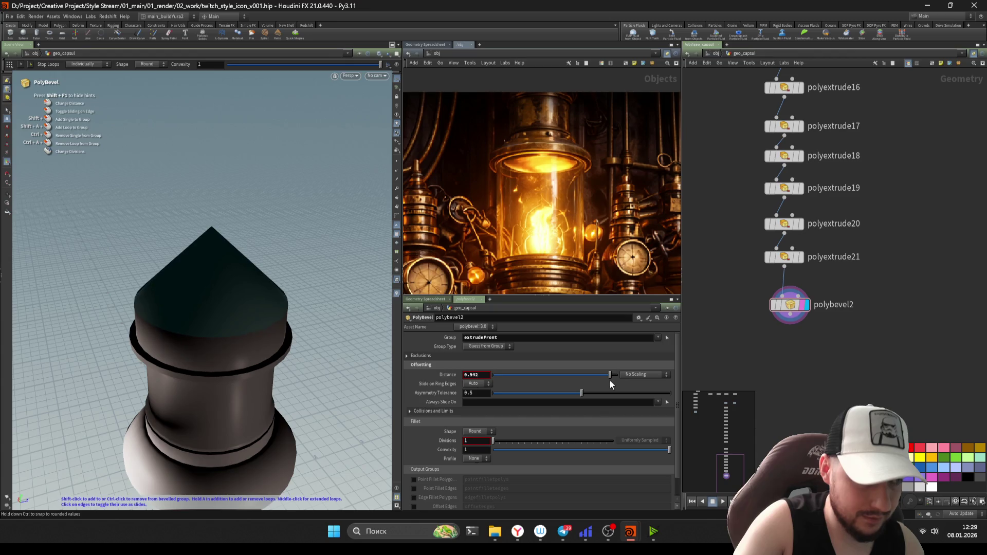
pyautogui.moveTo(511, 443); pyautogui.dragTo(519, 443)
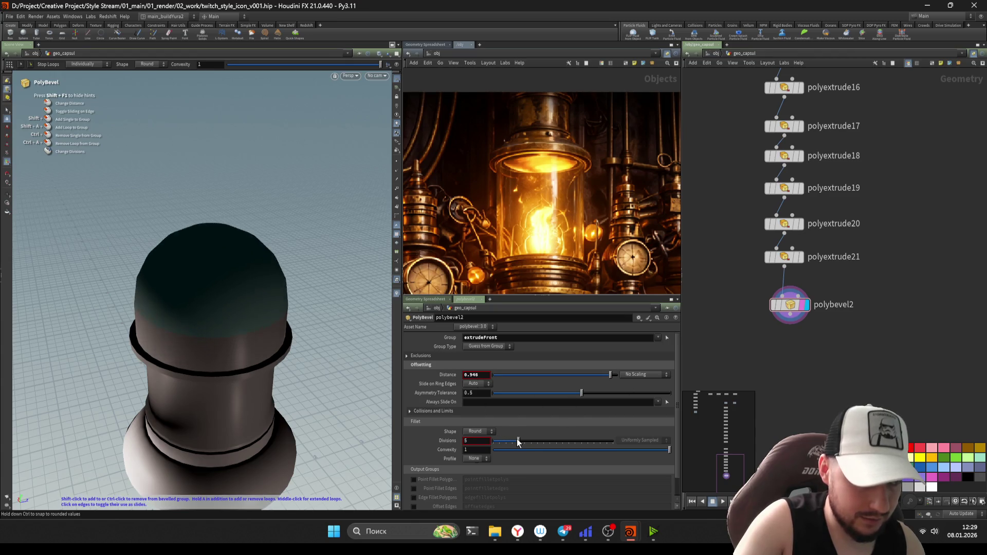
# Lower polyextrude21's top extrusion distance to 1 and save the scene
pyautogui.press('Escape')
pyautogui.moveTo(214, 259); pyautogui.dragTo(212, 232)
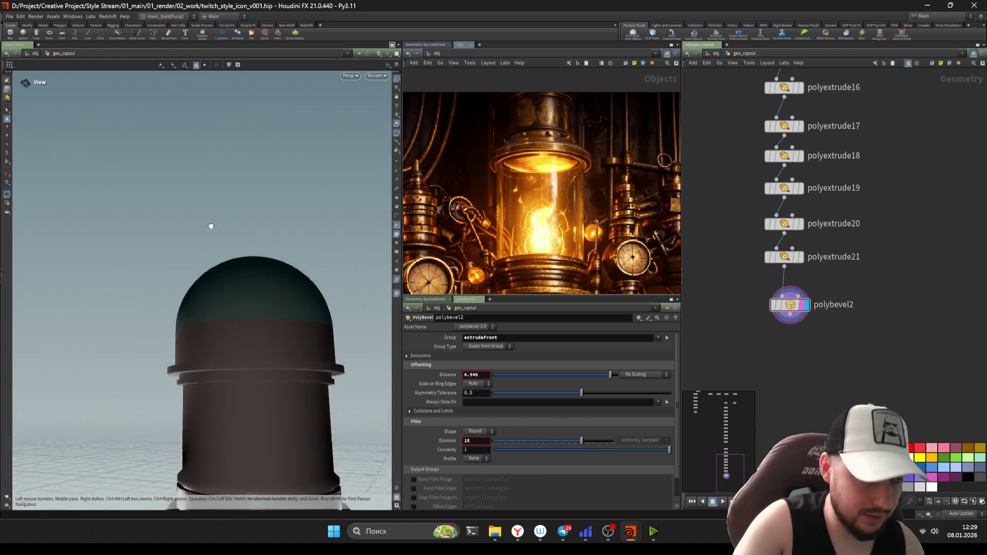
pyautogui.scroll(-5, 228, 326)
pyautogui.scroll(5, 289, 302)
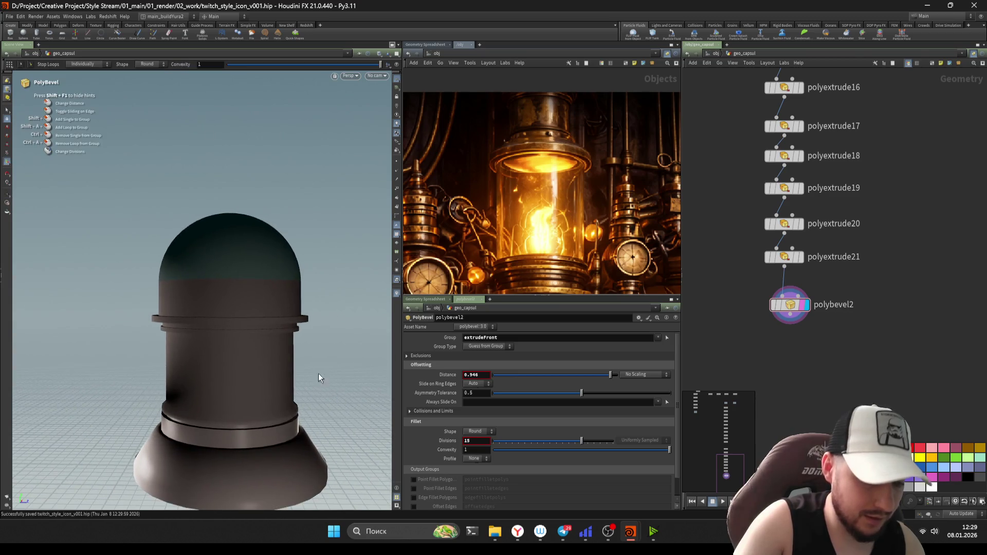
pyautogui.click(784, 257)
pyautogui.moveTo(480, 350)
pyautogui.mouseDown(button='middle')
pyautogui.moveTo(460, 353)
pyautogui.moveTo(468, 353)
pyautogui.mouseUp(button='middle')
pyautogui.press('Escape')
pyautogui.moveTo(338, 247)
pyautogui.mouseDown()
pyautogui.moveTo(279, 283)
pyautogui.moveTo(331, 303)
pyautogui.moveTo(313, 273)
pyautogui.moveTo(264, 308)
pyautogui.mouseUp()
pyautogui.press('Return')
pyautogui.hotkey('ctrl', 's')
# Fine-tune polybevel2's distance to about 0.69 and check the domed cap from above
pyautogui.scroll(2, 818, 309)
pyautogui.moveTo(730, 325); pyautogui.dragTo(819, 380)
pyautogui.moveTo(595, 375); pyautogui.dragTo(583, 375)
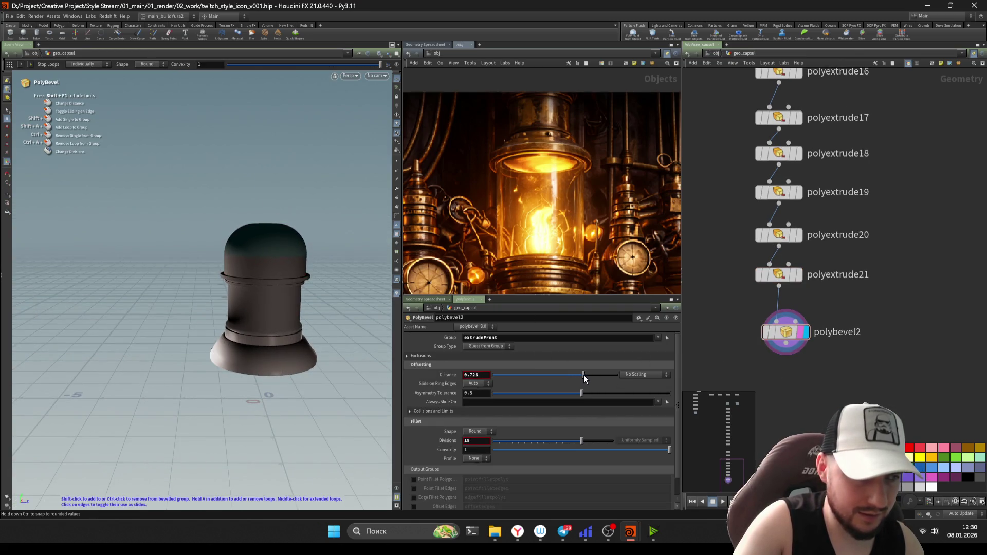
pyautogui.moveTo(347, 295)
pyautogui.mouseDown()
pyautogui.moveTo(267, 264)
pyautogui.moveTo(264, 216)
pyautogui.mouseUp()
pyautogui.press('Escape')
pyautogui.scroll(-5, 780, 353)
pyautogui.moveTo(807, 421); pyautogui.dragTo(776, 148)
pyautogui.click(862, 291)
pyautogui.scroll(-3, 863, 291)
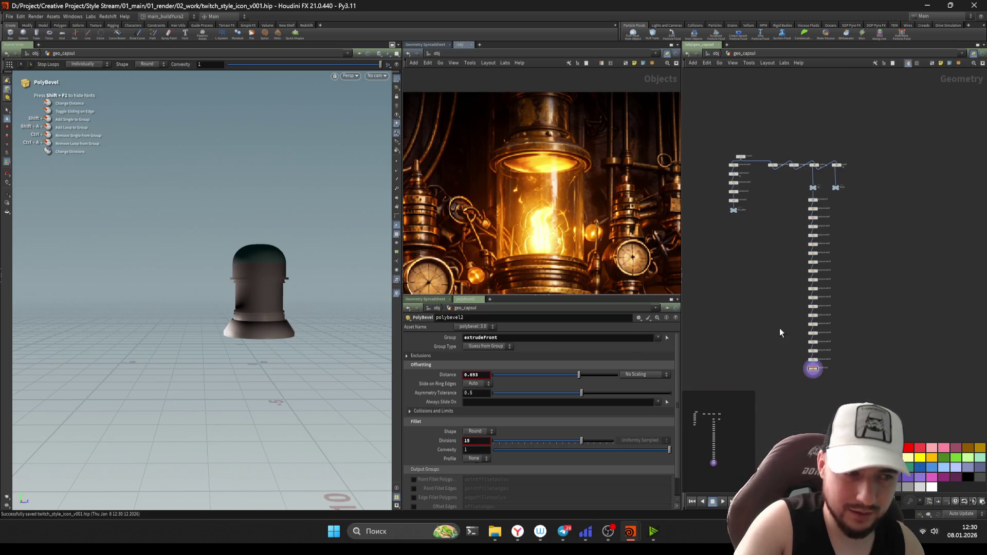
pyautogui.scroll(5, 800, 382)
pyautogui.press('Tab')
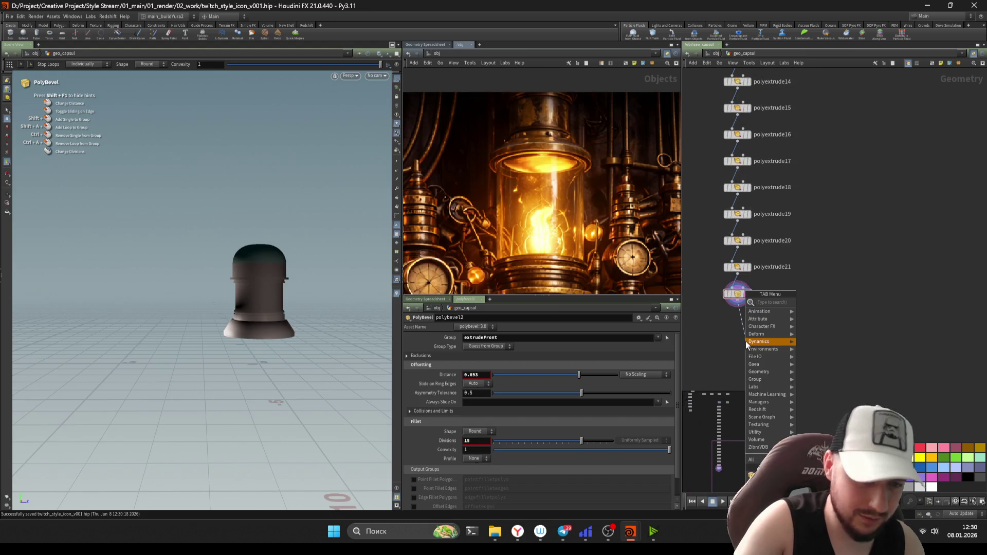
# Add a displayed Normal node under polybevel2 with normals weighted by face area
pyautogui.write('nomr')
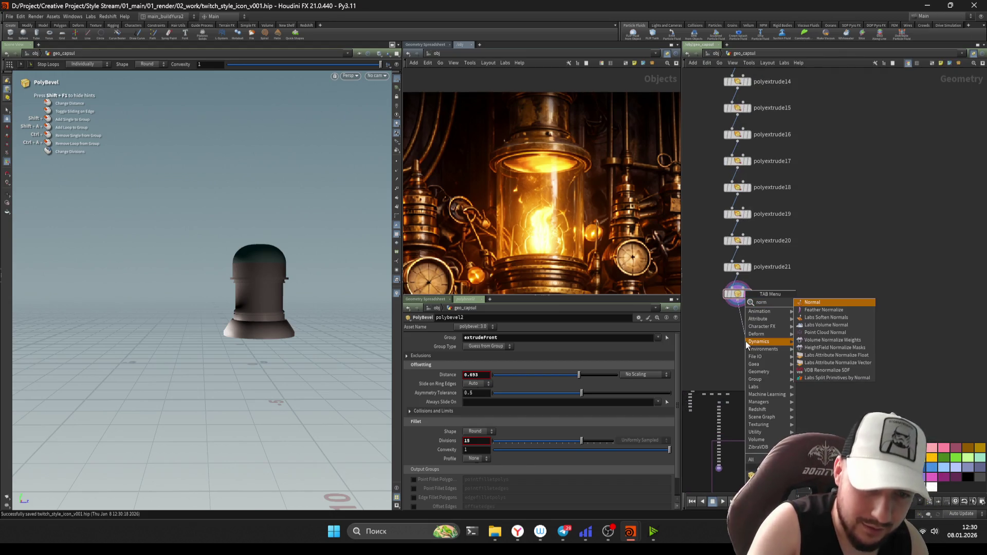
pyautogui.press('Return')
pyautogui.click(752, 345)
pyautogui.click(741, 330)
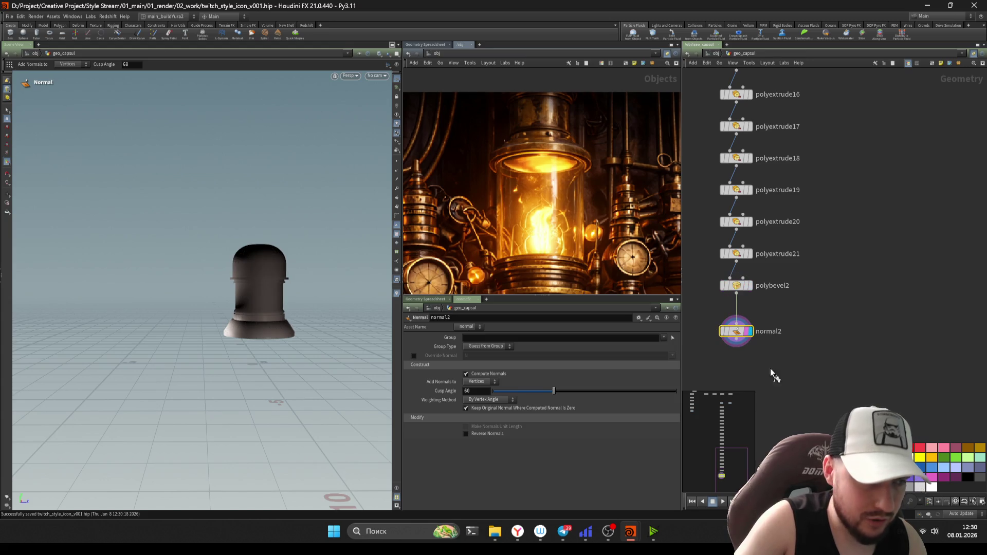
pyautogui.click(478, 423)
pyautogui.hotkey('shift', 'w')
pyautogui.scroll(5, 302, 324)
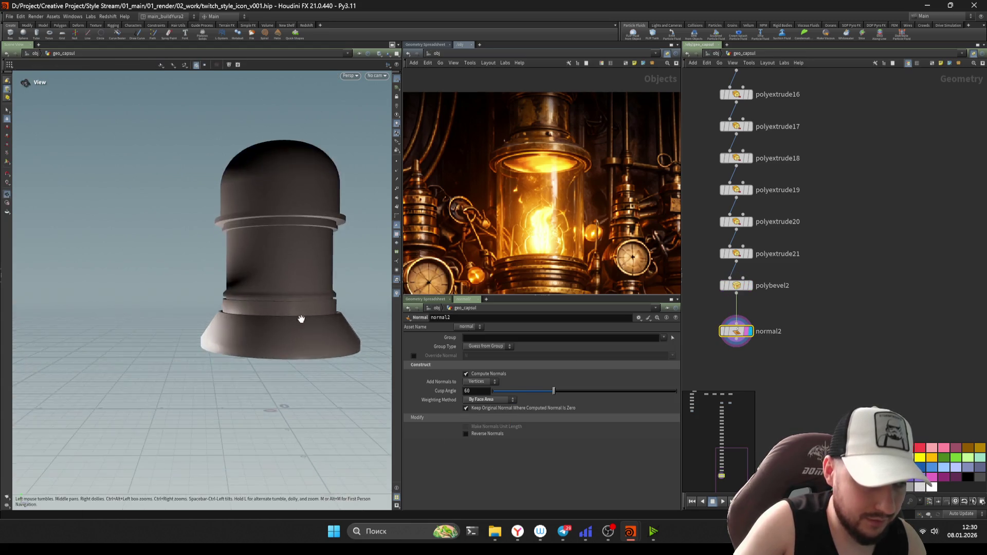
pyautogui.hotkey('shift', 'w')
pyautogui.scroll(3, 772, 380)
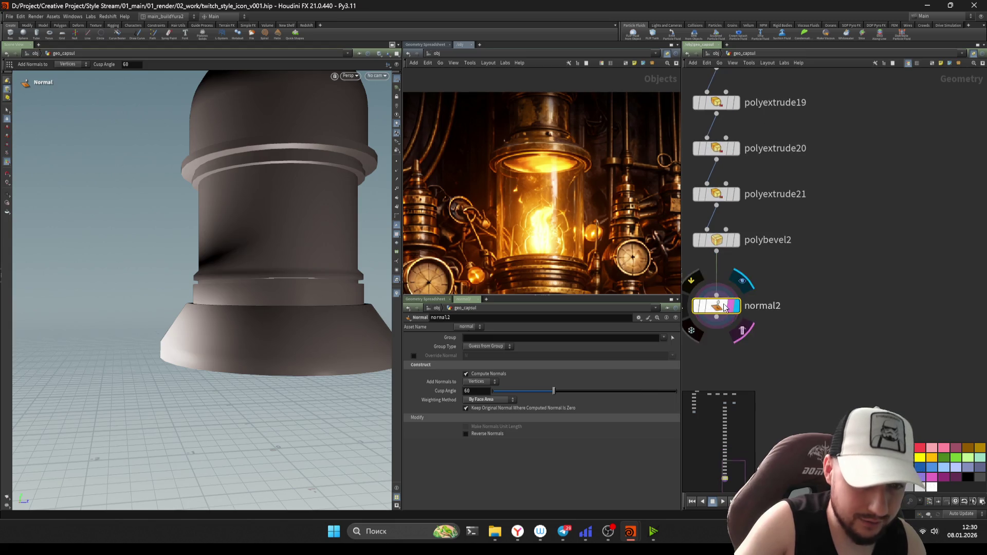
pyautogui.moveTo(720, 308); pyautogui.dragTo(720, 338)
# Insert a new PolyBevel node, polybevel3, between polybevel2 and normal2
pyautogui.press('Tab')
pyautogui.write('bev')
pyautogui.press('Return')
pyautogui.click(736, 276)
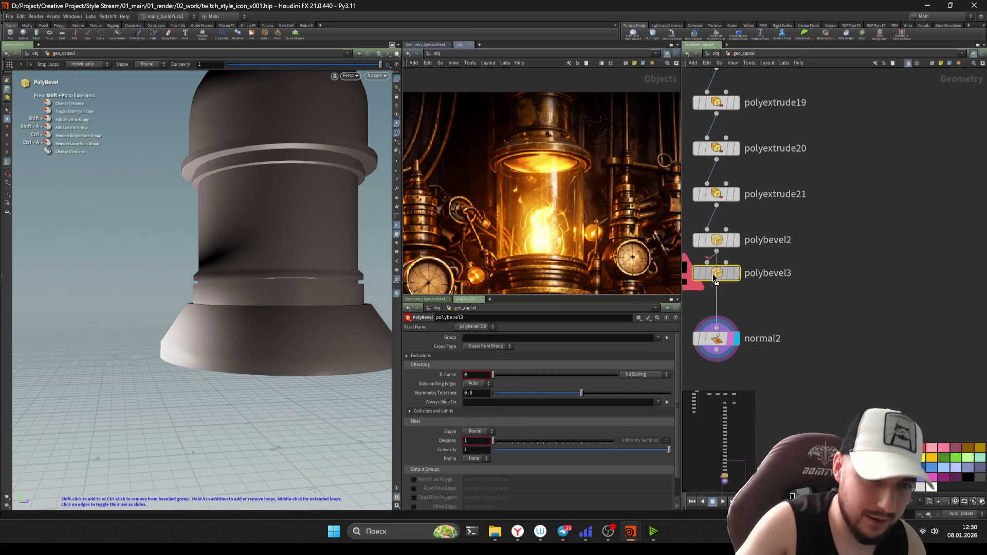
# Make polybevel3 ignore flat edges with max normal angle 12.6 and use 3 divisions
pyautogui.click(471, 356)
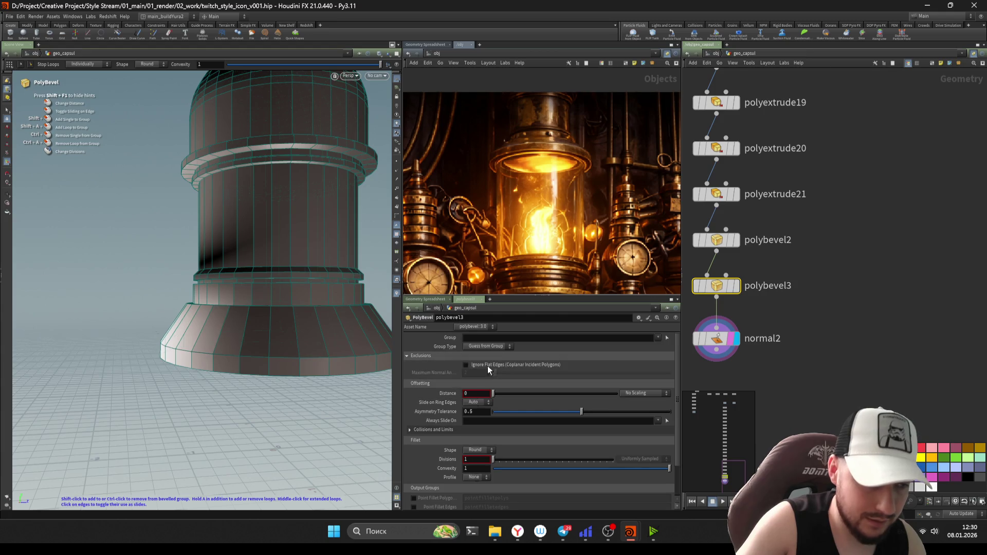
pyautogui.moveTo(503, 374); pyautogui.dragTo(498, 394)
pyautogui.press('Escape')
pyautogui.scroll(-3, 267, 283)
pyautogui.scroll(5, 266, 284)
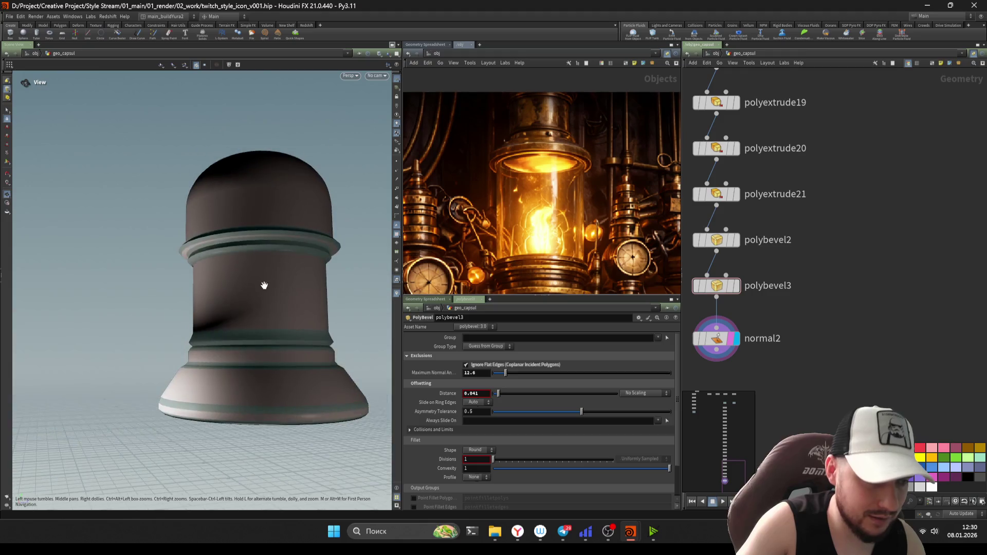
pyautogui.press('Return')
pyautogui.write('3')
pyautogui.press('Return')
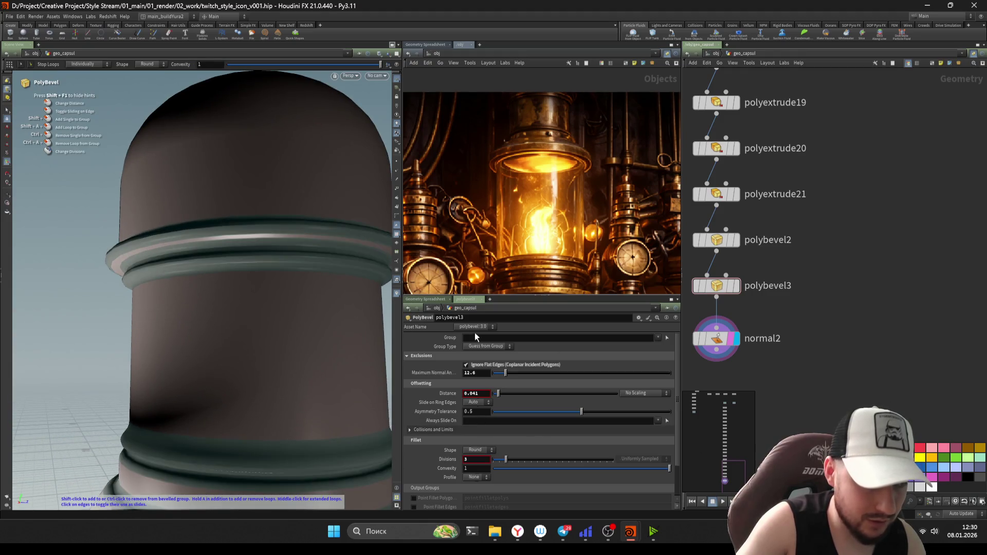
# Thin polybevel3's bevel distance down to 0.021
pyautogui.scroll(-3, 275, 304)
pyautogui.scroll(4, 316, 324)
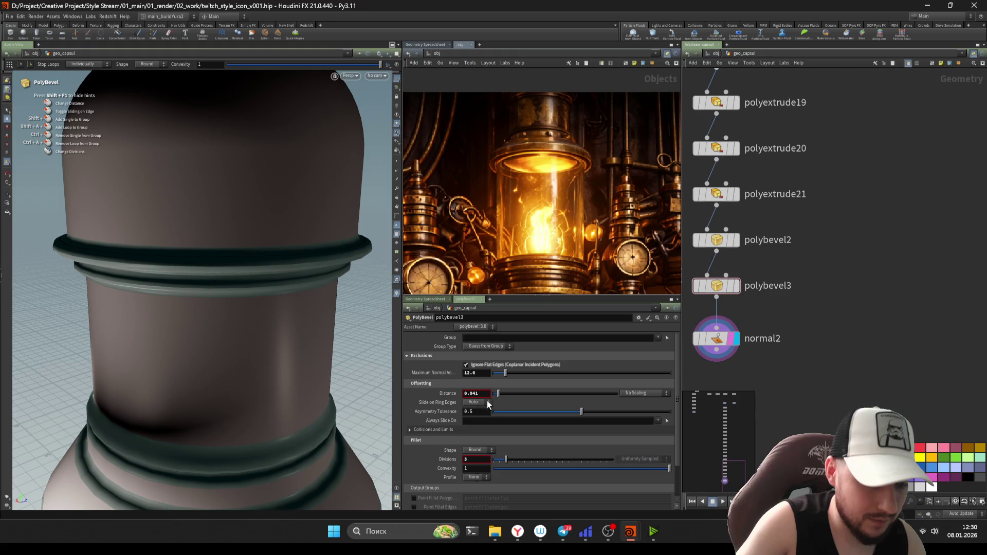
pyautogui.moveTo(500, 394); pyautogui.dragTo(497, 393)
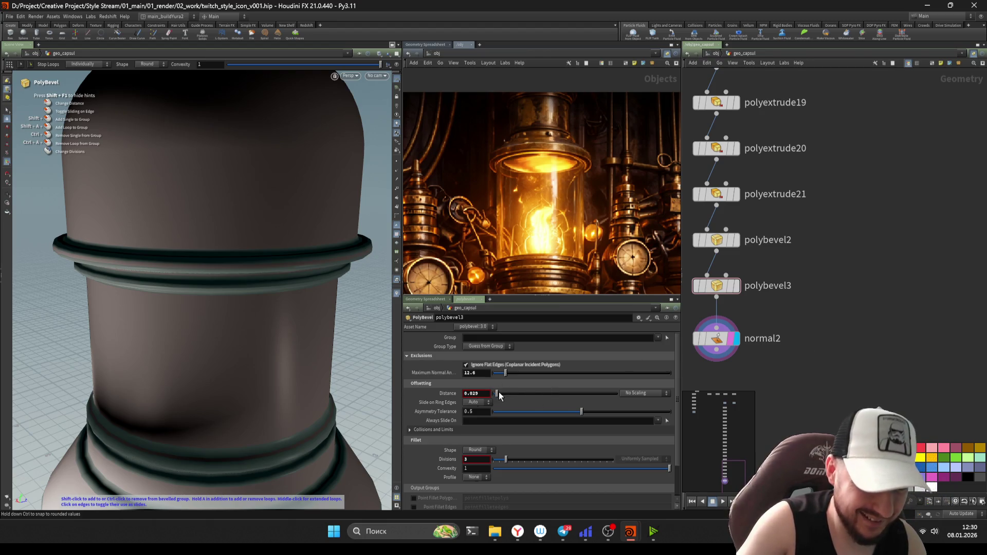
pyautogui.moveTo(499, 394); pyautogui.dragTo(495, 393)
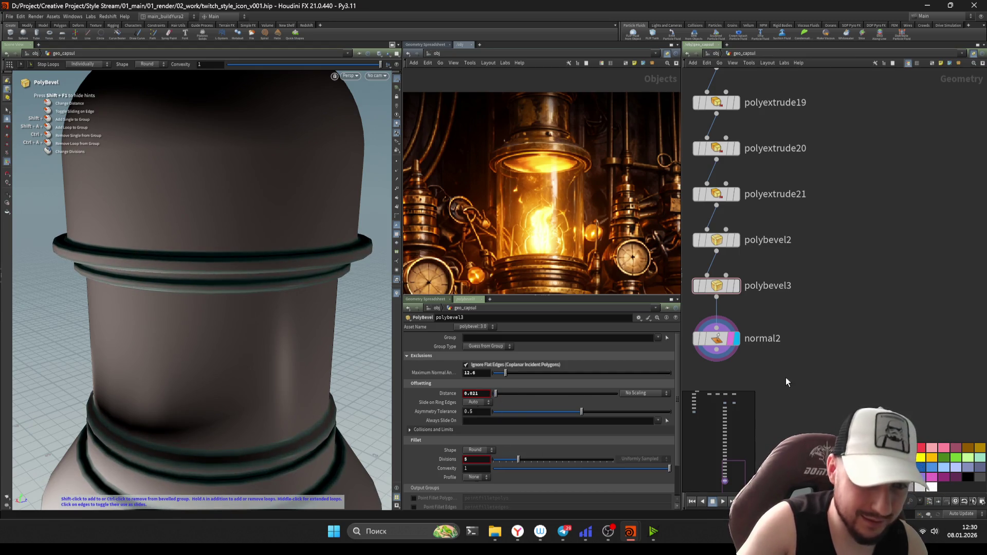
pyautogui.scroll(-5, 786, 382)
pyautogui.moveTo(798, 426)
pyautogui.mouseDown()
pyautogui.moveTo(758, 254)
pyautogui.moveTo(758, 190)
pyautogui.mouseUp()
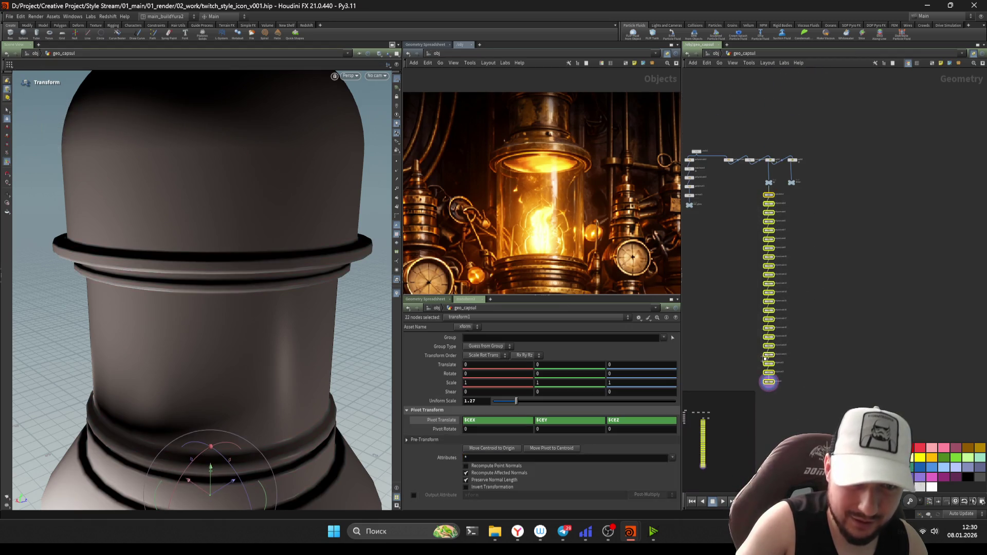
# Select normal2, save, and orbit around the capsule to inspect its shading
pyautogui.click(768, 382)
pyautogui.scroll(3, 791, 409)
pyautogui.hotkey('ctrl', 's')
pyautogui.press('Escape')
pyautogui.scroll(-5, 203, 286)
pyautogui.moveTo(203, 287)
pyautogui.mouseDown()
pyautogui.moveTo(231, 282)
pyautogui.moveTo(260, 227)
pyautogui.moveTo(261, 257)
pyautogui.mouseUp()
pyautogui.scroll(4, 220, 243)
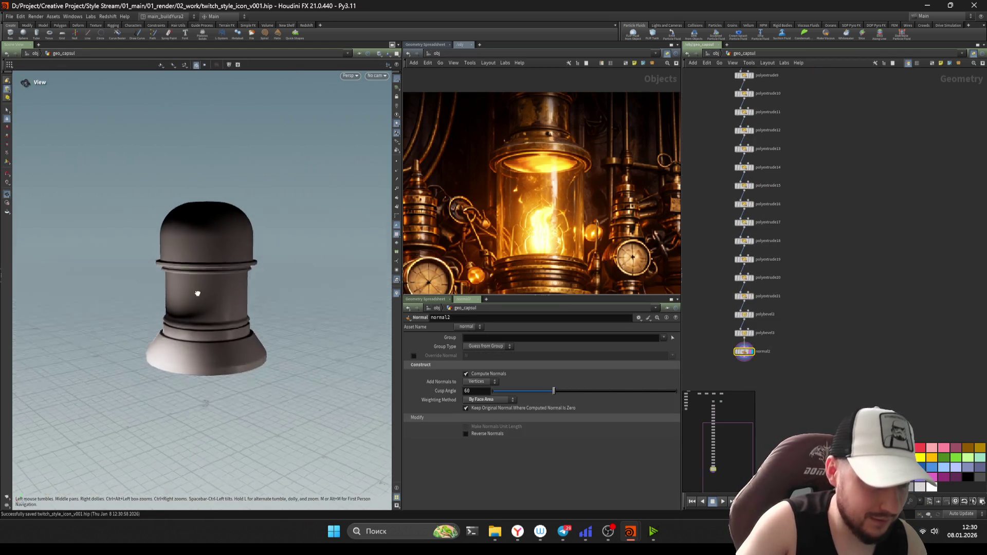
pyautogui.scroll(-5, 185, 335)
pyautogui.moveTo(185, 335); pyautogui.dragTo(216, 308)
pyautogui.scroll(2, 274, 332)
pyautogui.press('Return')
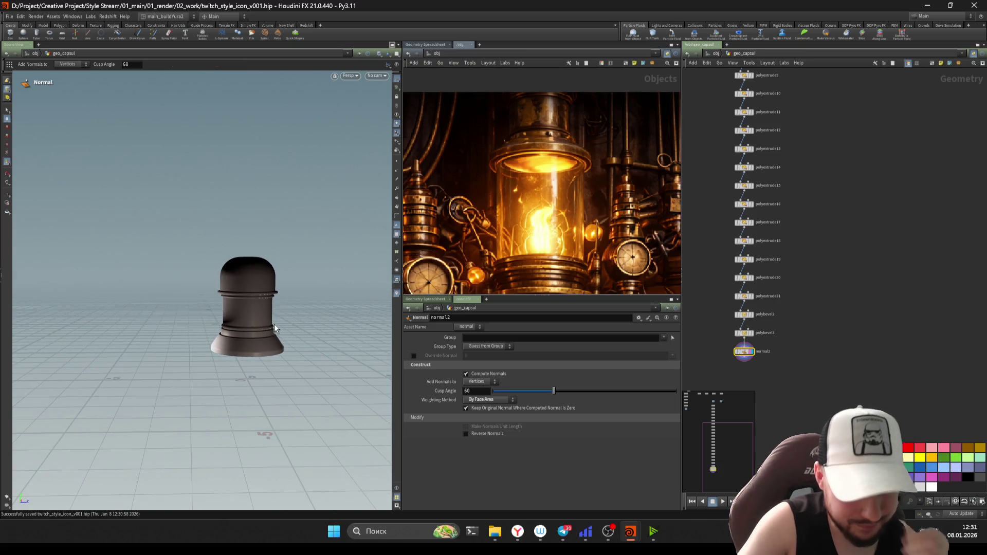
pyautogui.keyDown('alt'); pyautogui.moveTo(259, 323); pyautogui.dragTo(277, 308); pyautogui.keyUp('alt')
pyautogui.scroll(2, 790, 369)
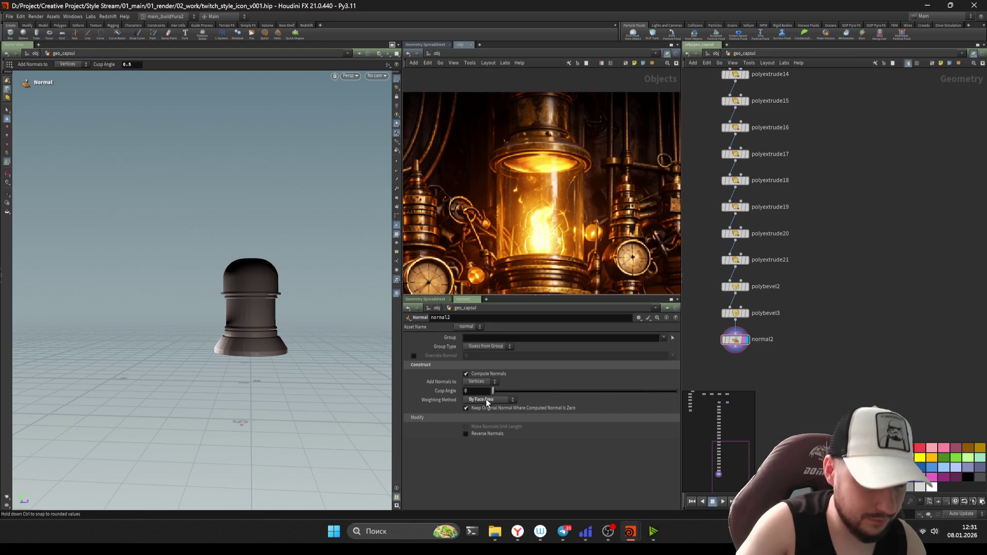
# Set normal2's cusp angle to 60 and save the scene
pyautogui.moveTo(633, 391); pyautogui.dragTo(553, 390)
pyautogui.press('Escape')
pyautogui.scroll(10, 250, 340)
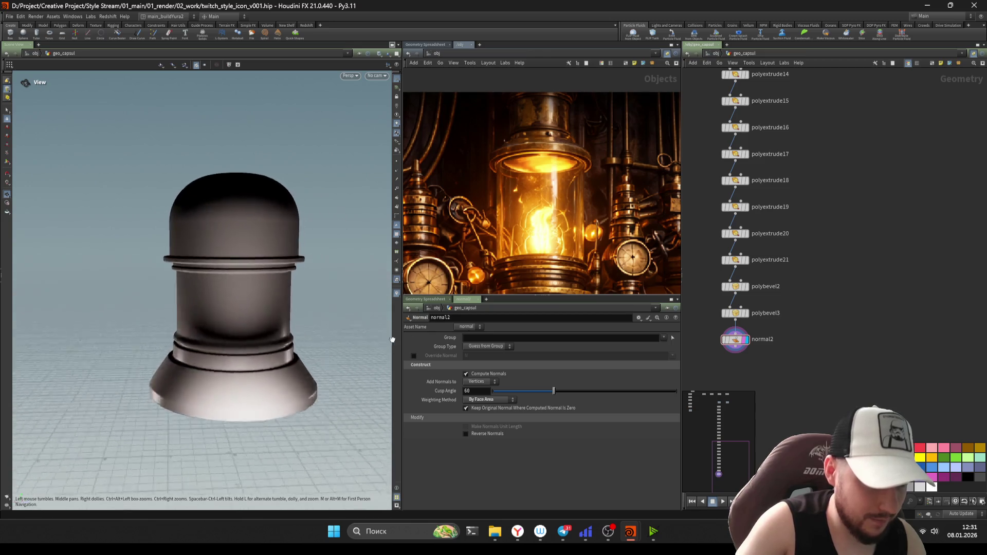
pyautogui.scroll(-10, 250, 339)
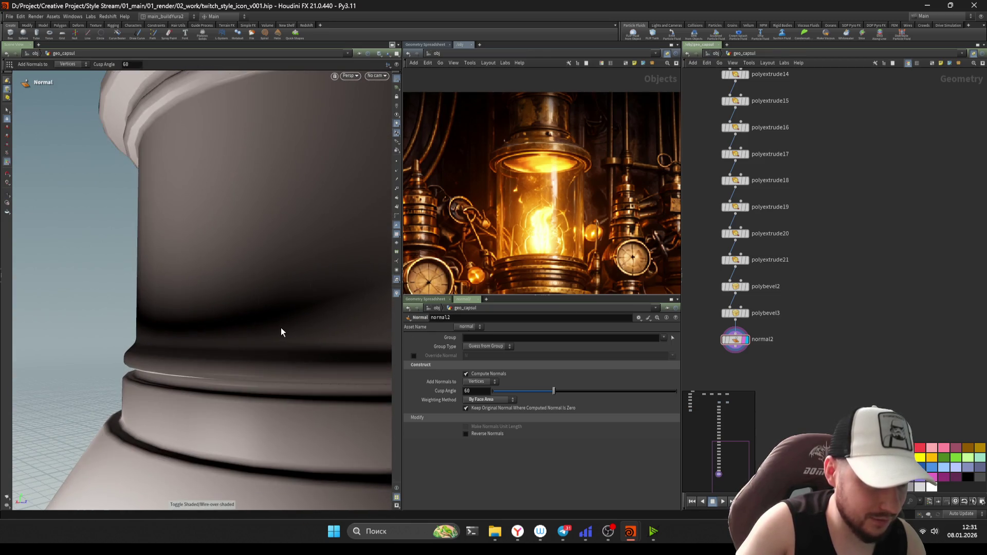
pyautogui.scroll(-3, 154, 379)
pyautogui.hotkey('ctrl', 's')
pyautogui.moveTo(282, 347)
pyautogui.mouseDown()
pyautogui.moveTo(233, 359)
pyautogui.moveTo(240, 323)
pyautogui.mouseUp()
pyautogui.press('Return')
pyautogui.scroll(5, 249, 326)
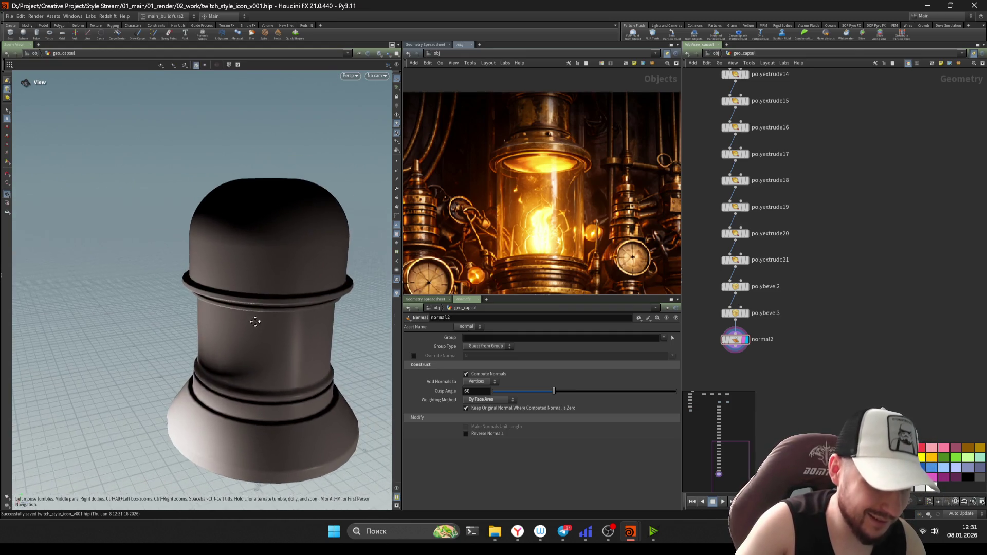
pyautogui.scroll(1, 776, 327)
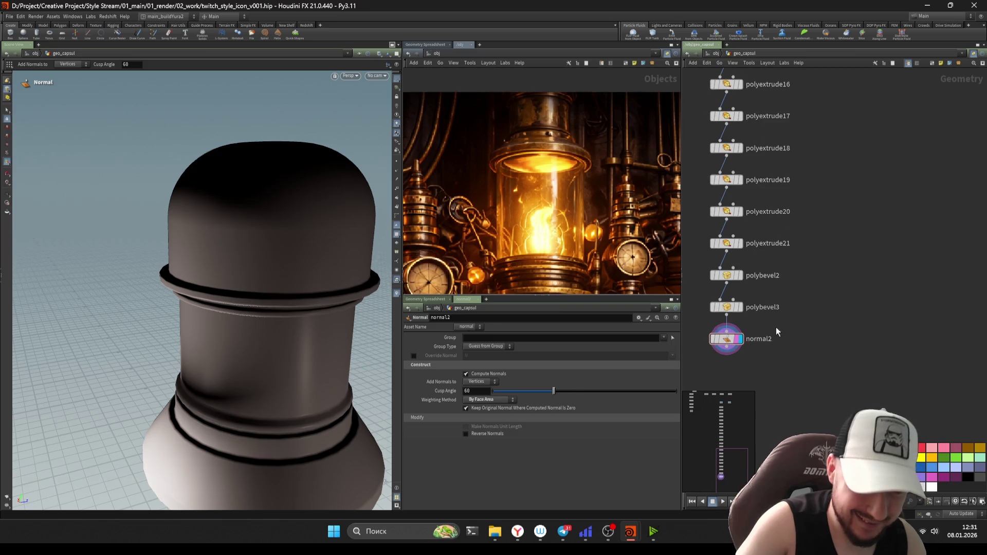
# Review the settings of polybevel3 and then polybevel2
pyautogui.click(730, 308)
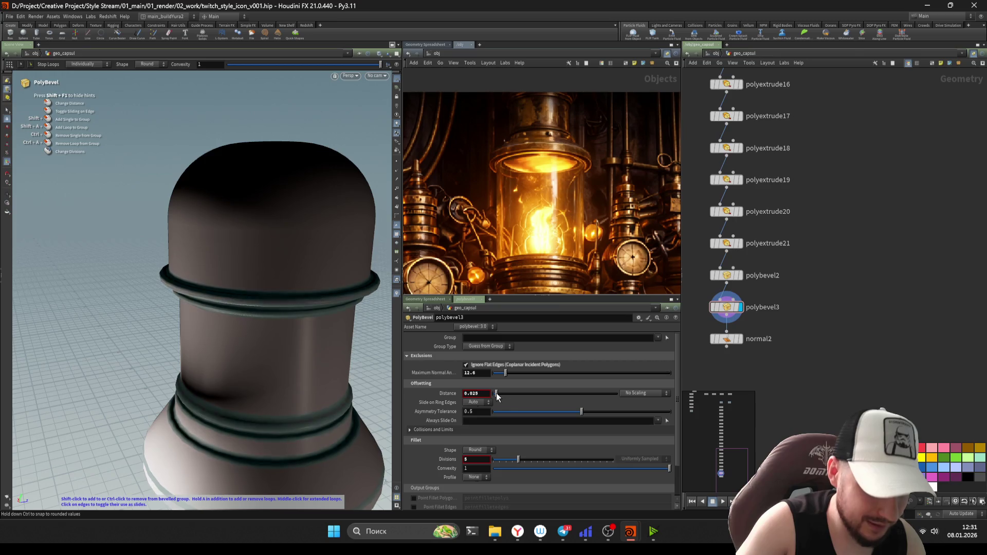
pyautogui.click(733, 293)
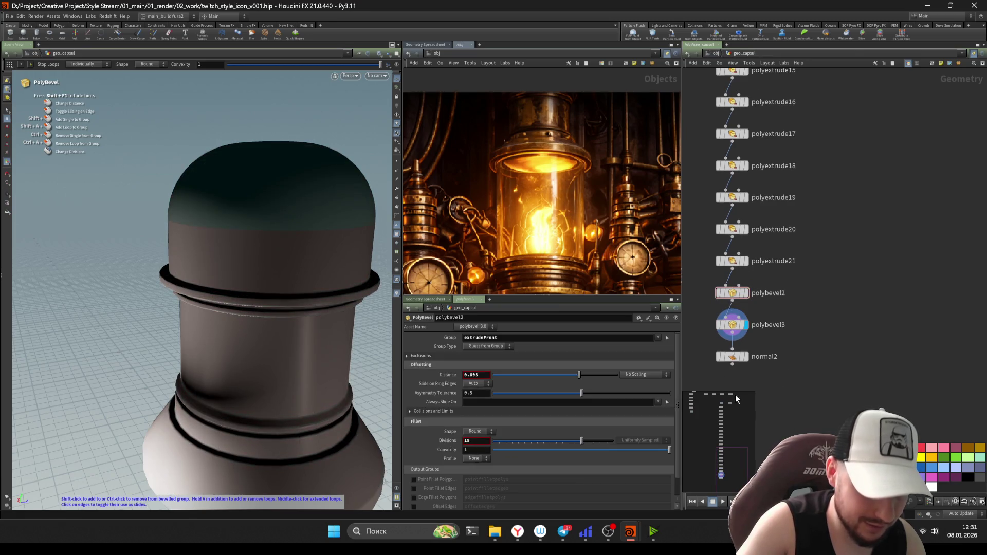
pyautogui.scroll(-3, 856, 334)
pyautogui.moveTo(856, 334)
pyautogui.mouseDown(button='middle')
pyautogui.moveTo(728, 338)
pyautogui.moveTo(748, 251)
pyautogui.moveTo(727, 267)
pyautogui.mouseUp(button='middle')
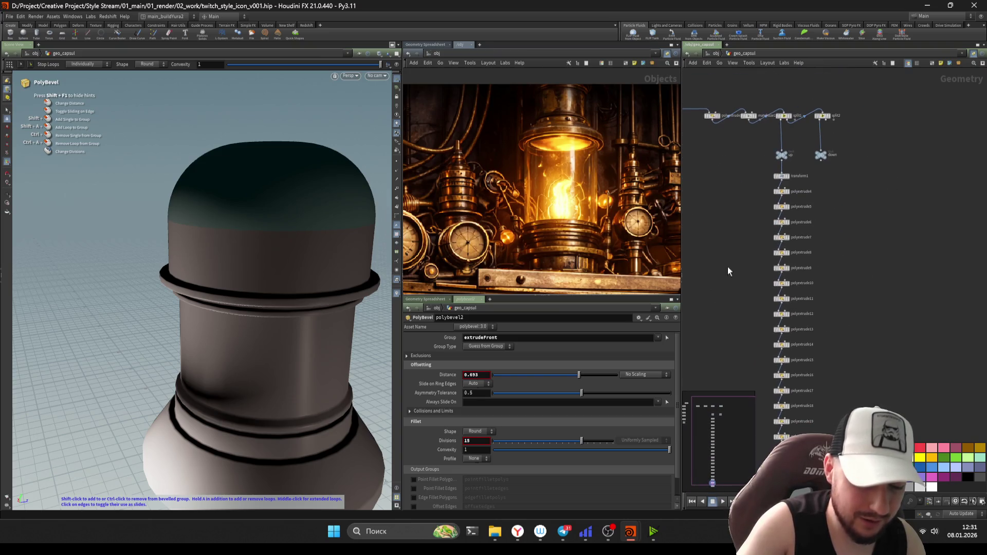
# Select circle1 and set its divisions to 64
pyautogui.scroll(2, 767, 205)
pyautogui.moveTo(757, 194); pyautogui.dragTo(869, 316, button='middle')
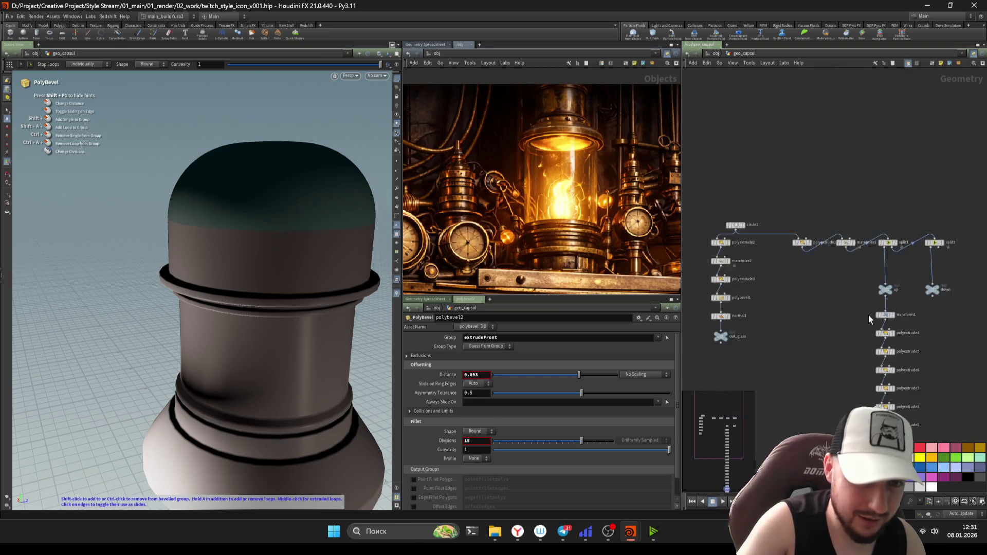
pyautogui.scroll(3, 829, 258)
pyautogui.click(787, 287)
pyautogui.scroll(2, 875, 363)
pyautogui.write('64')
pyautogui.press('Return')
# Preview circle1 at 4 and 6 divisions to see square and hexagonal profiles
pyautogui.press('Escape')
pyautogui.scroll(-3, 189, 392)
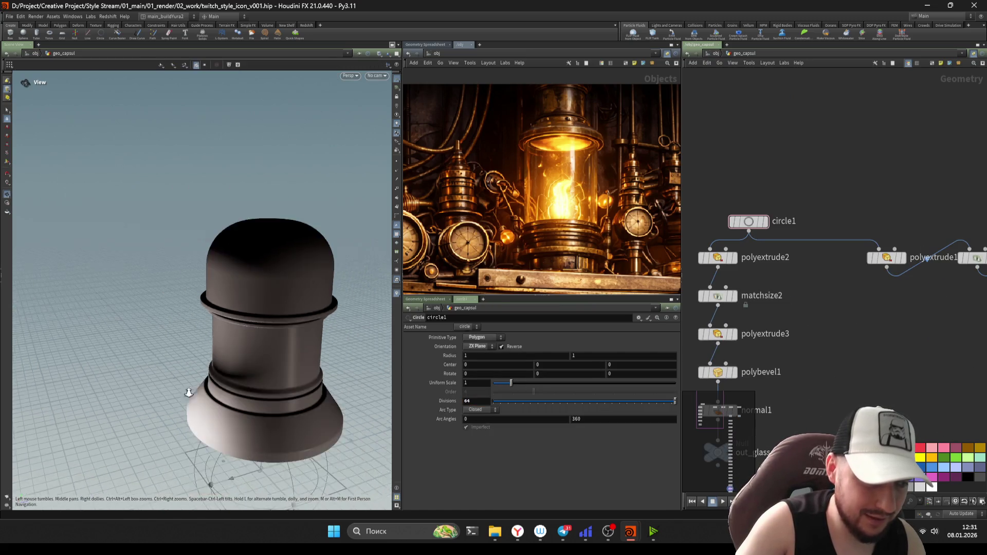
pyautogui.press('Return')
pyautogui.scroll(5, 205, 359)
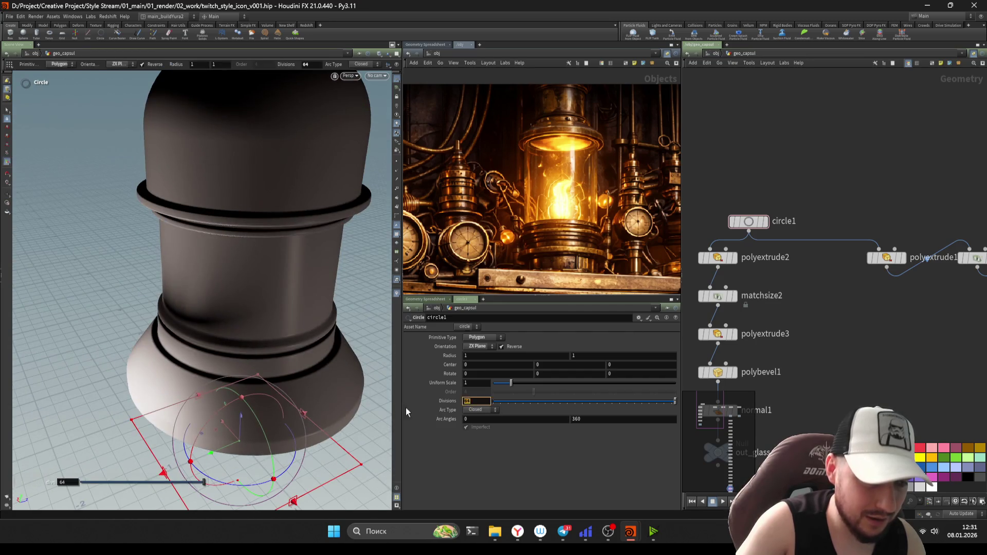
pyautogui.write('4')
pyautogui.press('Return')
pyautogui.scroll(-5, 308, 334)
pyautogui.press('Escape')
pyautogui.moveTo(309, 334)
pyautogui.mouseDown()
pyautogui.moveTo(294, 326)
pyautogui.moveTo(298, 333)
pyautogui.mouseUp()
pyautogui.press('Return')
pyautogui.press('Return')
pyautogui.moveTo(242, 359)
pyautogui.mouseDown()
pyautogui.moveTo(267, 350)
pyautogui.moveTo(278, 319)
pyautogui.moveTo(267, 303)
pyautogui.mouseUp()
pyautogui.write('6')
pyautogui.press('Return')
pyautogui.press('Escape')
pyautogui.press('Return')
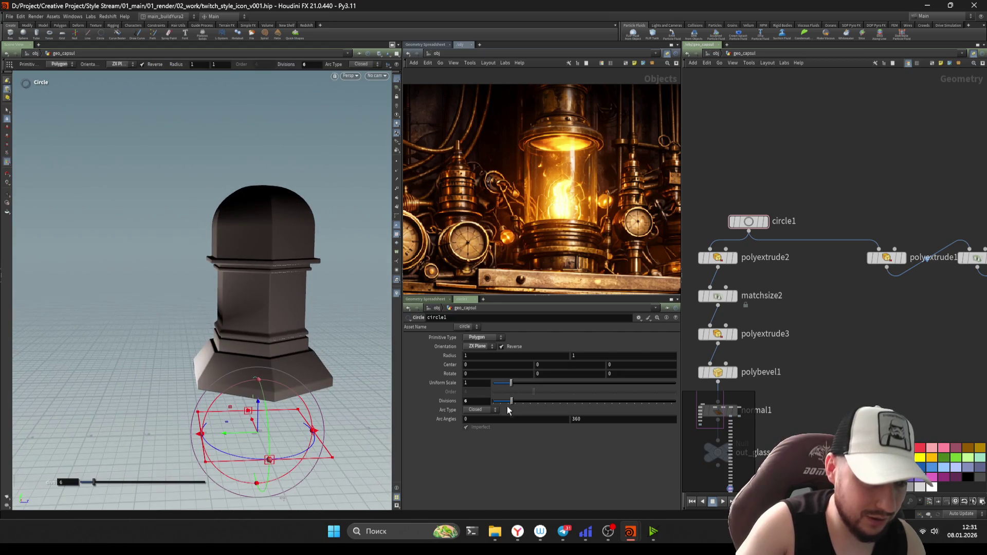
# Test circle1 at 3, 5, 11 and 26 divisions
pyautogui.moveTo(510, 408); pyautogui.dragTo(502, 407)
pyautogui.press('Escape')
pyautogui.moveTo(369, 336)
pyautogui.mouseDown()
pyautogui.moveTo(346, 375)
pyautogui.moveTo(259, 304)
pyautogui.mouseUp()
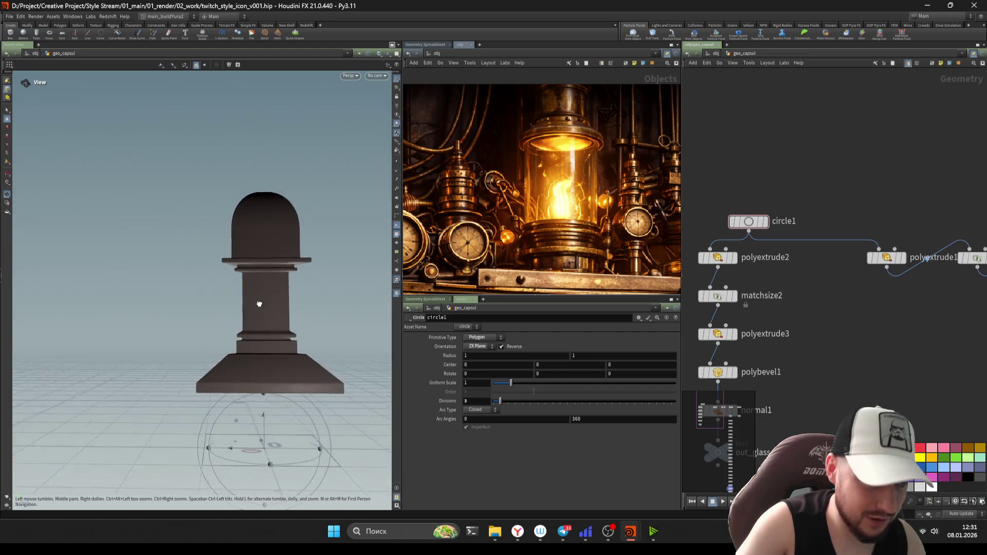
pyautogui.press('Return')
pyautogui.moveTo(500, 402); pyautogui.dragTo(530, 401)
pyautogui.hotkey('ctrl', 's')
pyautogui.moveTo(318, 339); pyautogui.dragTo(401, 363)
pyautogui.moveTo(531, 401); pyautogui.dragTo(609, 407)
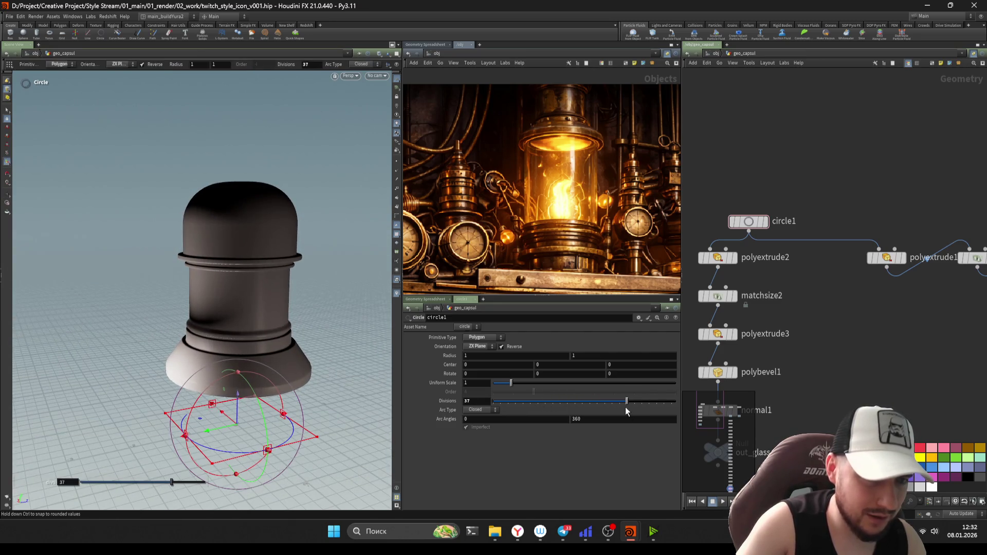
# Check the round body and save the scene with circle1 at 64 divisions
pyautogui.press('Escape')
pyautogui.moveTo(260, 265)
pyautogui.mouseDown()
pyautogui.moveTo(269, 180)
pyautogui.moveTo(262, 259)
pyautogui.moveTo(281, 304)
pyautogui.mouseUp()
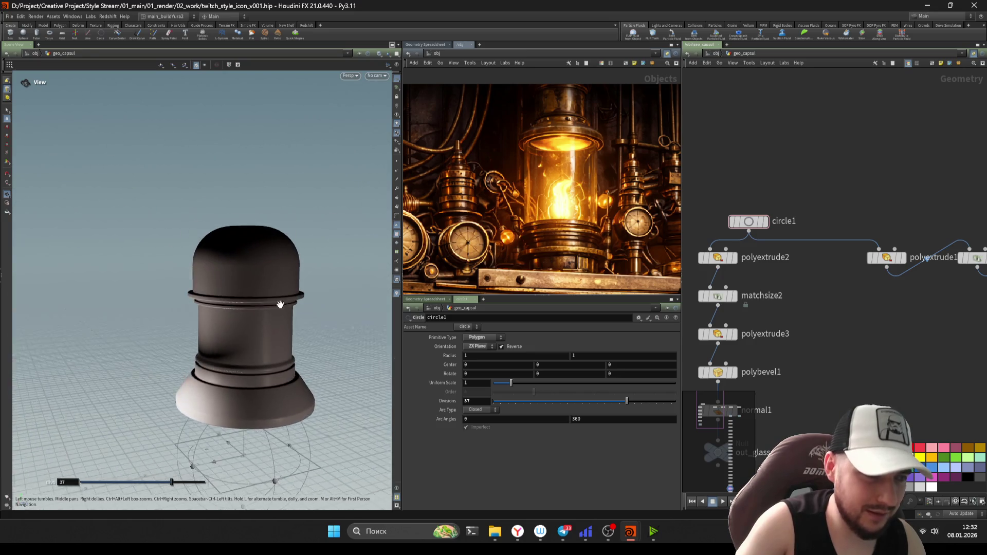
pyautogui.press('Return')
pyautogui.scroll(2, 279, 329)
pyautogui.hotkey('ctrl', 's')
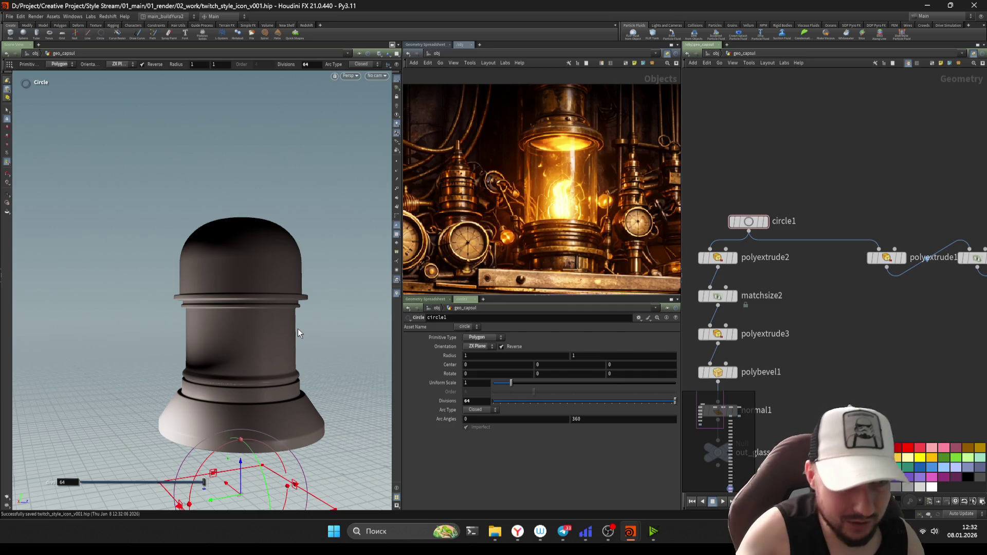
pyautogui.scroll(-2, 279, 322)
pyautogui.hotkey('ctrl', 's')
pyautogui.scroll(-3, 818, 410)
# Increase polyextrude5's inset to narrow the top, then save
pyautogui.moveTo(802, 346)
pyautogui.mouseDown(button='middle')
pyautogui.moveTo(820, 337)
pyautogui.moveTo(776, 254)
pyautogui.mouseUp(button='middle')
pyautogui.click(804, 273)
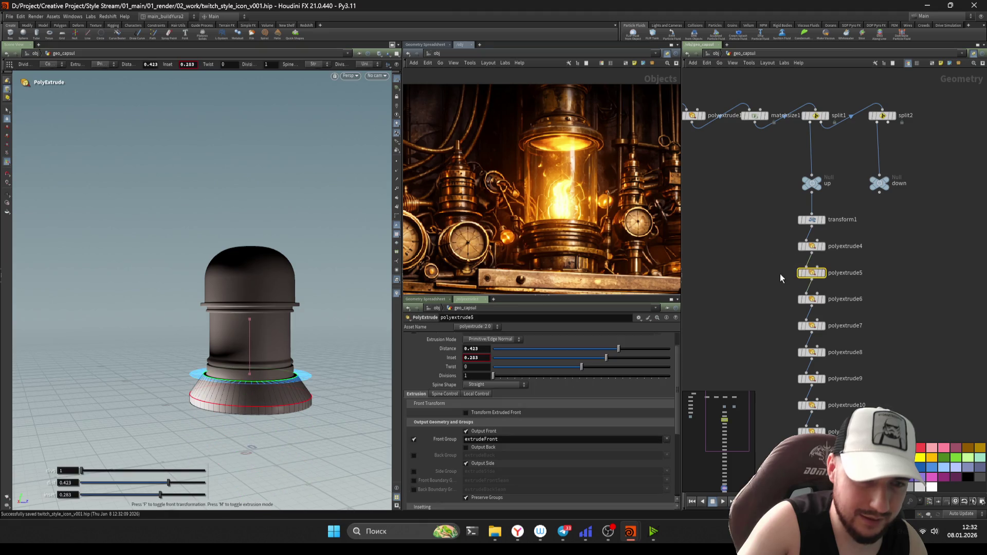
pyautogui.moveTo(580, 357); pyautogui.dragTo(620, 363)
pyautogui.hotkey('ctrl', 's')
pyautogui.press('Escape')
pyautogui.moveTo(297, 356)
pyautogui.mouseDown()
pyautogui.moveTo(273, 375)
pyautogui.moveTo(250, 353)
pyautogui.moveTo(205, 386)
pyautogui.moveTo(220, 335)
pyautogui.moveTo(242, 360)
pyautogui.moveTo(247, 329)
pyautogui.mouseUp()
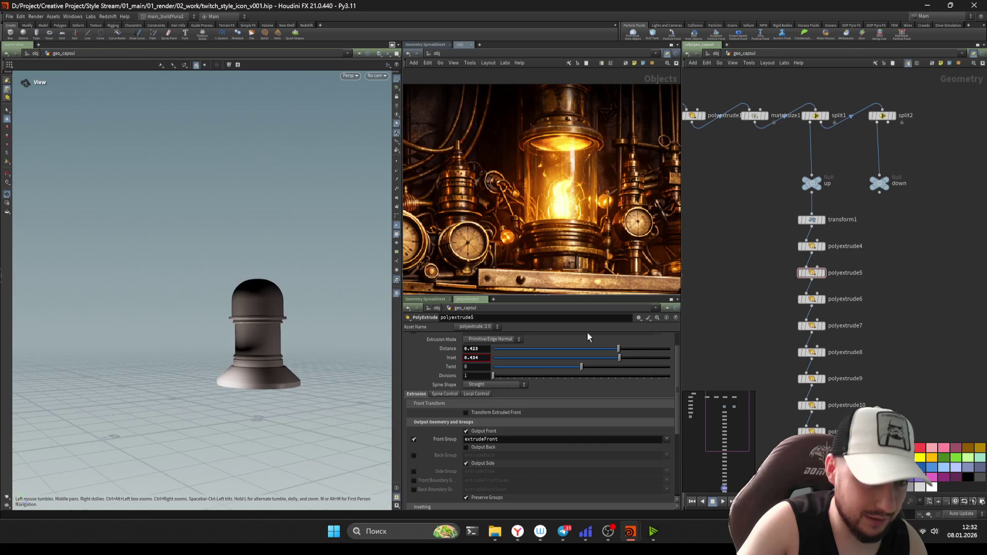
pyautogui.scroll(1, 779, 263)
# Shorten polyextrude4's extrusion distance to 0.248 and save the scene
pyautogui.click(815, 244)
pyautogui.moveTo(611, 354); pyautogui.dragTo(602, 355)
pyautogui.hotkey('ctrl', 's')
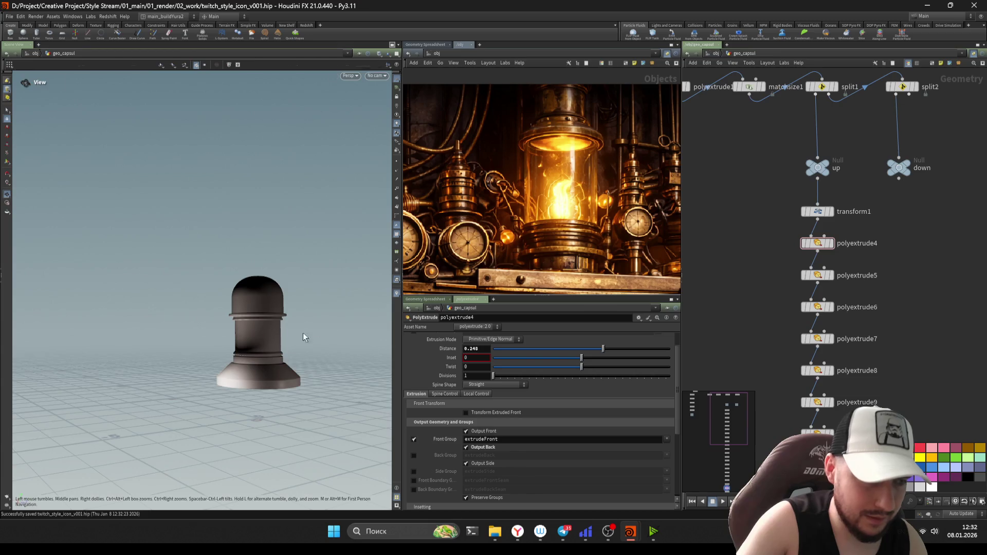
pyautogui.moveTo(304, 337); pyautogui.dragTo(321, 334)
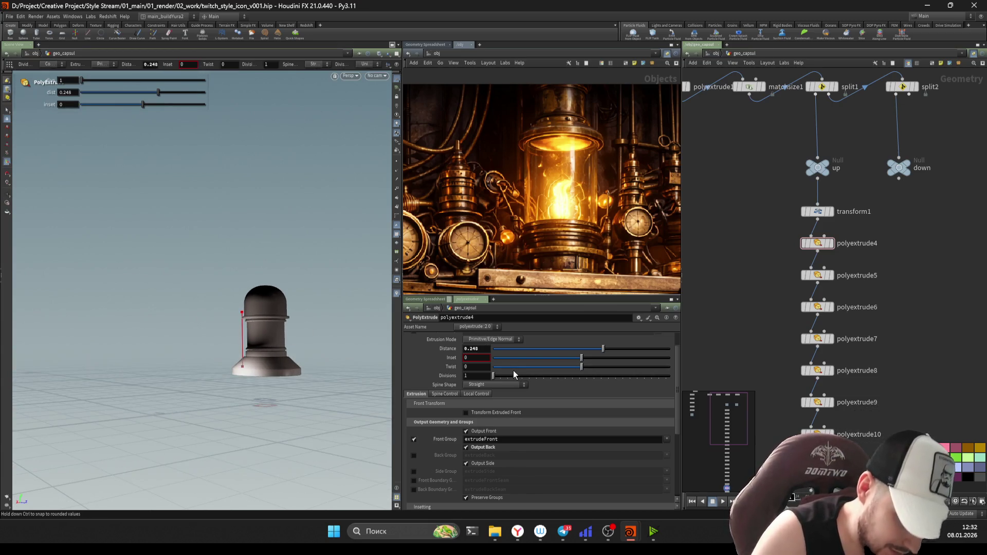
# Box-select the whole transform-and-extrude node chain in the network editor
pyautogui.scroll(-10, 767, 293)
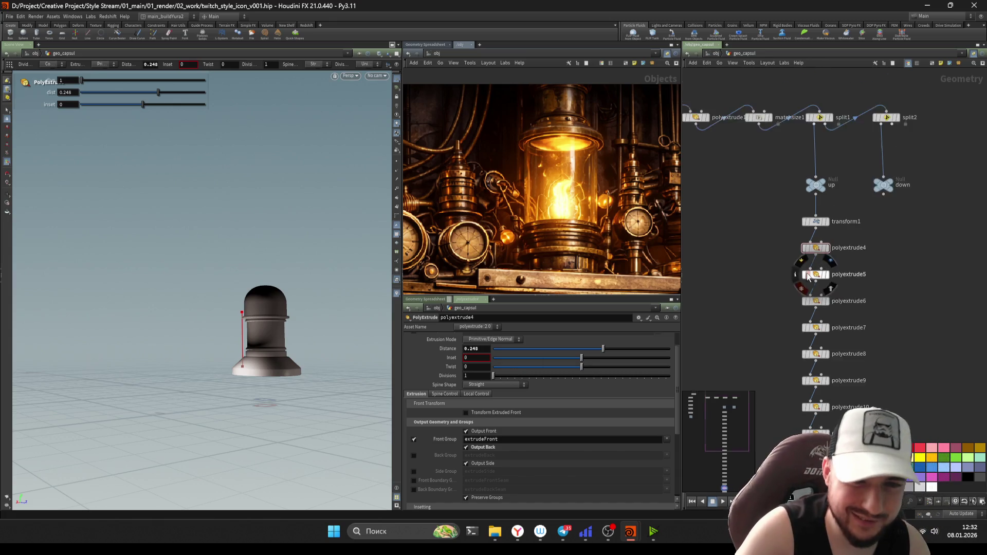
pyautogui.moveTo(800, 368); pyautogui.dragTo(743, 105)
pyautogui.scroll(5, 847, 280)
pyautogui.scroll(-1, 806, 235)
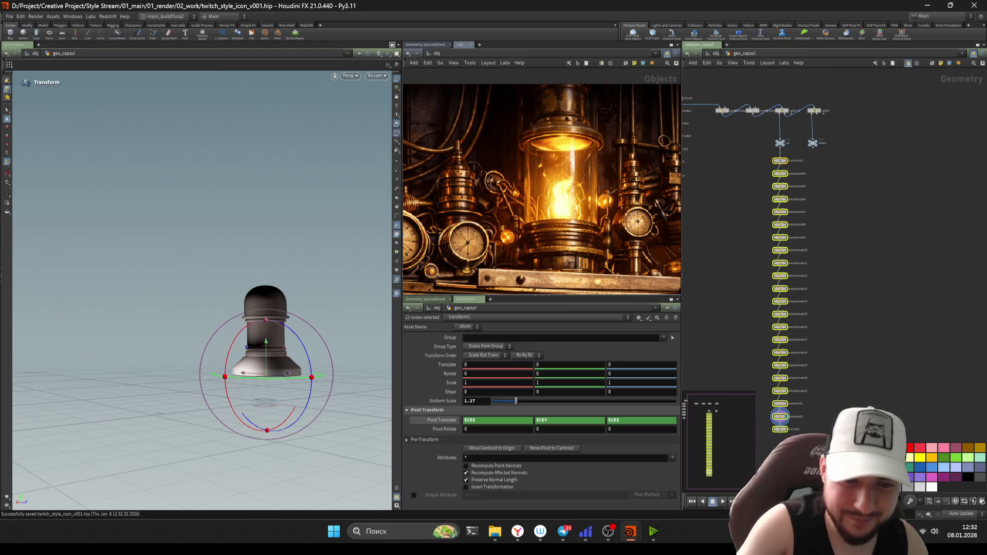
# Narrow the selection to the up null, tilt the view higher, and bring up polybevel3's settings
pyautogui.keyDown('shift'); pyautogui.click(780, 143); pyautogui.keyUp('shift')
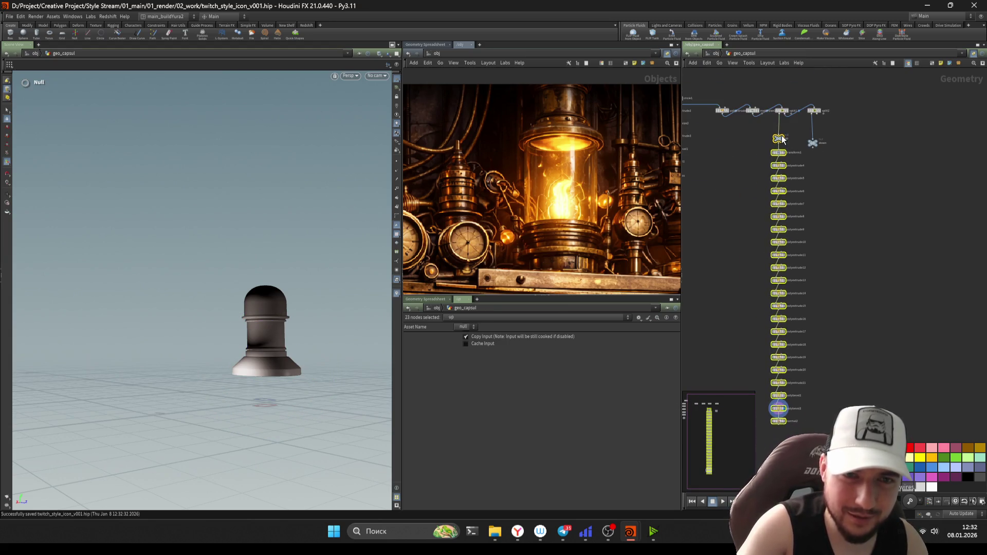
pyautogui.click(717, 282)
pyautogui.scroll(1, 726, 295)
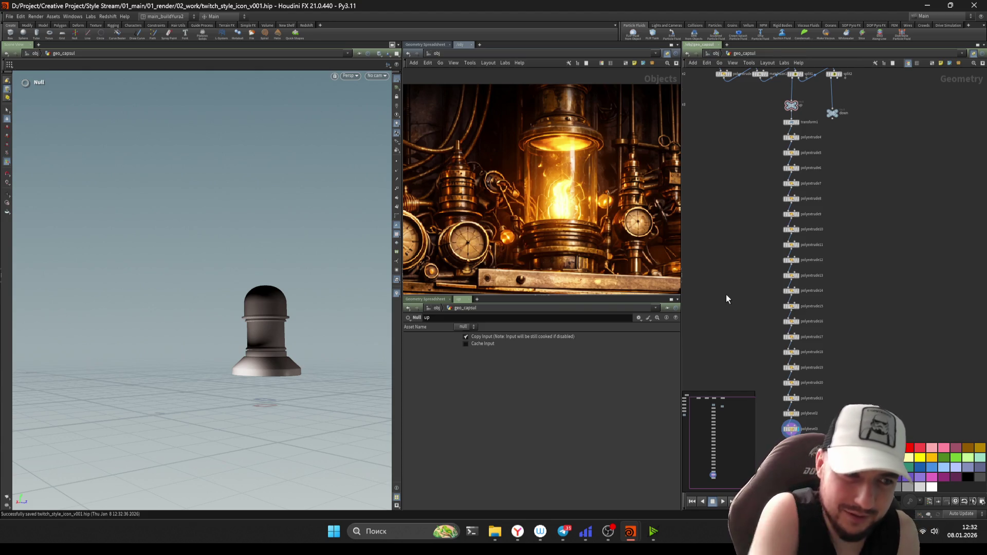
pyautogui.press('Escape')
pyautogui.moveTo(309, 320); pyautogui.dragTo(302, 342)
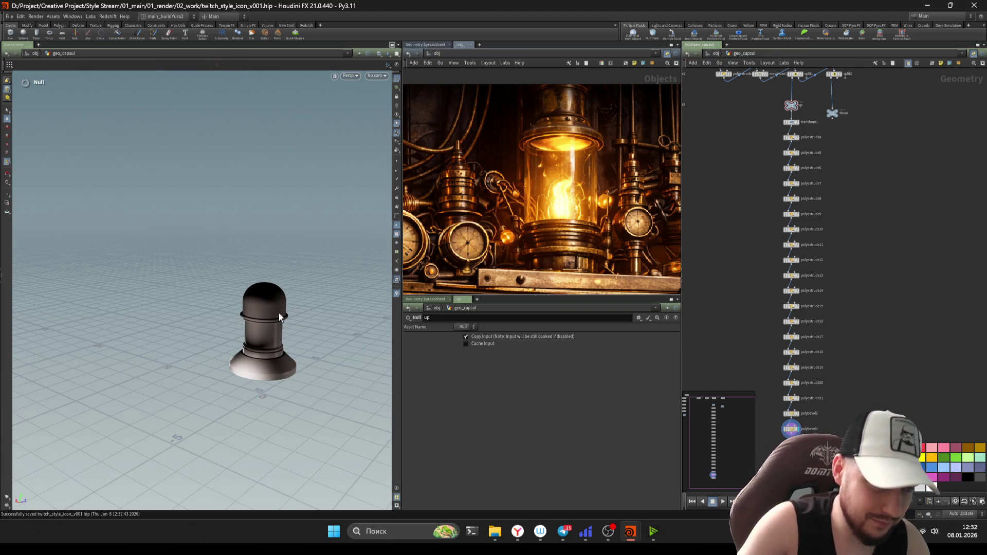
pyautogui.scroll(-2, 731, 414)
pyautogui.scroll(5, 725, 288)
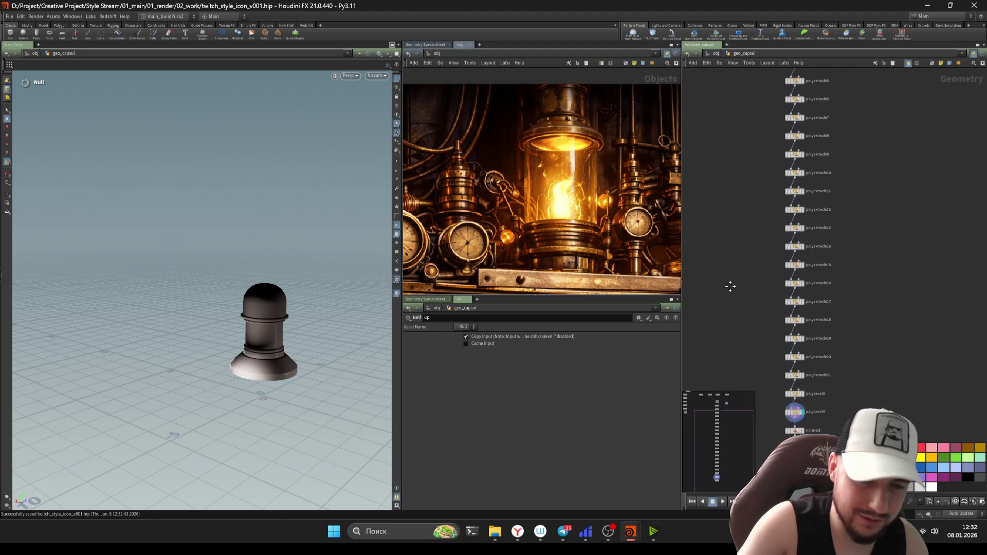
pyautogui.click(777, 387)
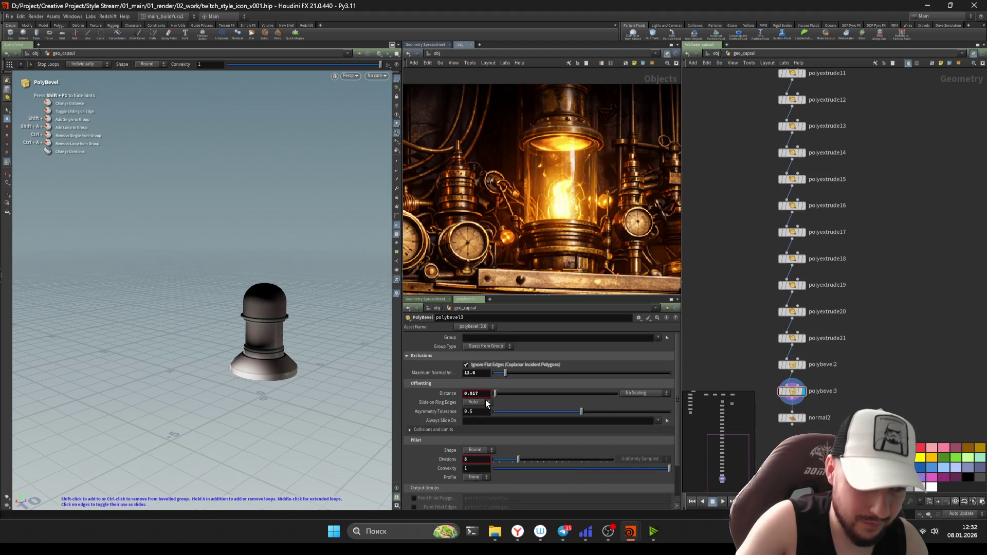
# Increase polybevel3's bevel distance, reduce polybevel2's distance, and save the scene
pyautogui.moveTo(497, 398); pyautogui.dragTo(506, 399)
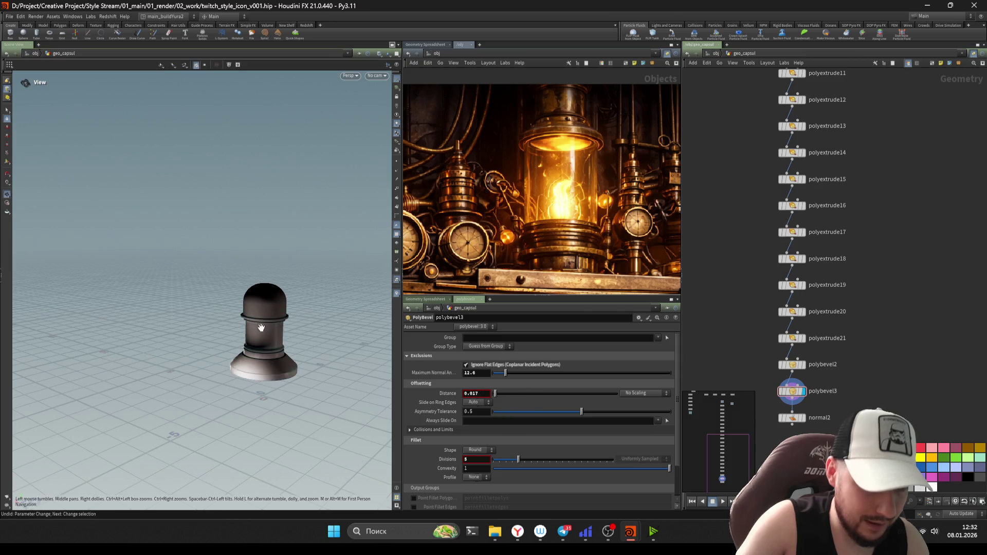
pyautogui.scroll(5, 319, 298)
pyautogui.click(777, 365)
pyautogui.moveTo(541, 374)
pyautogui.mouseDown()
pyautogui.moveTo(512, 372)
pyautogui.moveTo(536, 375)
pyautogui.mouseUp()
pyautogui.hotkey('ctrl', 's')
# Fine-tune polybevel2's top bevel distance to 0.311, undoing an accidental reset, and save
pyautogui.press('Escape')
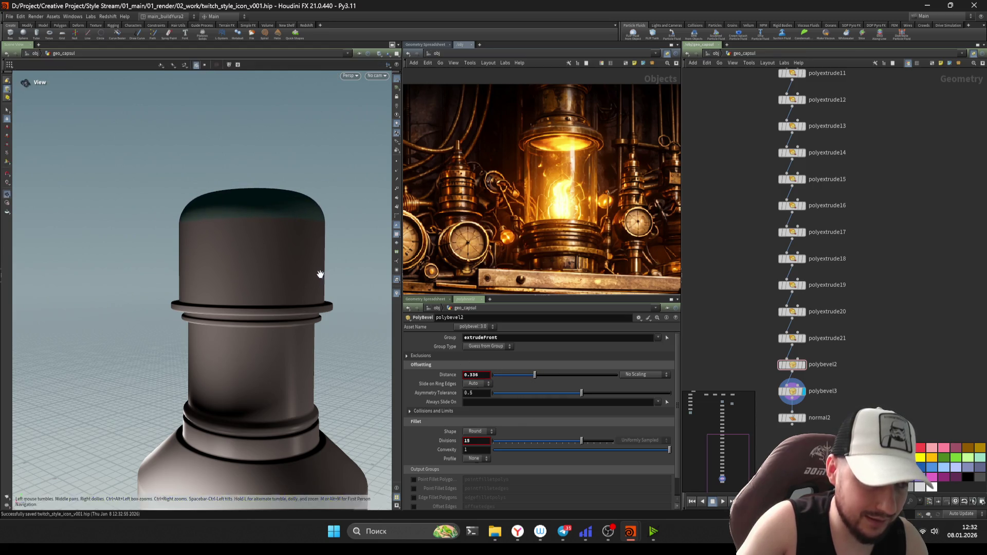
pyautogui.scroll(-5, 320, 276)
pyautogui.moveTo(320, 275); pyautogui.dragTo(225, 341)
pyautogui.press('Return')
pyautogui.moveTo(535, 374); pyautogui.dragTo(492, 374)
pyautogui.hotkey('ctrl', 'z')
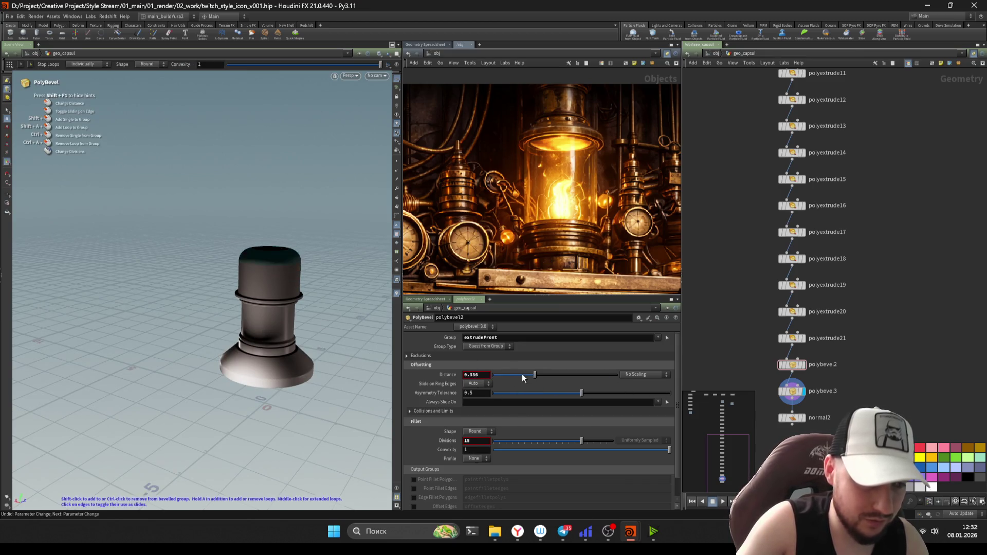
pyautogui.moveTo(532, 378); pyautogui.dragTo(531, 377)
pyautogui.hotkey('ctrl', 's')
pyautogui.press('h')
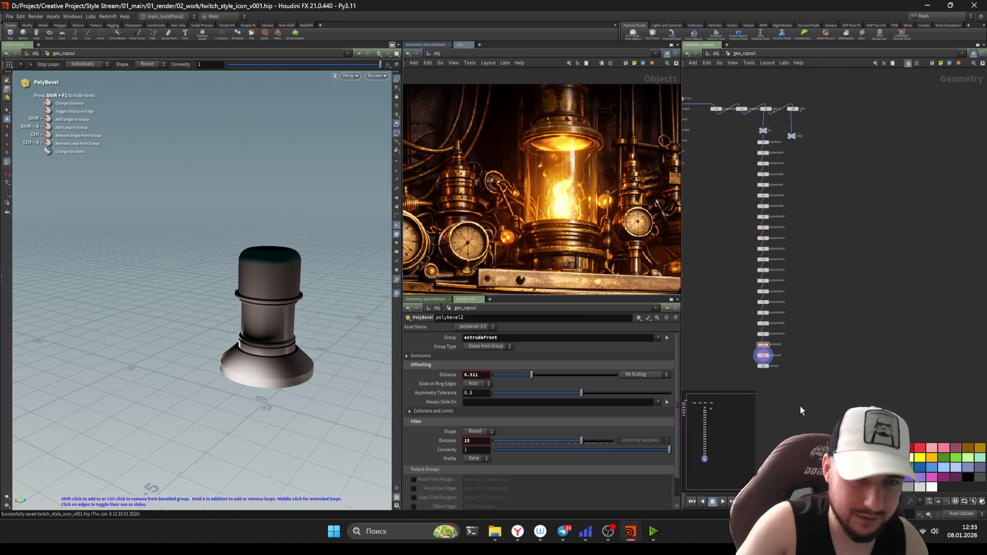
pyautogui.scroll(5, 811, 358)
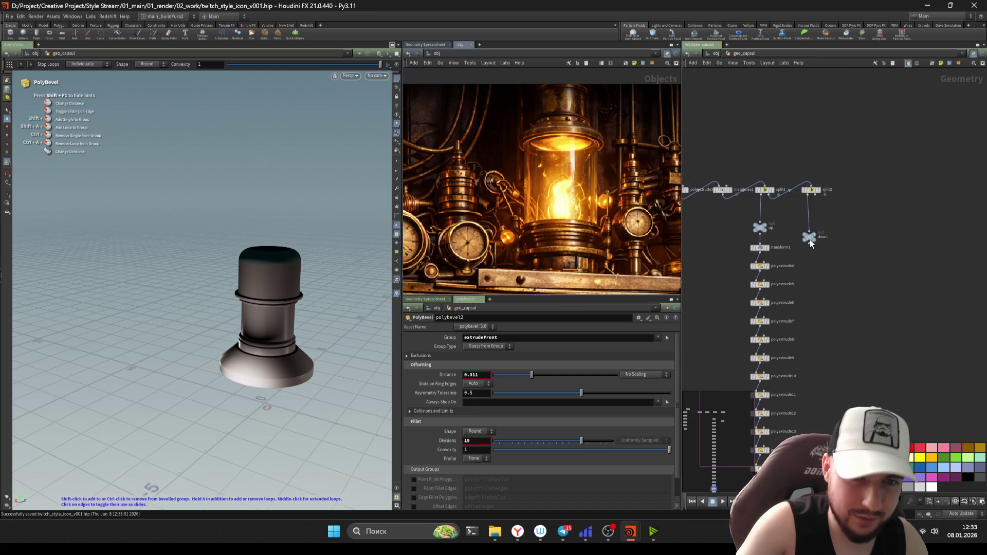
pyautogui.scroll(-10, 824, 271)
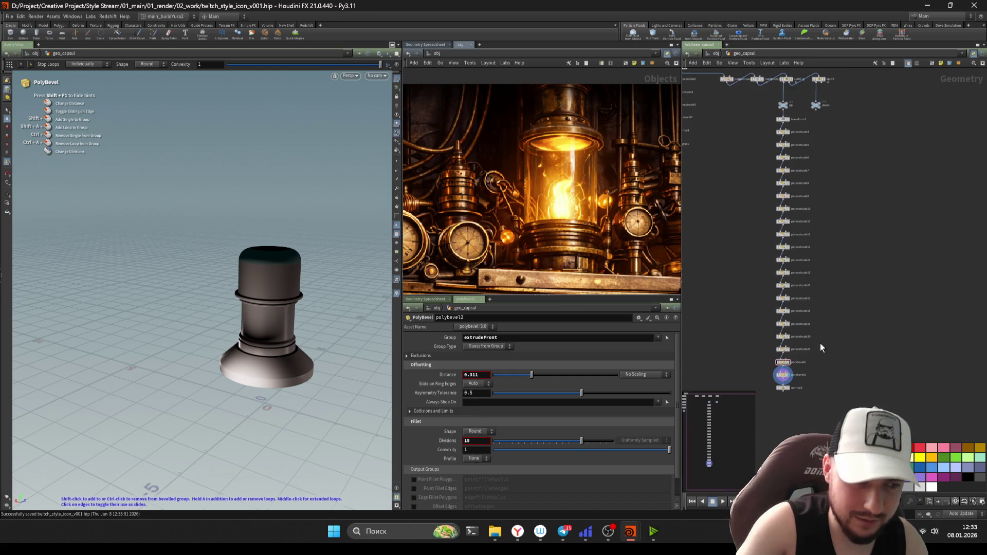
# Inspect the body's normal2 output and the glass cylinder's out_glass output in the viewport
pyautogui.click(769, 342)
pyautogui.press('r')
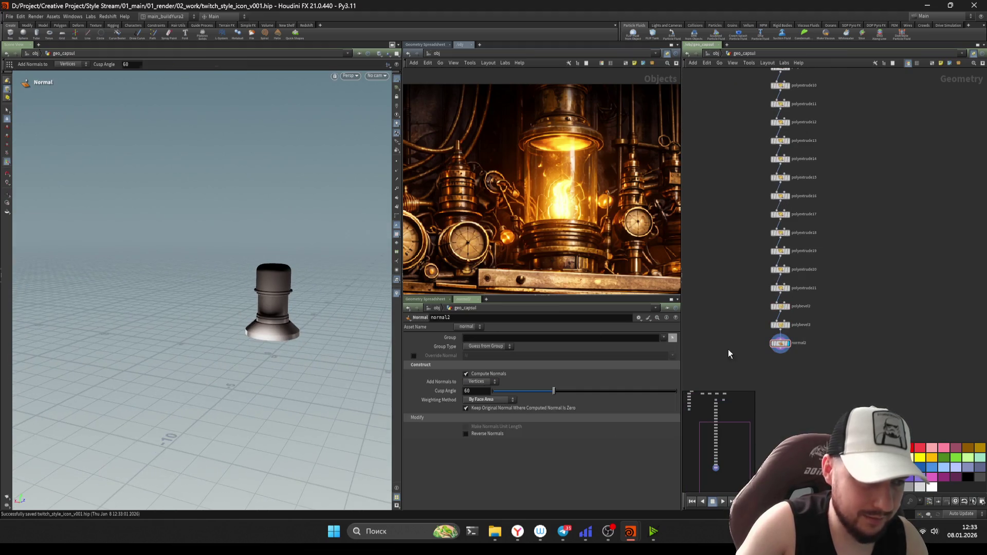
pyautogui.press('h')
pyautogui.scroll(5, 833, 329)
pyautogui.click(792, 244)
pyautogui.press('r')
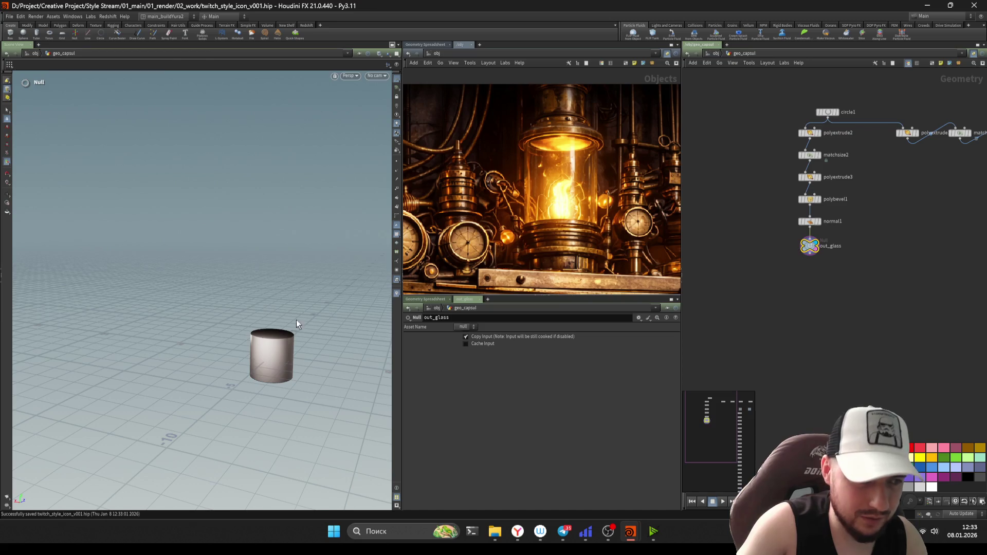
pyautogui.moveTo(295, 324); pyautogui.dragTo(283, 317)
pyautogui.press('h')
pyautogui.scroll(-5, 247, 360)
pyautogui.press('h')
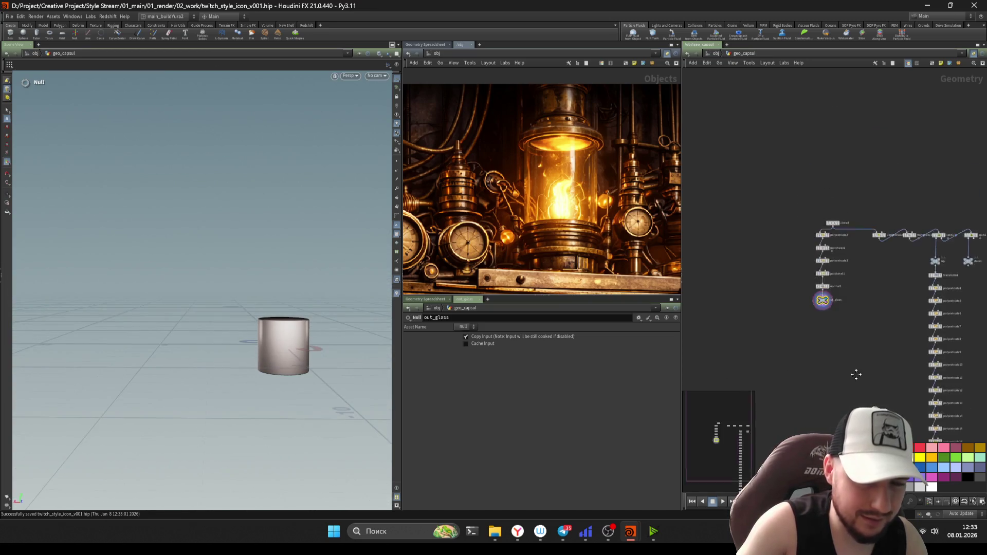
# Merge out_glass and normal2 with a new merge1 node placed below both
pyautogui.keyDown('shift'); pyautogui.click(857, 439); pyautogui.keyUp('shift')
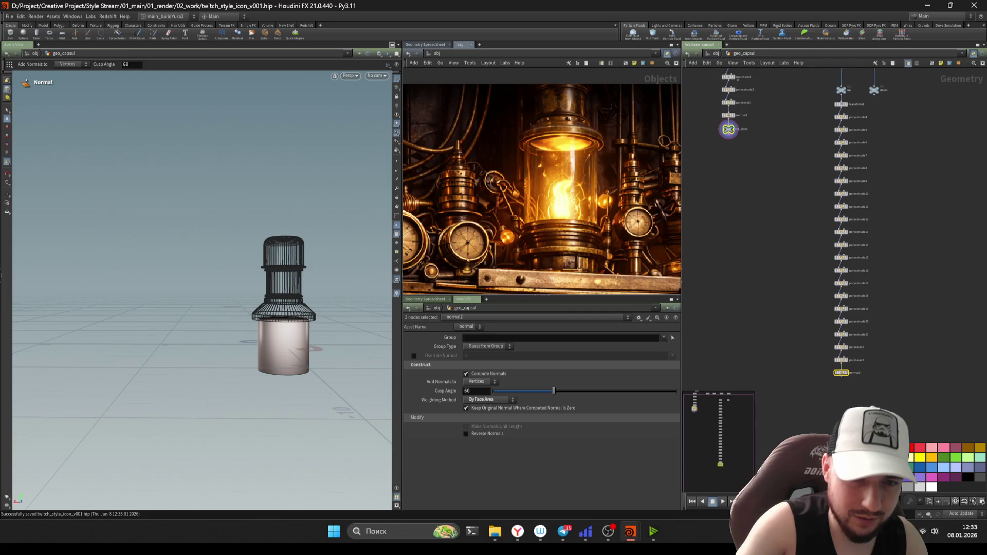
pyautogui.press('Tab')
pyautogui.write('merge')
pyautogui.press('Return')
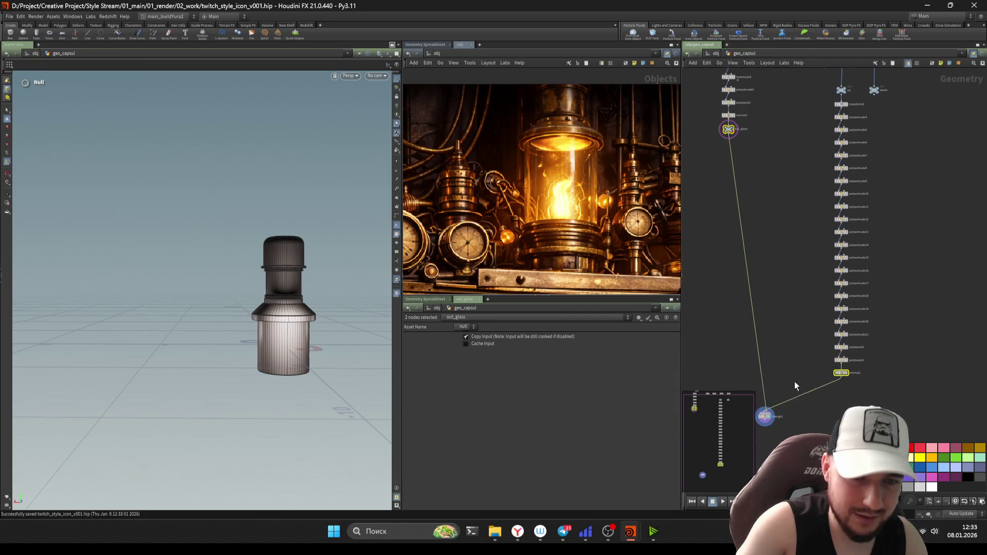
pyautogui.click(761, 423)
pyautogui.moveTo(805, 454); pyautogui.dragTo(823, 412, button='middle')
pyautogui.moveTo(776, 390); pyautogui.dragTo(794, 476, button='middle')
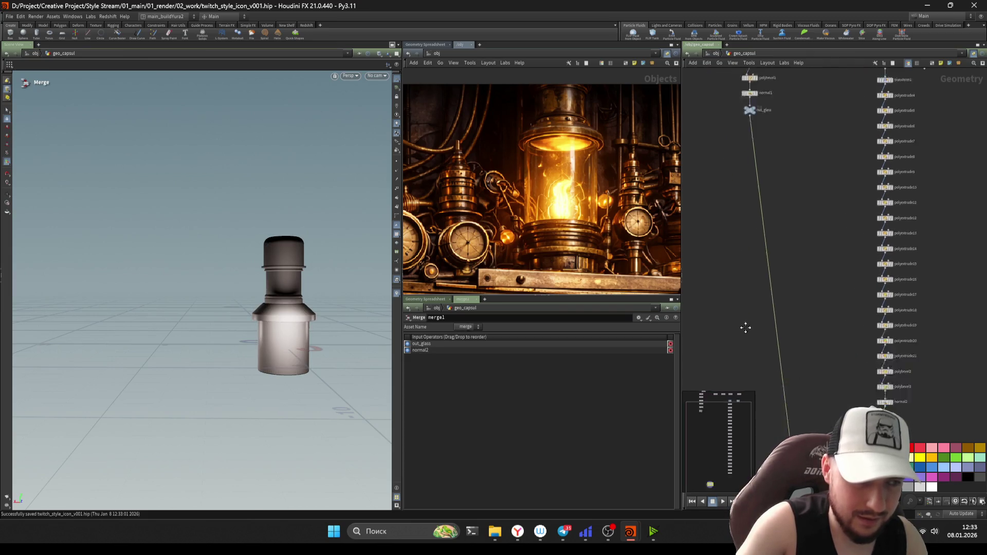
pyautogui.press('Tab')
pyautogui.write('wrangle')
pyautogui.press('Return')
pyautogui.click(811, 270)
pyautogui.click(495, 393)
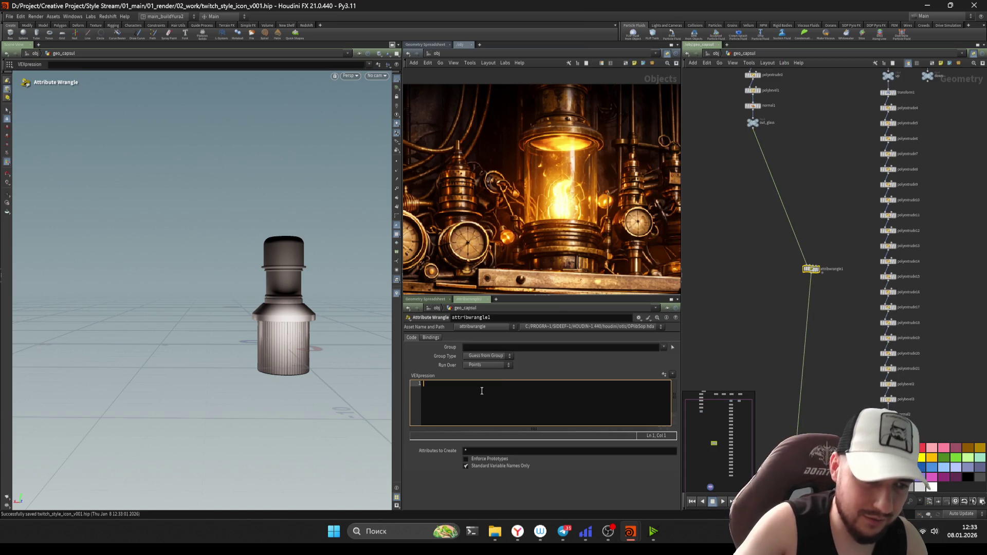
pyautogui.write('@Alpha = 0.2;')
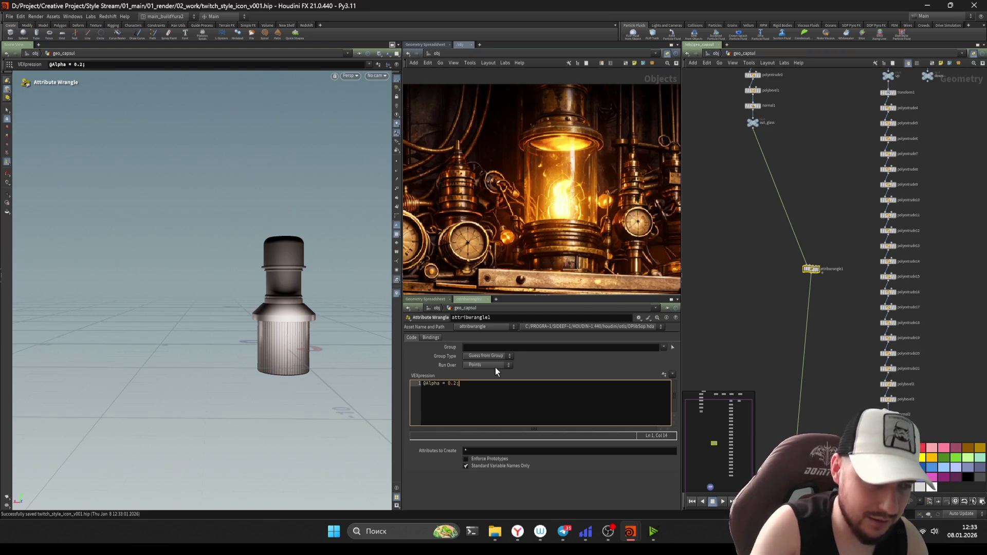
# Copy the wrangle between normal2 and merge1, then display merge1 and orbit the merged capsule
pyautogui.moveTo(758, 338); pyautogui.dragTo(737, 259, button='middle')
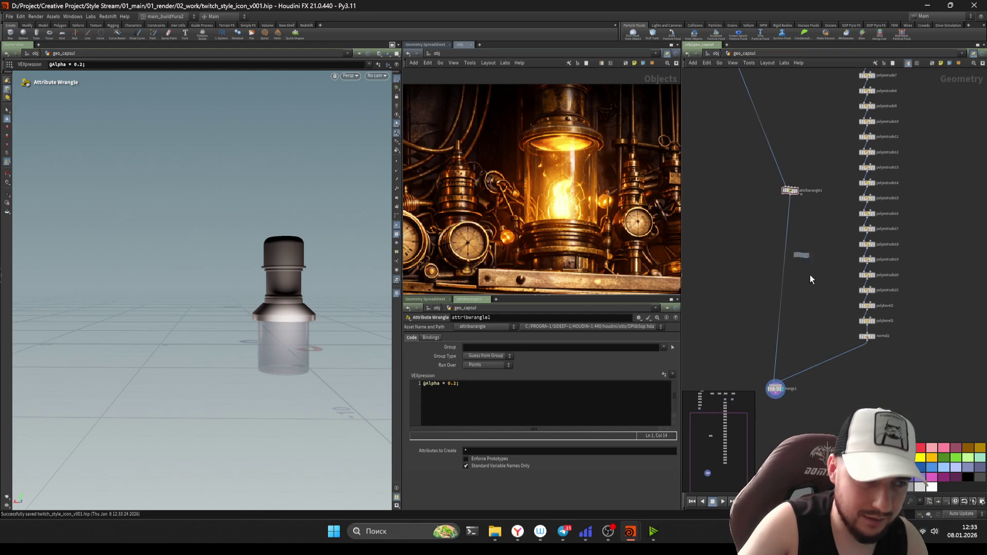
pyautogui.keyDown('alt'); pyautogui.moveTo(809, 279); pyautogui.dragTo(850, 375); pyautogui.keyUp('alt')
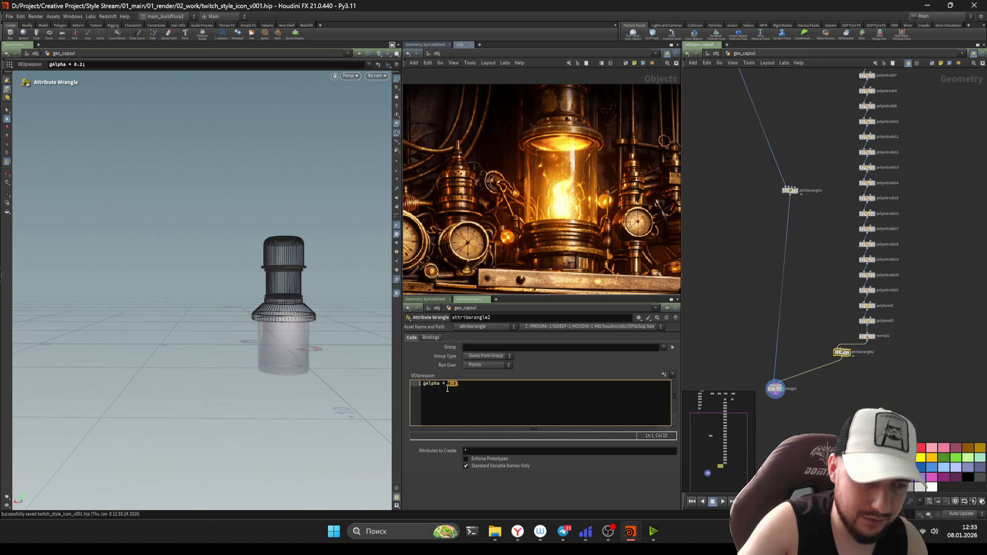
pyautogui.moveTo(791, 415)
pyautogui.mouseDown(button='middle')
pyautogui.moveTo(808, 327)
pyautogui.moveTo(842, 390)
pyautogui.mouseUp(button='middle')
pyautogui.click(792, 302)
pyautogui.press('Escape')
pyautogui.moveTo(261, 324); pyautogui.dragTo(304, 352)
pyautogui.press('Return')
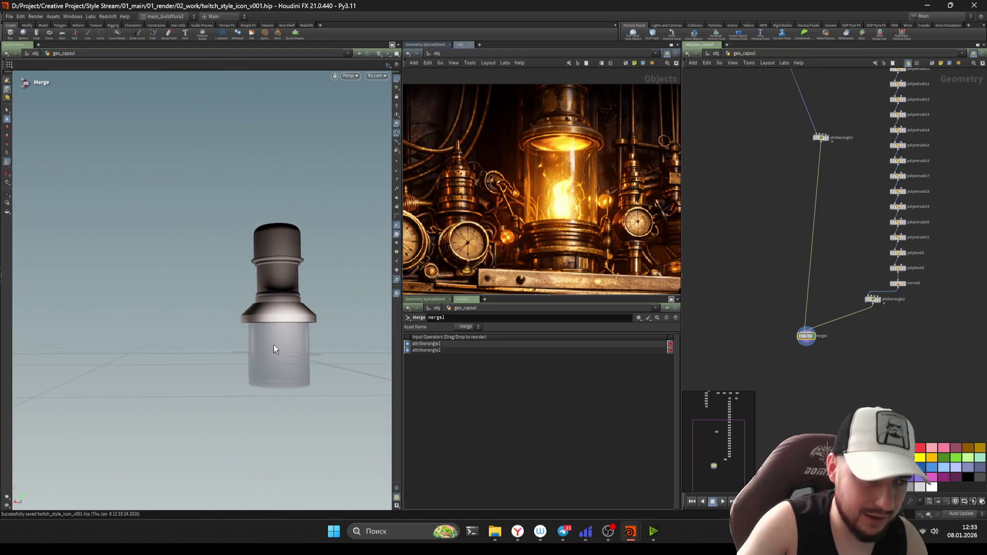
pyautogui.press('Escape')
pyautogui.moveTo(289, 316); pyautogui.dragTo(309, 288)
pyautogui.press('Return')
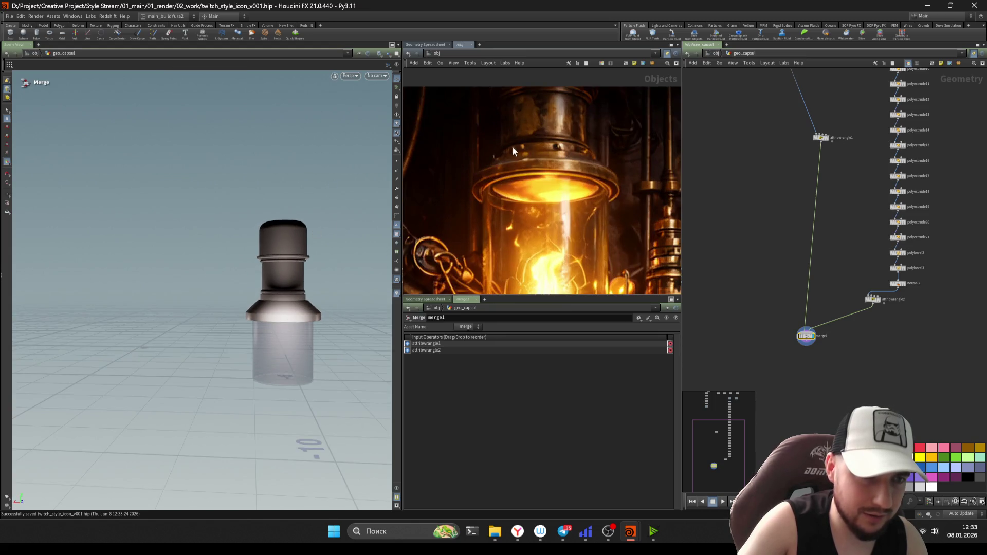
# Browse the extrusion chain, checking polyextrude9's and polyextrude8's settings
pyautogui.scroll(5, 275, 264)
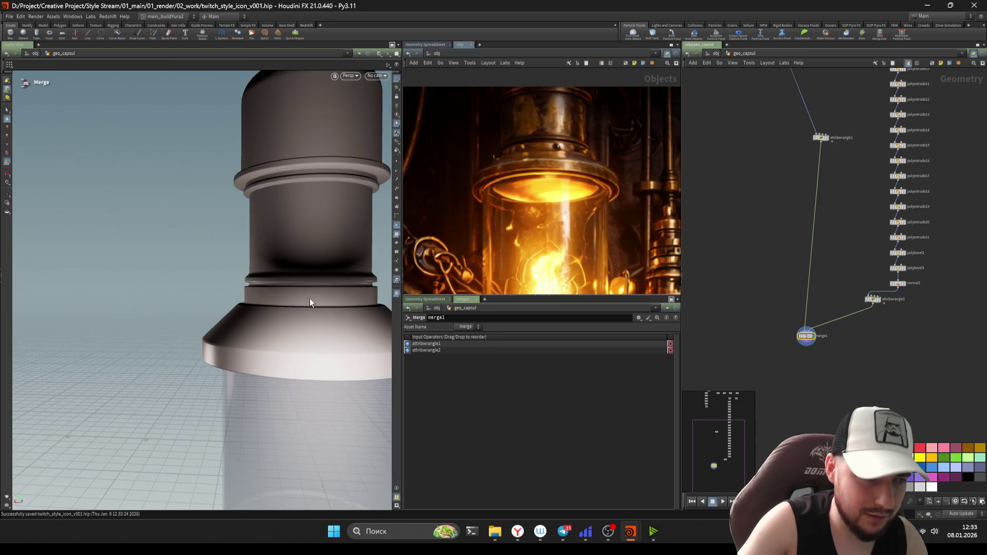
pyautogui.scroll(-2, 309, 298)
pyautogui.scroll(-2, 806, 240)
pyautogui.scroll(3, 717, 296)
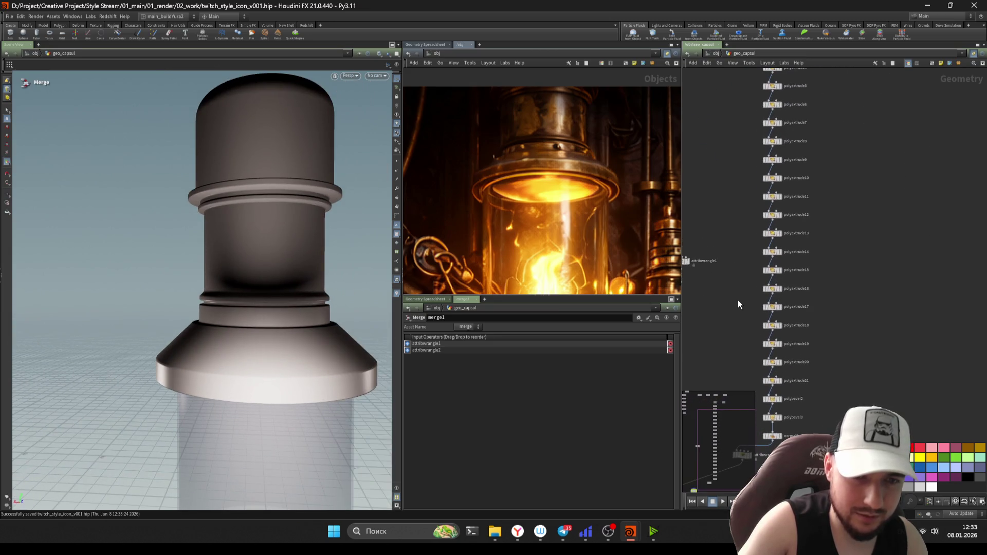
pyautogui.scroll(2, 754, 257)
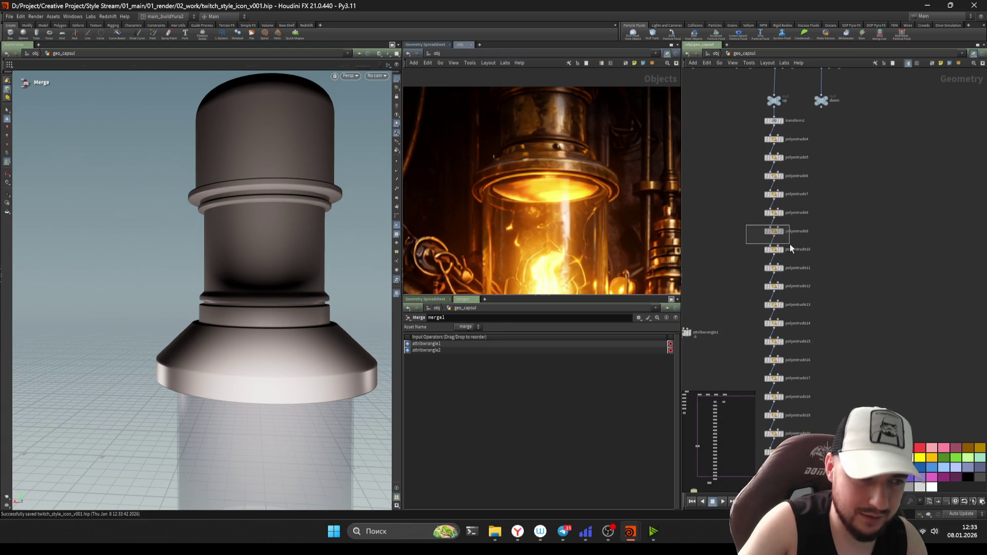
pyautogui.moveTo(747, 226); pyautogui.dragTo(790, 245)
pyautogui.scroll(-1, 756, 246)
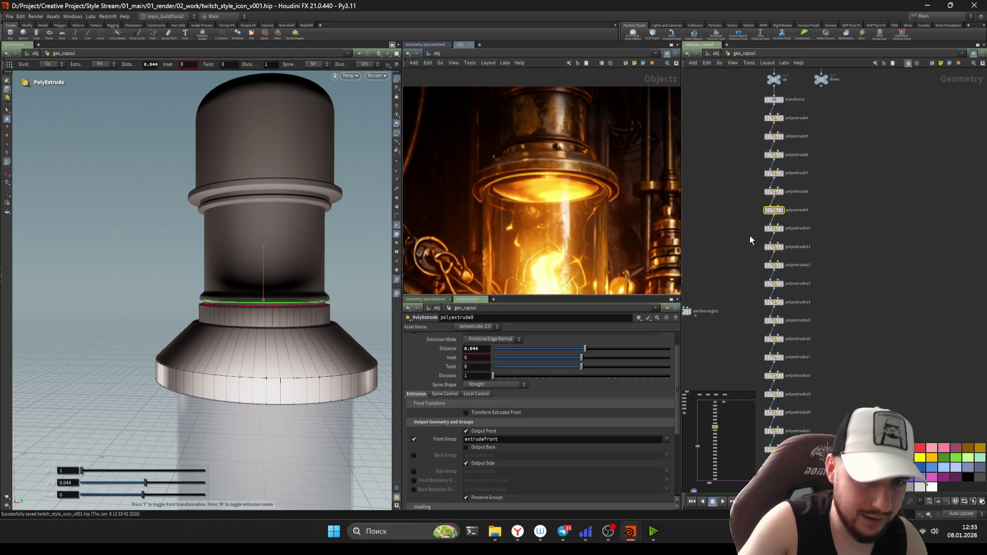
pyautogui.click(774, 192)
pyautogui.scroll(2, 736, 256)
# Step up to polyextrude7, undo the last parameter change, and branch a new node from it
pyautogui.press('Up')
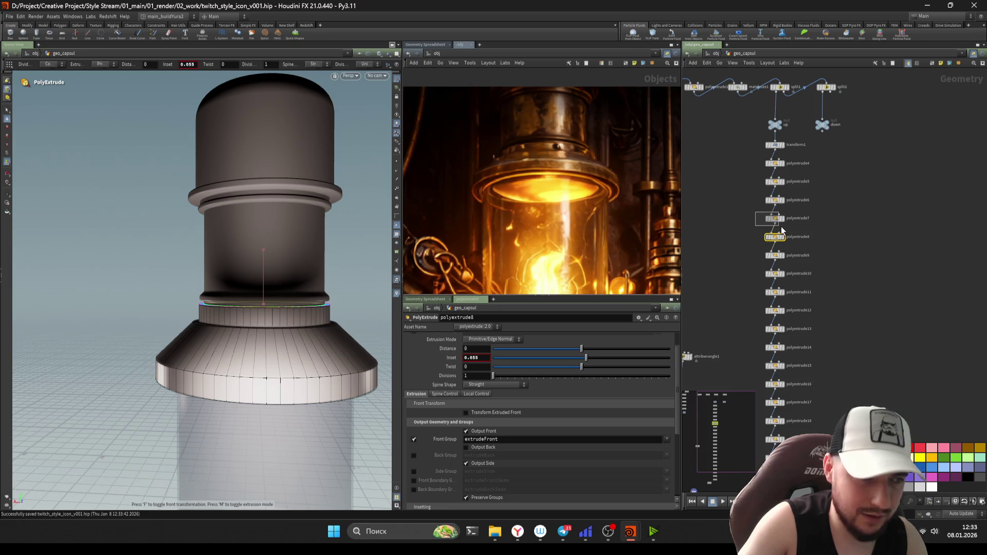
pyautogui.hotkey('ctrl', 'z')
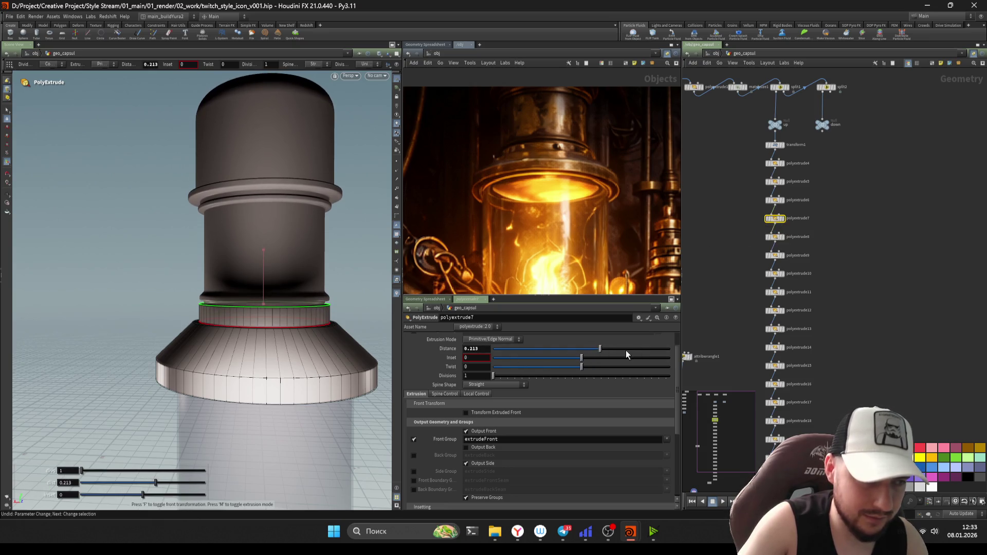
pyautogui.click(772, 224)
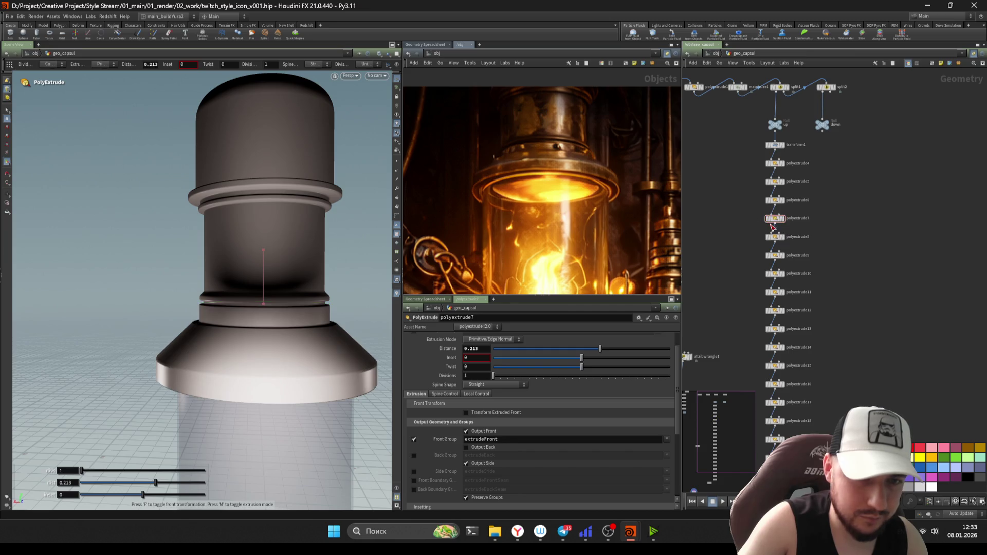
pyautogui.click(935, 252)
# Add a Blast node off polyextrude7 and try the extrudeFront group
pyautogui.write('blast')
pyautogui.press('Return')
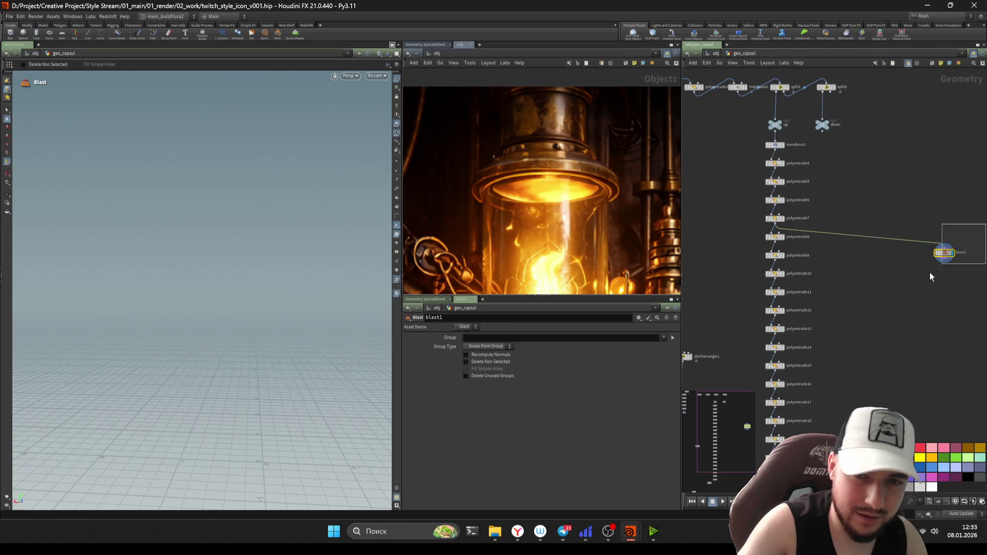
pyautogui.click(665, 346)
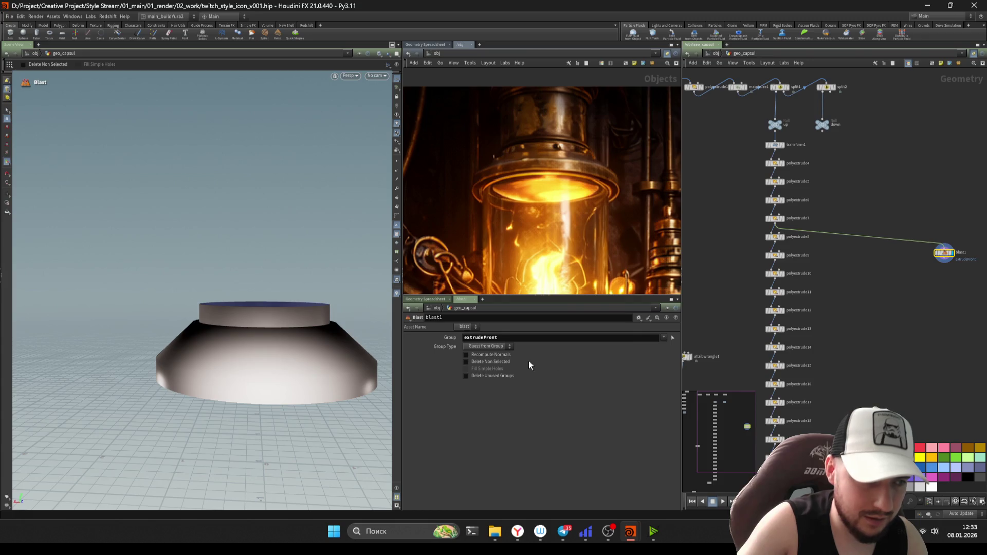
pyautogui.click(491, 362)
pyautogui.click(490, 363)
# Set blast1's group to extrudeSide with Delete Non Selected to keep the ring, and save
pyautogui.click(771, 219)
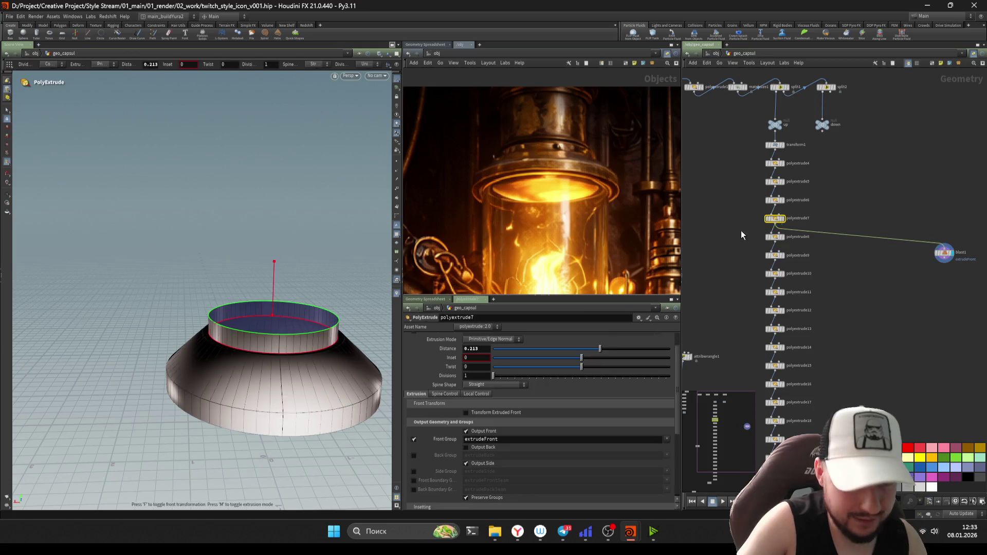
pyautogui.scroll(-3, 462, 427)
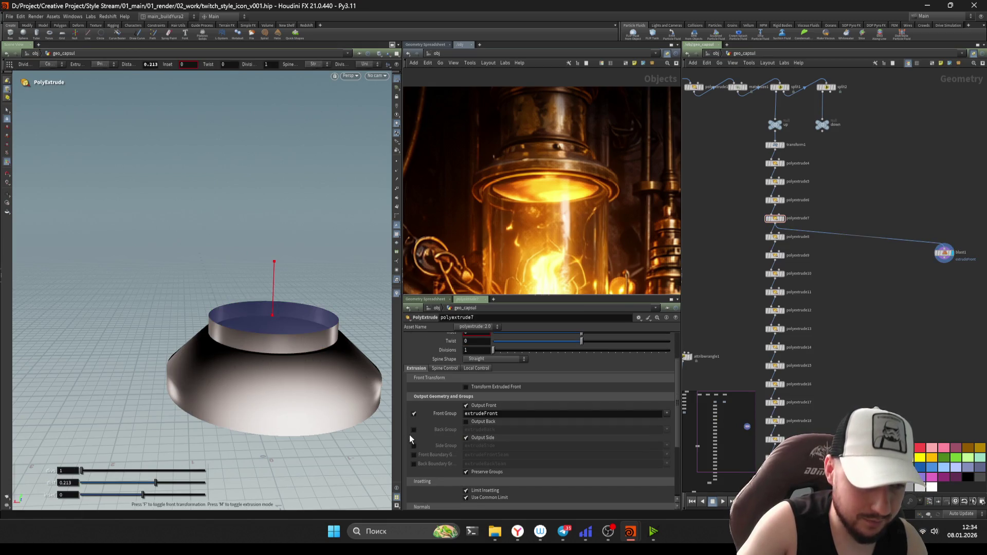
pyautogui.click(944, 252)
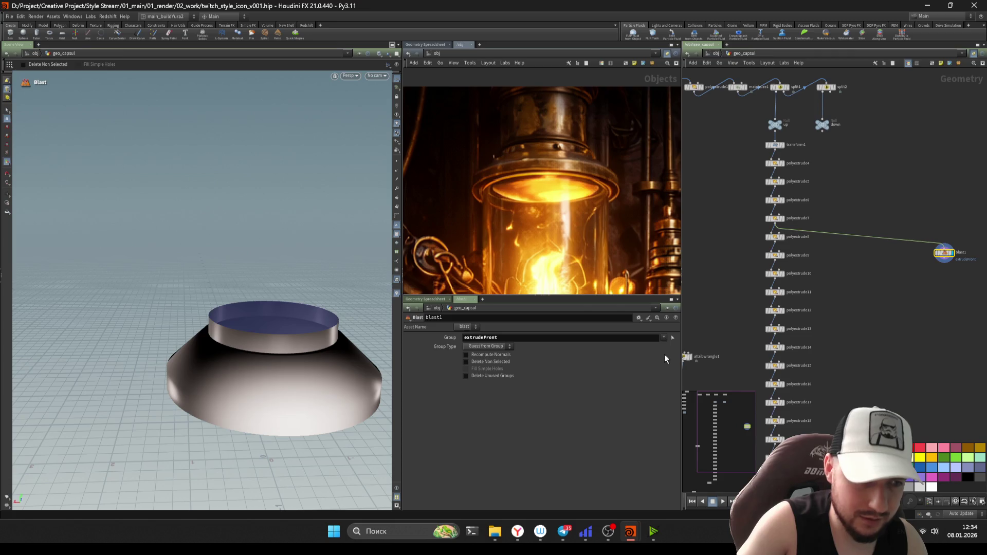
pyautogui.click(664, 338)
pyautogui.click(675, 353)
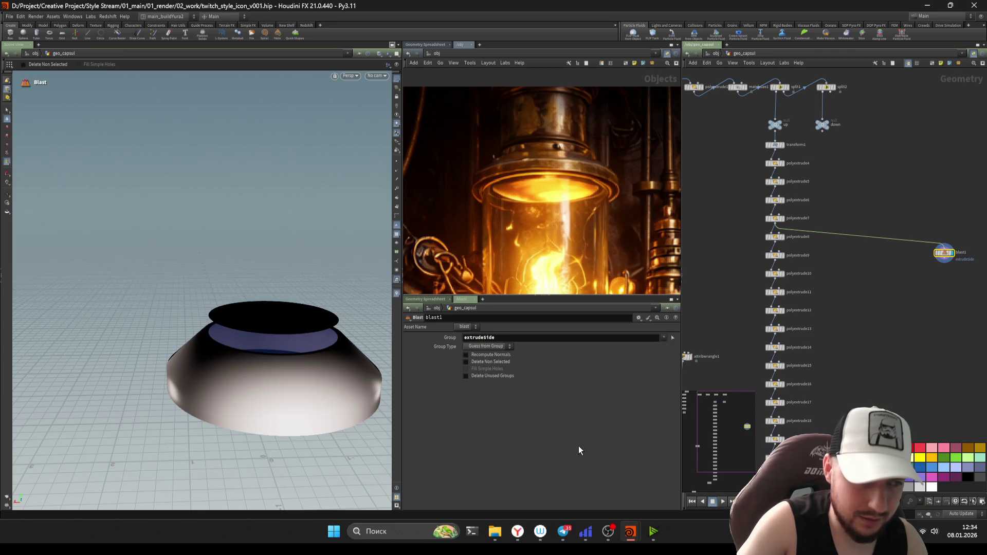
pyautogui.click(490, 362)
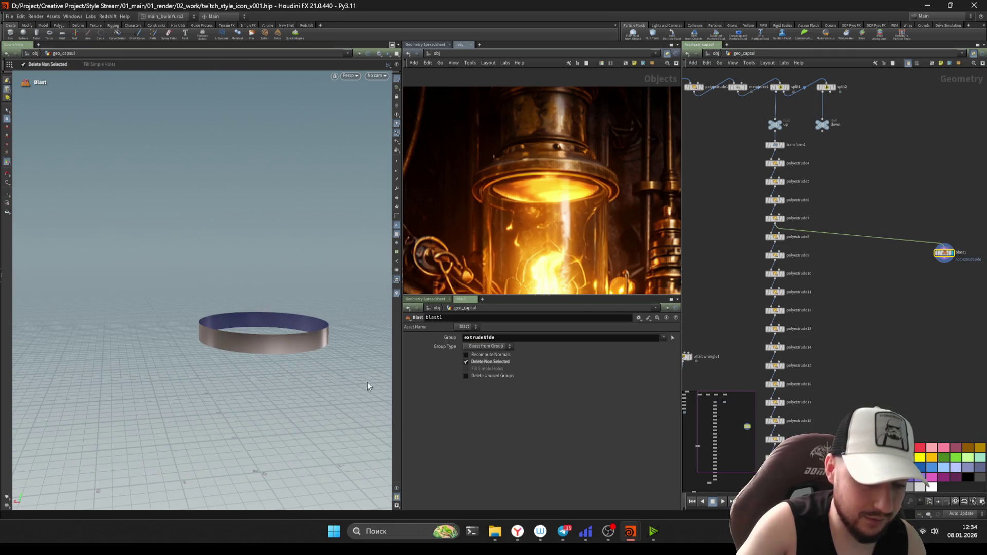
pyautogui.hotkey('ctrl', 's')
# Inspect the ring band in the viewport and nudge blast1 up in the network
pyautogui.moveTo(920, 328); pyautogui.dragTo(897, 308, button='middle')
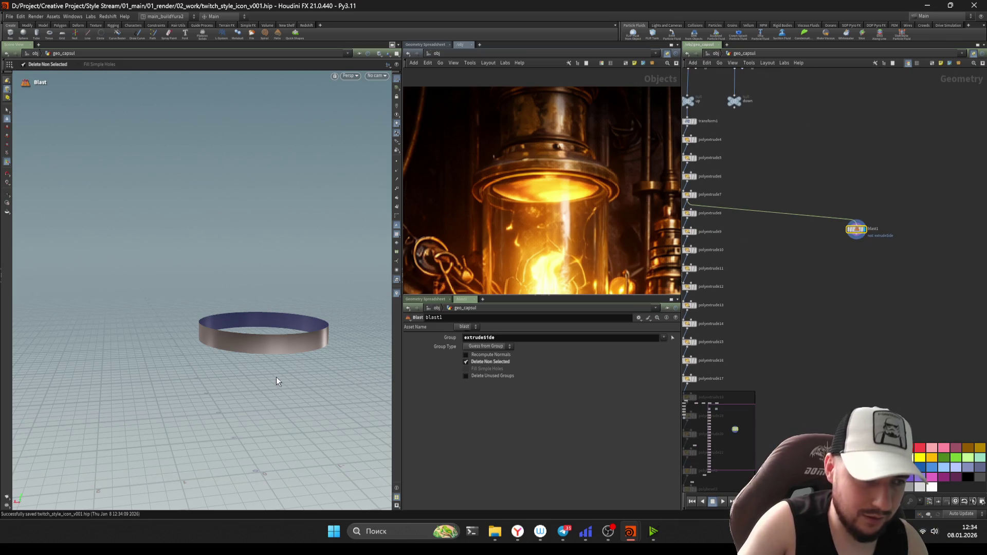
pyautogui.moveTo(346, 258)
pyautogui.keyDown('alt'); pyautogui.mouseDown()
pyautogui.moveTo(266, 341)
pyautogui.moveTo(288, 309)
pyautogui.mouseUp(); pyautogui.keyUp('alt')
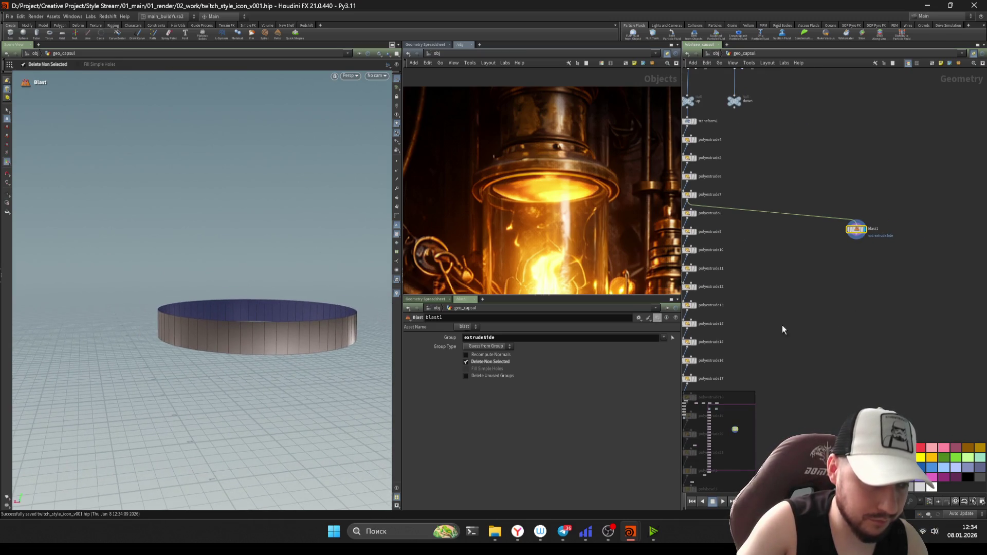
pyautogui.moveTo(845, 246); pyautogui.dragTo(828, 279, button='middle')
pyautogui.moveTo(840, 263); pyautogui.dragTo(840, 251)
pyautogui.press('Tab')
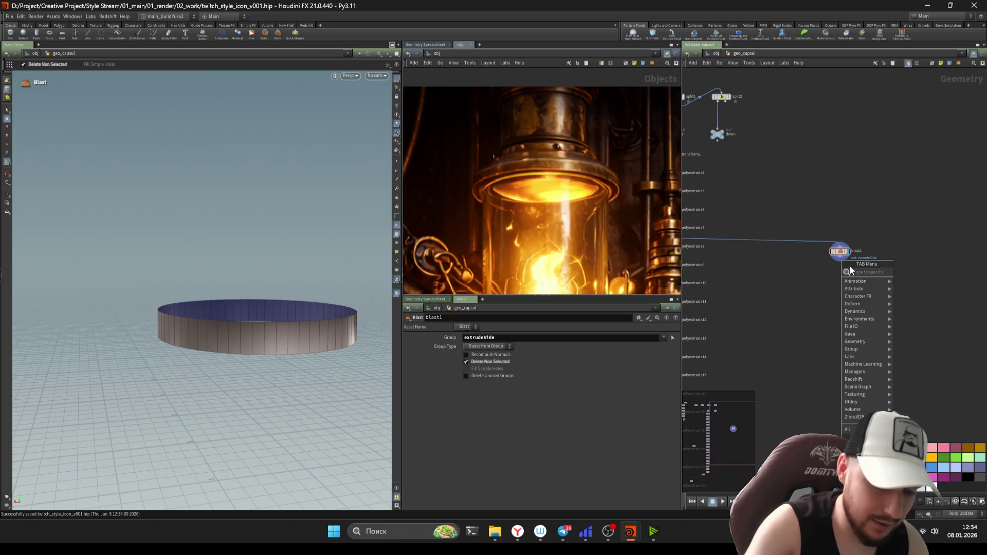
pyautogui.write('cl')
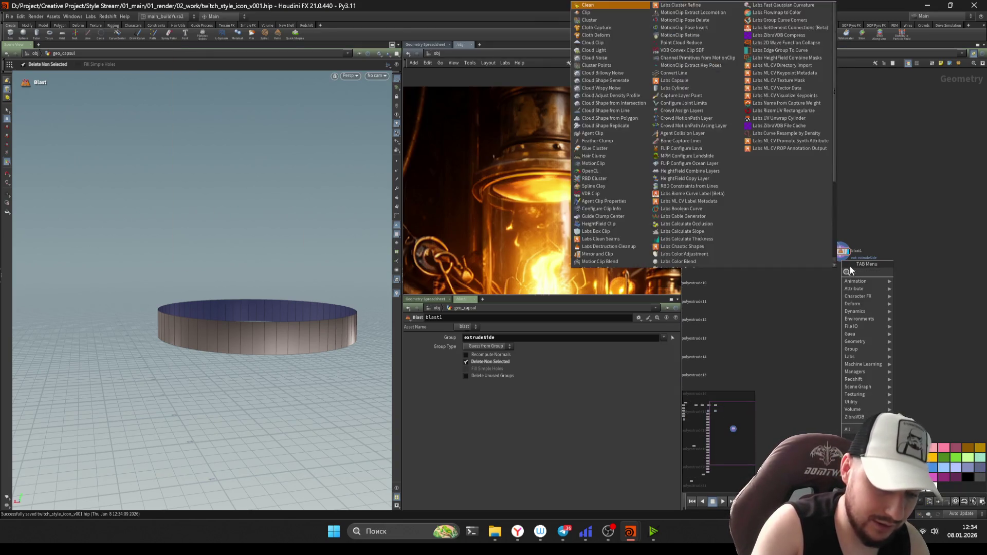
pyautogui.press('BackSpace')
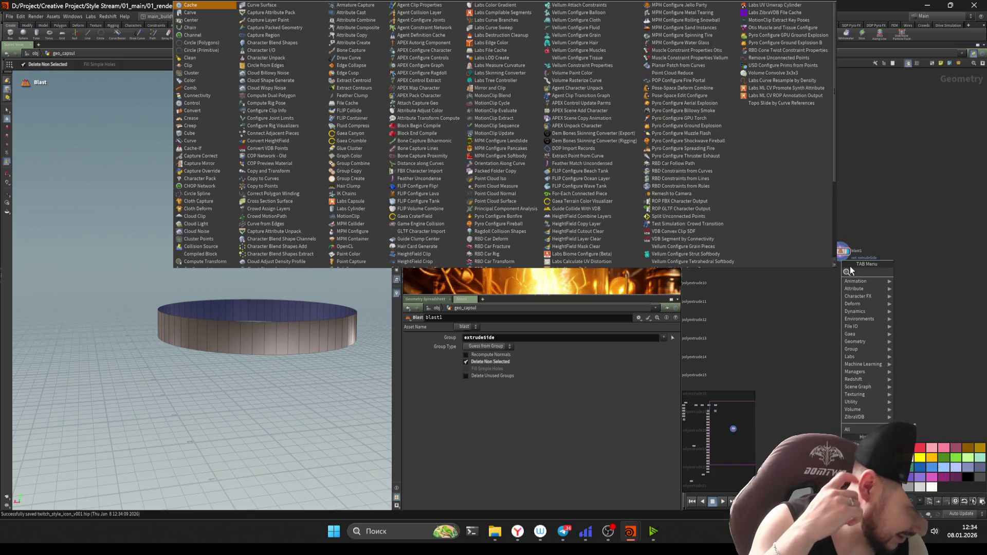
pyautogui.press('Escape')
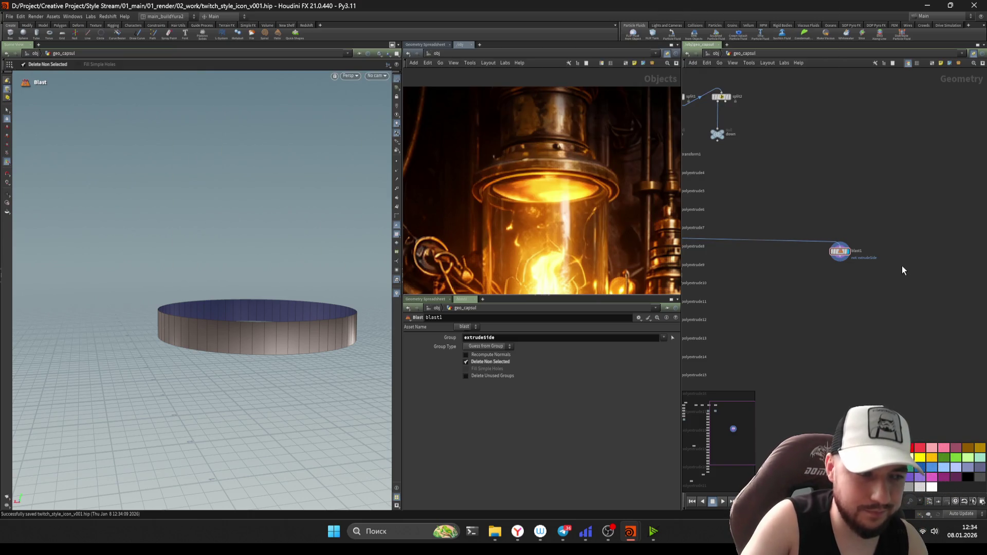
# Create a Transform node through the node search
pyautogui.press('Tab')
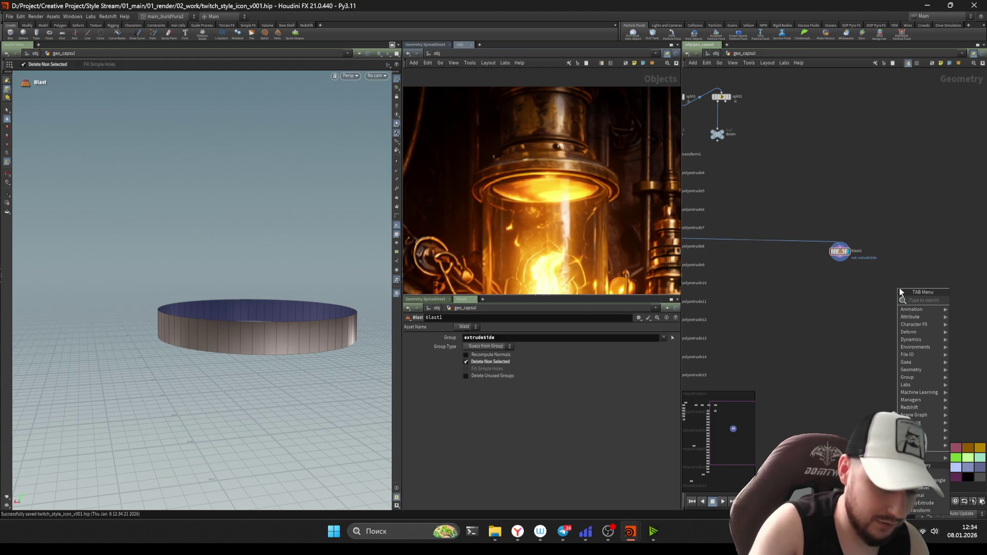
pyautogui.write('trans')
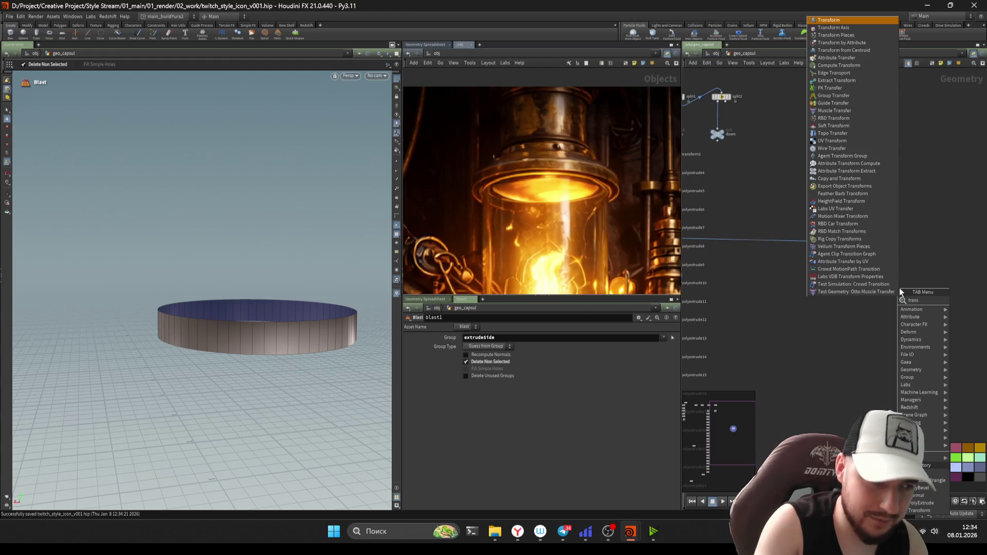
pyautogui.press('BackSpace')
pyautogui.press('BackSpace')
pyautogui.write('s')
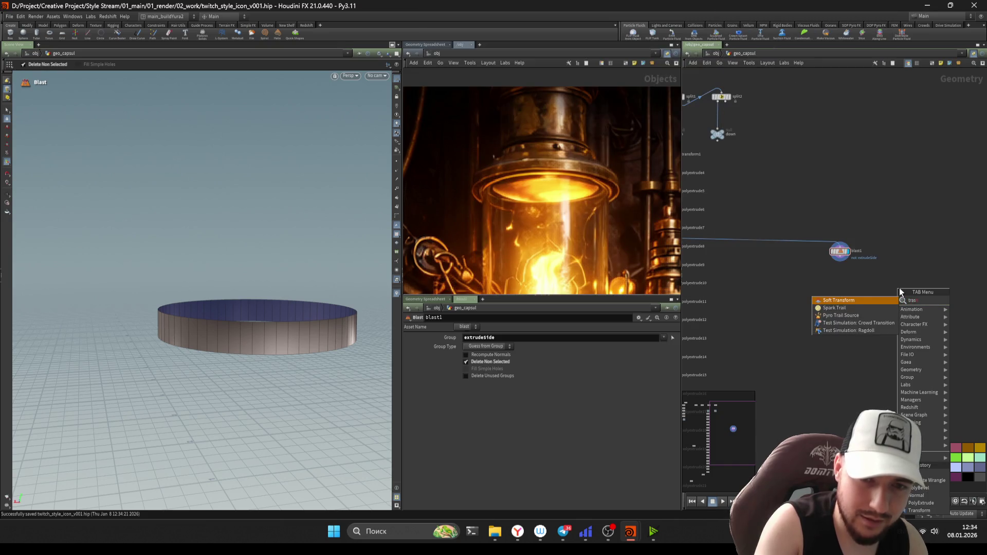
pyautogui.press('BackSpace')
pyautogui.press('BackSpace')
pyautogui.press('BackSpace')
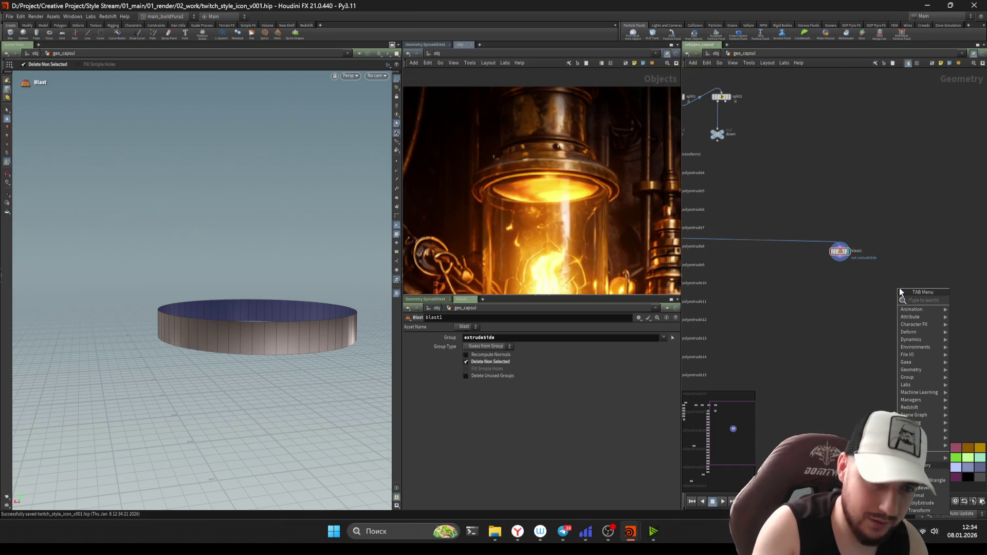
pyautogui.write('tran')
pyautogui.press('Return')
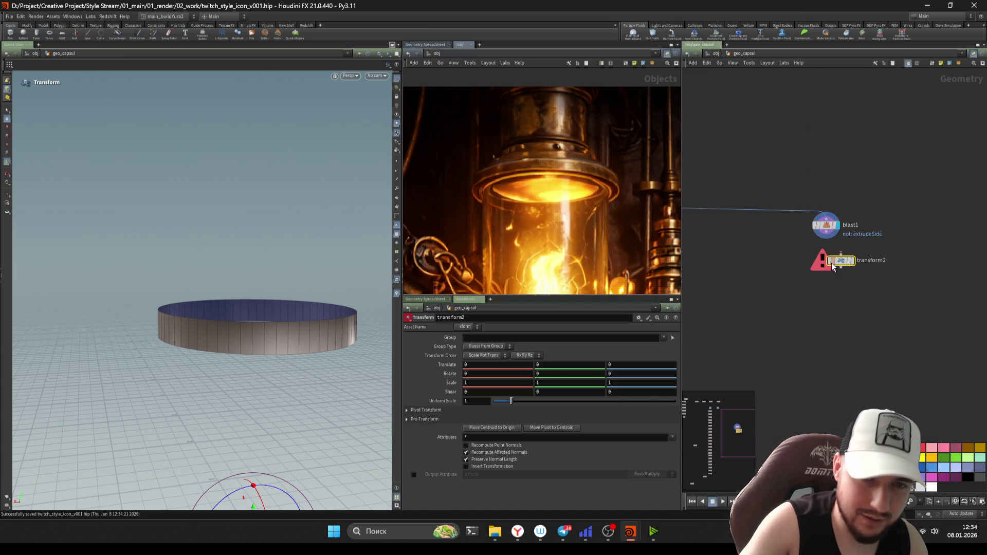
# Place transform2 below blast1, pivot it at $CEX/$CEY/$CEZ, and flatten the ring to 0 height
pyautogui.click(821, 263)
pyautogui.click(412, 410)
pyautogui.click(432, 419)
pyautogui.write('$CEX')
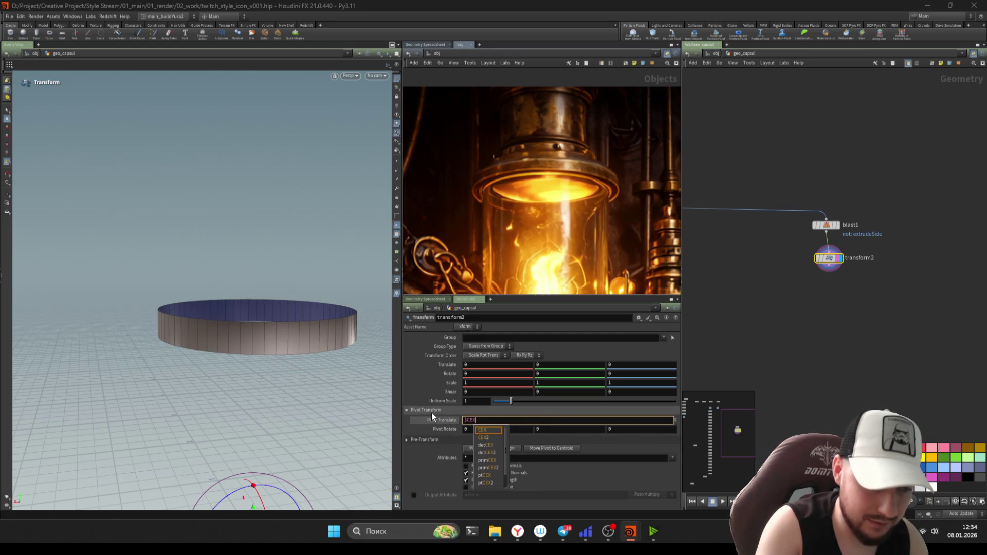
pyautogui.press('Tab')
pyautogui.write('$CEY')
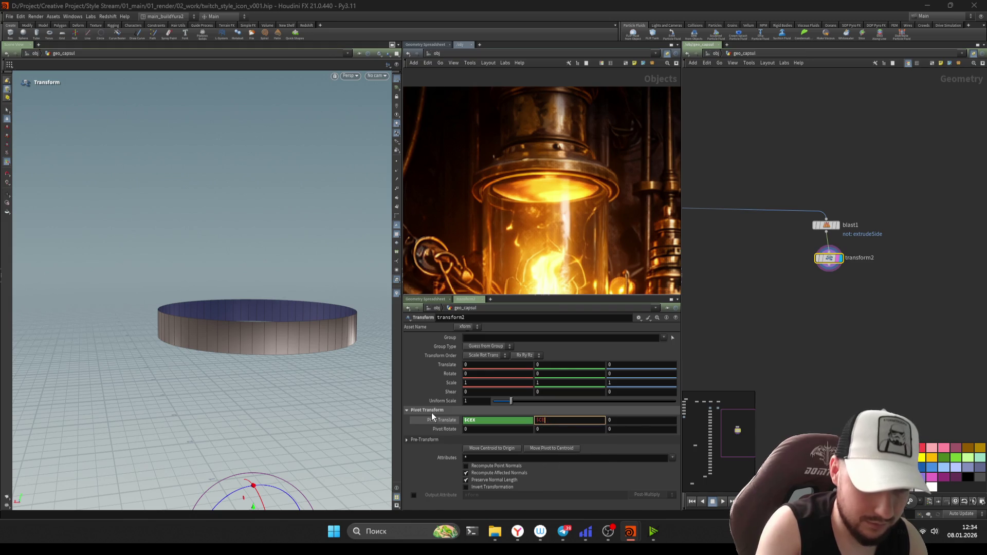
pyautogui.press('Tab')
pyautogui.write('$CEZ')
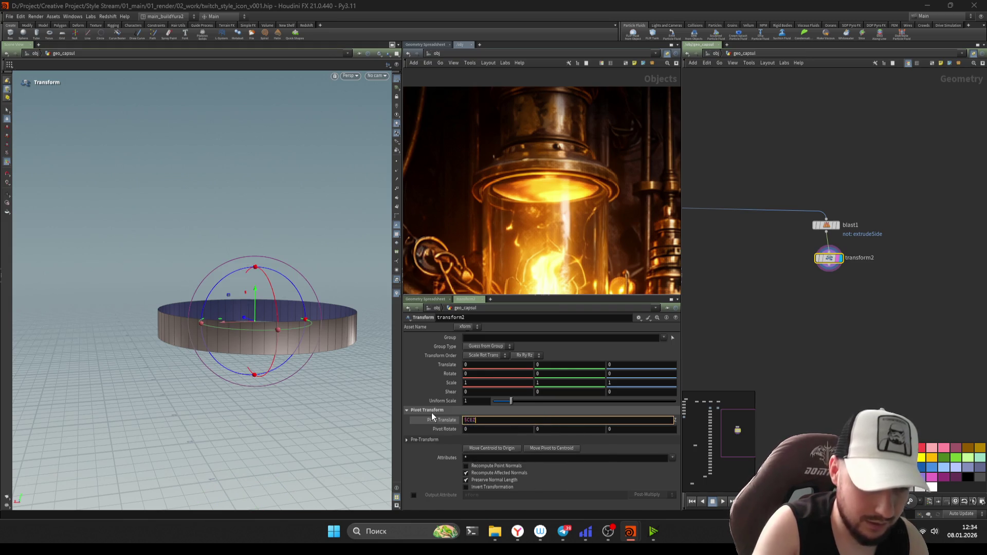
pyautogui.press('Return')
pyautogui.moveTo(853, 311); pyautogui.dragTo(806, 259)
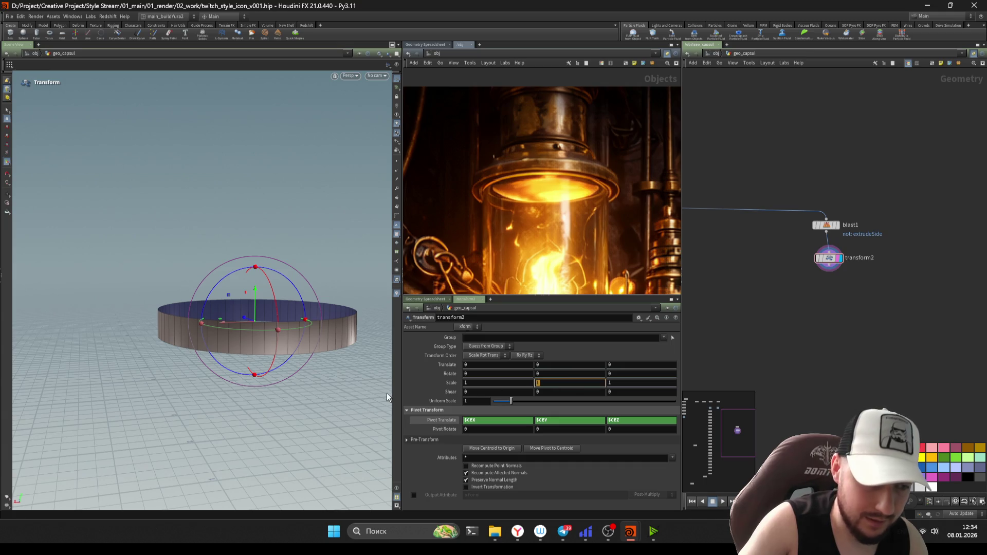
pyautogui.write('0')
pyautogui.press('Return')
# Insert a Convert Line node between blast1 and transform2
pyautogui.press('Tab')
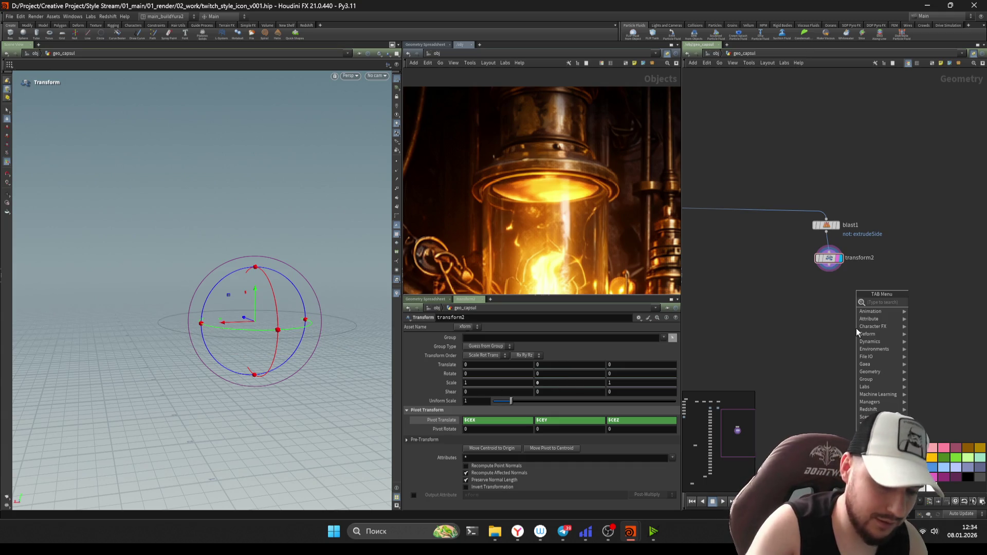
pyautogui.write('convert')
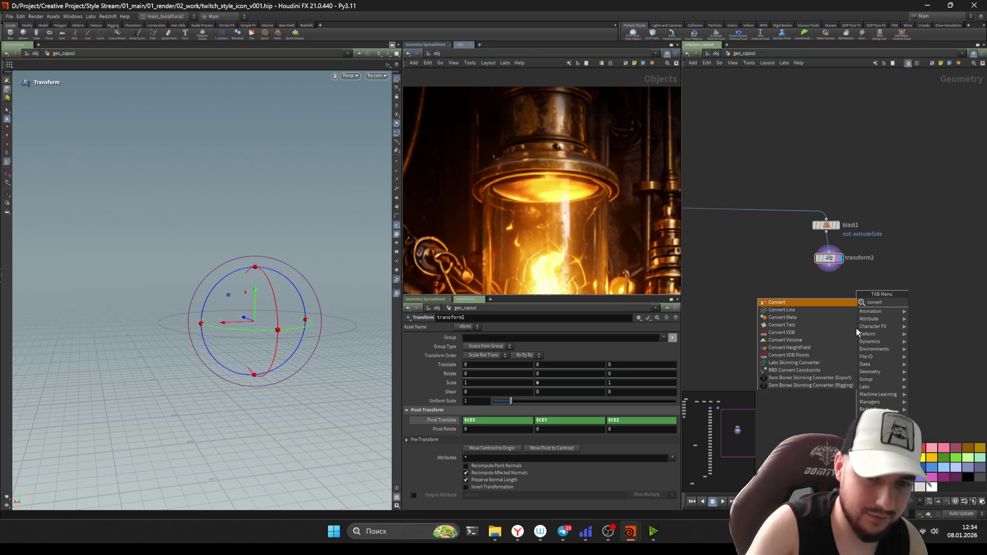
pyautogui.press('BackSpace')
pyautogui.press('BackSpace')
pyautogui.press('BackSpace')
pyautogui.write('nv')
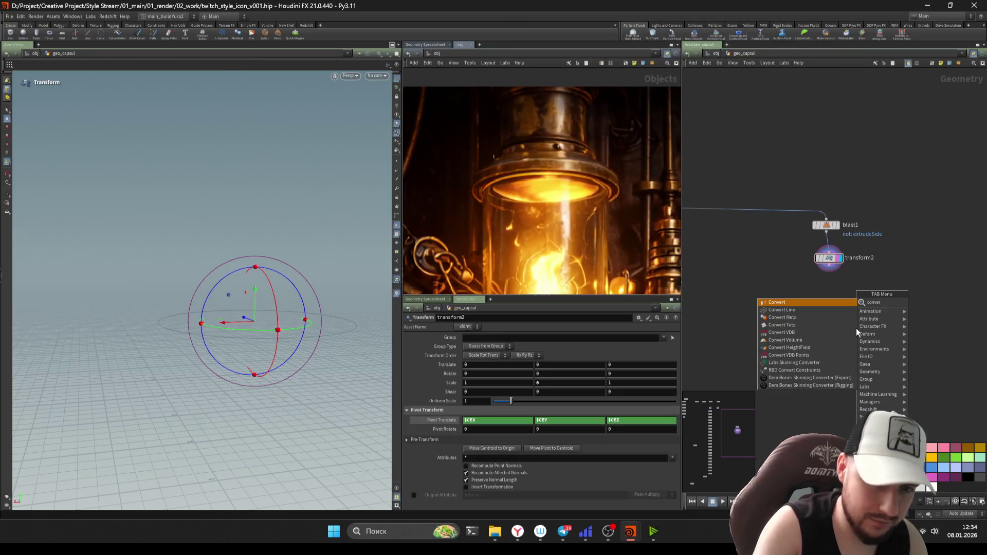
pyautogui.press('Return')
pyautogui.click(829, 243)
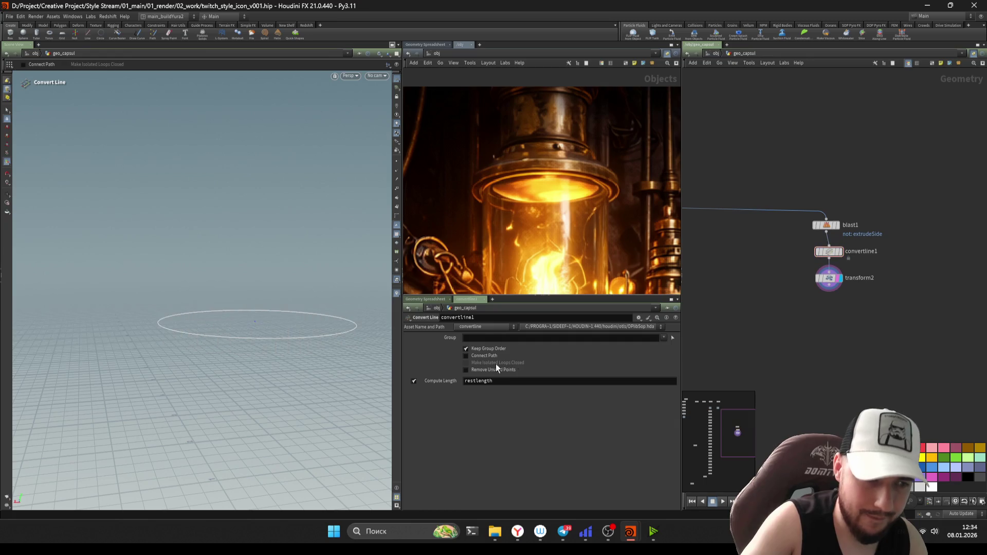
# Add fuse1 under transform2, display its result, and save the scene
pyautogui.press('Tab')
pyautogui.write('add')
pyautogui.press('BackSpace')
pyautogui.press('BackSpace')
pyautogui.press('BackSpace')
pyautogui.write('fuse')
pyautogui.press('Return')
pyautogui.click(797, 347)
pyautogui.moveTo(811, 350)
pyautogui.mouseDown()
pyautogui.moveTo(858, 325)
pyautogui.moveTo(824, 219)
pyautogui.mouseUp()
pyautogui.click(856, 321)
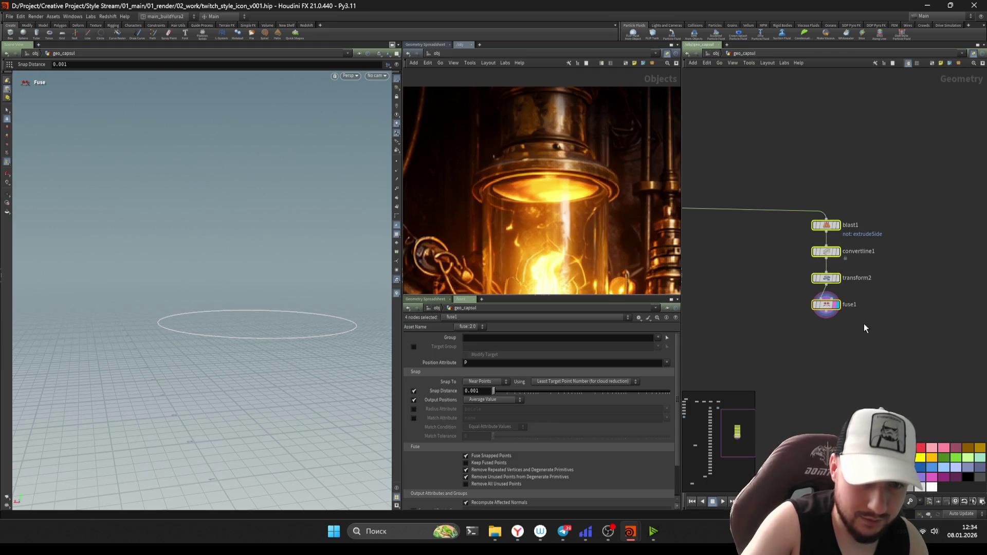
pyautogui.hotkey('ctrl', 's')
# Box-select convertline1, transform2 and fuse1, then settle on fuse1 as the current node
pyautogui.moveTo(824, 219); pyautogui.dragTo(813, 245, button='middle')
pyautogui.moveTo(842, 271); pyautogui.dragTo(760, 282)
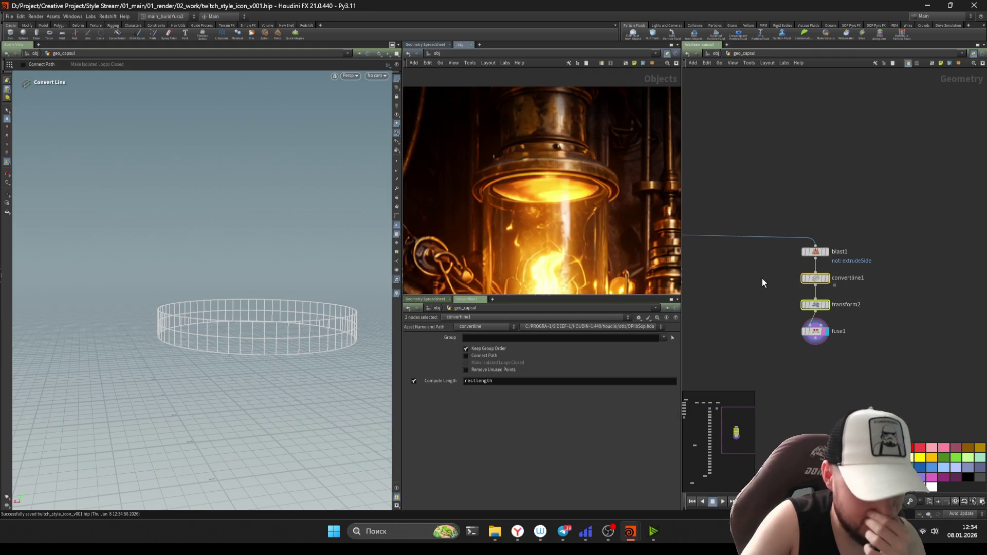
pyautogui.moveTo(880, 398)
pyautogui.mouseDown()
pyautogui.moveTo(768, 260)
pyautogui.moveTo(753, 266)
pyautogui.mouseUp()
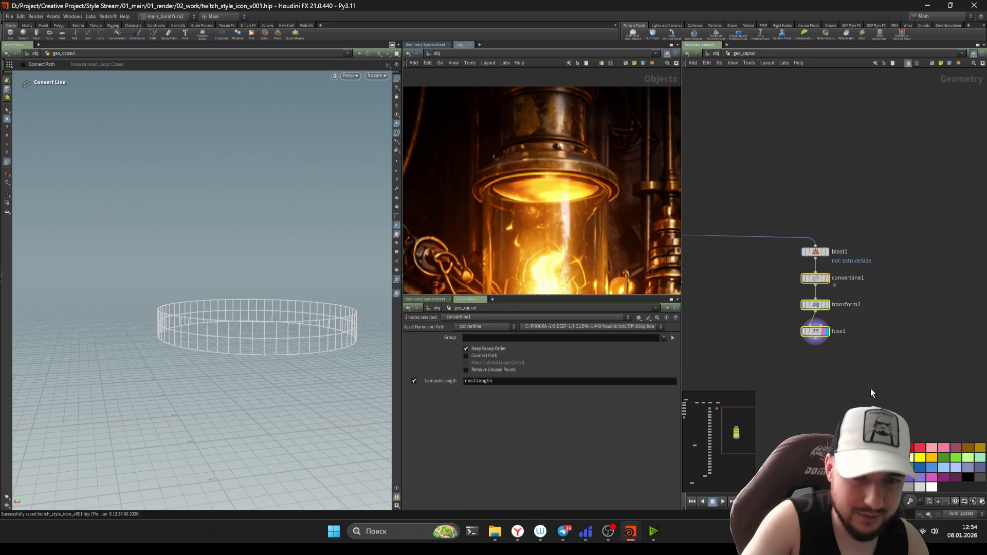
pyautogui.click(833, 330)
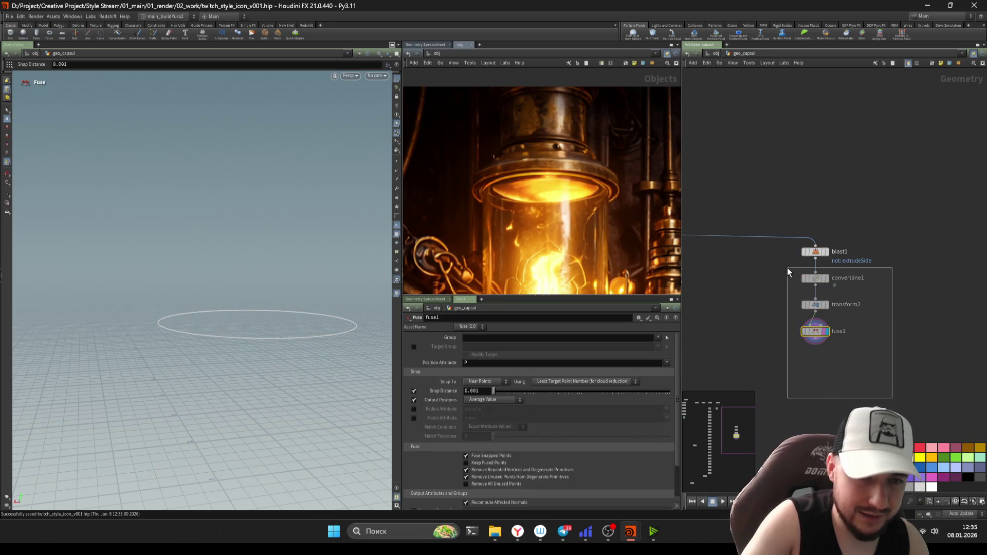
pyautogui.moveTo(892, 397); pyautogui.dragTo(779, 312)
pyautogui.moveTo(834, 402); pyautogui.dragTo(789, 277)
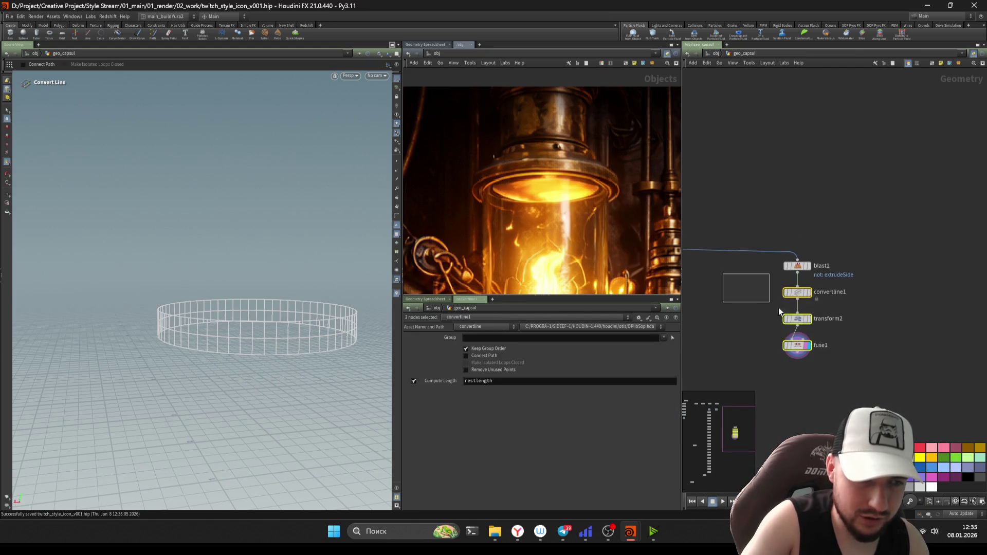
pyautogui.click(798, 345)
pyautogui.press('Tab')
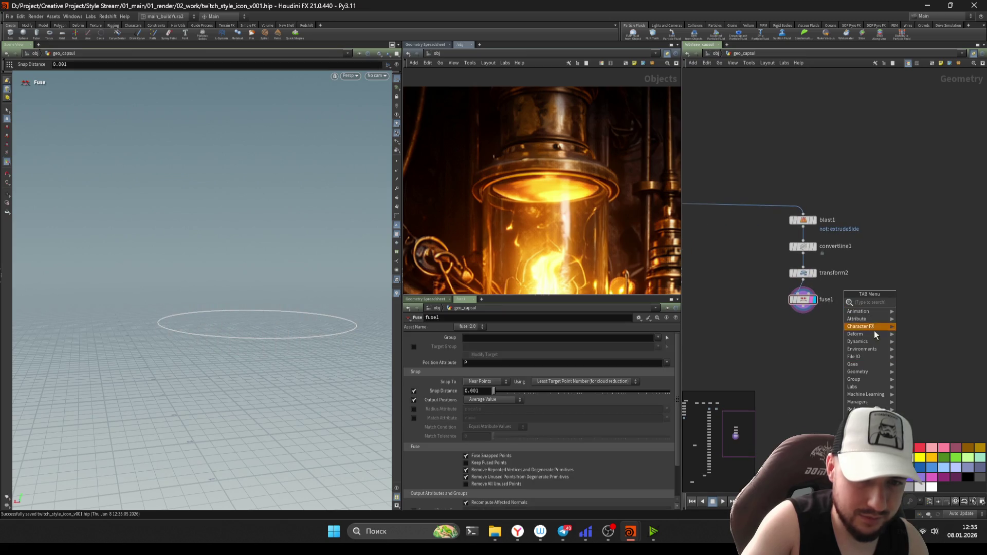
pyautogui.press('Escape')
pyautogui.press('Up')
pyautogui.press('Up')
pyautogui.press('Up')
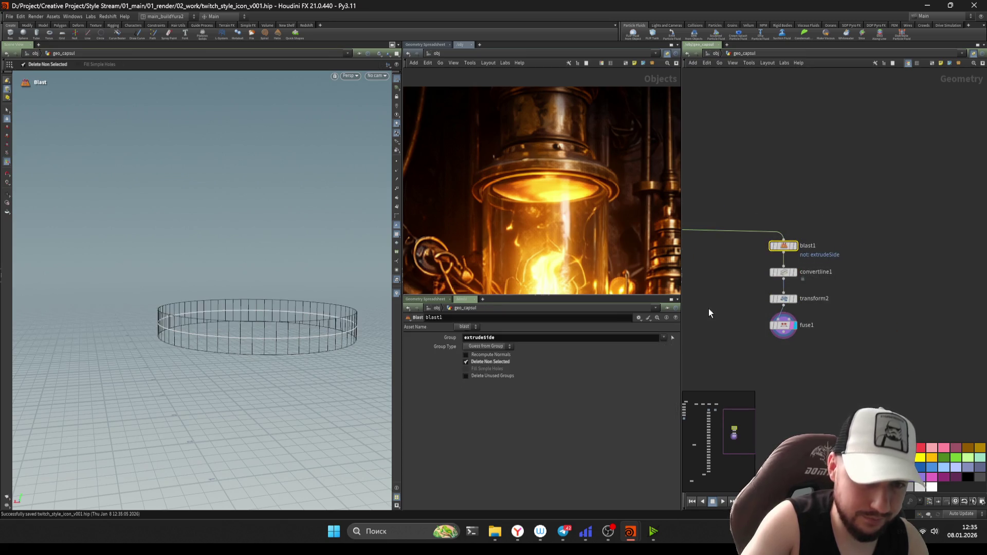
pyautogui.press('Down')
pyautogui.press('Down')
pyautogui.press('Down')
pyautogui.moveTo(800, 367); pyautogui.dragTo(723, 329)
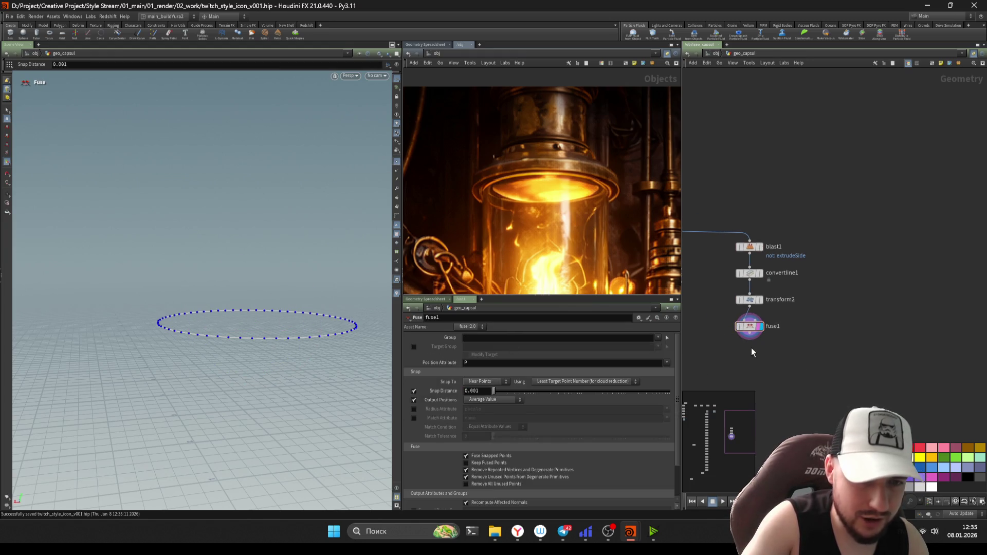
pyautogui.press('Tab')
# Add a Group by Range node below fuse1 that groups every third point (1 of 3)
pyautogui.write('group')
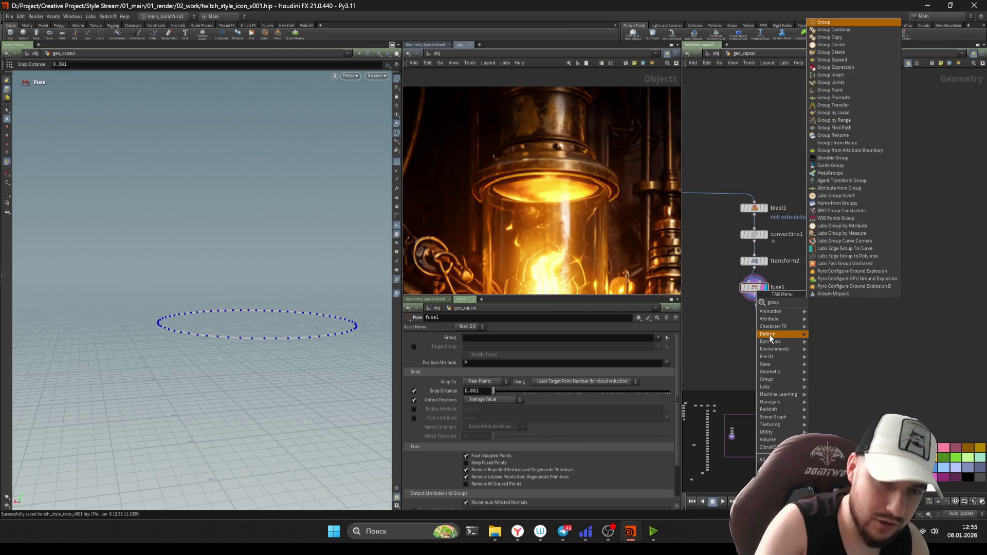
pyautogui.write(' range')
pyautogui.press('Return')
pyautogui.click(766, 339)
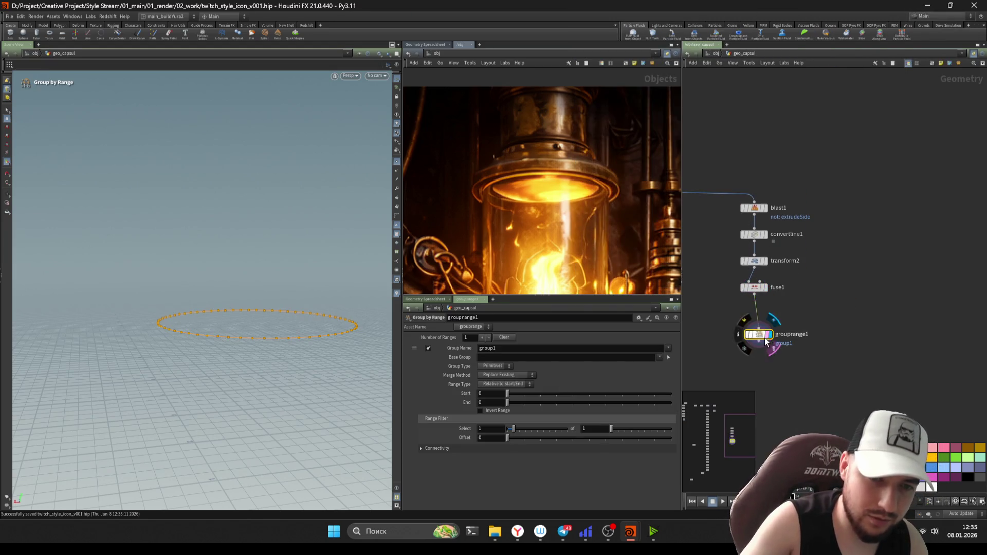
pyautogui.click(496, 366)
pyautogui.click(493, 368)
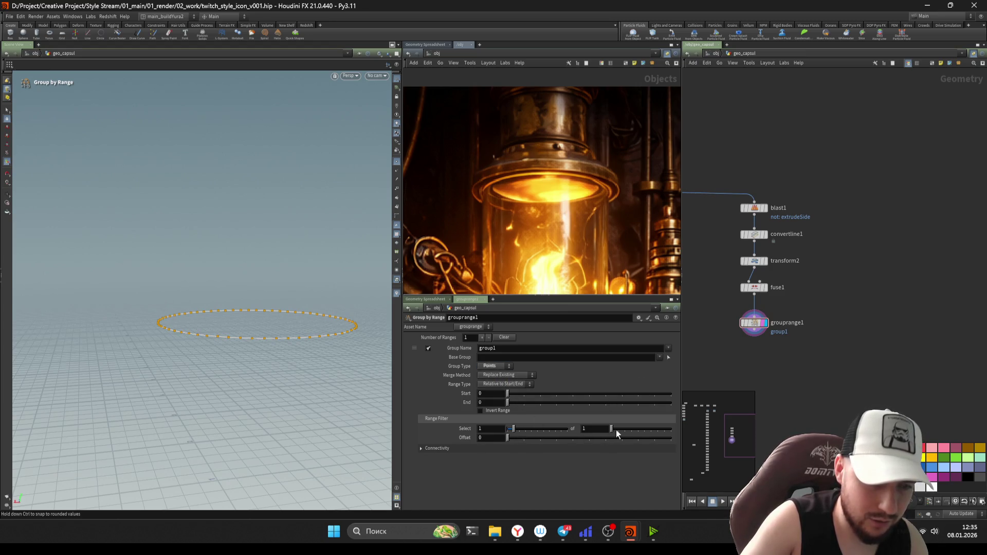
pyautogui.moveTo(624, 432); pyautogui.dragTo(620, 433)
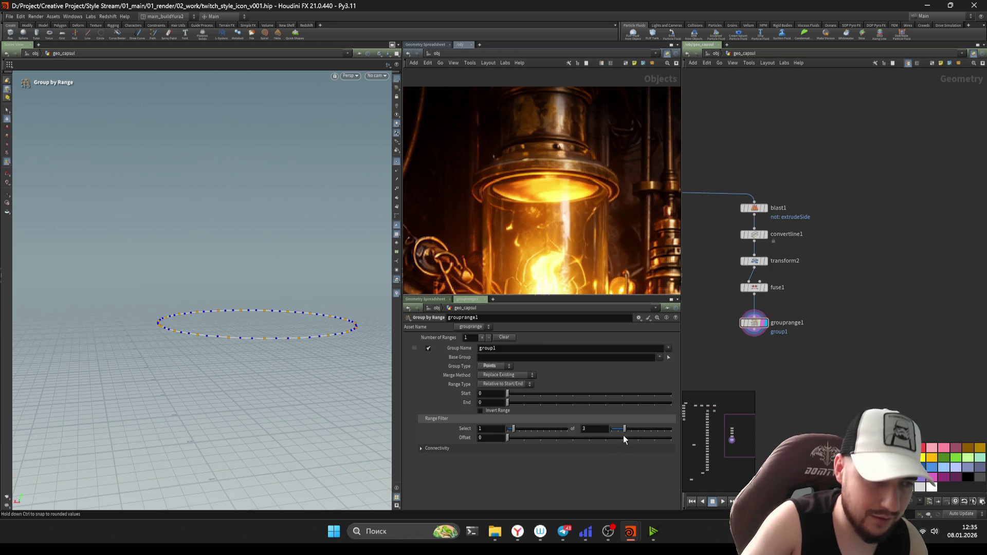
pyautogui.scroll(2, 810, 313)
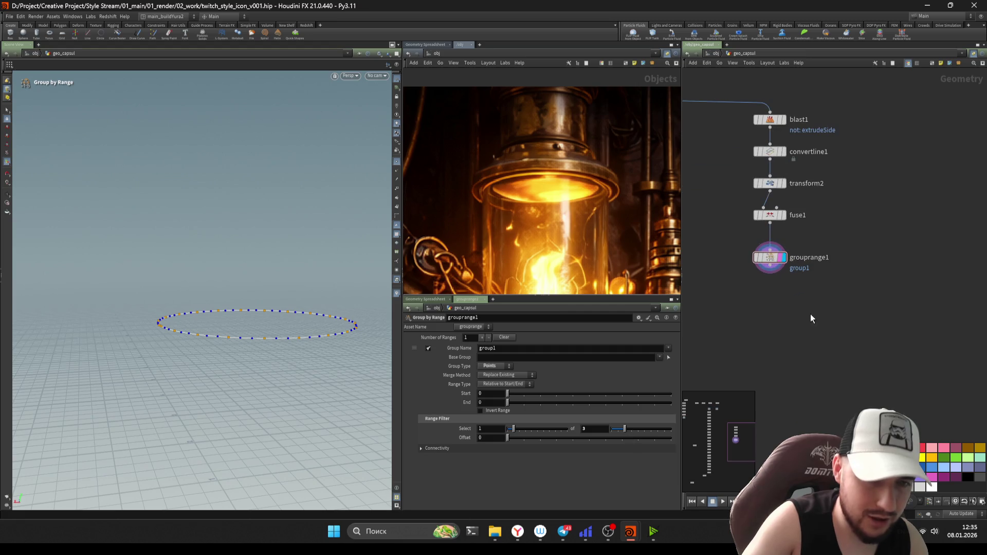
# Add a Blast node, blast2, below grouprange1
pyautogui.press('Tab')
pyautogui.write('blas')
pyautogui.press('Return')
pyautogui.click(777, 307)
# Name grouprange1's point group 'resample'
pyautogui.press('Up')
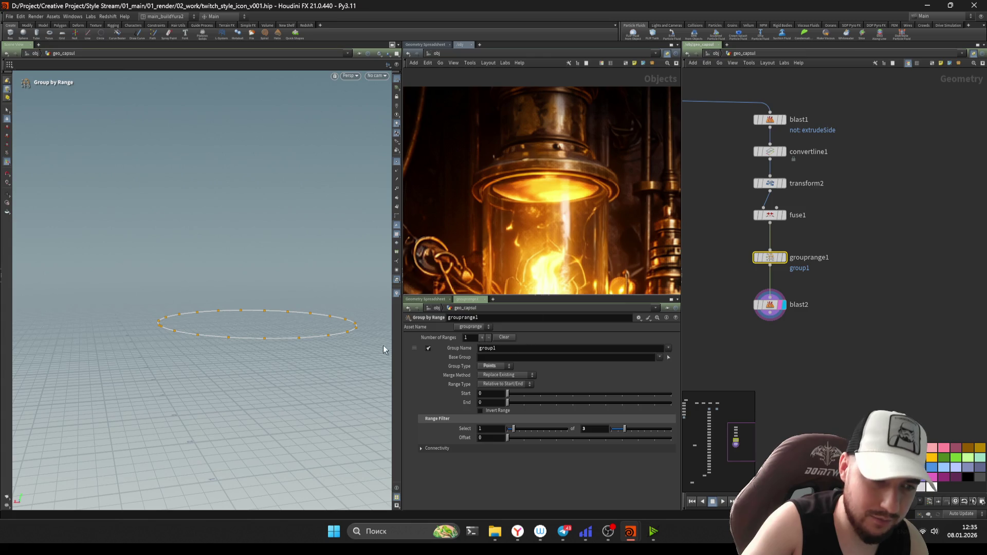
pyautogui.press('Tab')
pyautogui.write('re')
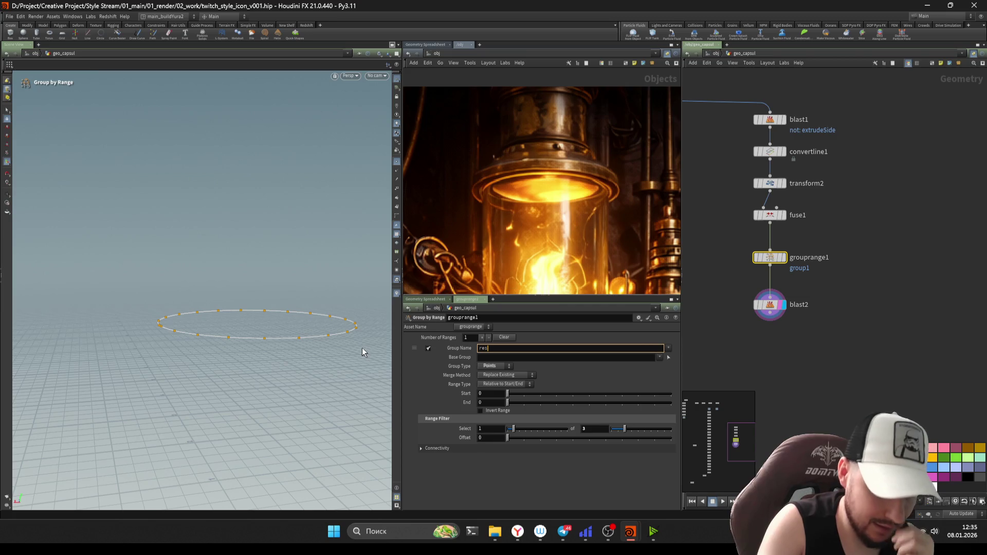
pyautogui.press('BackSpace')
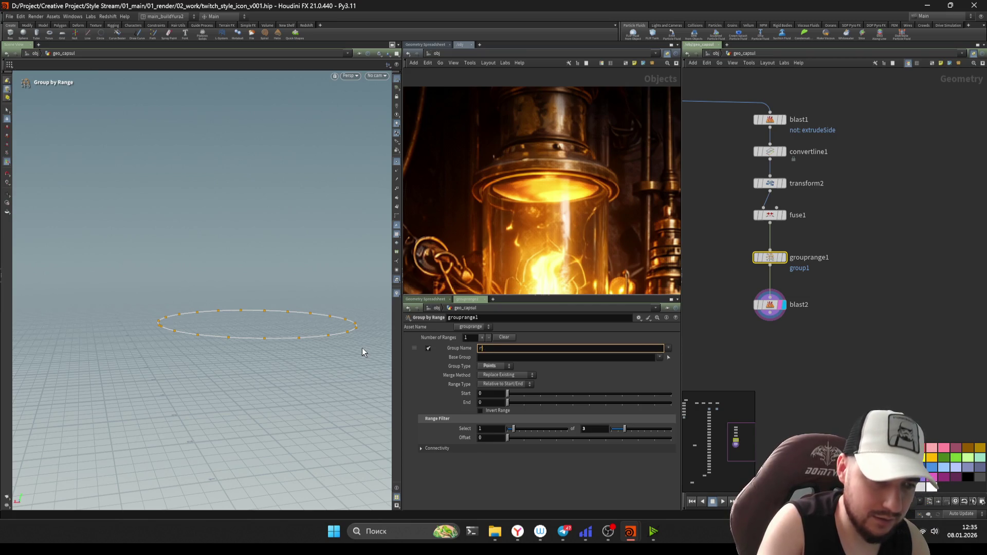
pyautogui.write('resample')
pyautogui.press('Return')
# Set blast2 to act on the resample point group, then frame the whole network
pyautogui.moveTo(712, 287); pyautogui.dragTo(805, 357)
pyautogui.click(542, 337)
pyautogui.write('re')
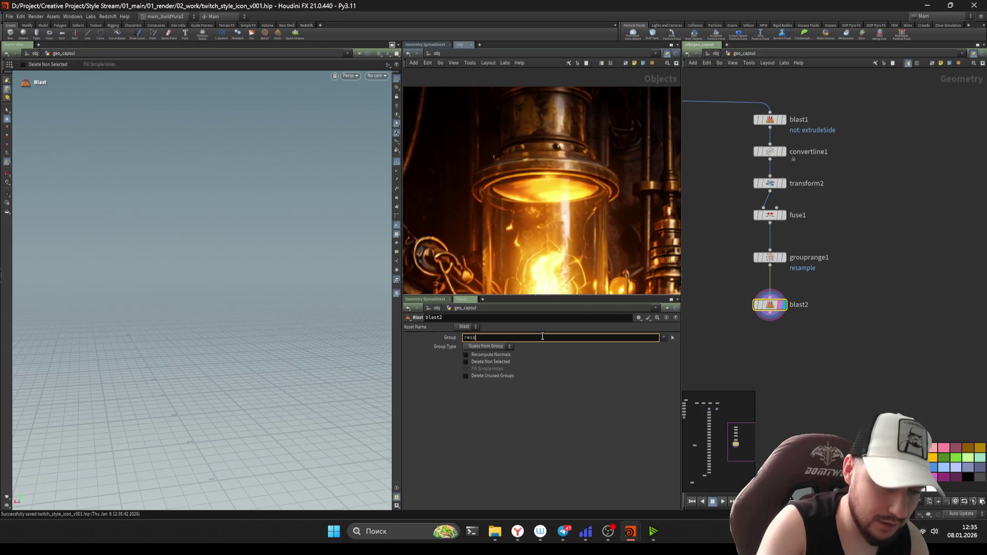
pyautogui.click(476, 377)
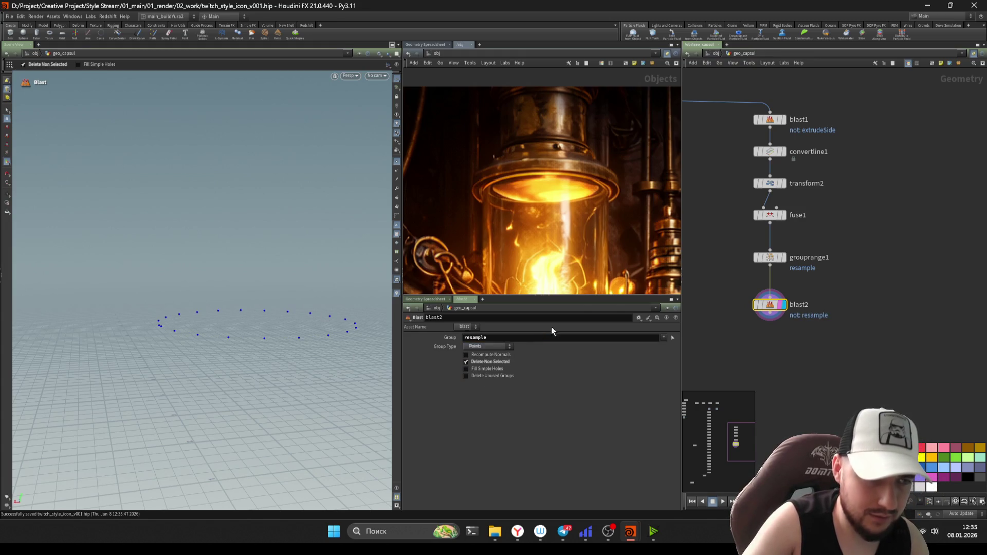
pyautogui.scroll(-10, 810, 357)
pyautogui.hotkey('ctrl', 's')
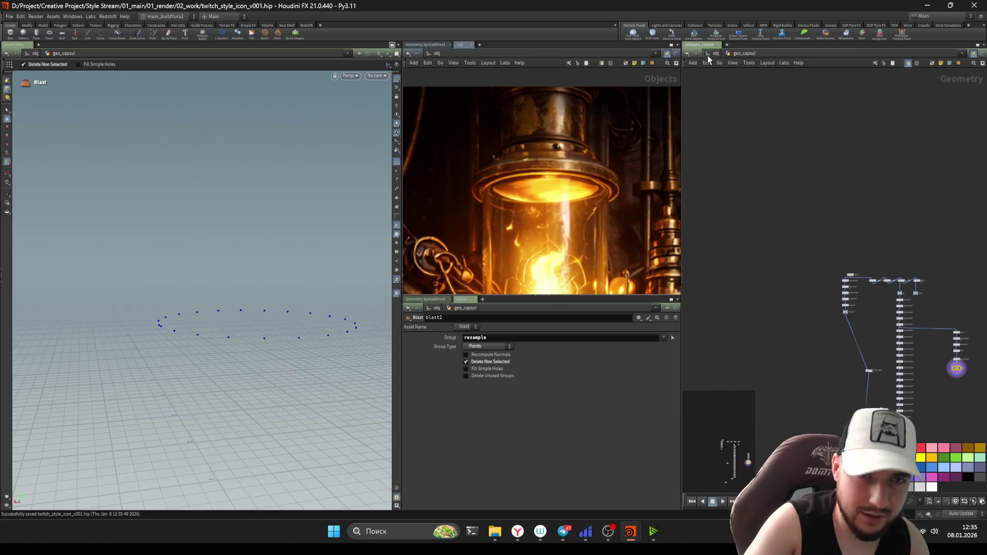
# Inspect transform5's output inside geo_metal_roof and save the scene
pyautogui.click(714, 53)
pyautogui.doubleClick(822, 201)
pyautogui.scroll(6, 807, 277)
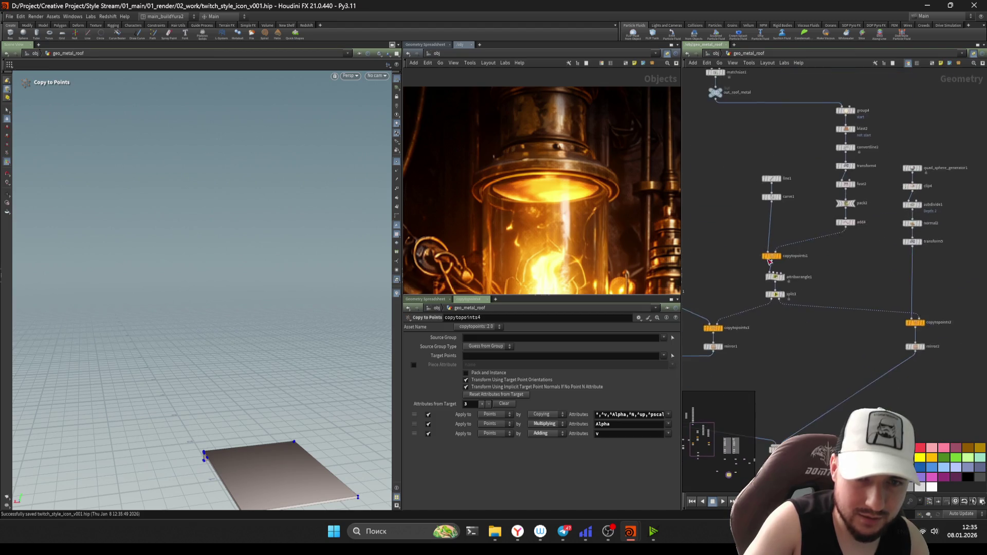
pyautogui.scroll(3, 741, 289)
pyautogui.moveTo(835, 247); pyautogui.dragTo(780, 225, button='middle')
pyautogui.moveTo(684, 306)
pyautogui.mouseDown(button='middle')
pyautogui.moveTo(761, 257)
pyautogui.moveTo(833, 288)
pyautogui.moveTo(843, 308)
pyautogui.mouseUp(button='middle')
pyautogui.click(771, 270)
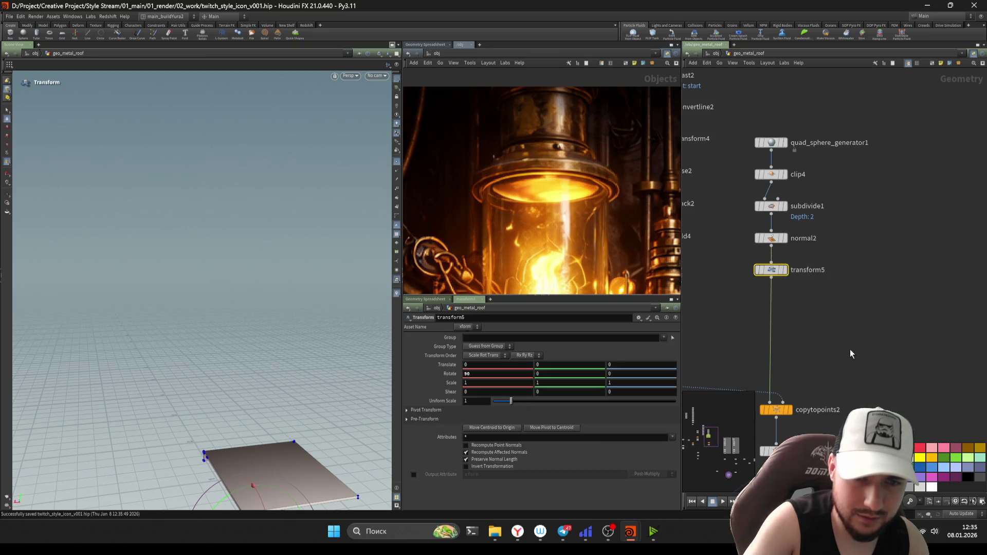
pyautogui.hotkey('ctrl', 's')
# Return into geo_capsul, undoing a stray paste, and start a node search there
pyautogui.press('u')
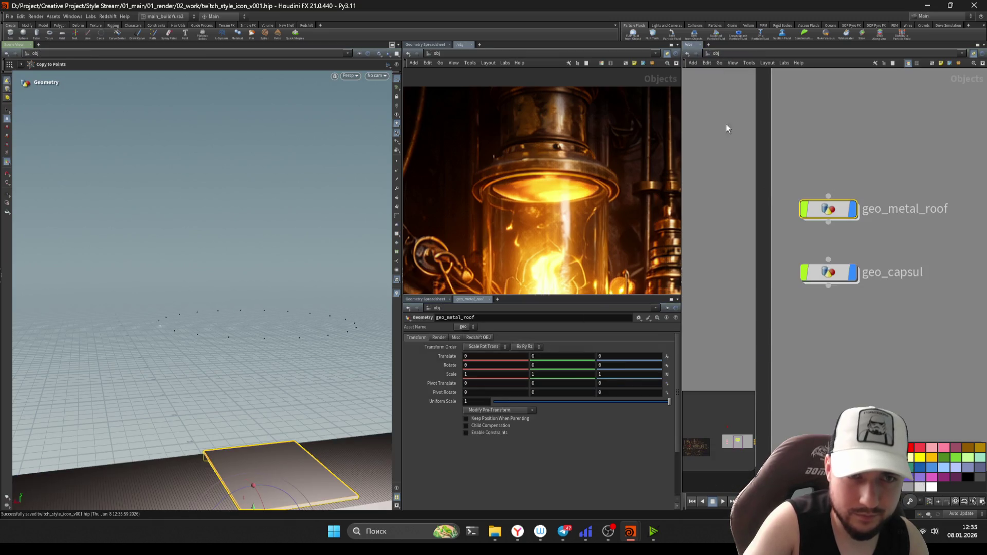
pyautogui.doubleClick(828, 275)
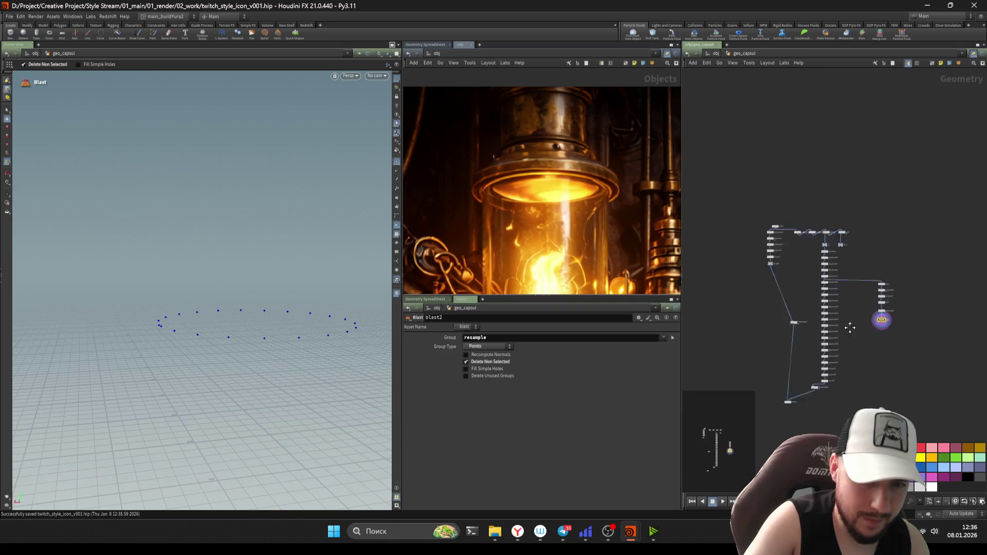
pyautogui.hotkey('ctrl', 'v')
pyautogui.hotkey('ctrl', 'z')
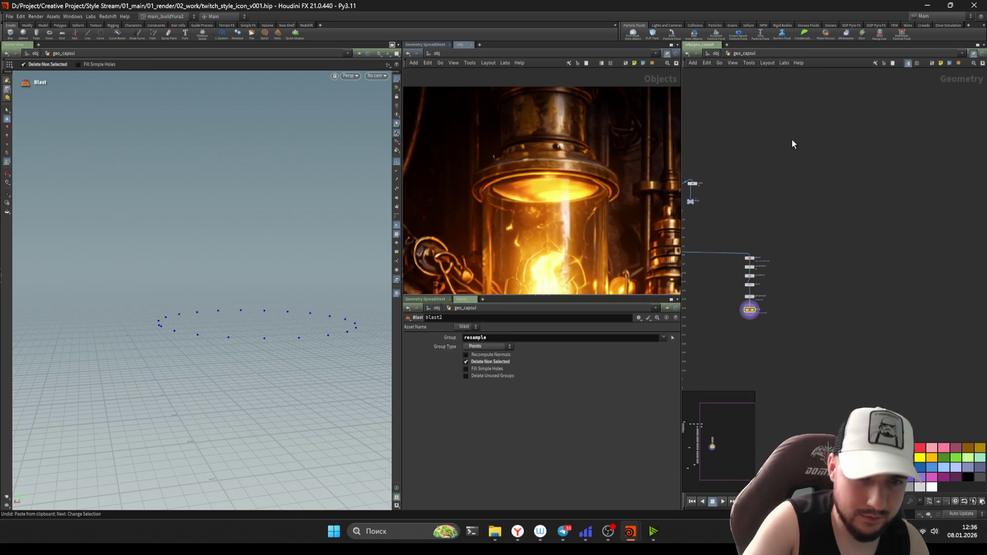
pyautogui.press('u')
pyautogui.scroll(-3, 743, 139)
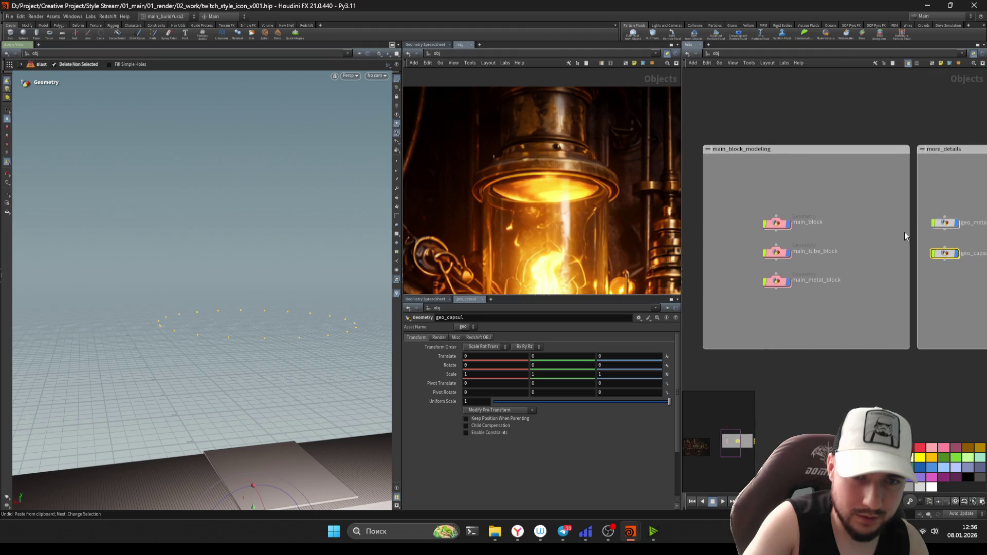
pyautogui.scroll(3, 905, 232)
pyautogui.click(949, 271)
pyautogui.doubleClick(949, 271)
pyautogui.press('Tab')
# Create an Object Merge node and paste transform5's path into Object 1
pyautogui.write('obj')
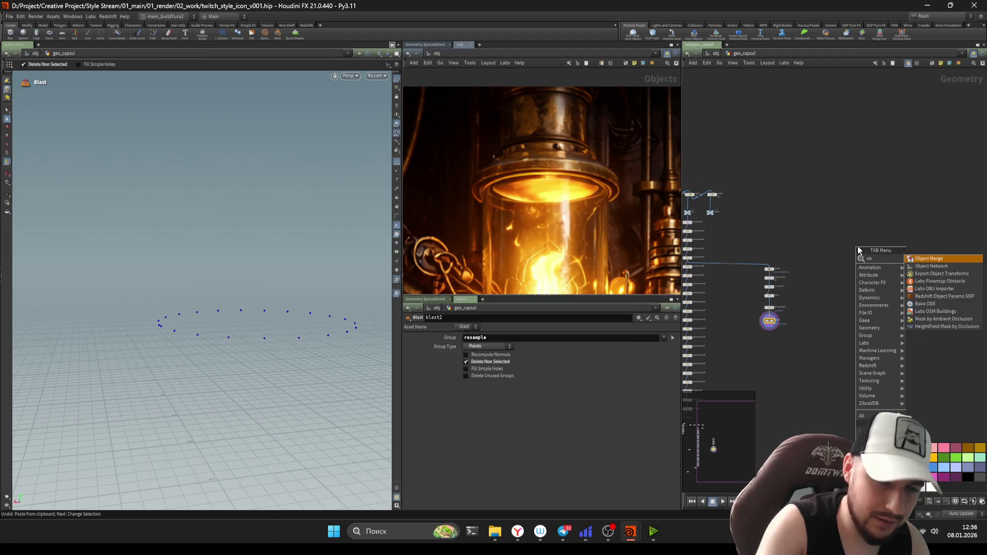
pyautogui.press('Return')
pyautogui.click(532, 356)
pyautogui.hotkey('ctrl', 'v')
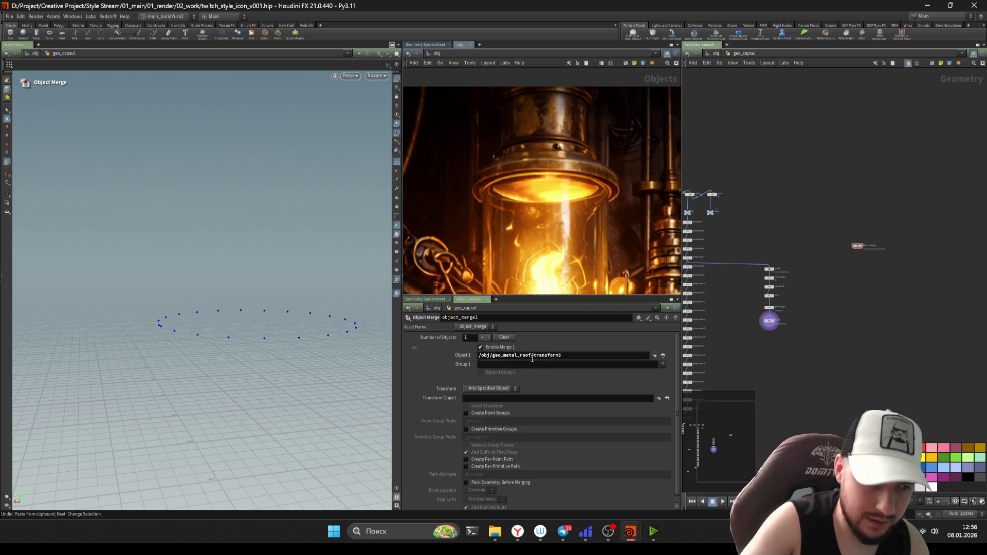
# Make the Object 1 path relative: ../../geo_metal_roof/transform5
pyautogui.moveTo(529, 356); pyautogui.dragTo(414, 351)
pyautogui.write('..')
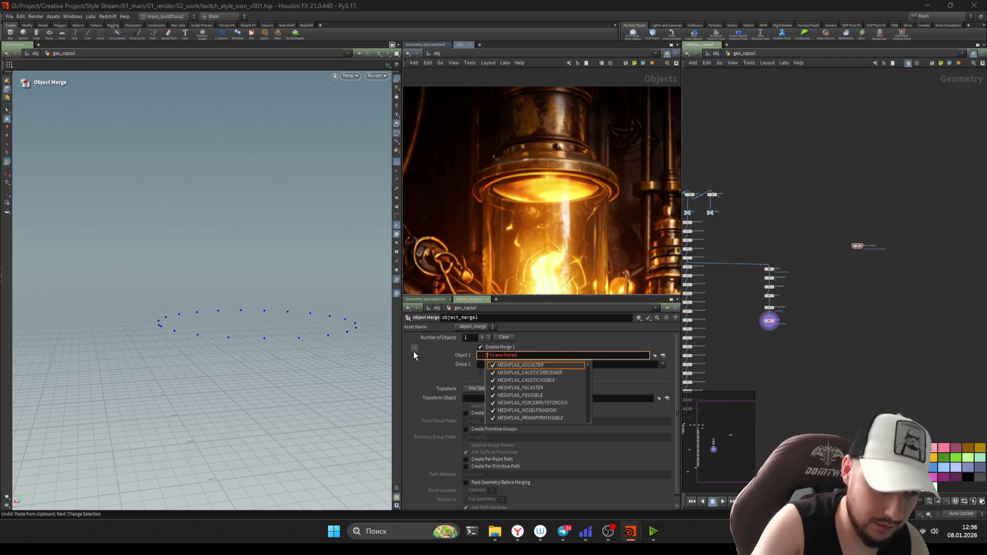
pyautogui.write('/..')
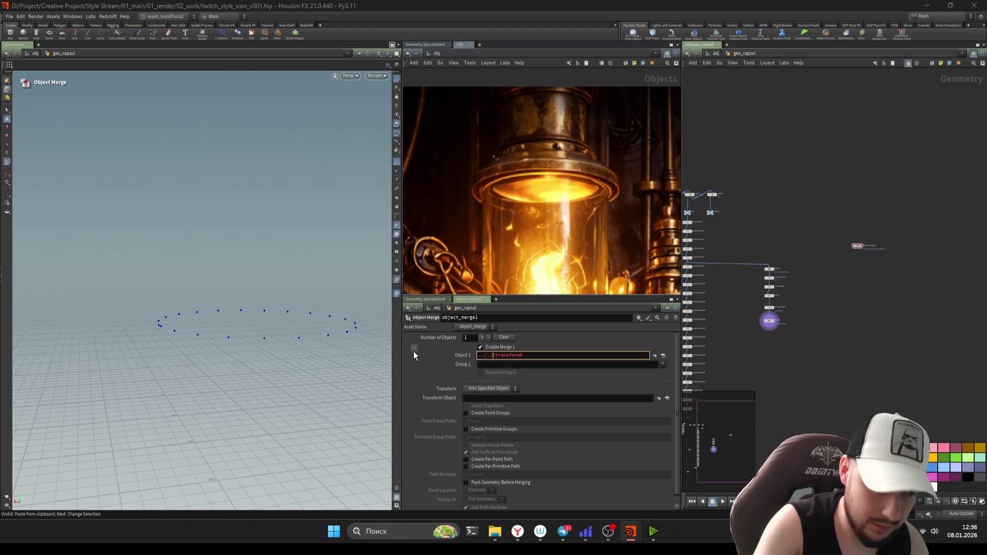
pyautogui.write('/..')
pyautogui.press('Return')
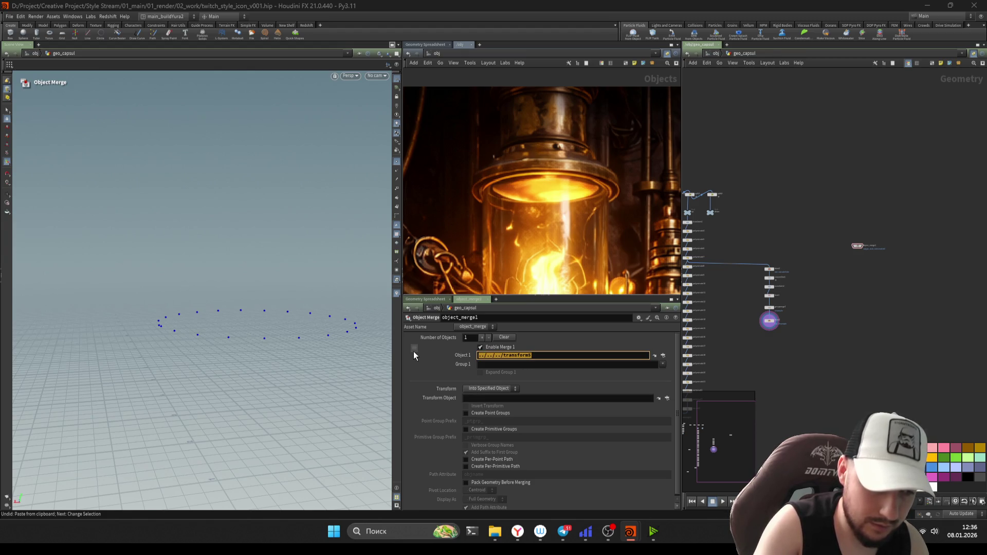
pyautogui.write('/obj/geo_metal_roof/transform5')
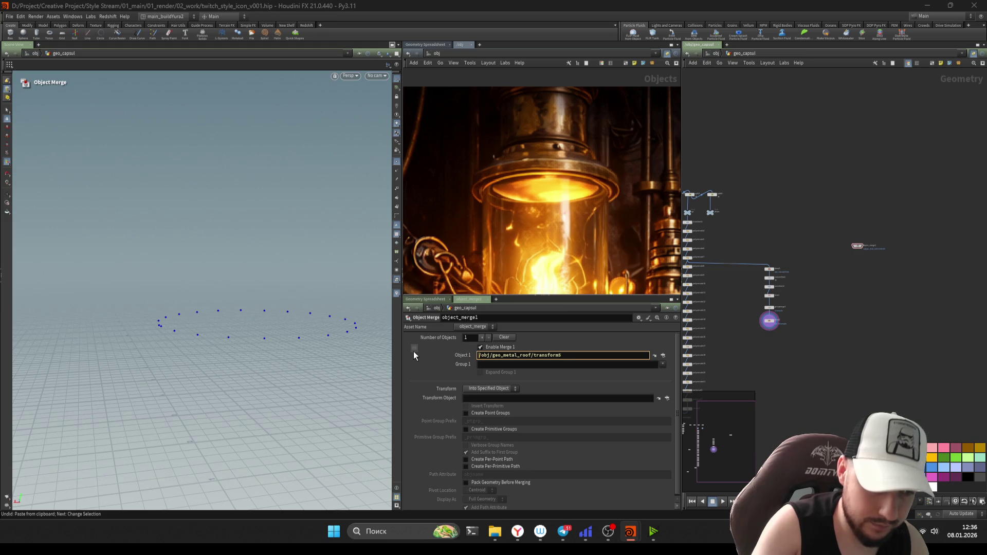
pyautogui.press('Delete')
pyautogui.press('Delete')
pyautogui.press('Delete')
pyautogui.write('../../')
pyautogui.press('Return')
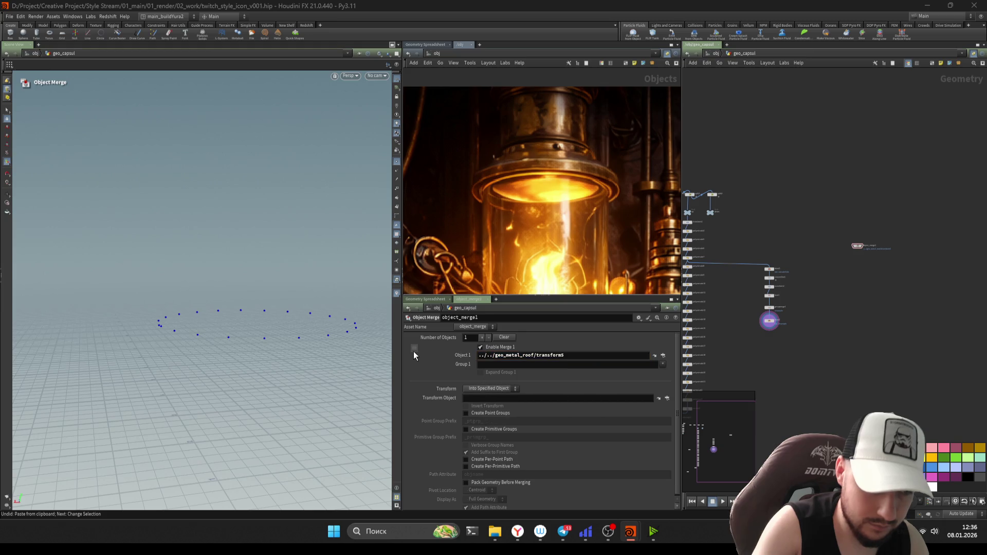
pyautogui.scroll(3, 825, 287)
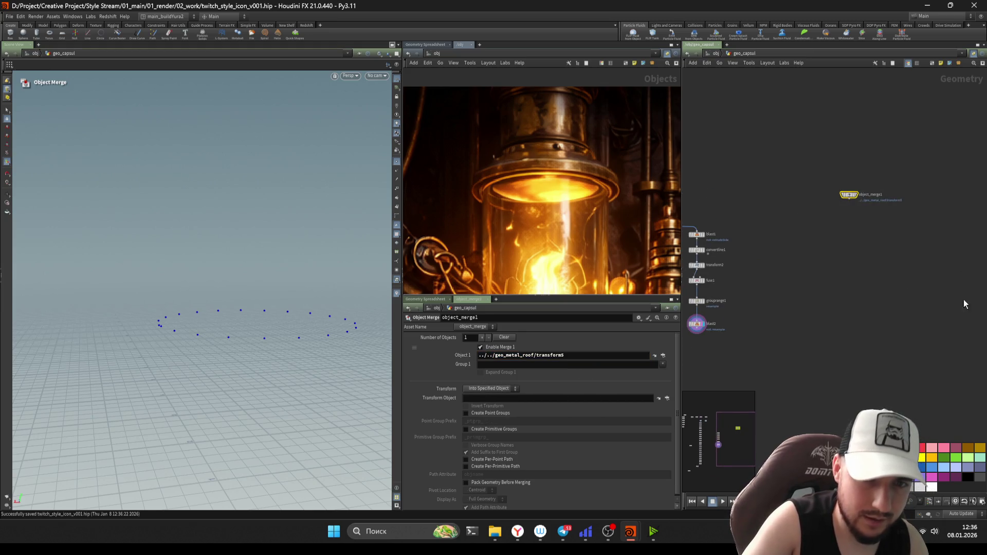
pyautogui.moveTo(814, 350); pyautogui.dragTo(862, 306, button='middle')
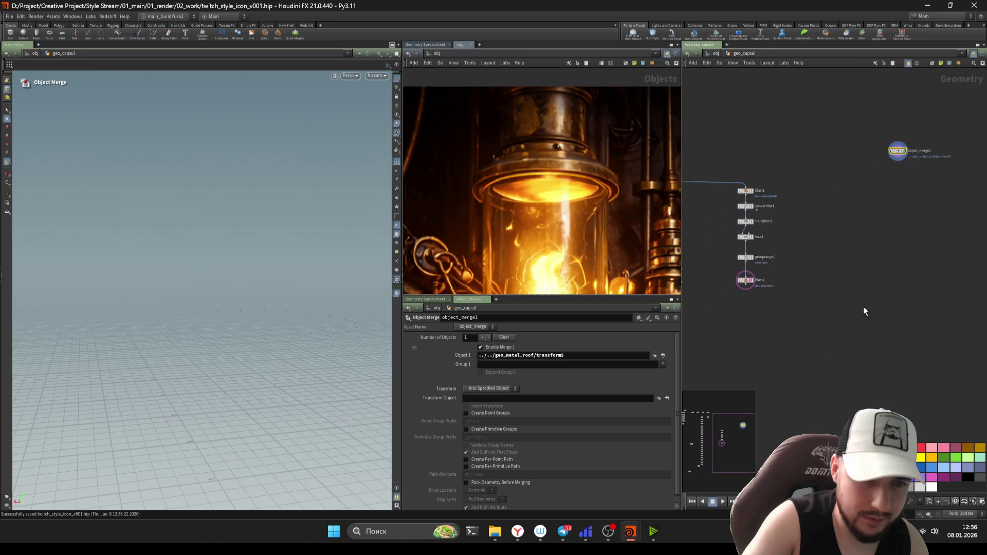
pyautogui.press('Tab')
# Add a Copy to Points node with object_merge1 as source and blast2's points as targets
pyautogui.write('copy to points')
pyautogui.press('Return')
pyautogui.click(810, 318)
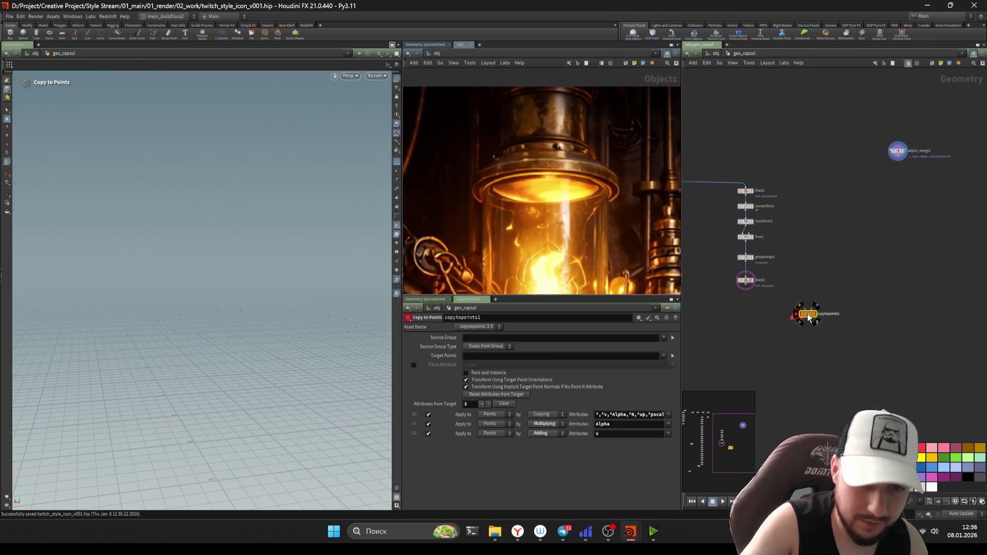
pyautogui.moveTo(882, 160); pyautogui.dragTo(753, 288)
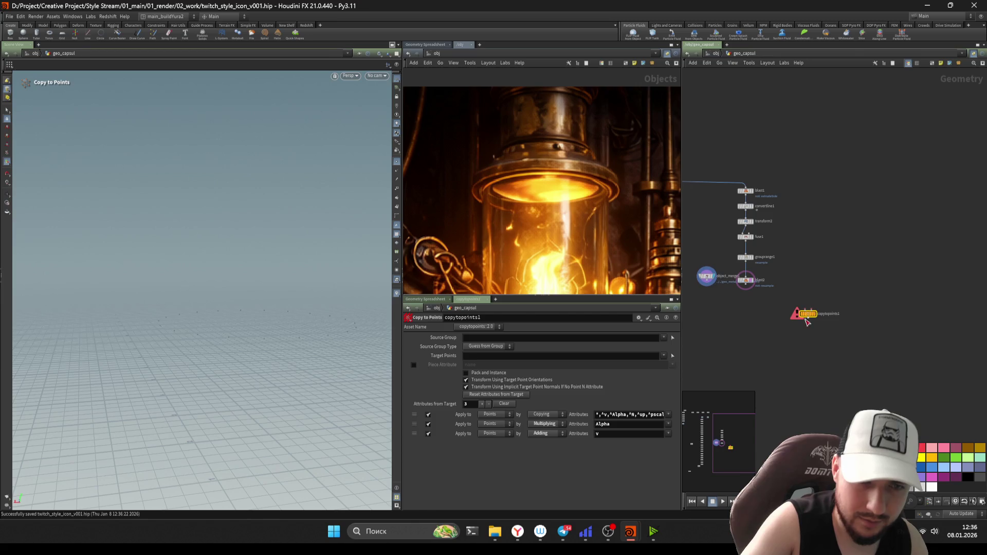
pyautogui.scroll(2, 744, 313)
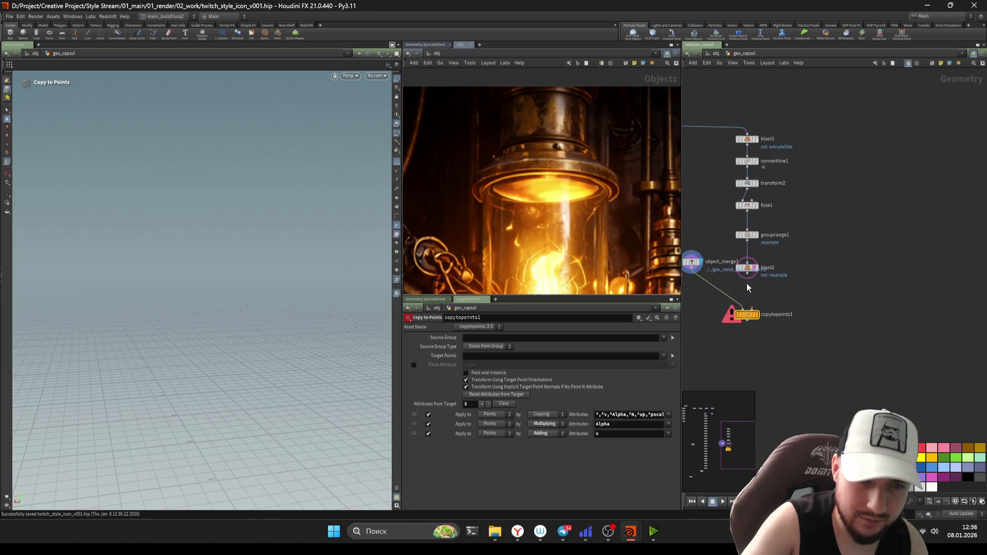
pyautogui.click(744, 313)
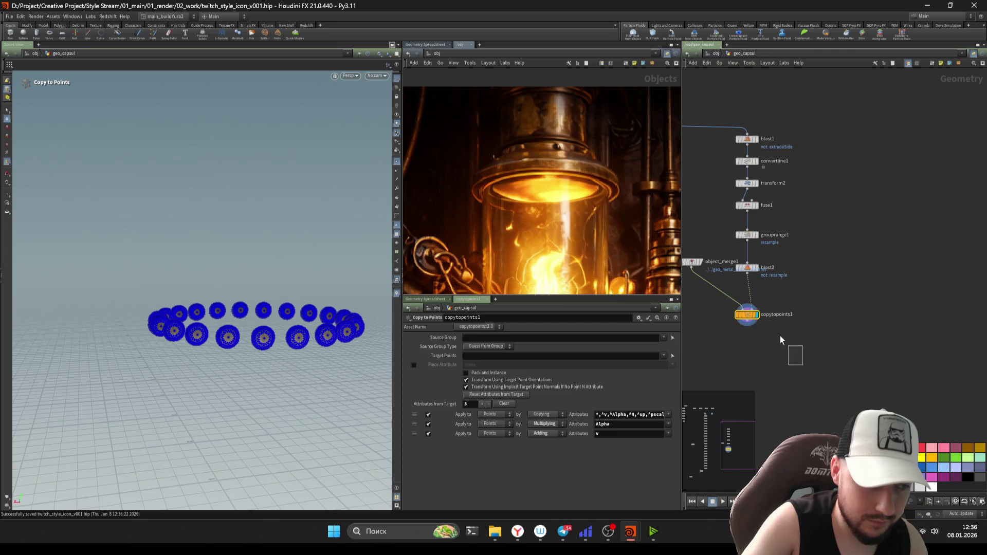
# Inspect the ring of copies in the viewport, tidy the nodes and display blast2's points
pyautogui.press('Escape')
pyautogui.moveTo(319, 354)
pyautogui.mouseDown()
pyautogui.moveTo(341, 348)
pyautogui.moveTo(260, 348)
pyautogui.moveTo(273, 343)
pyautogui.moveTo(278, 355)
pyautogui.mouseUp()
pyautogui.press('Return')
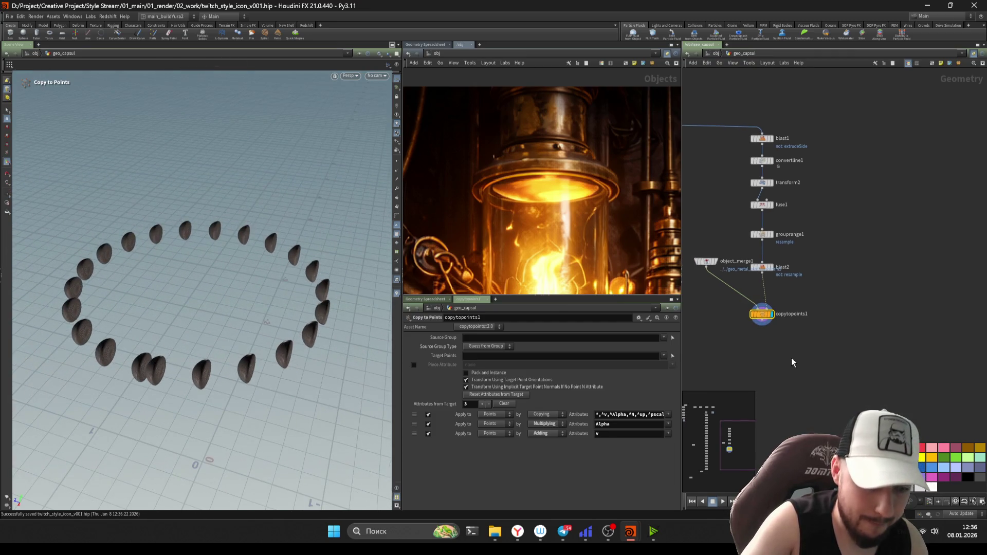
pyautogui.moveTo(769, 322); pyautogui.dragTo(764, 349)
pyautogui.moveTo(764, 348); pyautogui.dragTo(785, 349, button='middle')
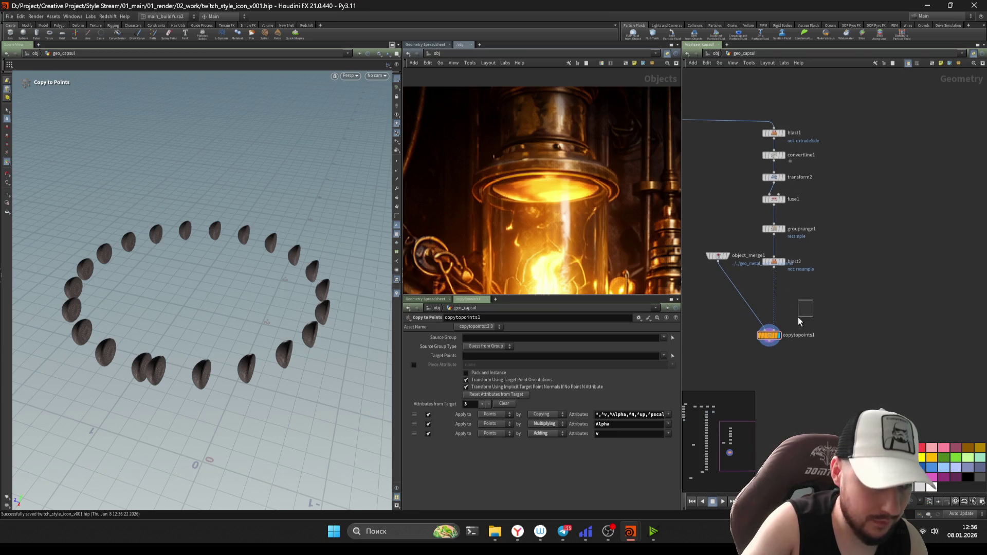
pyautogui.click(800, 269)
pyautogui.moveTo(814, 292); pyautogui.dragTo(815, 305, button='middle')
pyautogui.click(793, 276)
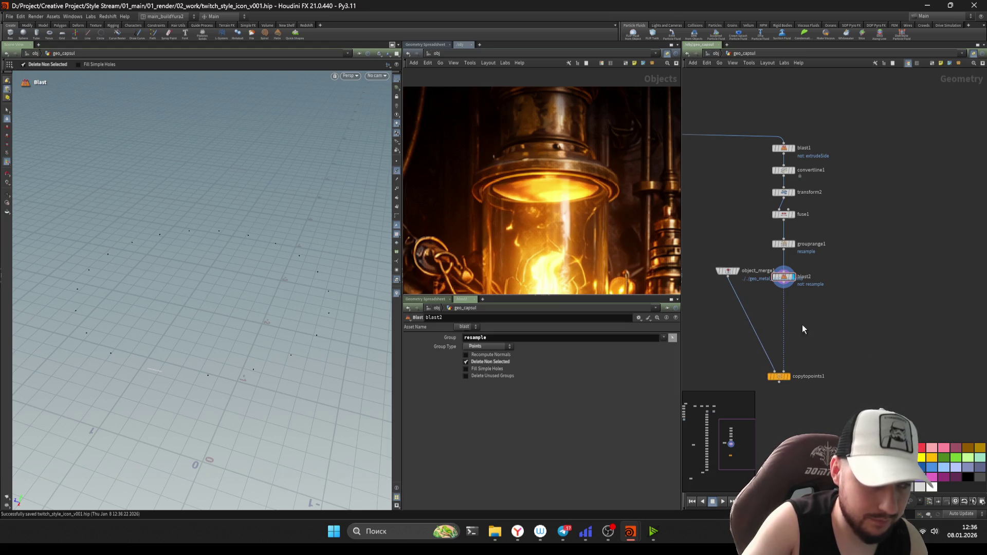
# Step up the chain from grouprange1 through fuse1, blast1 and convertline1 to transform2
pyautogui.press('Up')
pyautogui.moveTo(743, 241); pyautogui.dragTo(767, 272, button='middle')
pyautogui.press('Up')
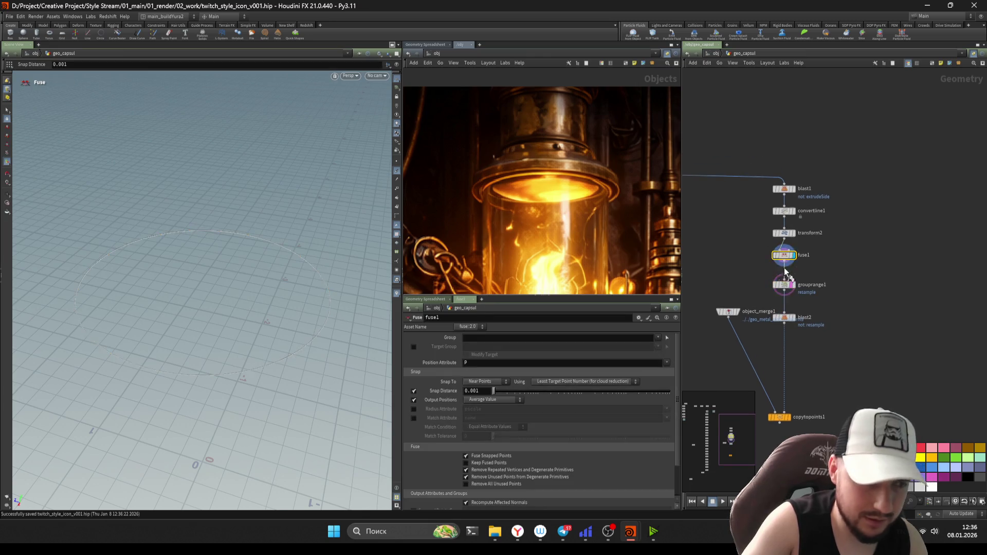
pyautogui.moveTo(765, 211); pyautogui.dragTo(765, 239, button='middle')
pyautogui.press('Up')
pyautogui.press('Up')
pyautogui.press('Up')
pyautogui.moveTo(304, 322)
pyautogui.mouseDown()
pyautogui.moveTo(166, 358)
pyautogui.moveTo(166, 338)
pyautogui.mouseUp()
pyautogui.click(782, 242)
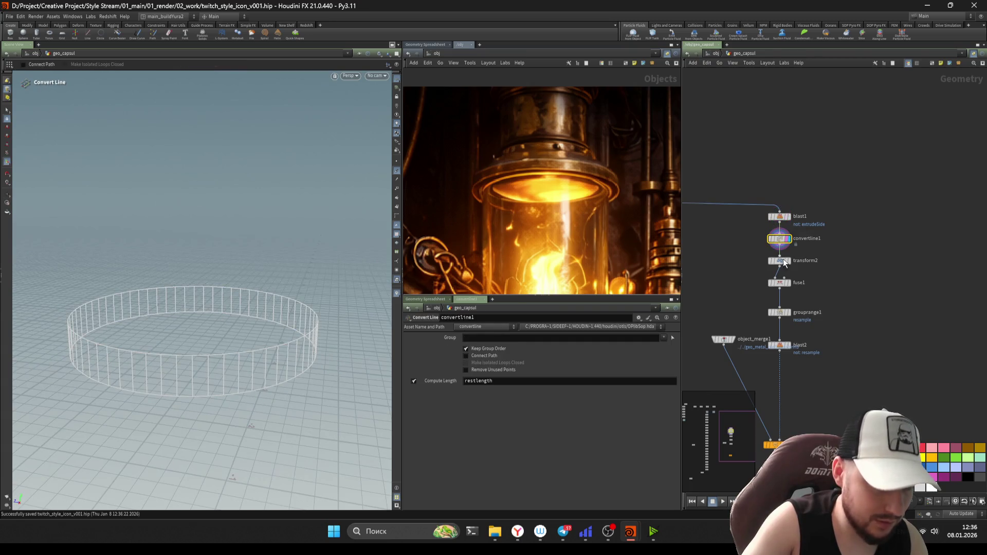
pyautogui.moveTo(761, 255); pyautogui.dragTo(803, 275)
# Step back down through fuse1, grouprange1 and blast2, save, and display blast1's extruded ring
pyautogui.press('Down')
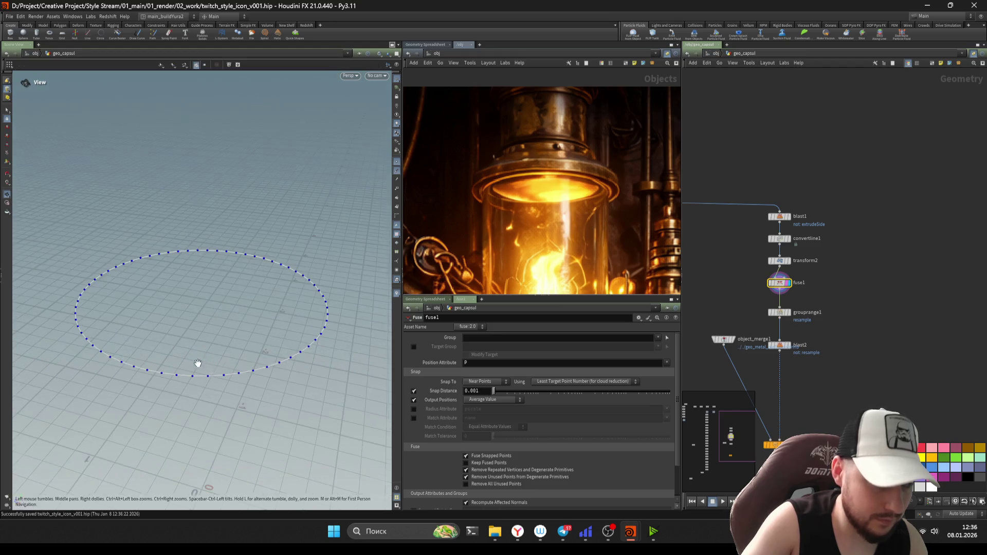
pyautogui.click(781, 314)
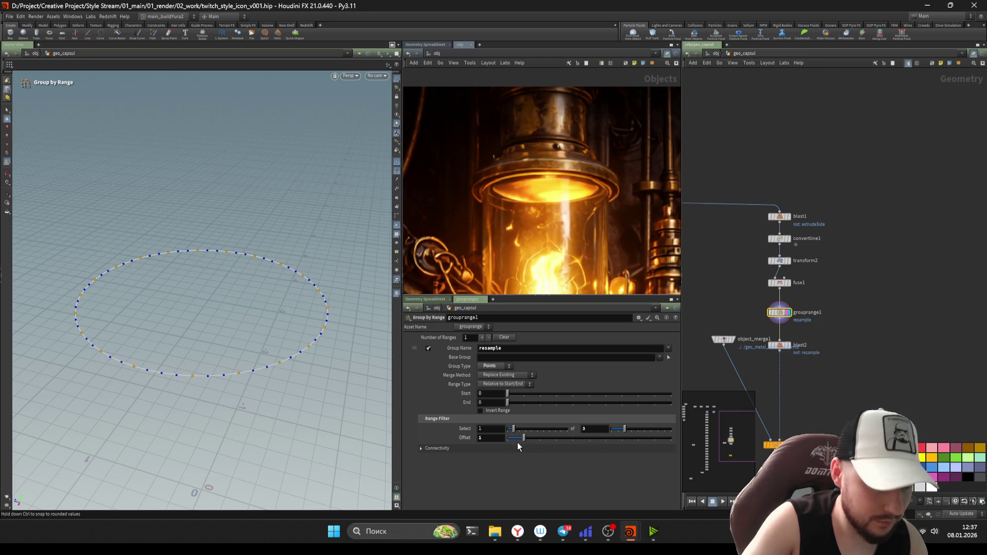
pyautogui.click(778, 343)
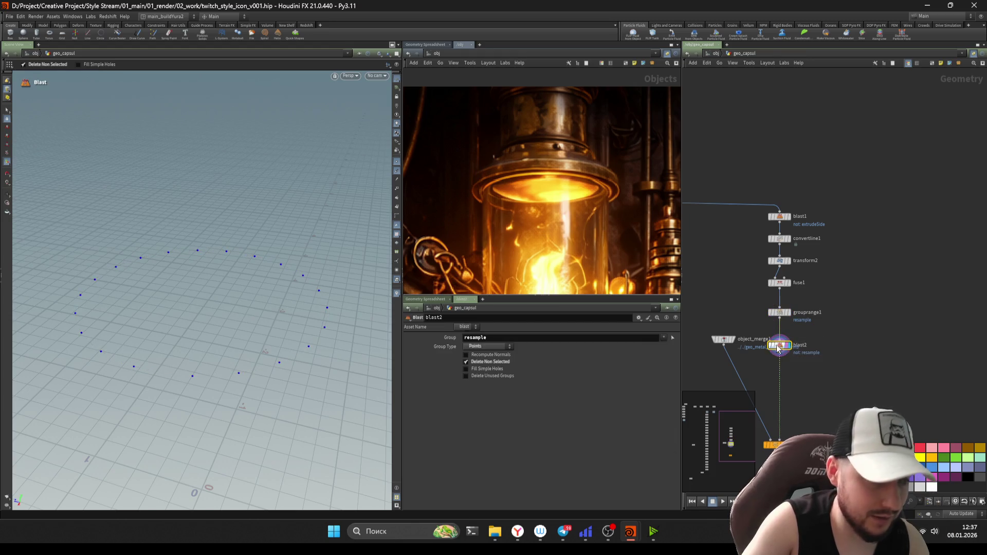
pyautogui.hotkey('ctrl', 's')
pyautogui.click(777, 215)
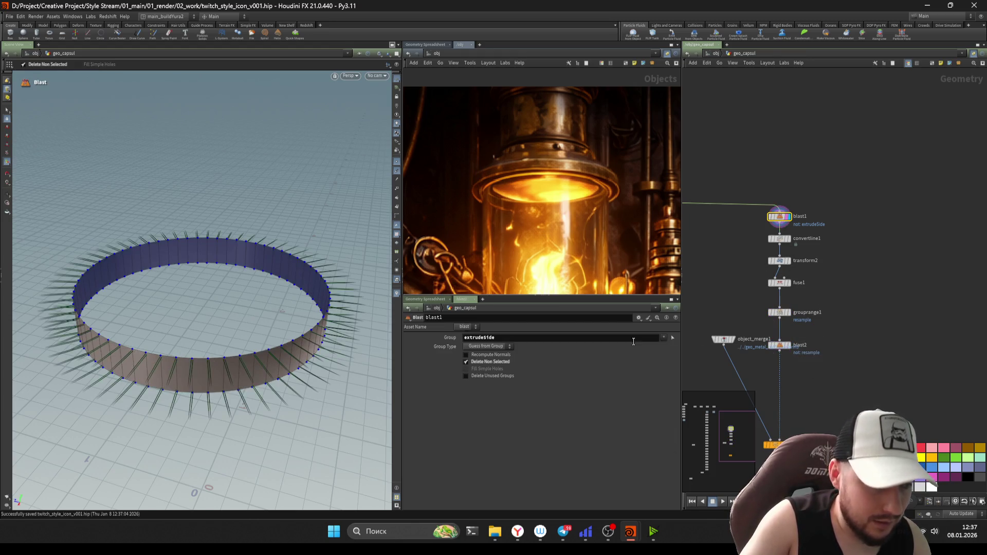
# Insert an Attribute Promote node between blast1 and convertline1
pyautogui.click(789, 239)
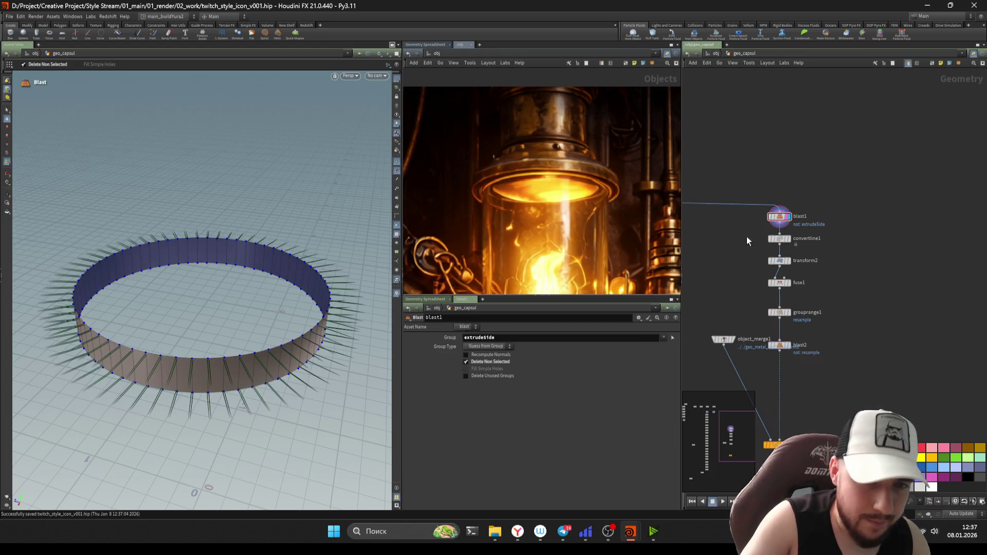
pyautogui.click(789, 216)
pyautogui.press('Tab')
pyautogui.write('conver')
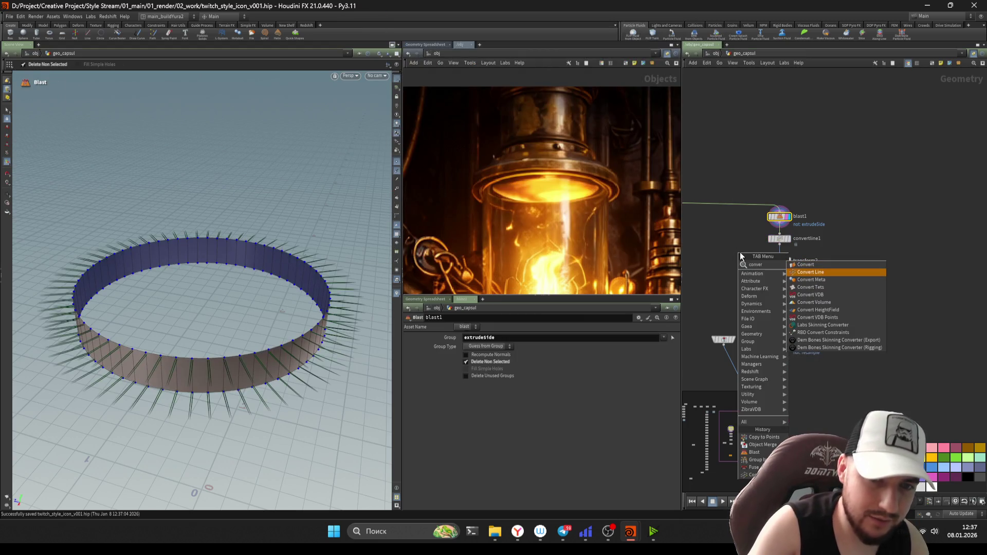
pyautogui.write('sio')
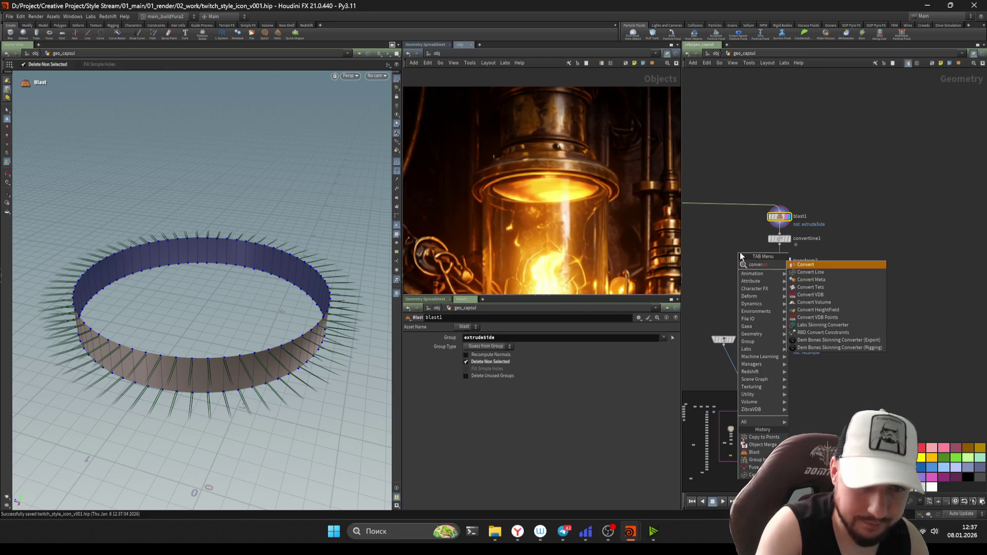
pyautogui.press('BackSpace')
pyautogui.press('BackSpace')
pyautogui.press('BackSpace')
pyautogui.write('promo')
pyautogui.press('Return')
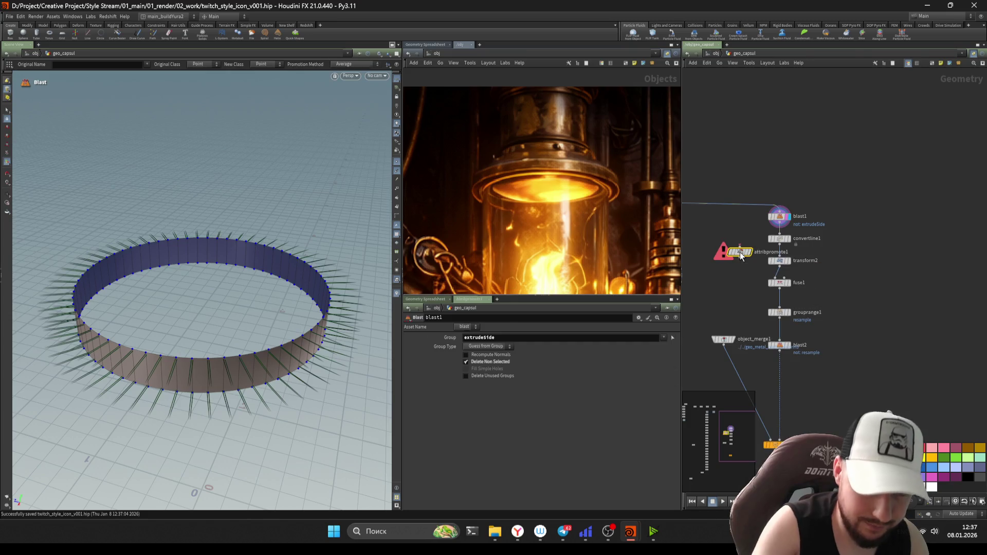
pyautogui.click(784, 237)
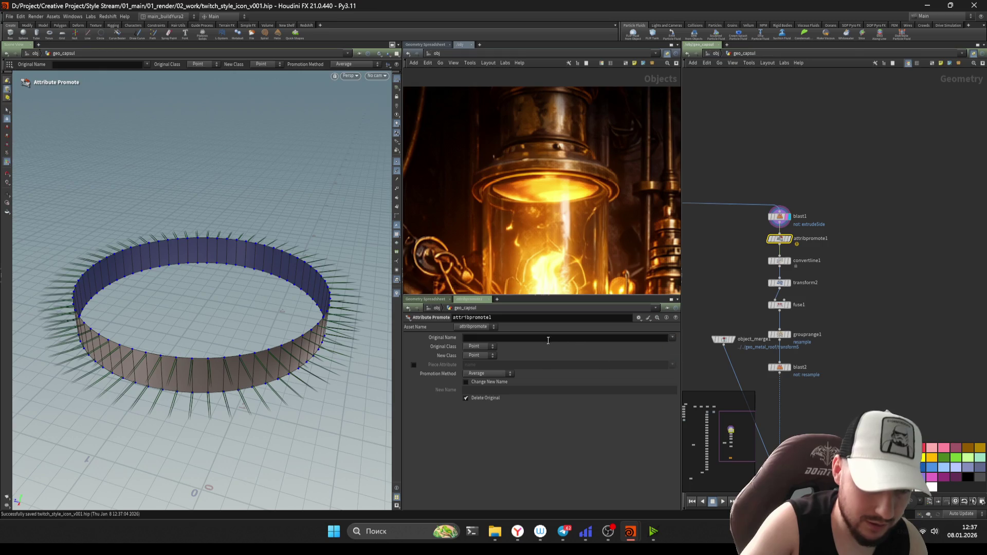
# Set attribpromote1's Original Class to Primitive
pyautogui.click(481, 347)
pyautogui.click(478, 375)
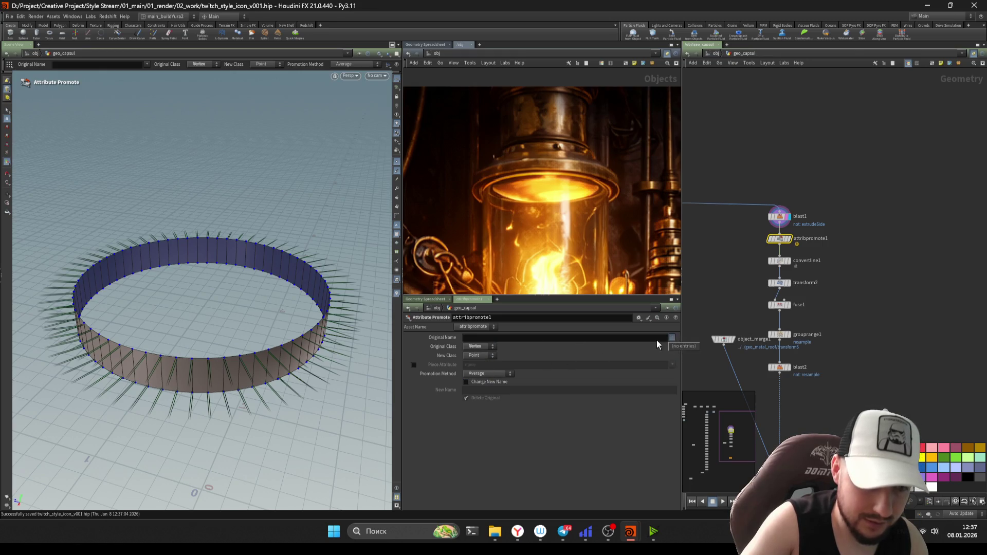
pyautogui.click(473, 348)
pyautogui.click(475, 361)
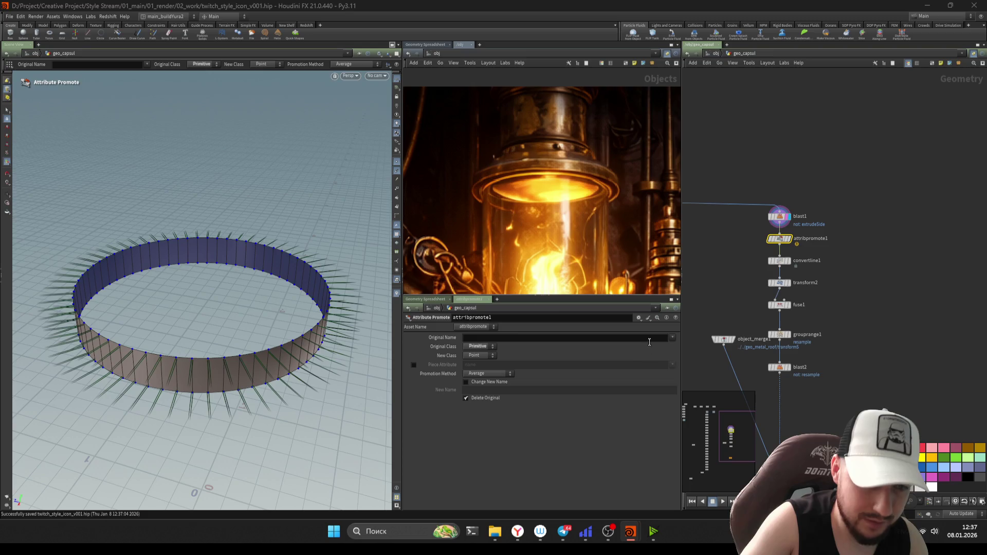
# Check the up null's disk, then add a Normal node above blast1
pyautogui.moveTo(752, 258)
pyautogui.mouseDown(button='middle')
pyautogui.moveTo(805, 307)
pyautogui.moveTo(737, 255)
pyautogui.moveTo(757, 283)
pyautogui.moveTo(751, 297)
pyautogui.moveTo(738, 236)
pyautogui.moveTo(754, 274)
pyautogui.mouseUp(button='middle')
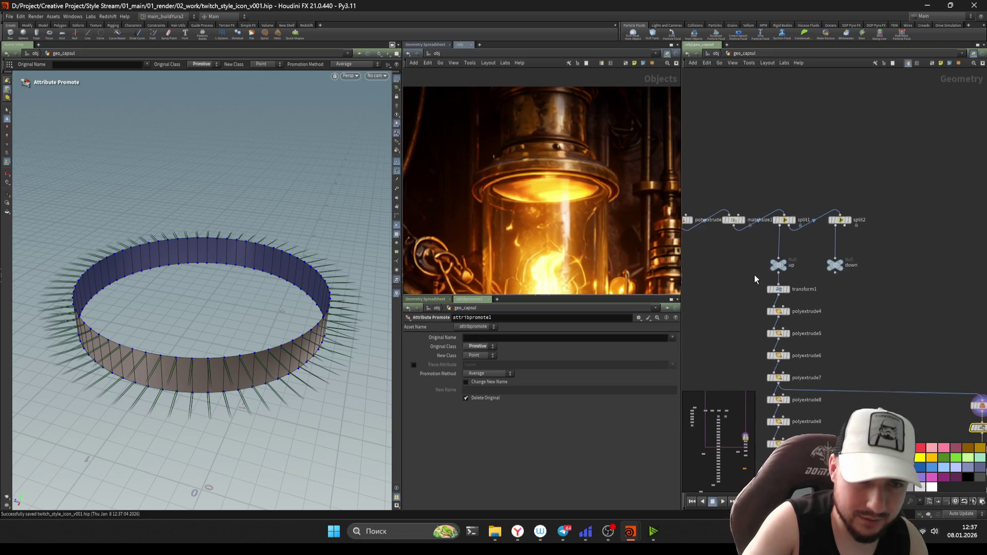
pyautogui.click(772, 262)
pyautogui.scroll(1, 742, 310)
pyautogui.moveTo(886, 335); pyautogui.dragTo(840, 271, button='middle')
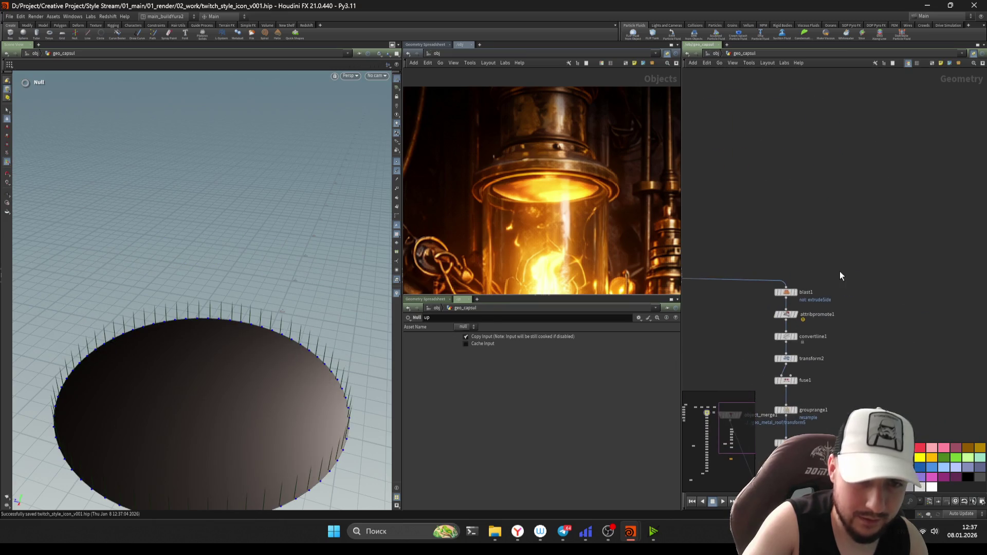
pyautogui.press('Tab')
pyautogui.press('Escape')
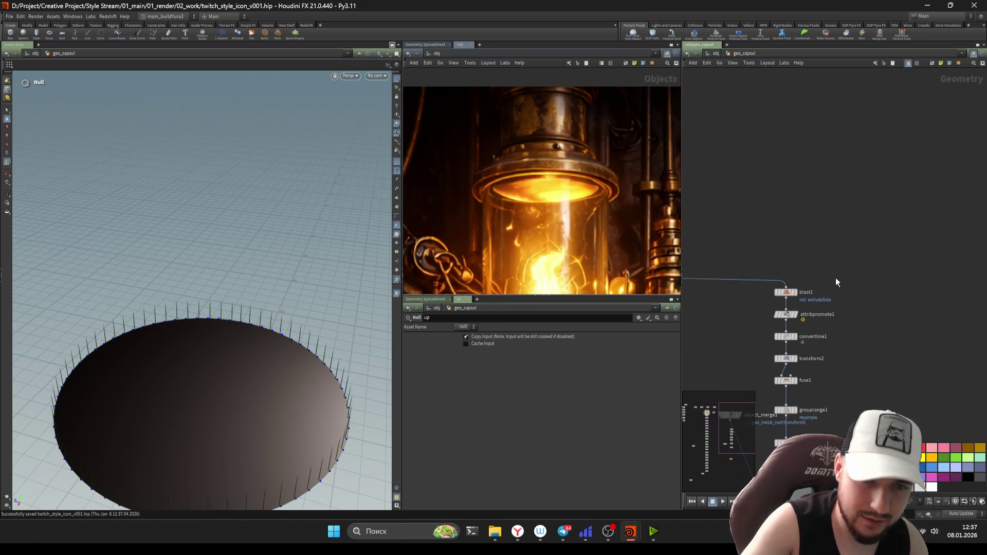
pyautogui.press('Tab')
pyautogui.write('normal')
pyautogui.press('Return')
pyautogui.click(795, 281)
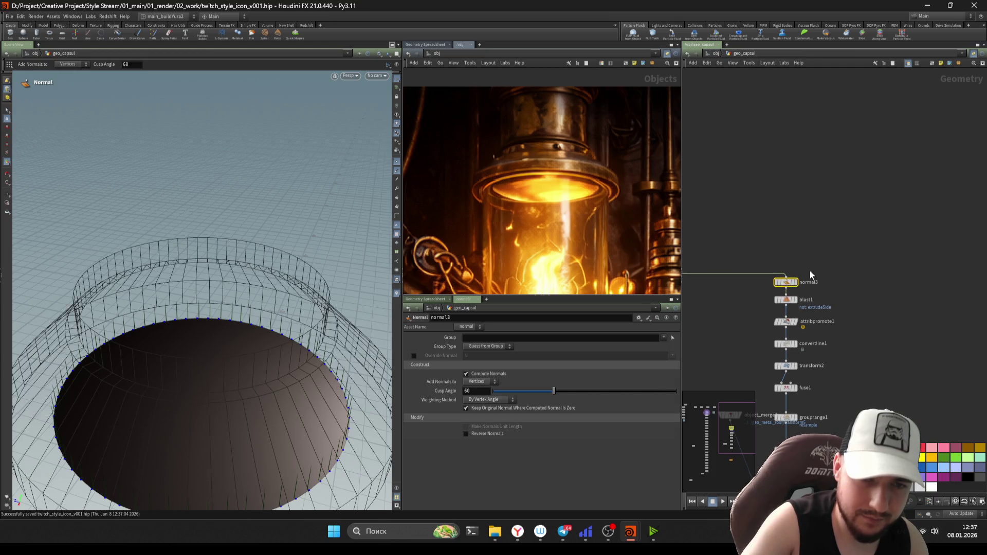
# Delete attribpromote1 and display the normal3 and convertline1 results
pyautogui.click(786, 322)
pyautogui.press('Delete')
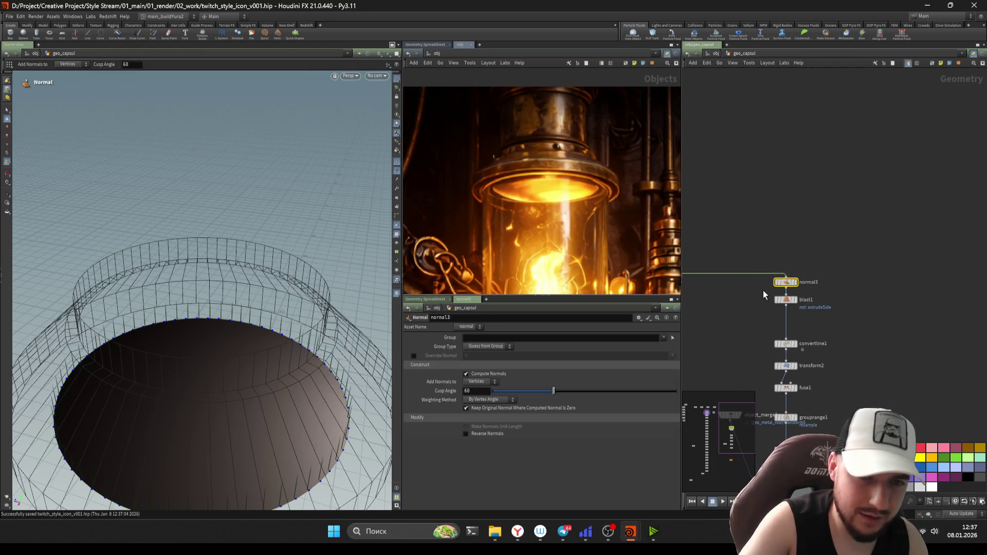
pyautogui.press('r')
pyautogui.scroll(-5, 261, 282)
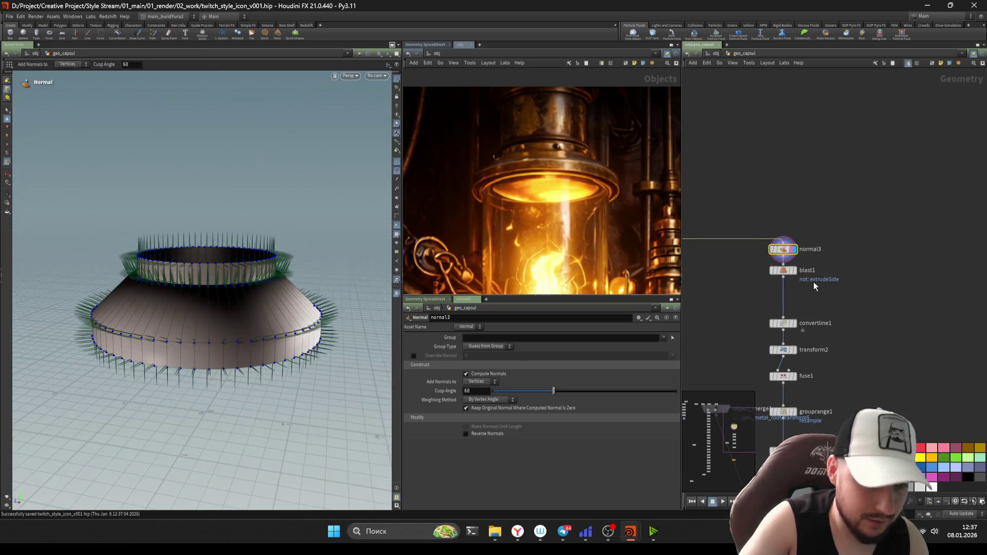
pyautogui.click(795, 323)
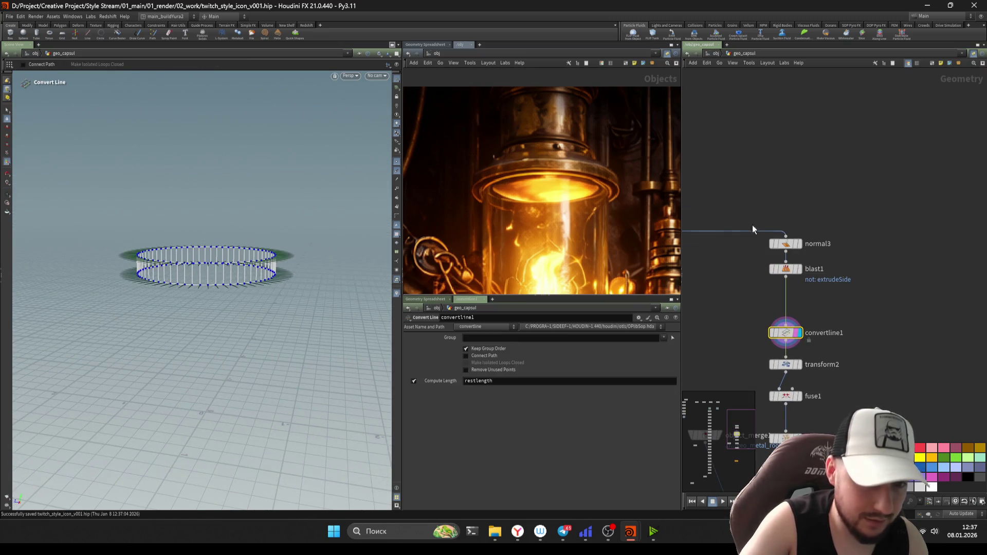
# Set normal3 to compute point normals, move it below blast1, and save
pyautogui.click(786, 243)
pyautogui.click(473, 417)
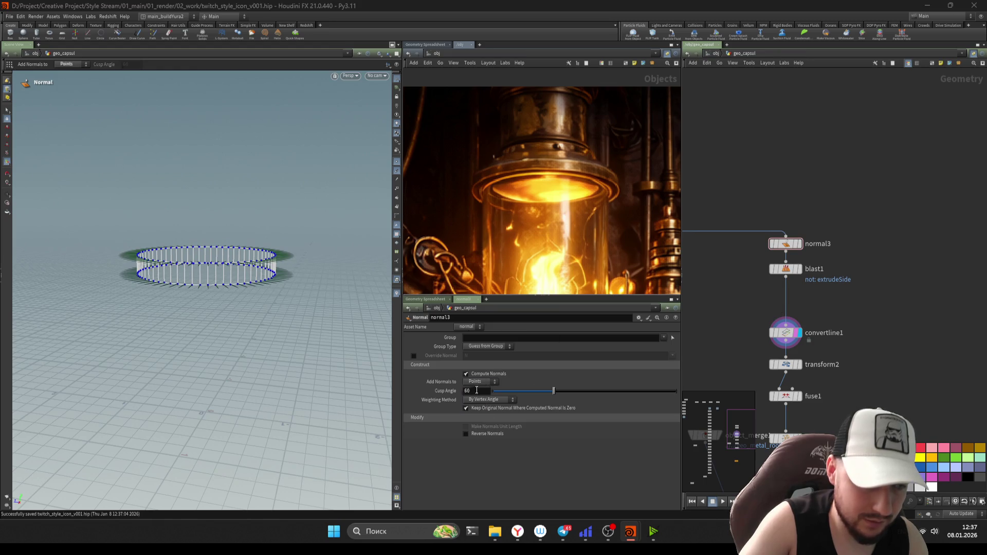
pyautogui.scroll(4, 750, 299)
pyautogui.click(844, 257)
pyautogui.click(873, 260)
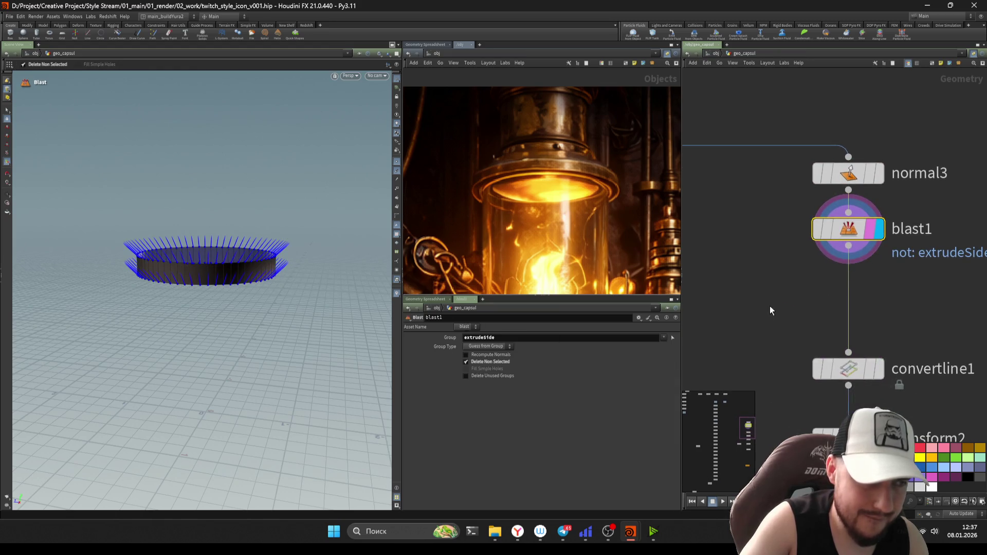
pyautogui.click(869, 398)
pyautogui.moveTo(854, 203)
pyautogui.mouseDown()
pyautogui.moveTo(816, 242)
pyautogui.moveTo(845, 304)
pyautogui.mouseUp()
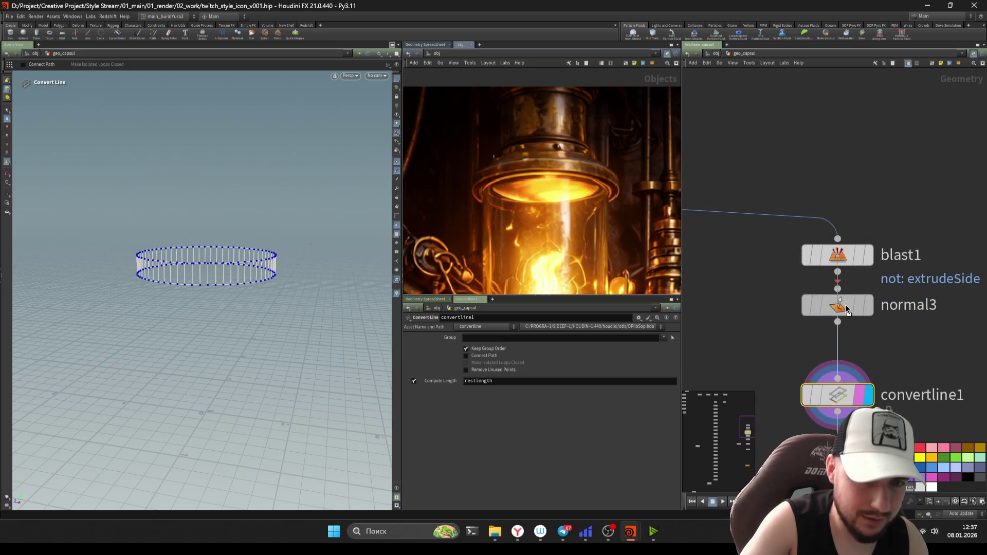
pyautogui.hotkey('ctrl', 's')
# Step down through transform2, fuse1 and grouprange1 to blast2's sparse ring of points
pyautogui.moveTo(796, 305); pyautogui.dragTo(791, 264, button='middle')
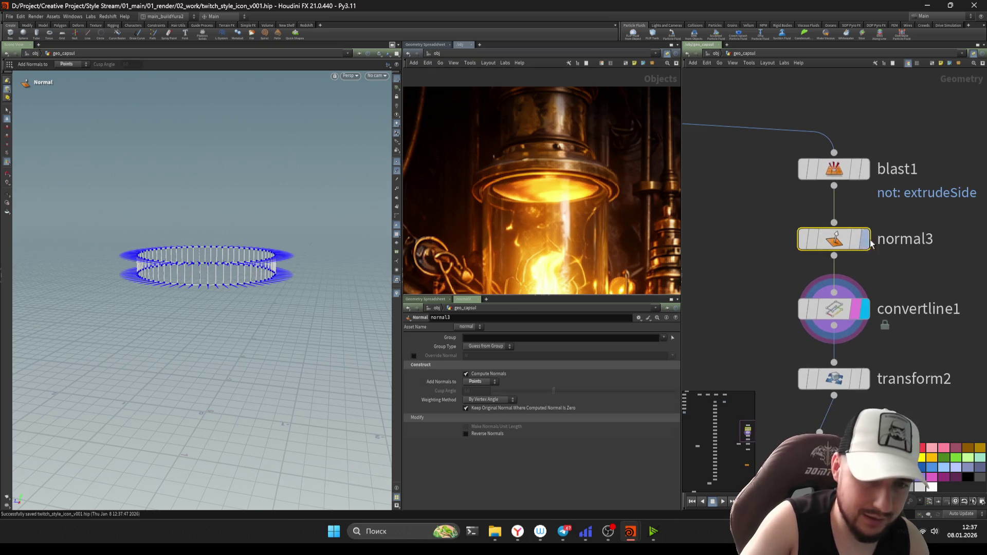
pyautogui.moveTo(759, 323); pyautogui.dragTo(739, 252, button='middle')
pyautogui.moveTo(739, 252); pyautogui.dragTo(808, 329)
pyautogui.click(848, 315)
pyautogui.moveTo(744, 336); pyautogui.dragTo(744, 234, button='middle')
pyautogui.click(821, 284)
pyautogui.press('r')
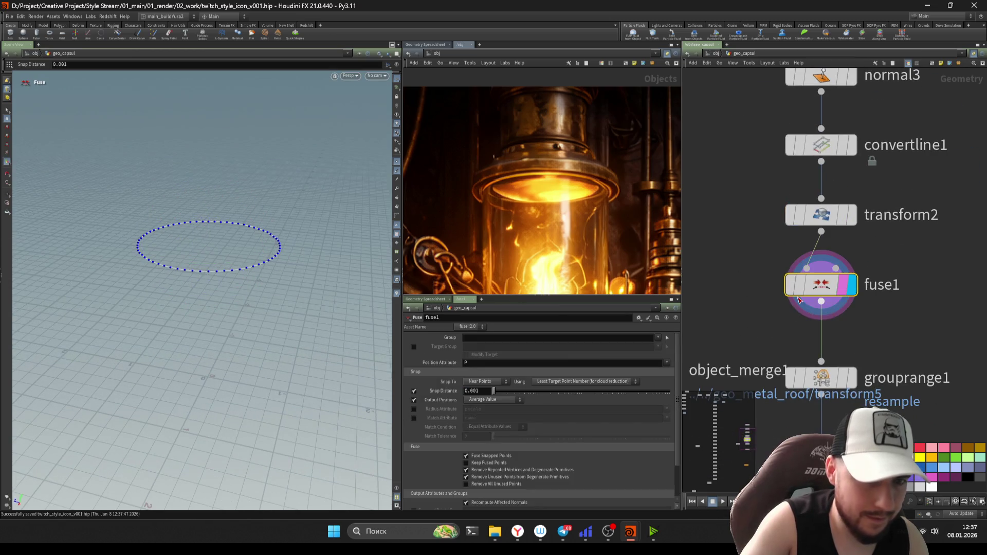
pyautogui.scroll(-2, 481, 466)
pyautogui.click(478, 467)
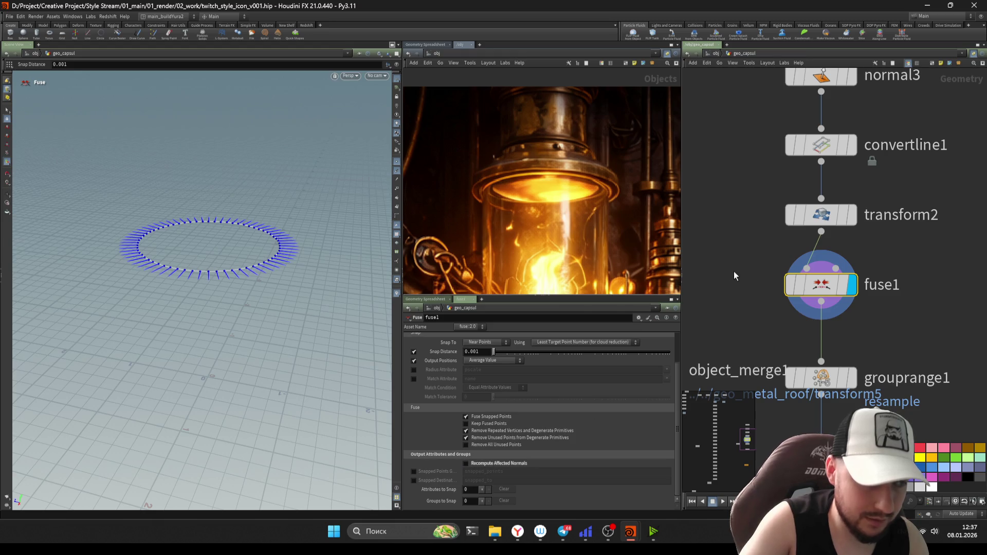
pyautogui.moveTo(734, 278); pyautogui.dragTo(734, 161, button='middle')
pyautogui.click(820, 364)
pyautogui.moveTo(819, 363)
pyautogui.mouseDown(button='middle')
pyautogui.moveTo(895, 254)
pyautogui.moveTo(813, 153)
pyautogui.mouseUp(button='middle')
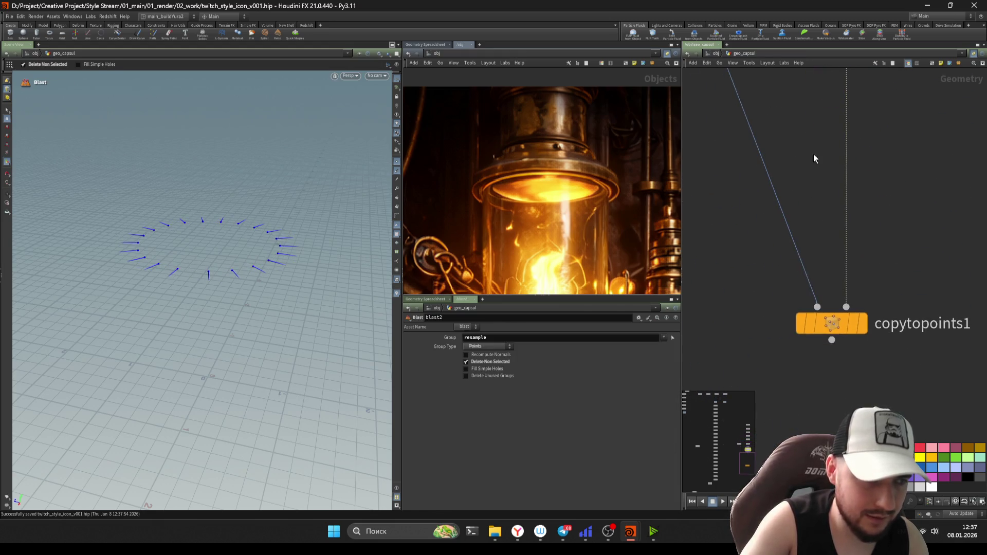
# Display the copytopoints1 rivets without normals and try grouprange1 at Offset 10, every third point
pyautogui.click(831, 323)
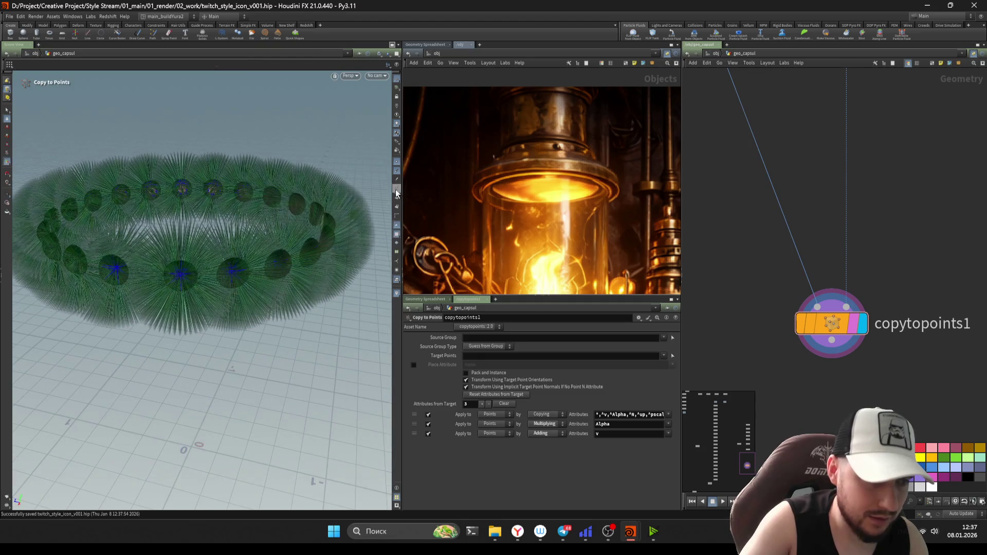
pyautogui.click(396, 193)
pyautogui.press('Escape')
pyautogui.moveTo(308, 216)
pyautogui.mouseDown()
pyautogui.moveTo(275, 248)
pyautogui.moveTo(141, 324)
pyautogui.moveTo(227, 288)
pyautogui.mouseUp()
pyautogui.moveTo(864, 238); pyautogui.dragTo(861, 344, button='middle')
pyautogui.click(772, 188)
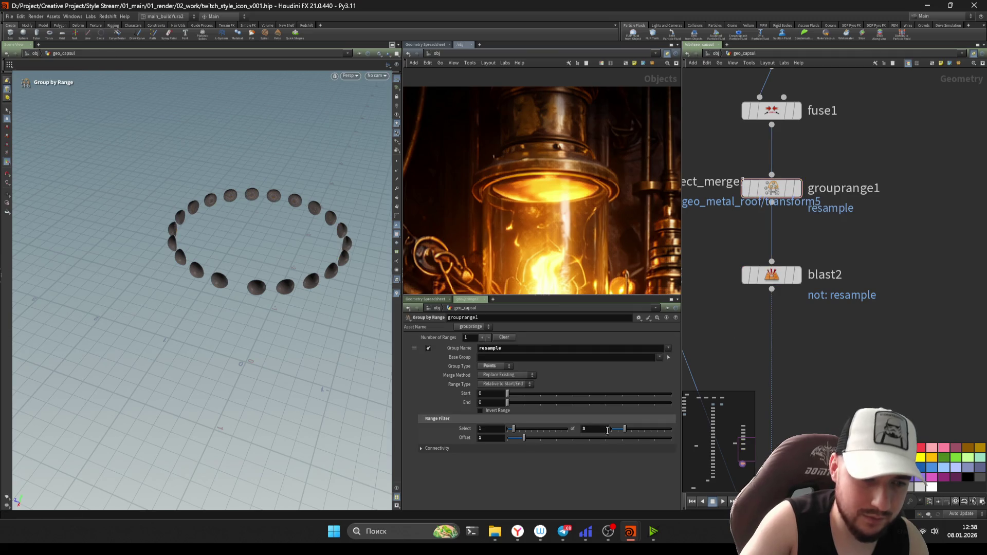
pyautogui.middleClick(489, 437)
pyautogui.moveTo(489, 438); pyautogui.dragTo(519, 437, button='middle')
pyautogui.moveTo(641, 436)
pyautogui.mouseDown()
pyautogui.moveTo(618, 436)
pyautogui.moveTo(652, 436)
pyautogui.moveTo(624, 436)
pyautogui.mouseUp()
pyautogui.scroll(-5, 775, 368)
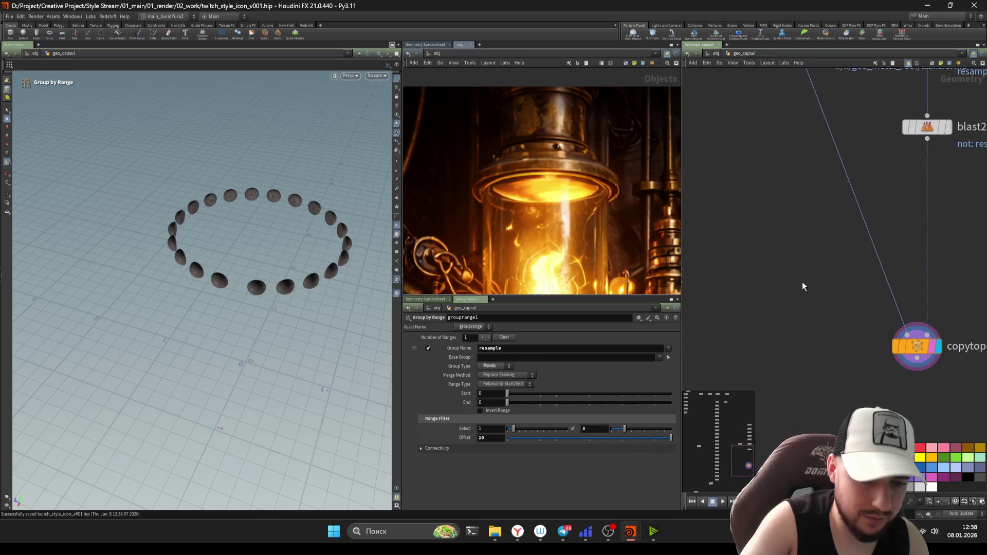
# Add a Transform node below object_merge that scales the rivets uniformly to 0.48
pyautogui.hotkey('ctrl', 's')
pyautogui.press('Tab')
pyautogui.write('tra')
pyautogui.press('Down')
pyautogui.press('Down')
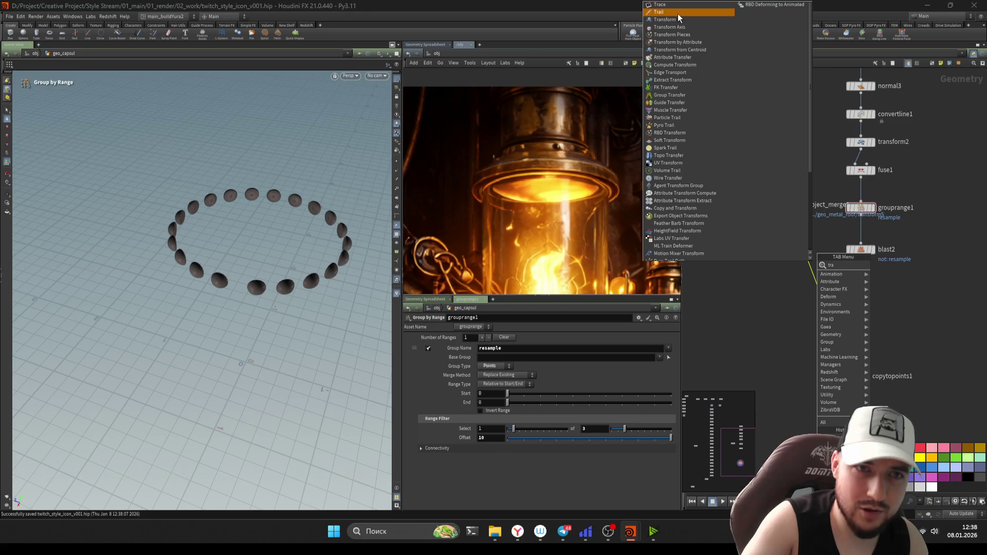
pyautogui.press('Return')
pyautogui.click(791, 236)
pyautogui.moveTo(510, 401); pyautogui.dragTo(502, 402)
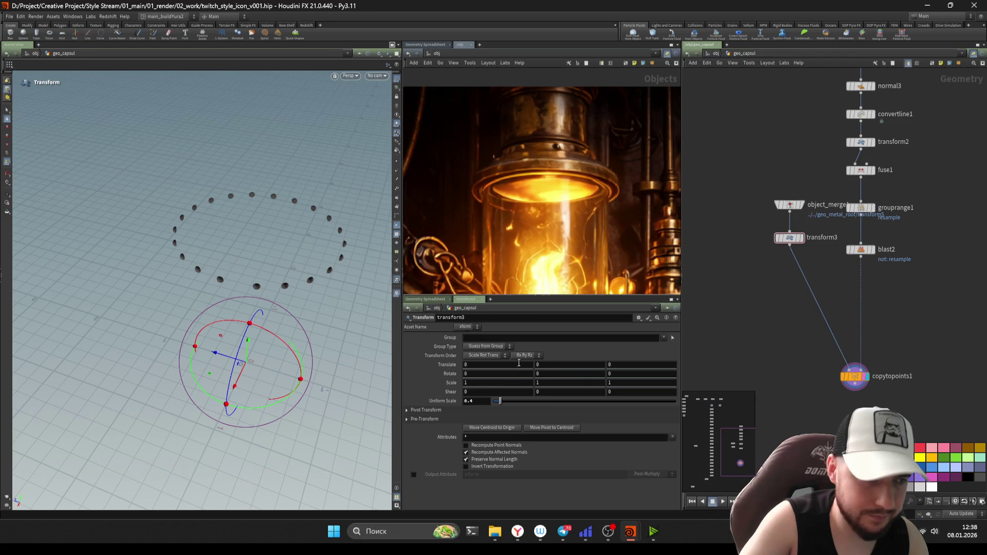
# Set grouprange1 to keep every tenth ring point at Offset 1, then save the scene
pyautogui.click(861, 208)
pyautogui.moveTo(633, 431); pyautogui.dragTo(659, 434)
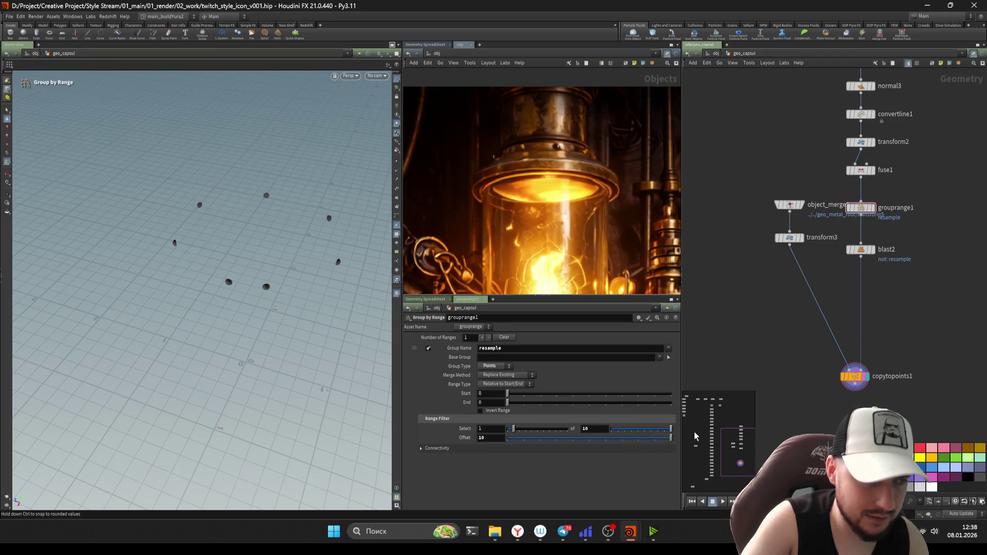
pyautogui.moveTo(591, 429); pyautogui.dragTo(606, 429, button='middle')
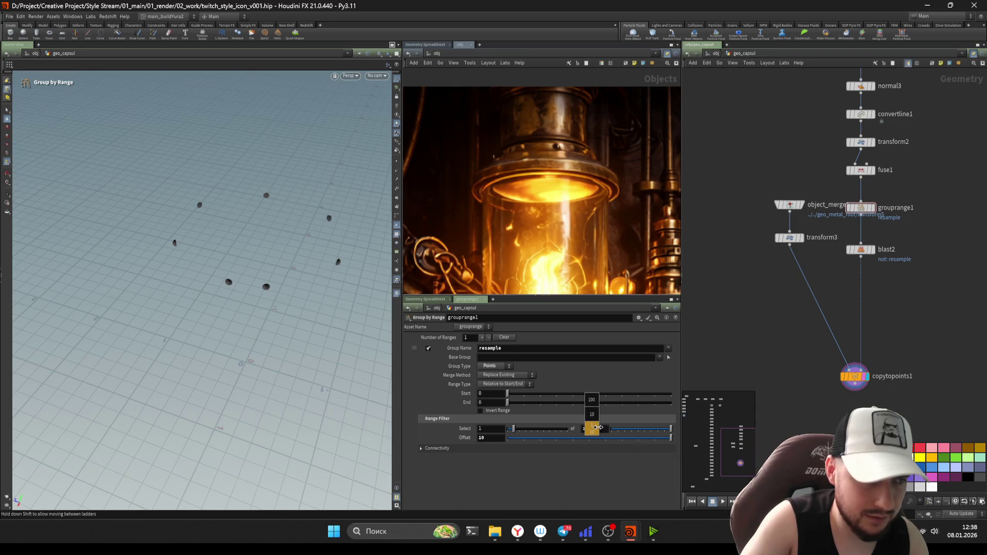
pyautogui.moveTo(672, 437); pyautogui.dragTo(614, 445)
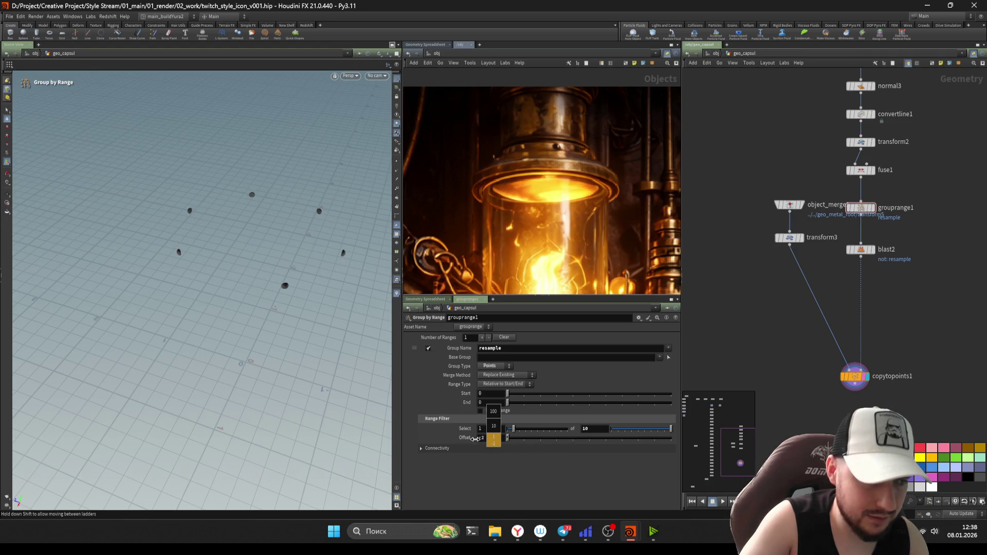
pyautogui.moveTo(493, 443); pyautogui.dragTo(493, 443, button='middle')
pyautogui.hotkey('ctrl', 's')
pyautogui.hotkey('ctrl', 's')
pyautogui.scroll(-10, 696, 349)
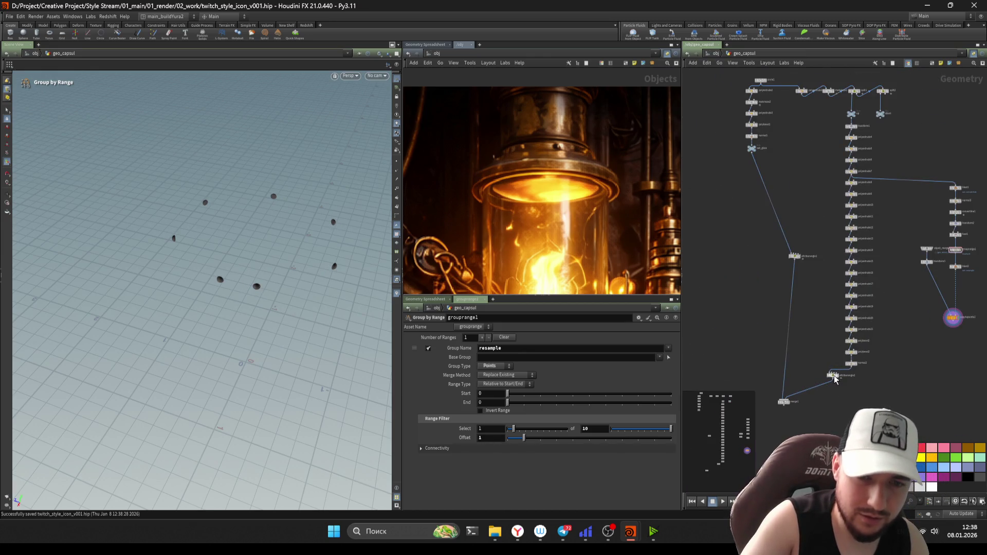
pyautogui.scroll(4, 816, 364)
# Combine the attribwrangle2 body and copytopoints1 rivets in a new displayed merge2 node
pyautogui.click(873, 375)
pyautogui.moveTo(680, 356)
pyautogui.mouseDown(button='middle')
pyautogui.moveTo(798, 367)
pyautogui.moveTo(777, 326)
pyautogui.moveTo(779, 292)
pyautogui.mouseUp(button='middle')
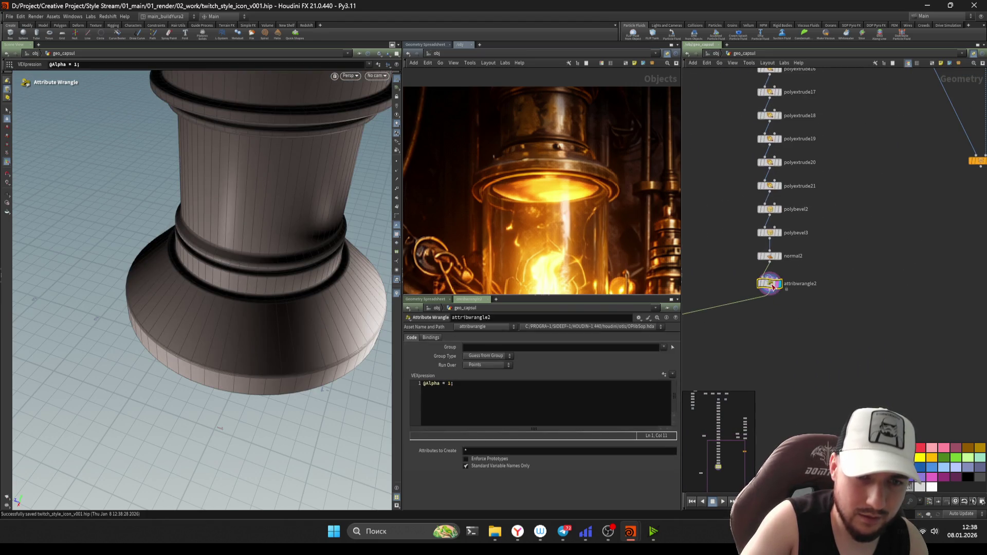
pyautogui.scroll(-3, 759, 335)
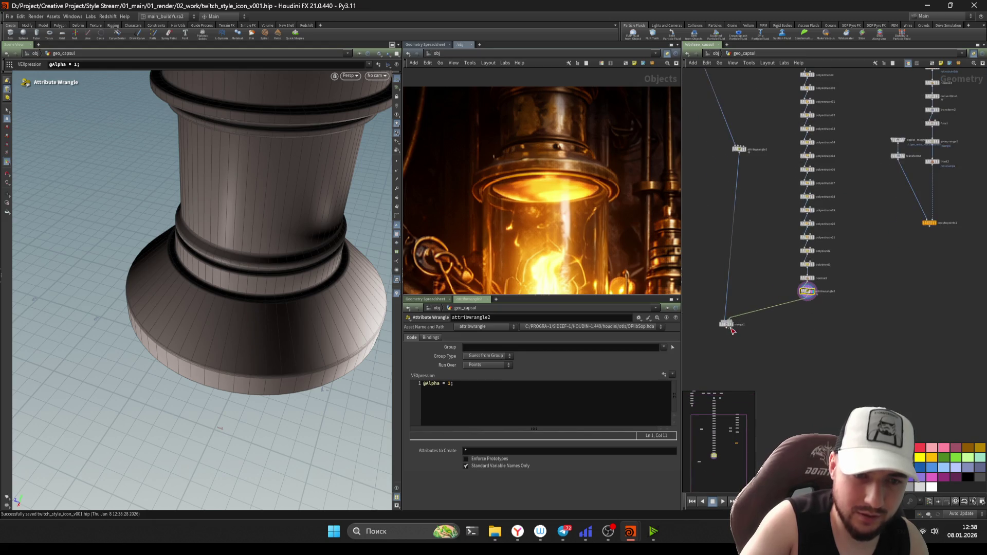
pyautogui.moveTo(765, 313); pyautogui.dragTo(687, 338)
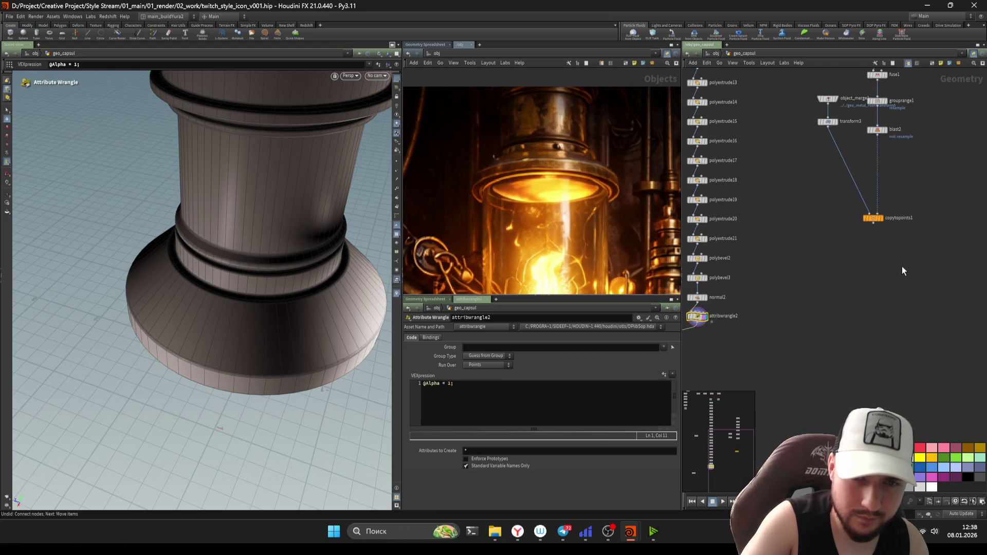
pyautogui.keyDown('shift'); pyautogui.click(886, 237); pyautogui.keyUp('shift')
pyautogui.scroll(2, 798, 332)
pyautogui.press('Tab')
pyautogui.write('merge')
pyautogui.press('Return')
pyautogui.click(848, 323)
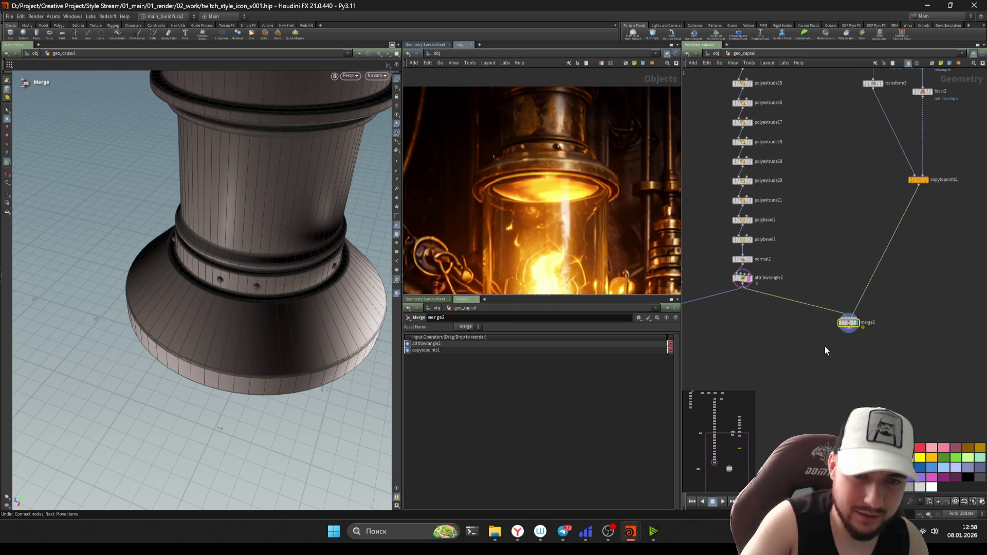
# Tumble and pan around the merged model, then frame the whole capsule with its rivet ring
pyautogui.scroll(-5, 221, 247)
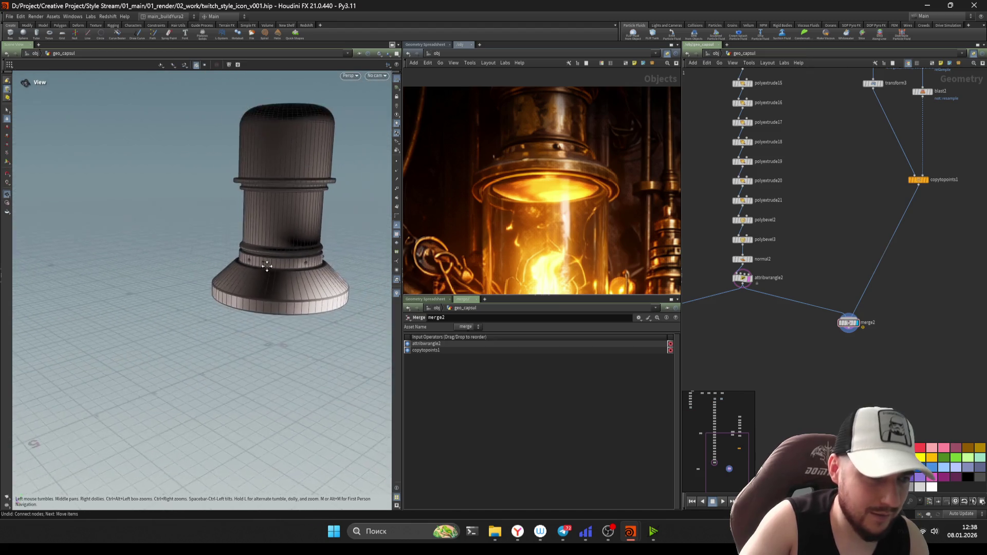
pyautogui.keyDown('alt'); pyautogui.moveTo(222, 247); pyautogui.dragTo(233, 246); pyautogui.keyUp('alt')
pyautogui.moveTo(232, 244)
pyautogui.mouseDown(button='middle')
pyautogui.moveTo(299, 296)
pyautogui.moveTo(326, 289)
pyautogui.mouseUp(button='middle')
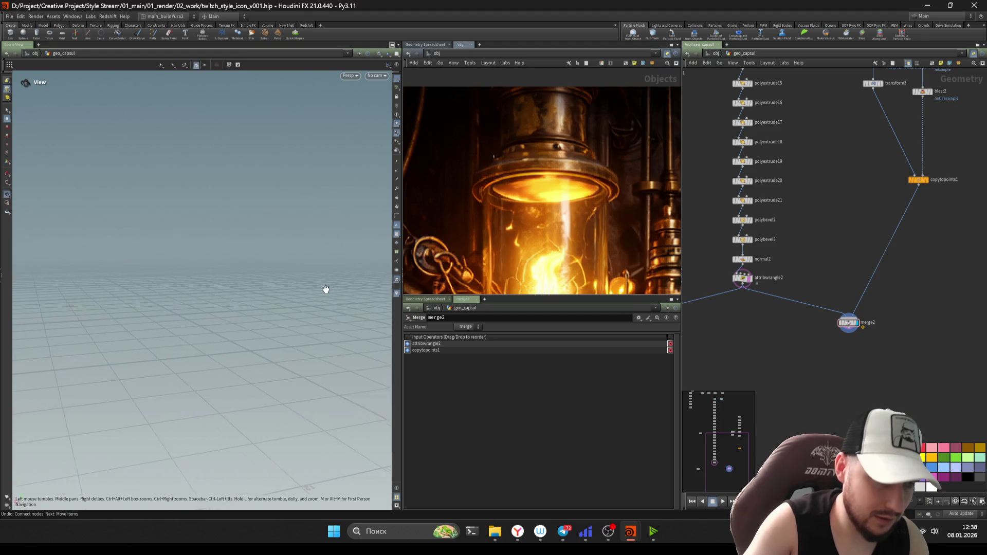
pyautogui.press('Return')
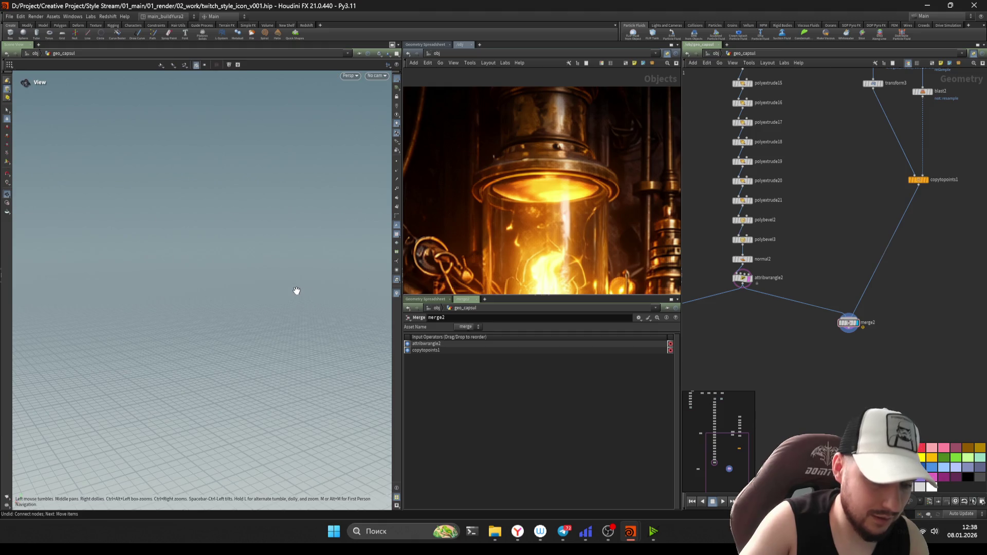
pyautogui.press('Escape')
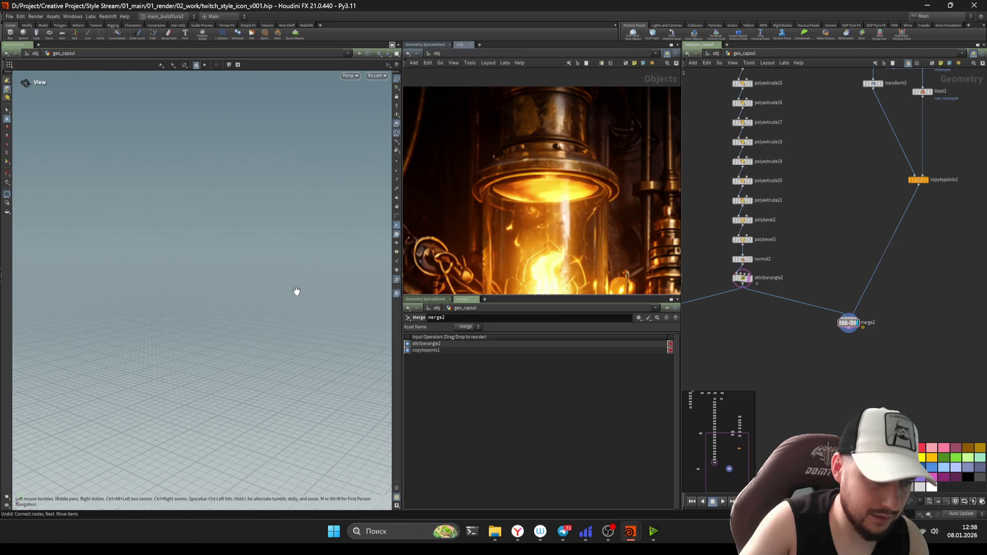
pyautogui.press('Return')
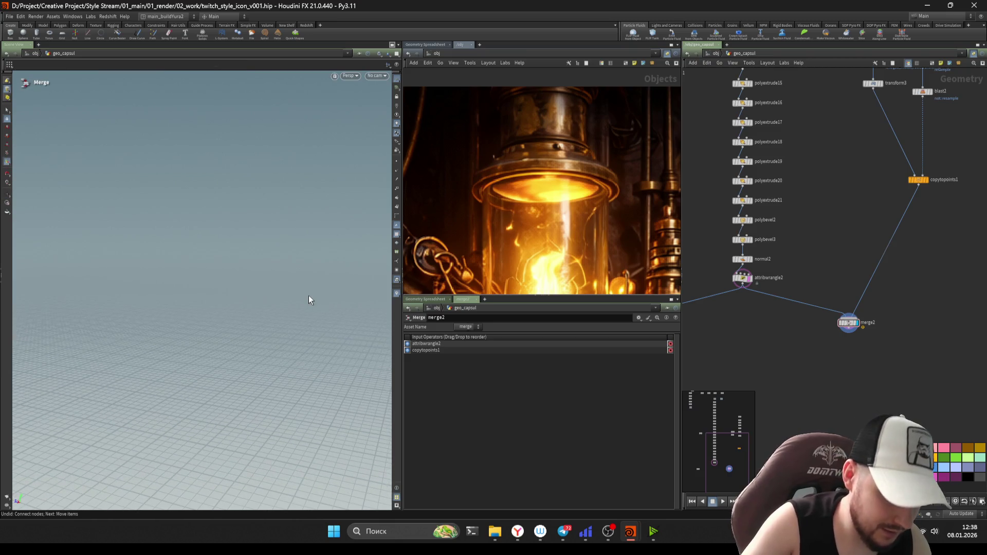
pyautogui.press('Escape')
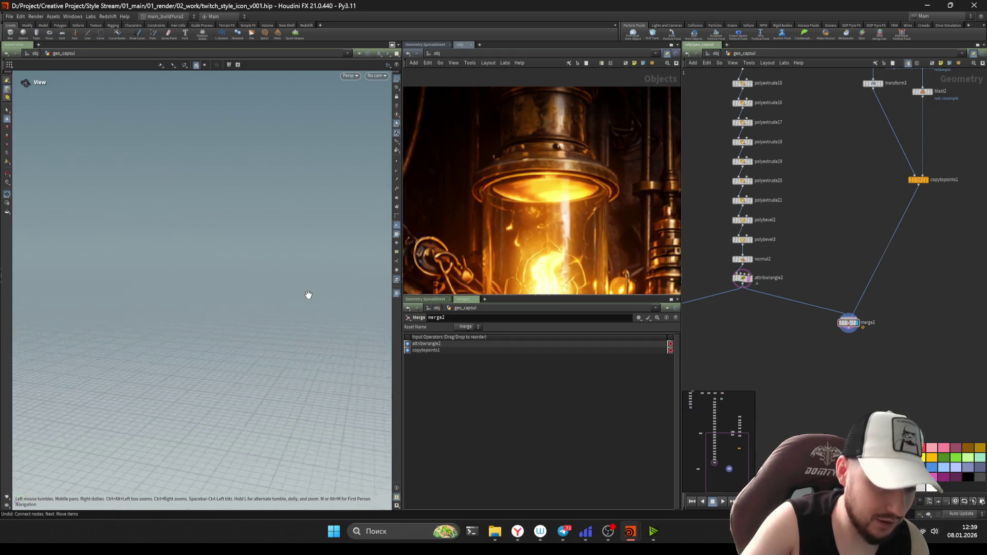
pyautogui.press('Return')
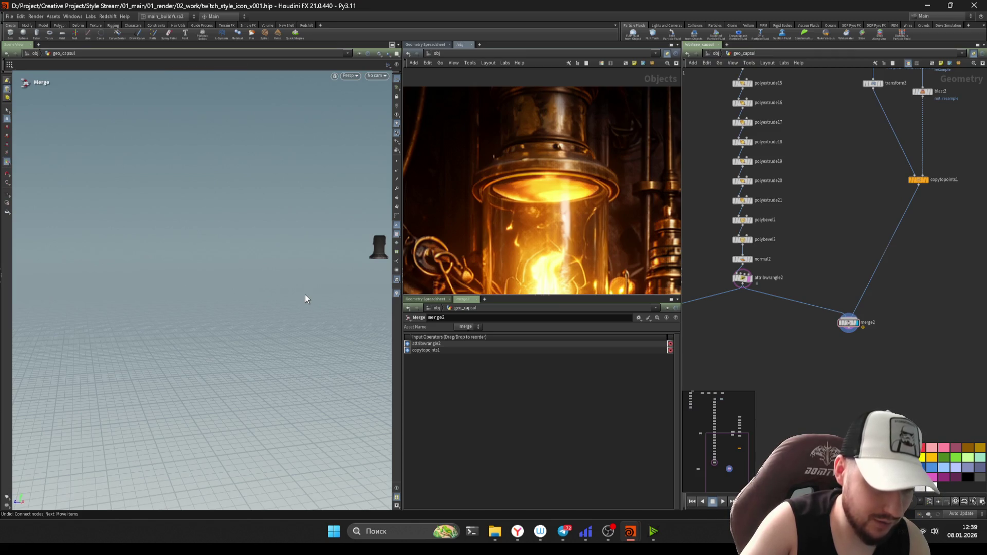
pyautogui.press('Escape')
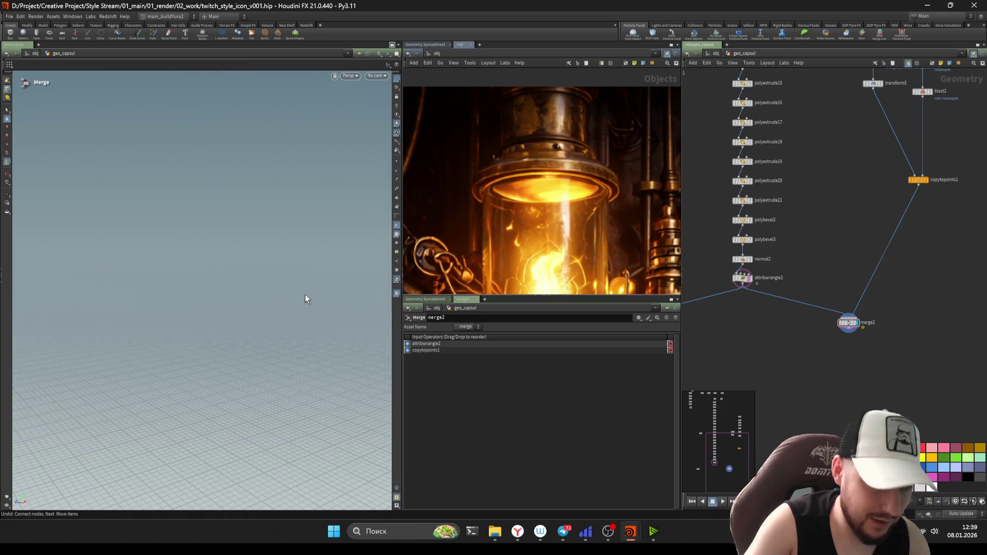
pyautogui.scroll(3, 304, 293)
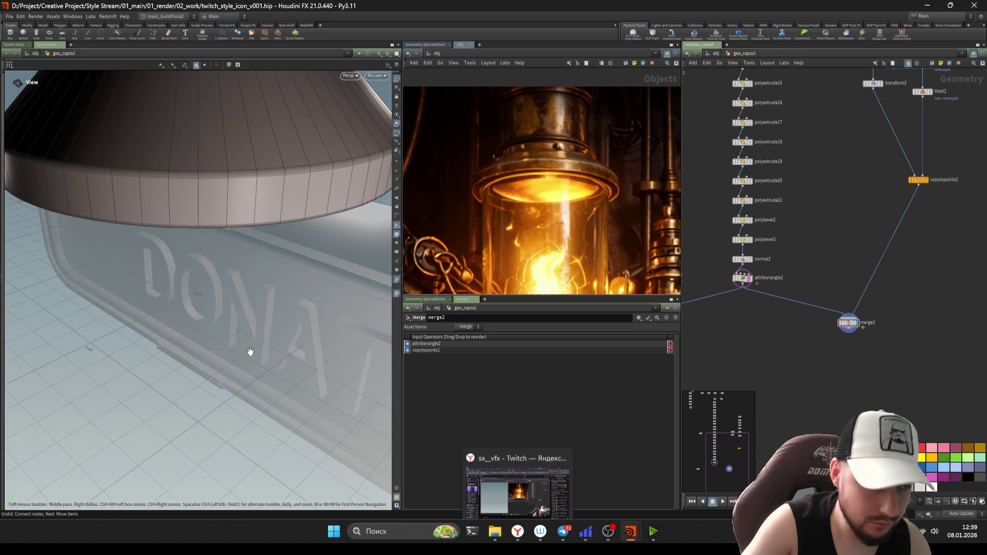
pyautogui.press('g')
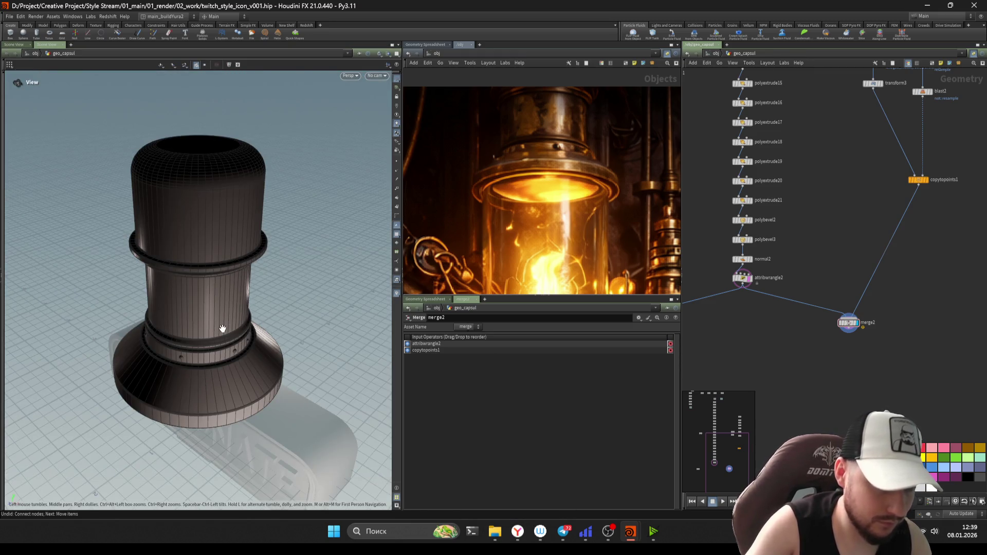
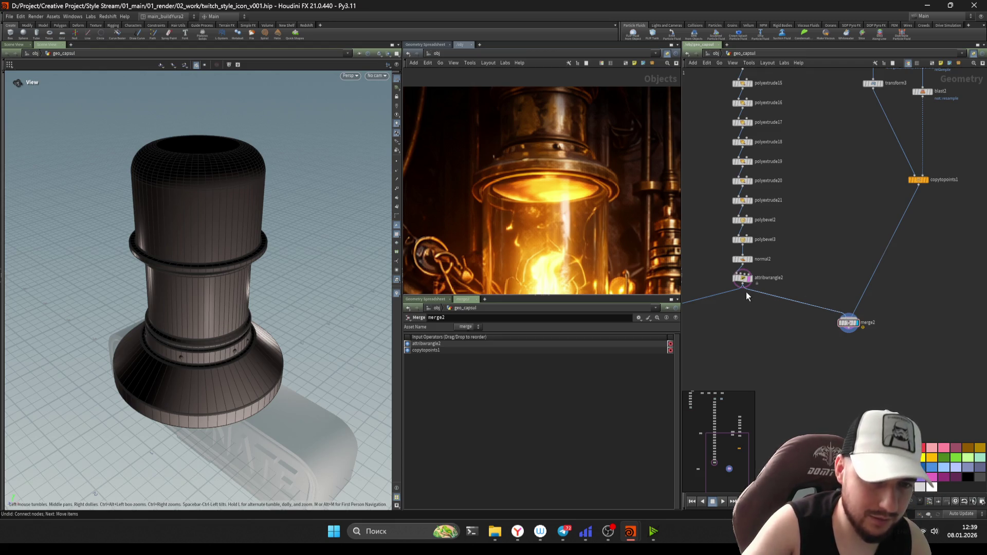
# Set the display flag on merge1 so its result shows in the viewport
pyautogui.click(746, 279)
pyautogui.scroll(-4, 881, 385)
pyautogui.hotkey('ctrl', 's')
pyautogui.moveTo(243, 293); pyautogui.dragTo(179, 304)
pyautogui.scroll(3, 231, 294)
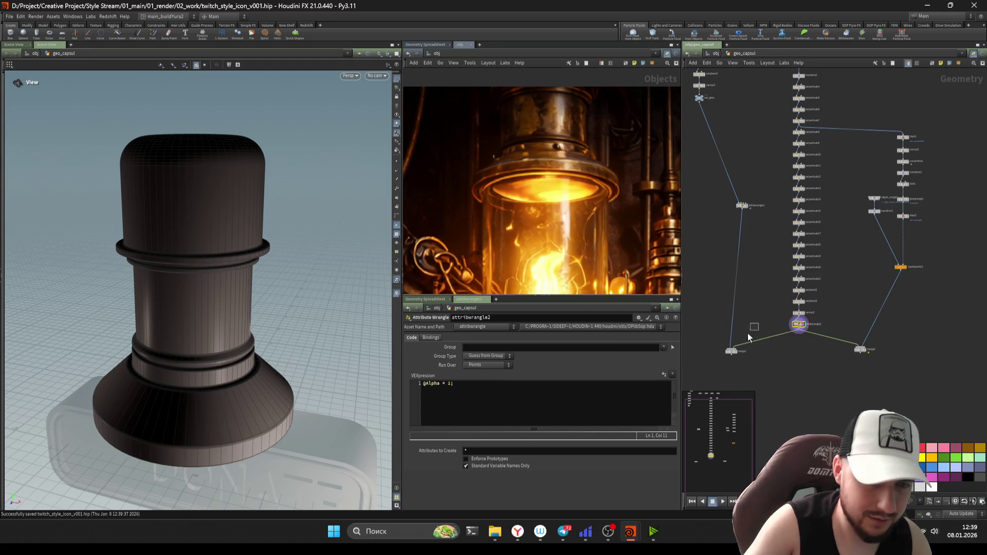
pyautogui.click(735, 353)
pyautogui.press('r')
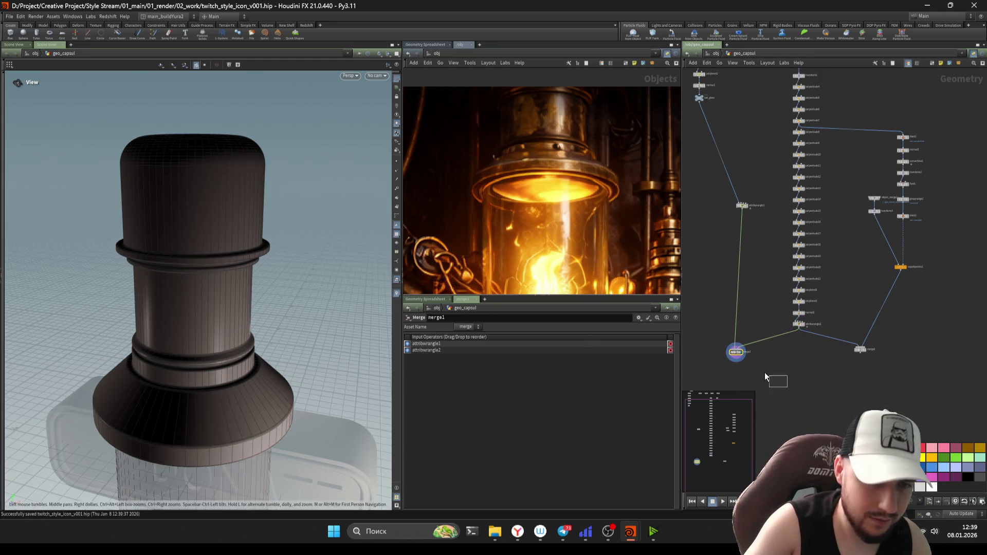
# Move attribwrangle2 below merge2 so it runs after merge2
pyautogui.scroll(-3, 232, 336)
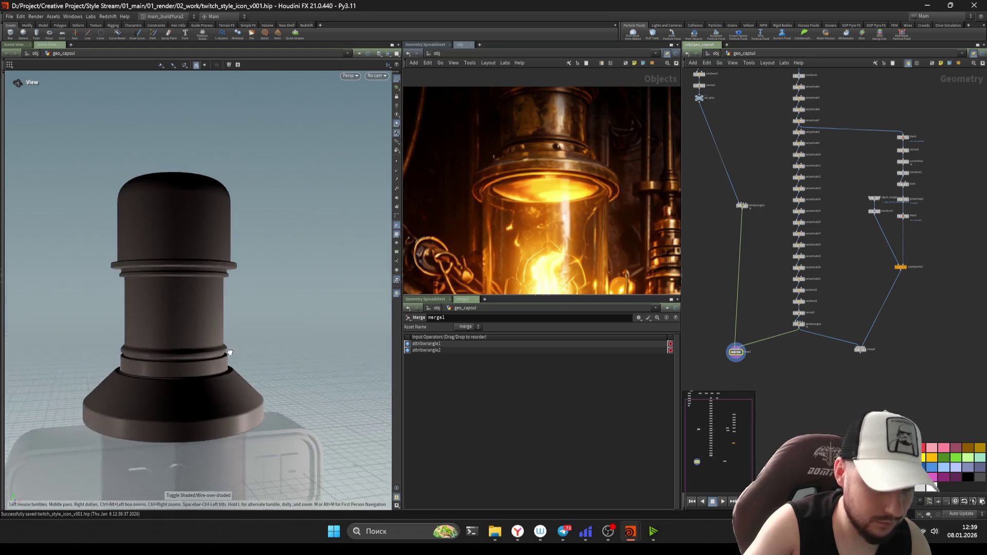
pyautogui.scroll(3, 847, 380)
pyautogui.moveTo(763, 283)
pyautogui.mouseDown()
pyautogui.moveTo(820, 351)
pyautogui.moveTo(823, 338)
pyautogui.mouseUp()
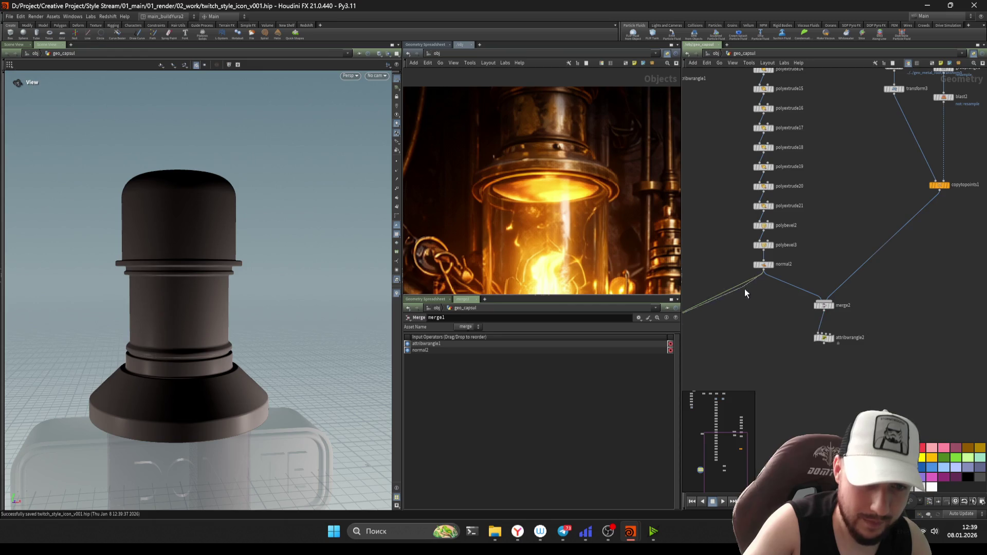
# Check the music tab in the browser, then return to Houdini and select merge1
pyautogui.hotkey('alt', 'Tab')
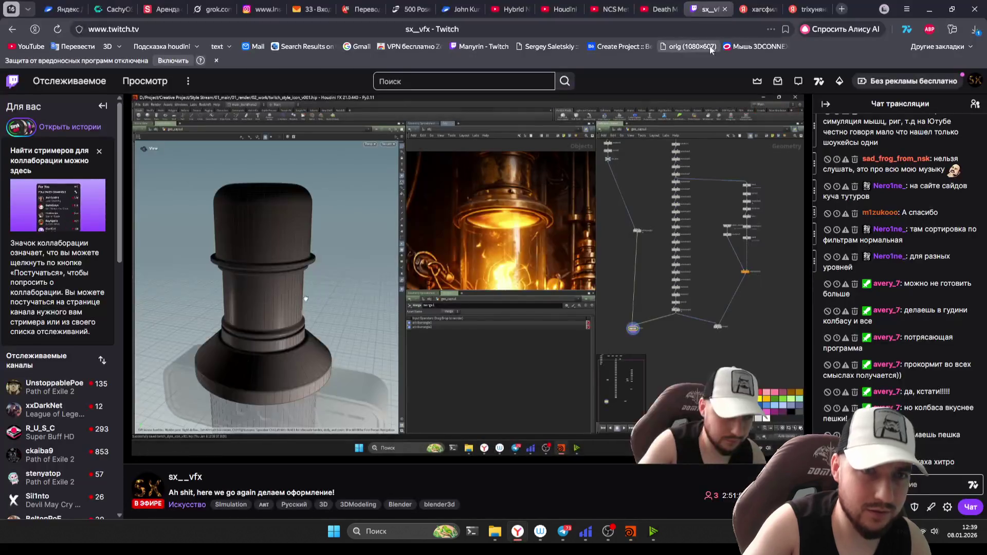
pyautogui.click(662, 5)
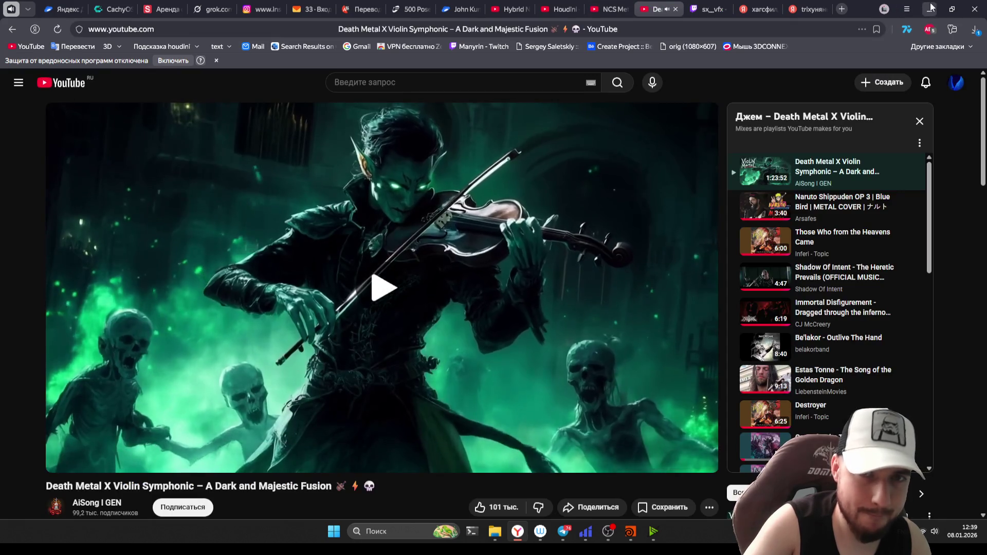
pyautogui.hotkey('alt', 'Tab')
pyautogui.moveTo(734, 369); pyautogui.dragTo(841, 343, button='middle')
pyautogui.moveTo(817, 391)
pyautogui.mouseDown()
pyautogui.moveTo(772, 368)
pyautogui.moveTo(742, 326)
pyautogui.mouseUp()
pyautogui.scroll(5, 132, 353)
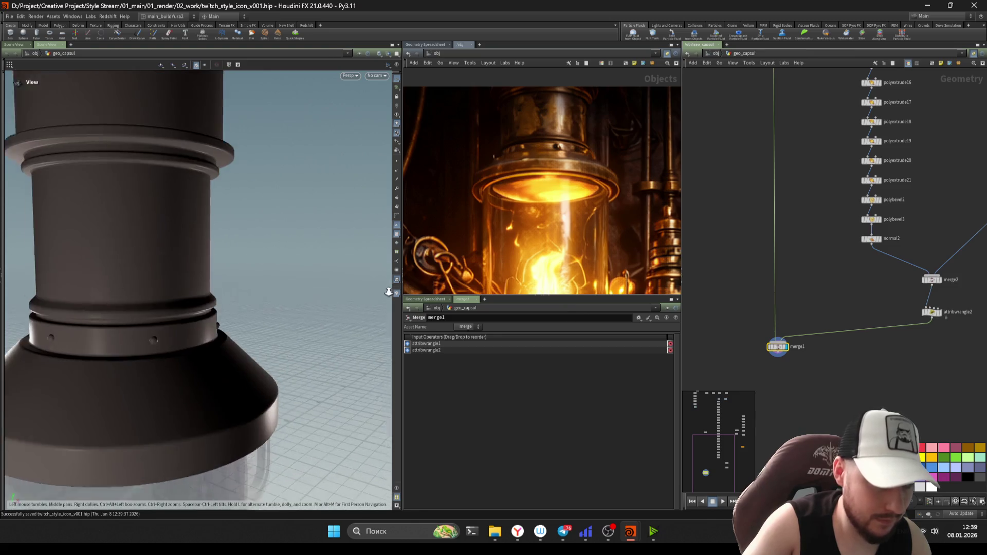
# Switch Ghost Other Objects to hide other objects, leaving only the capsule visible
pyautogui.scroll(-4, 128, 336)
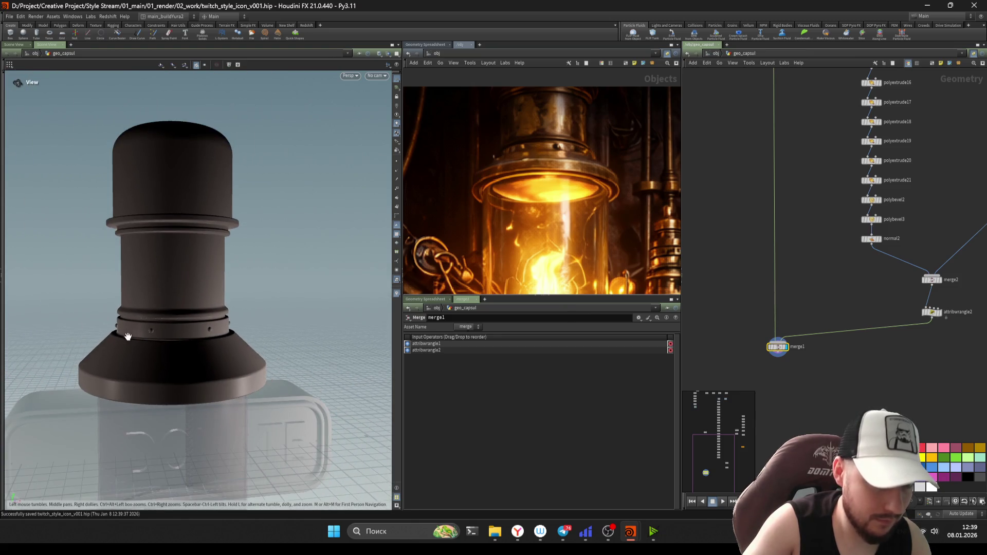
pyautogui.scroll(-6, 128, 337)
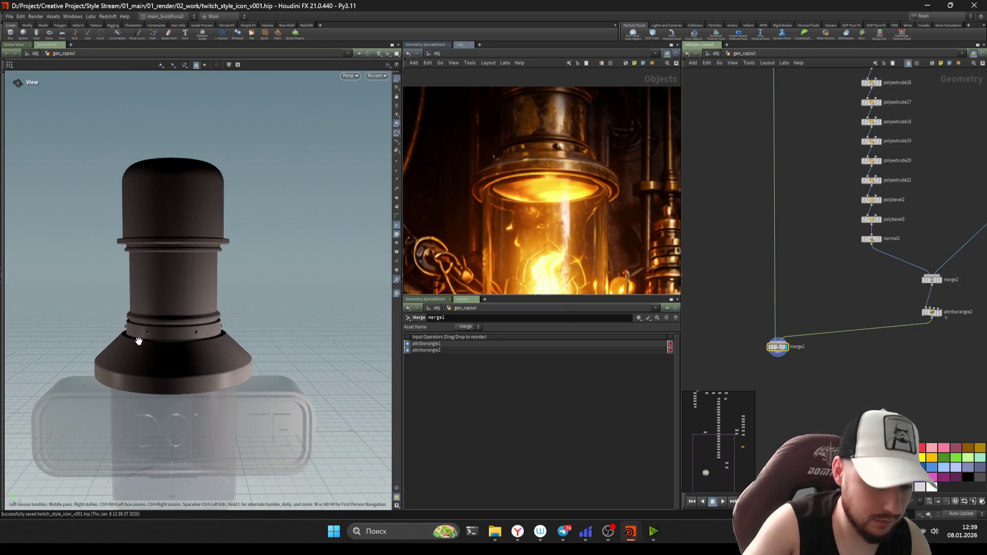
pyautogui.scroll(-4, 206, 328)
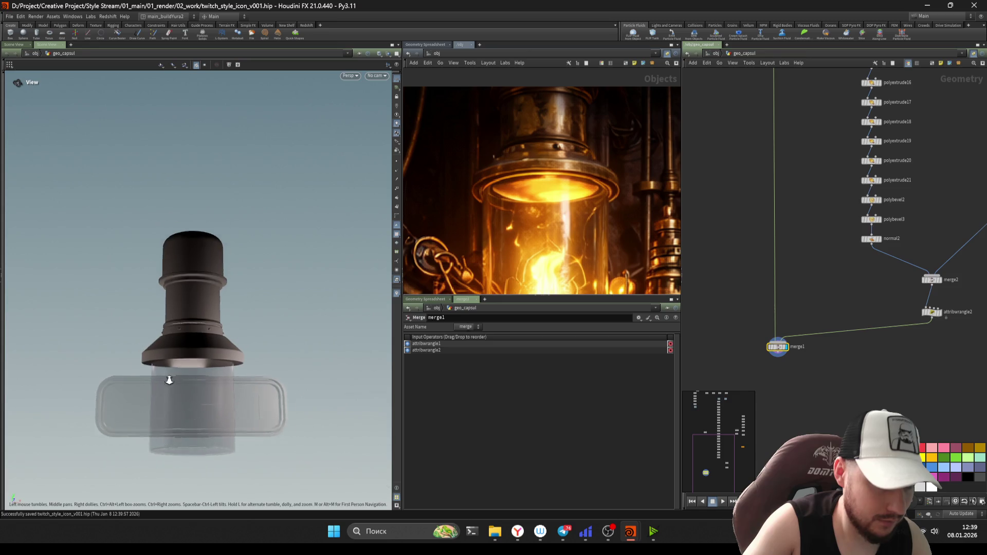
pyautogui.click(392, 56)
pyautogui.click(428, 77)
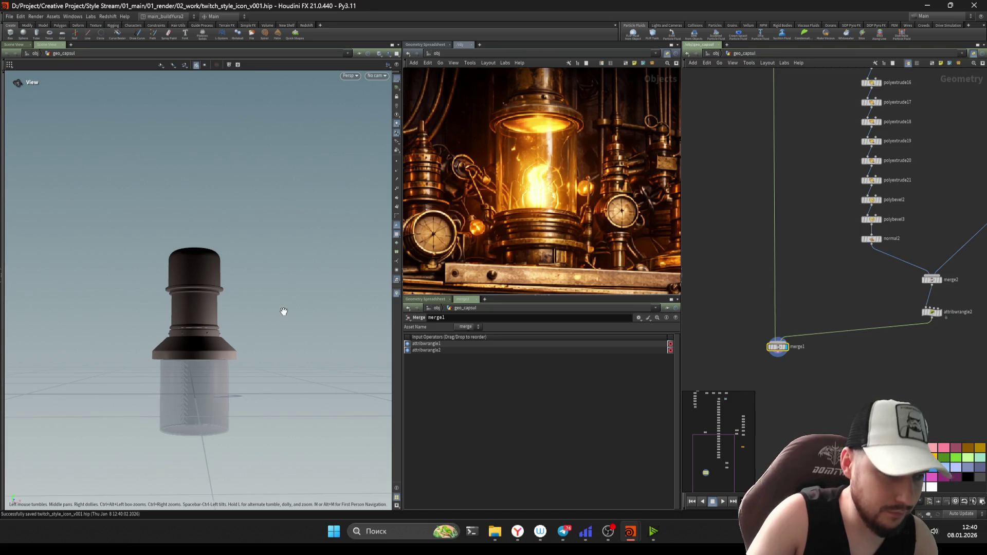
pyautogui.moveTo(181, 345); pyautogui.dragTo(249, 347)
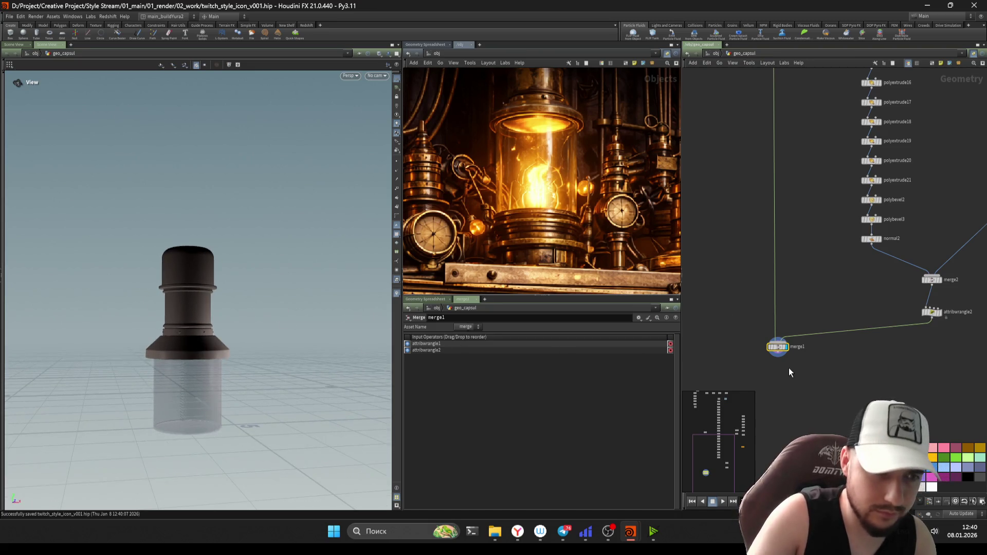
pyautogui.scroll(-4, 823, 354)
pyautogui.moveTo(811, 335); pyautogui.dragTo(810, 356, button='middle')
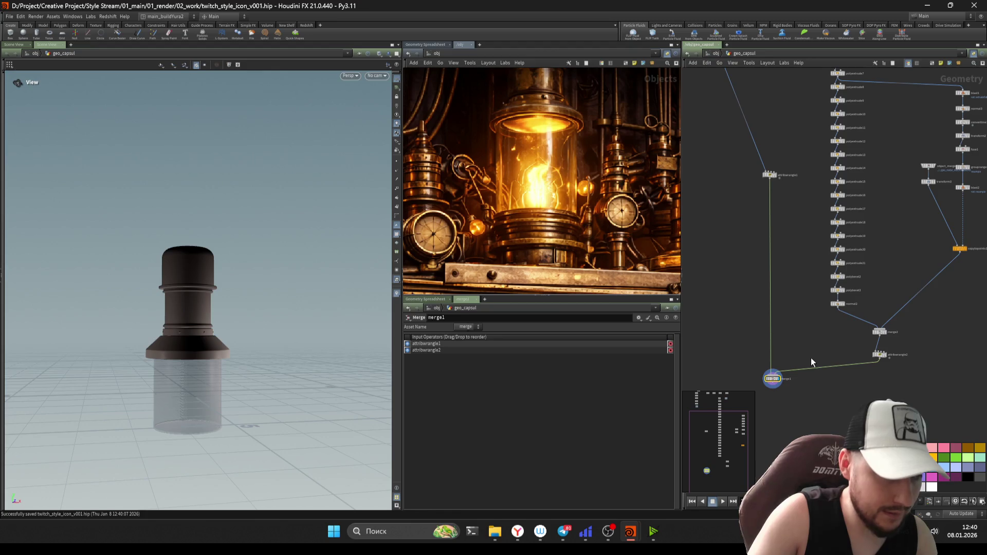
pyautogui.moveTo(273, 311); pyautogui.dragTo(290, 312)
pyautogui.scroll(-3, 754, 306)
pyautogui.scroll(5, 761, 267)
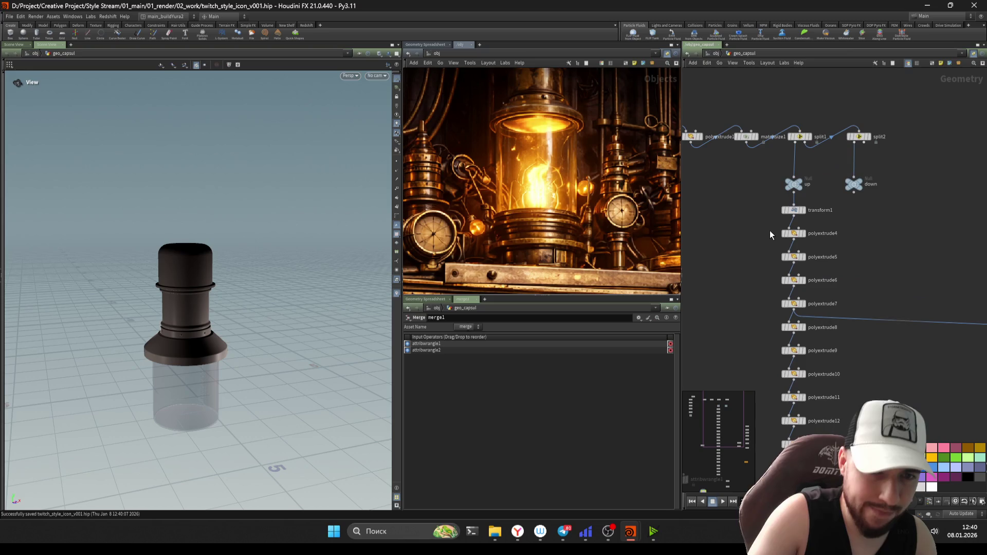
# Adjust polyextrude5 to Inset 0.265 with Distance 0.259
pyautogui.click(781, 242)
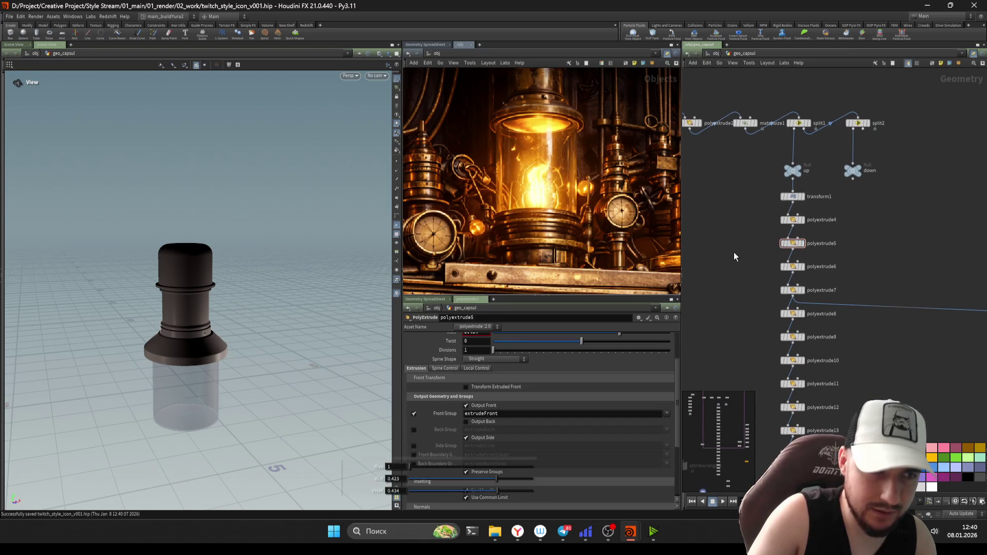
pyautogui.scroll(1, 475, 366)
pyautogui.moveTo(620, 349); pyautogui.dragTo(597, 352)
pyautogui.moveTo(231, 329); pyautogui.dragTo(236, 349)
pyautogui.hotkey('ctrl', 's')
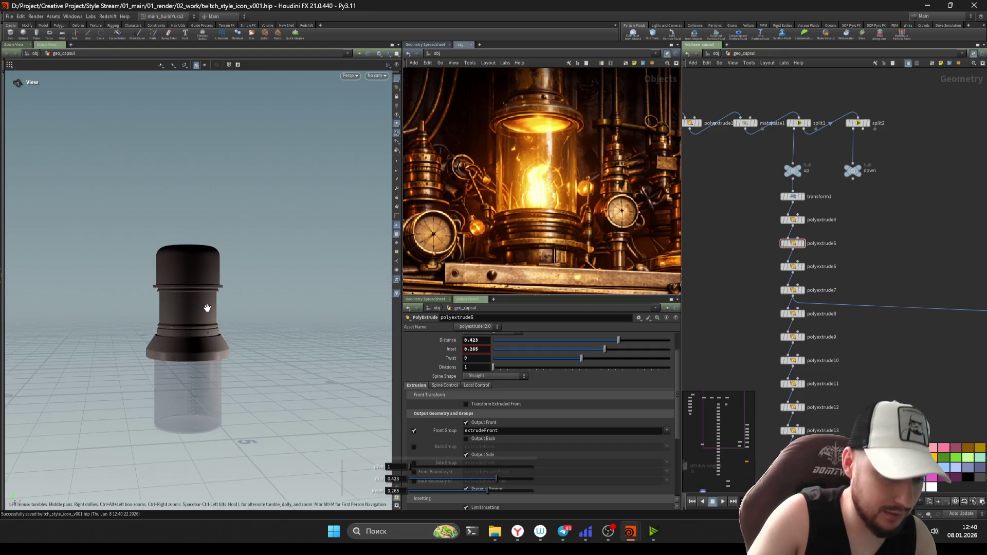
pyautogui.hotkey('ctrl', 's')
pyautogui.scroll(-8, 697, 306)
pyautogui.scroll(10, 768, 274)
# Set transform1's Uniform Scale to 1.1
pyautogui.click(818, 252)
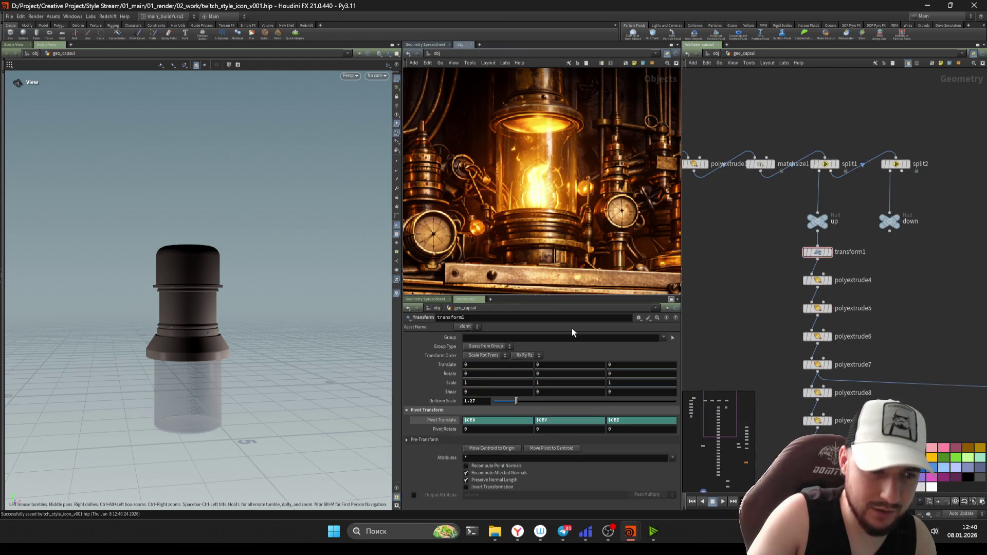
pyautogui.moveTo(229, 319)
pyautogui.mouseDown()
pyautogui.moveTo(227, 330)
pyautogui.moveTo(236, 289)
pyautogui.moveTo(192, 348)
pyautogui.moveTo(236, 311)
pyautogui.moveTo(226, 357)
pyautogui.moveTo(209, 326)
pyautogui.moveTo(216, 331)
pyautogui.mouseUp()
pyautogui.scroll(-3, 744, 329)
pyautogui.hotkey('ctrl', 's')
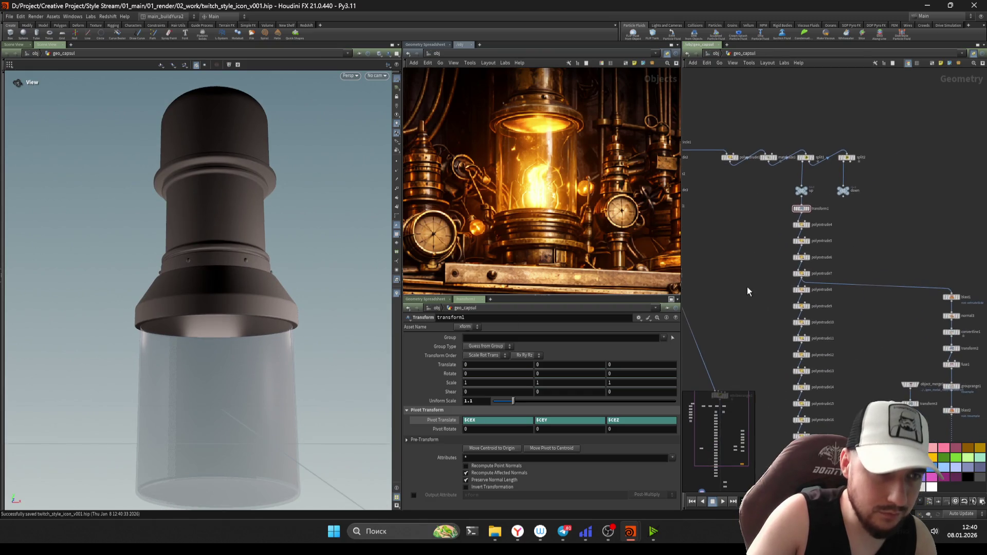
pyautogui.scroll(3, 767, 302)
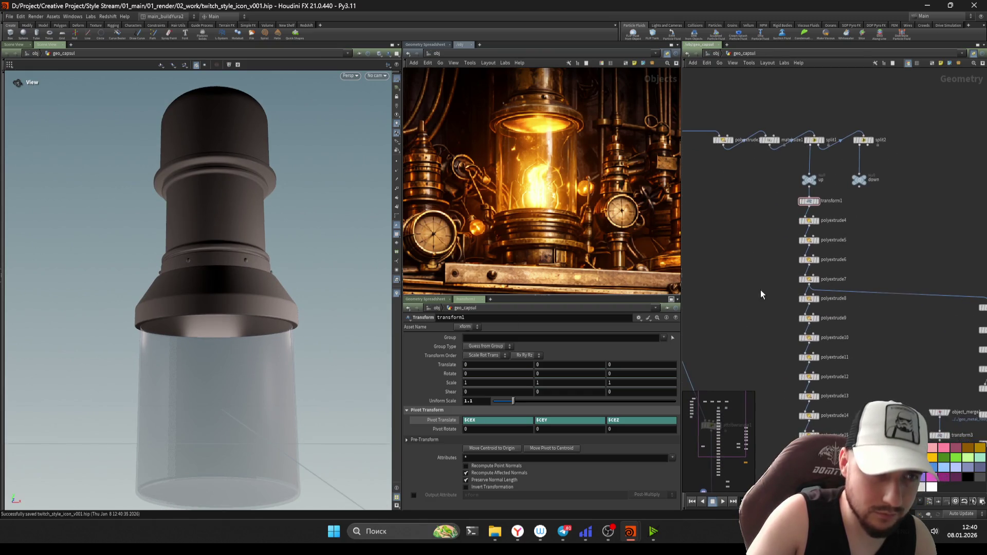
# Reduce polyextrude4's extrusion Distance and save the scene
pyautogui.click(820, 233)
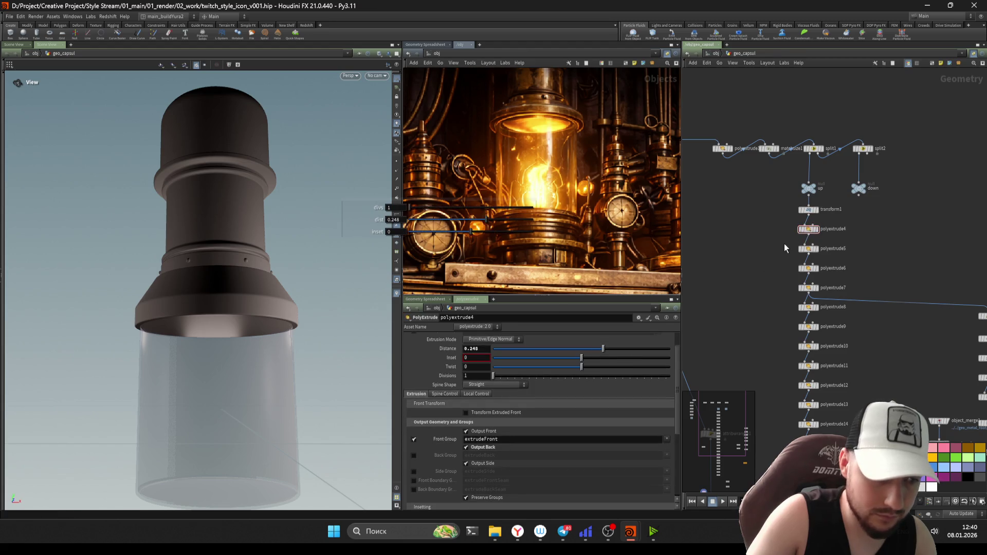
pyautogui.moveTo(618, 349); pyautogui.dragTo(604, 355)
pyautogui.hotkey('ctrl', 's')
pyautogui.scroll(-3, 255, 303)
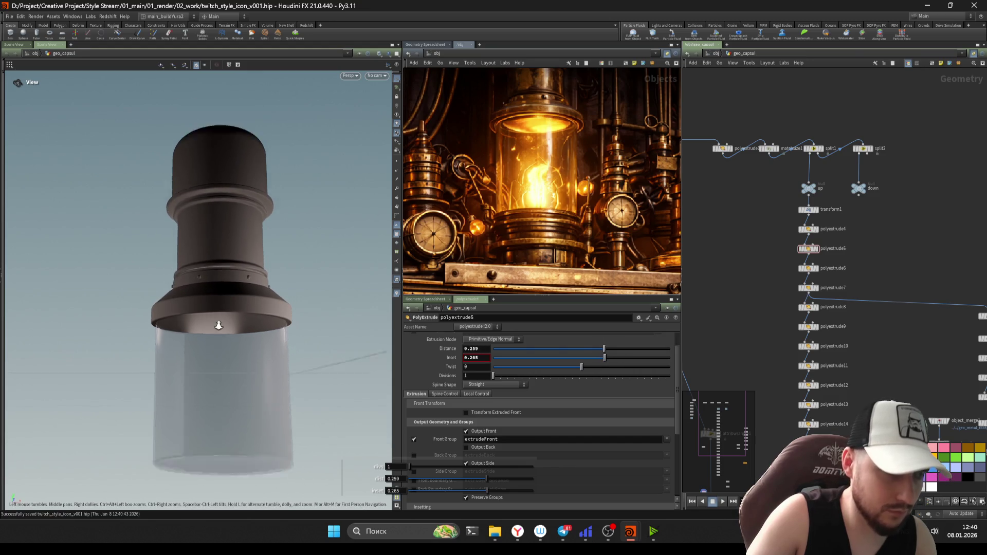
pyautogui.moveTo(255, 307)
pyautogui.mouseDown()
pyautogui.moveTo(268, 268)
pyautogui.moveTo(257, 303)
pyautogui.mouseUp()
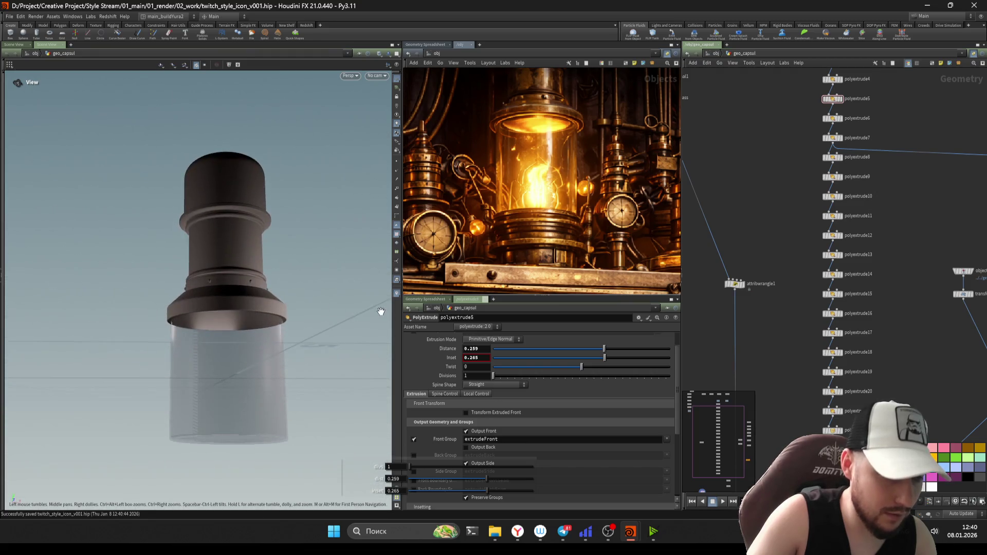
pyautogui.hotkey('ctrl', 's')
# Move split2 and the down null far to the right in the network
pyautogui.press('h')
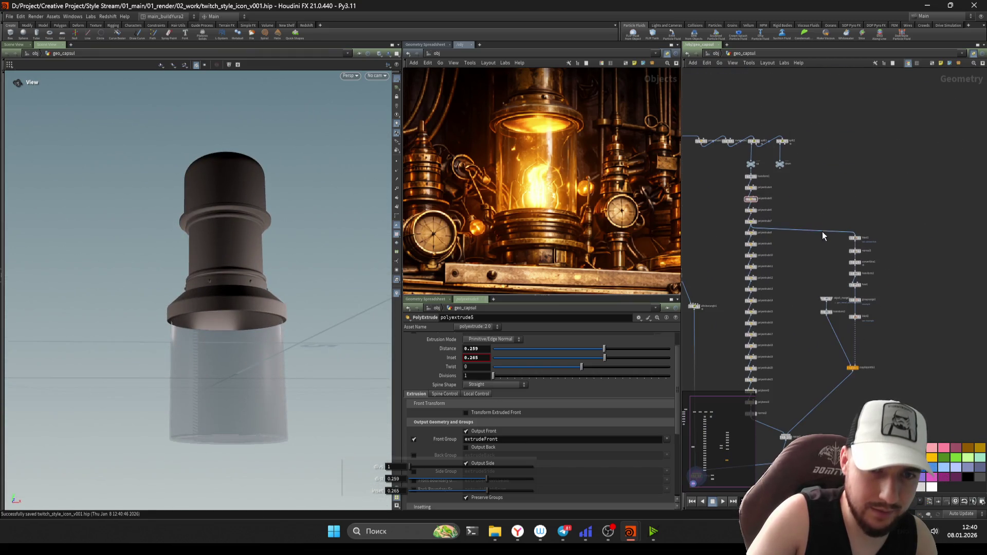
pyautogui.scroll(3, 807, 269)
pyautogui.hotkey('ctrl', 's')
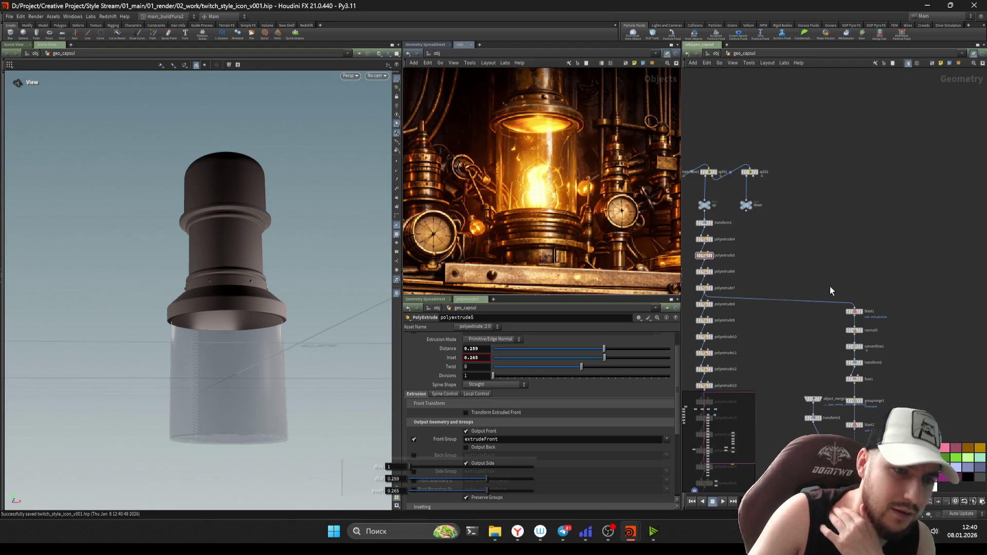
pyautogui.scroll(2, 801, 266)
pyautogui.scroll(-3, 800, 267)
pyautogui.moveTo(771, 251)
pyautogui.mouseDown()
pyautogui.moveTo(746, 200)
pyautogui.moveTo(982, 212)
pyautogui.mouseUp()
pyautogui.scroll(-1, 906, 291)
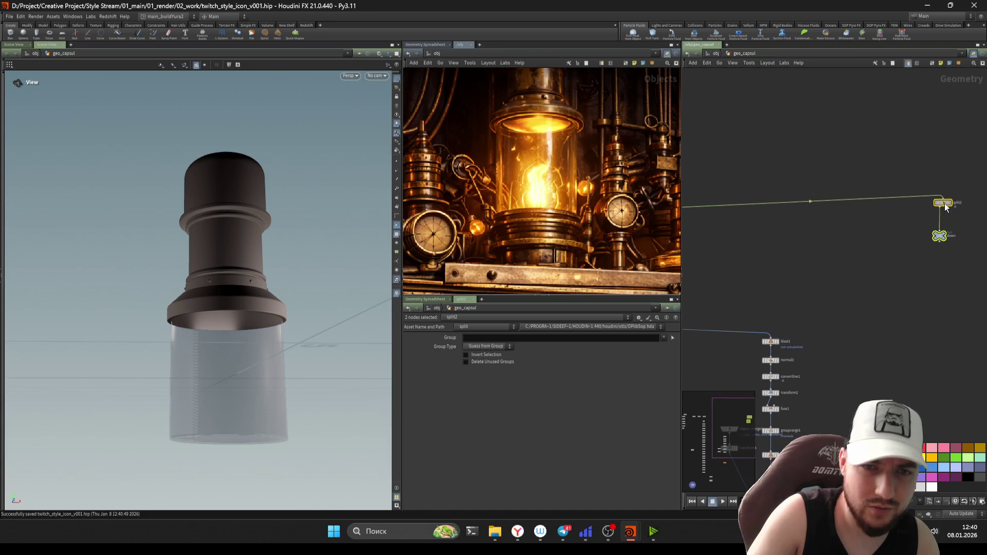
# Place a For-Loop with Feedback block under the down null and wire the null into repeat_begin1
pyautogui.moveTo(937, 225); pyautogui.dragTo(843, 221, button='middle')
pyautogui.press('Tab')
pyautogui.write('por')
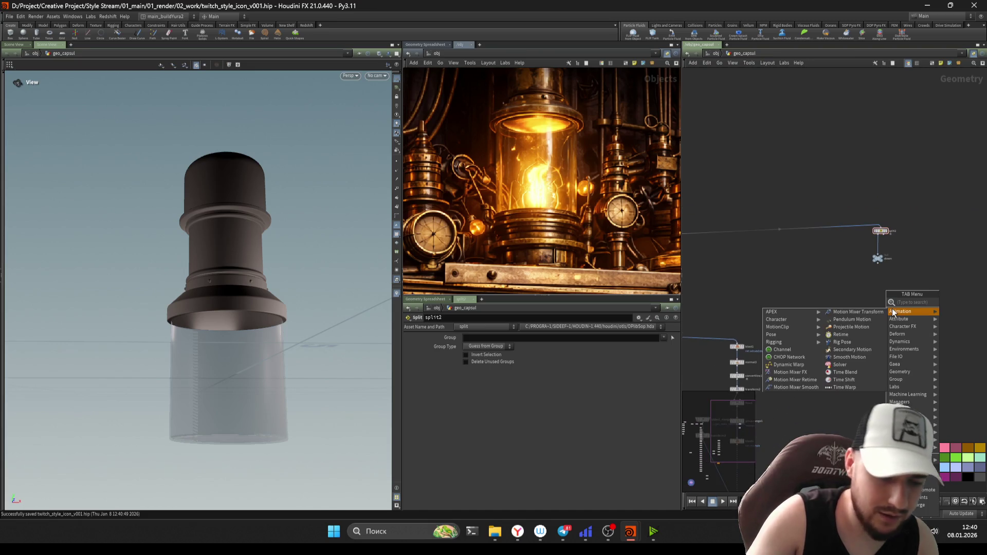
pyautogui.press('BackSpace')
pyautogui.press('BackSpace')
pyautogui.press('BackSpace')
pyautogui.write('for e')
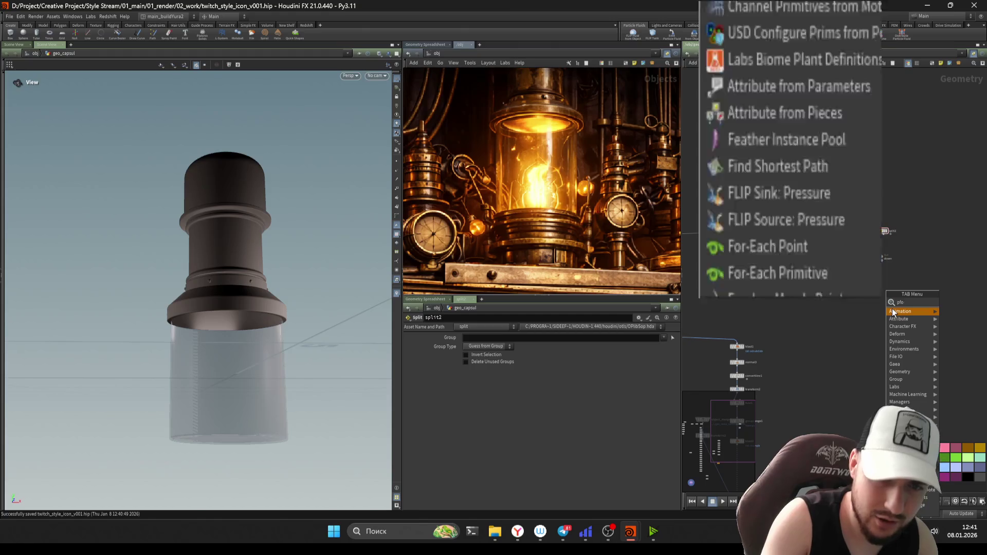
pyautogui.press('Down')
pyautogui.press('Down')
pyautogui.press('Down')
pyautogui.press('Escape')
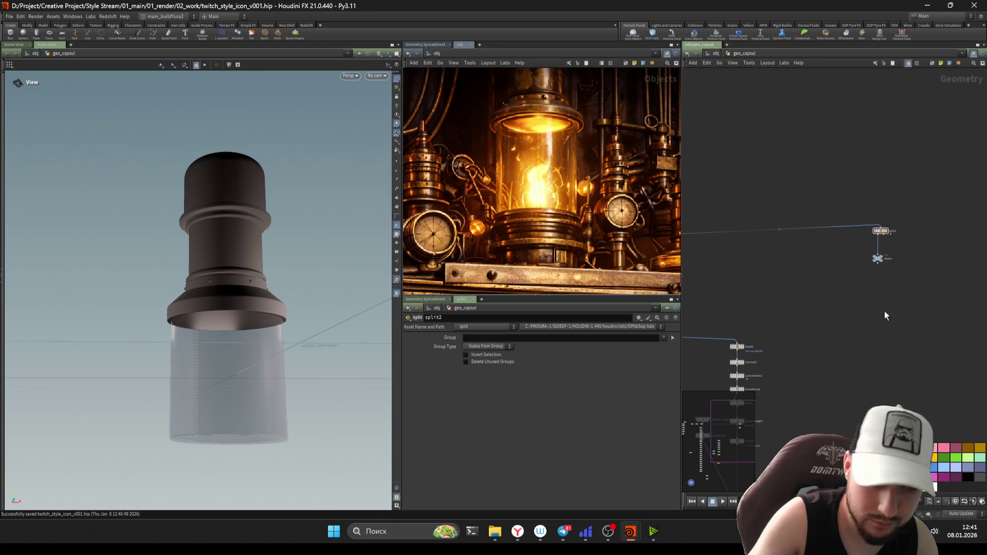
pyautogui.click(824, 329)
pyautogui.scroll(1, 812, 327)
pyautogui.moveTo(812, 327); pyautogui.dragTo(792, 327, button='middle')
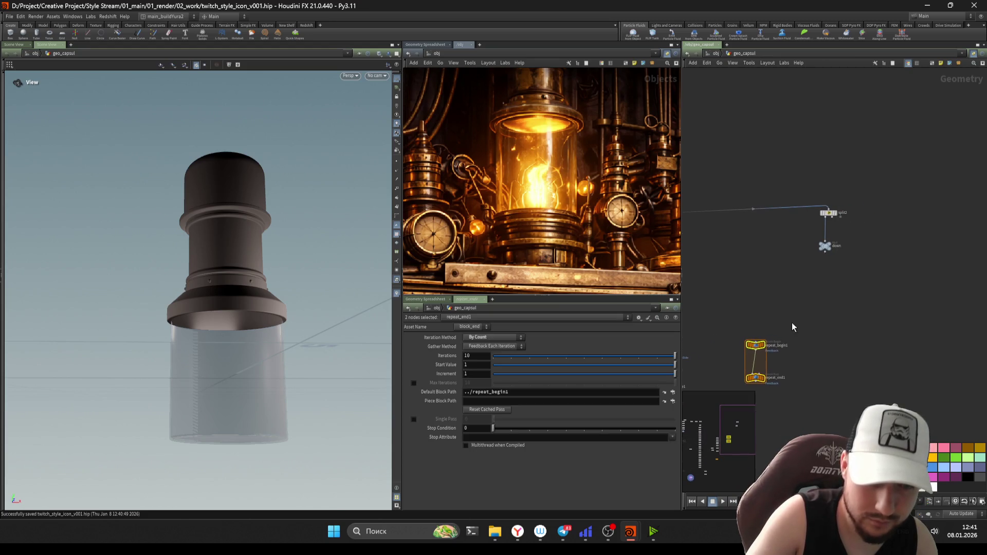
pyautogui.moveTo(763, 352); pyautogui.dragTo(831, 301)
pyautogui.moveTo(821, 250); pyautogui.dragTo(826, 286)
pyautogui.moveTo(763, 335); pyautogui.dragTo(732, 302, button='middle')
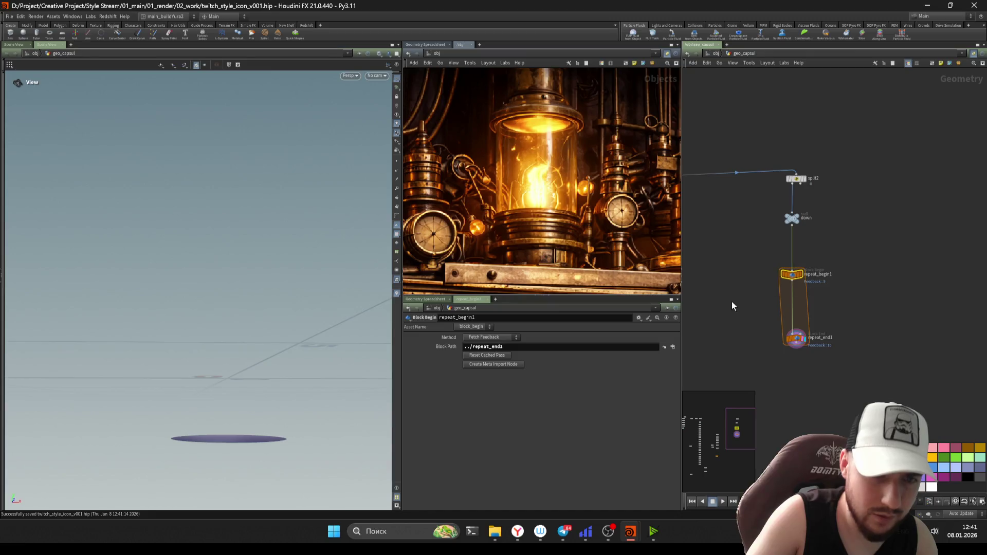
# Add a PolyExtrude node, polyextrude22, onto the loop wire
pyautogui.press('Tab')
pyautogui.write('polyex')
pyautogui.press('Return')
pyautogui.click(790, 302)
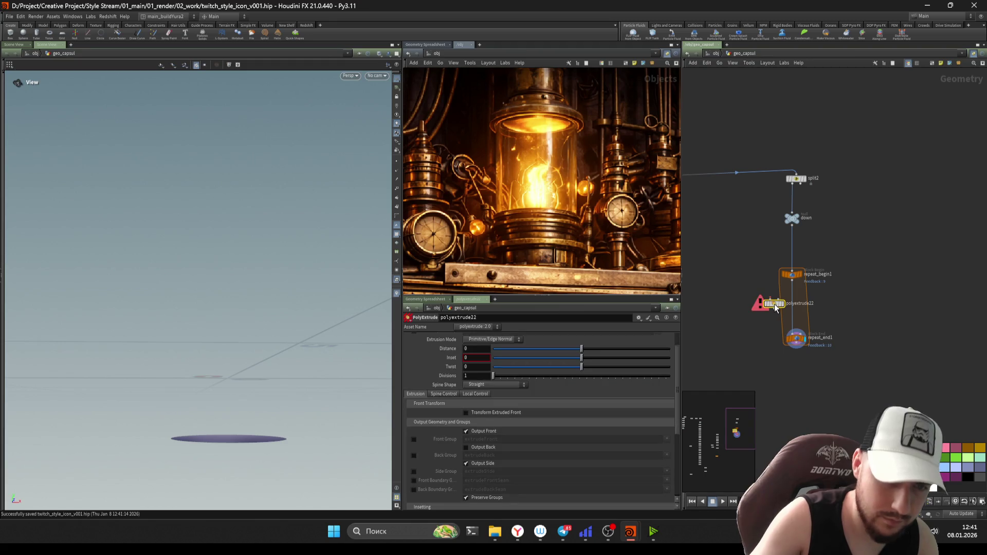
# Give polyextrude22 a slight extrusion Distance to thicken the disc
pyautogui.moveTo(581, 352); pyautogui.dragTo(583, 355)
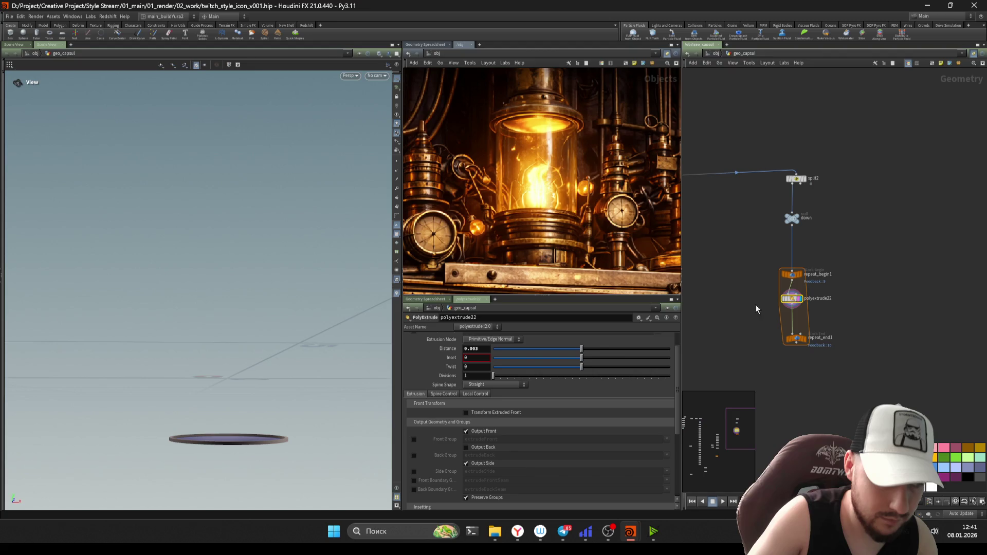
pyautogui.moveTo(264, 403)
pyautogui.mouseDown()
pyautogui.moveTo(282, 348)
pyautogui.moveTo(269, 425)
pyautogui.moveTo(364, 376)
pyautogui.moveTo(280, 415)
pyautogui.mouseUp()
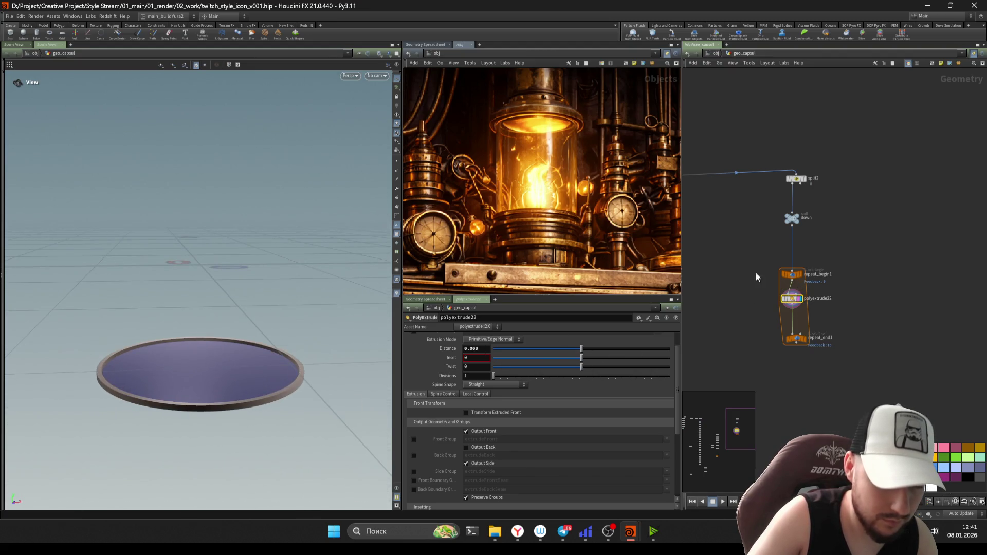
pyautogui.press('Up')
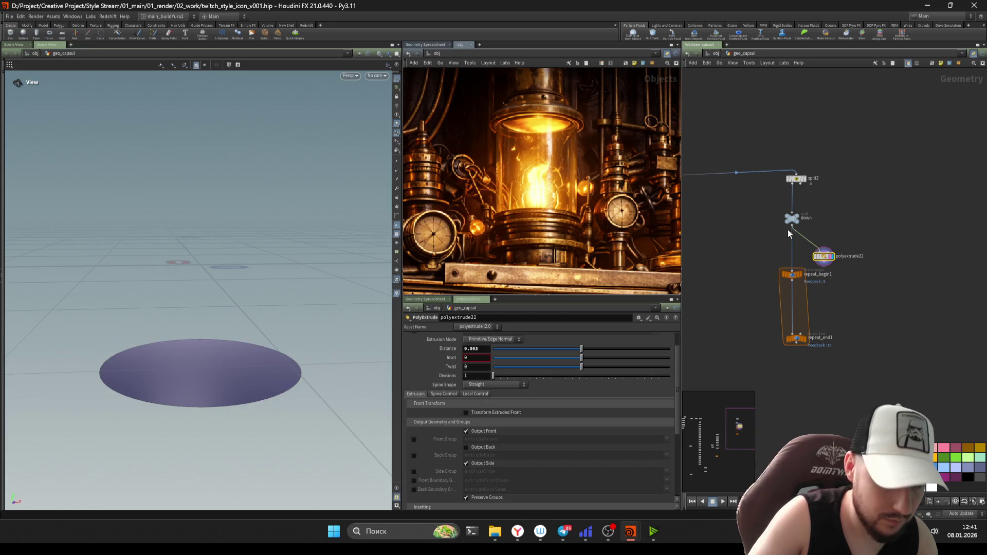
pyautogui.moveTo(586, 351)
pyautogui.mouseDown()
pyautogui.moveTo(597, 351)
pyautogui.moveTo(587, 351)
pyautogui.mouseUp()
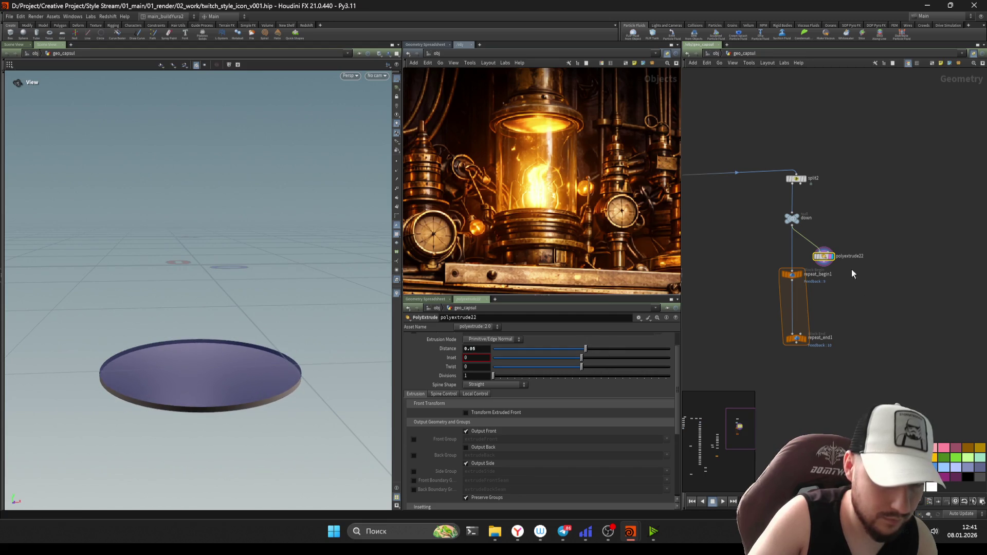
# Duplicate it as polyextrude23 with Distance 0, and enable Output Front Group on polyextrude22
pyautogui.moveTo(823, 256)
pyautogui.mouseDown()
pyautogui.moveTo(866, 249)
pyautogui.moveTo(867, 286)
pyautogui.mouseUp()
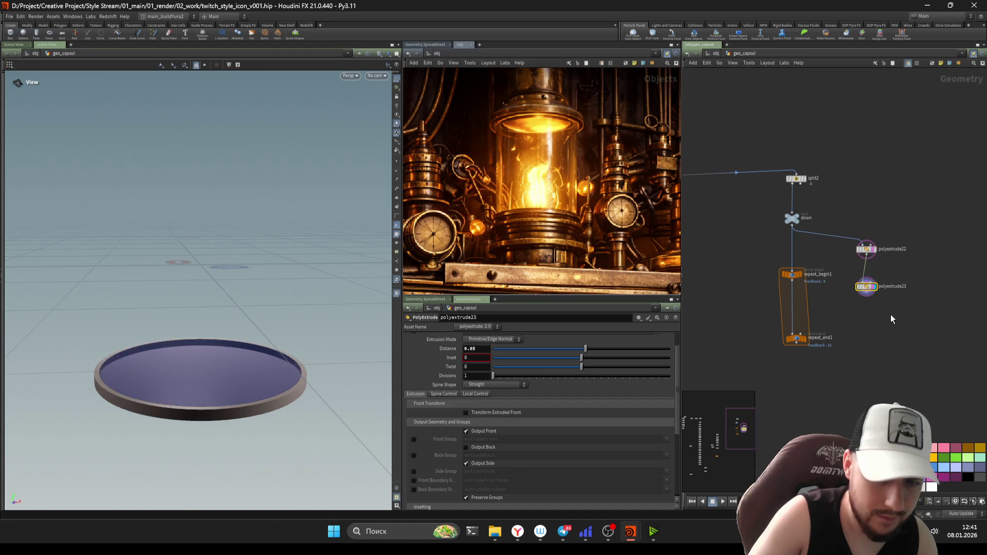
pyautogui.write('0')
pyautogui.press('Return')
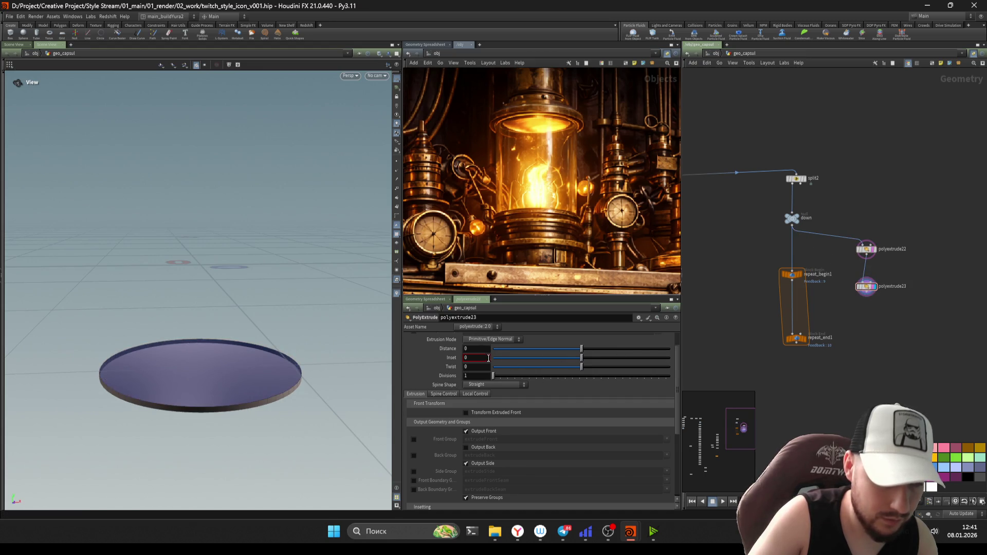
pyautogui.scroll(-1, 452, 401)
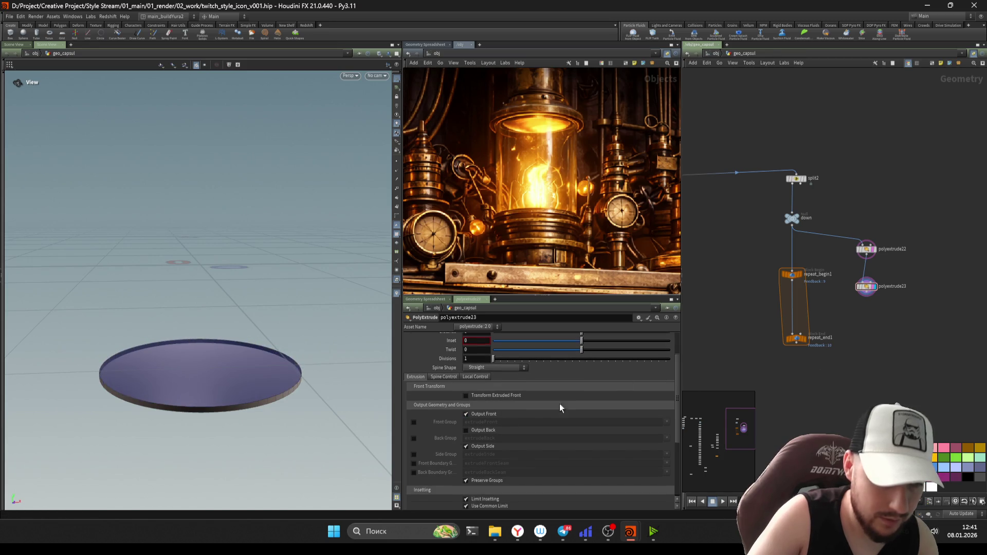
pyautogui.moveTo(848, 279); pyautogui.dragTo(849, 278)
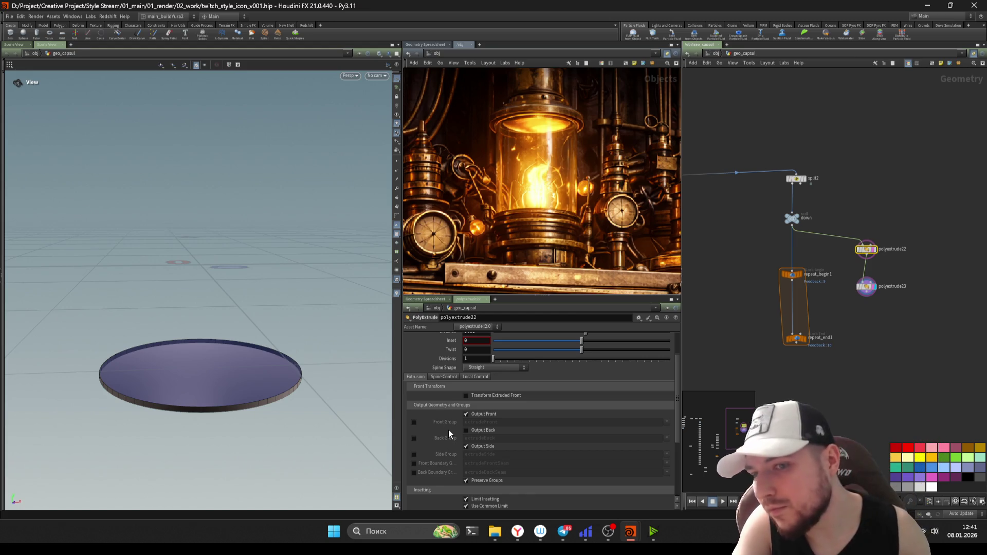
pyautogui.click(414, 423)
# Give polyextrude23 a 0.05 Inset and stack the three extrude nodes inside the loop
pyautogui.click(866, 287)
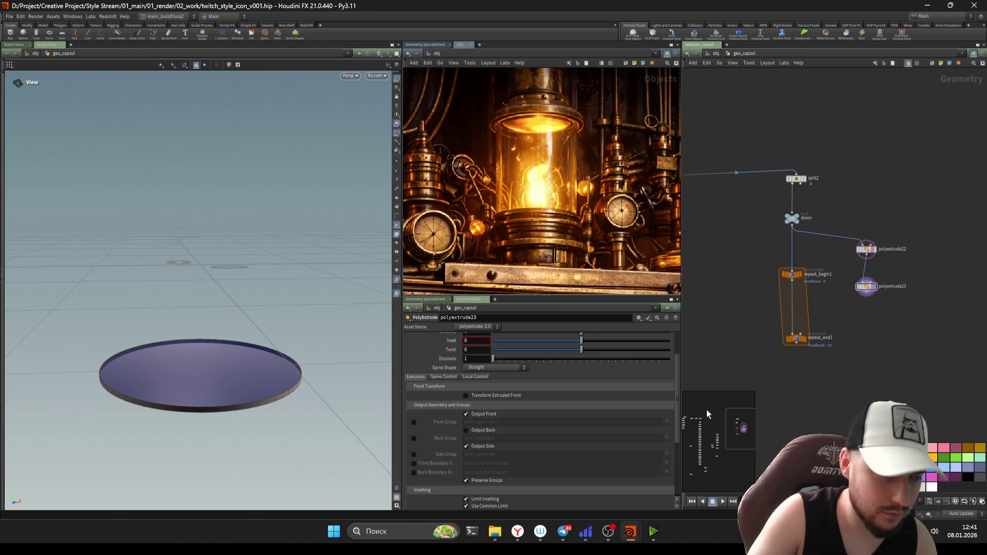
pyautogui.scroll(3, 520, 389)
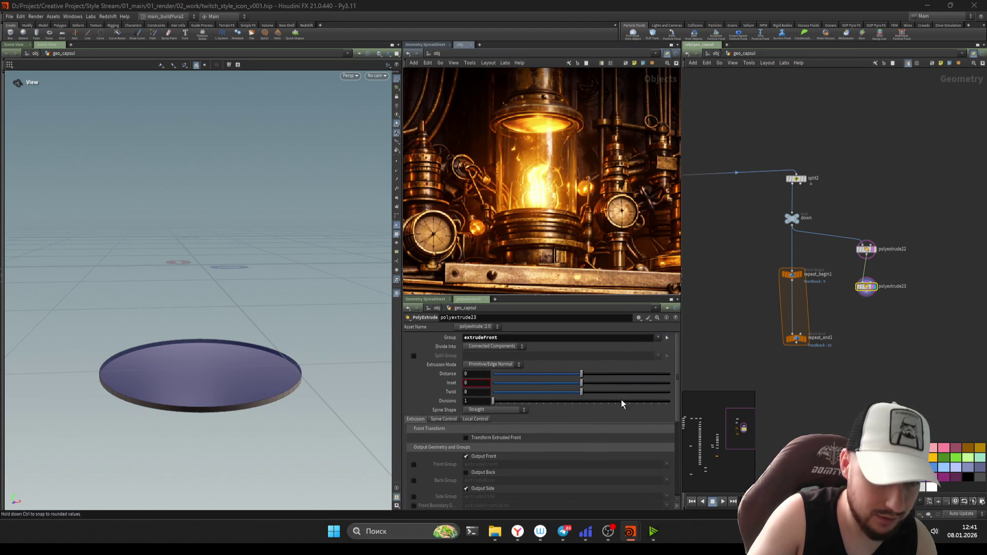
pyautogui.scroll(-1, 621, 399)
pyautogui.moveTo(569, 367); pyautogui.dragTo(585, 368)
pyautogui.scroll(3, 868, 308)
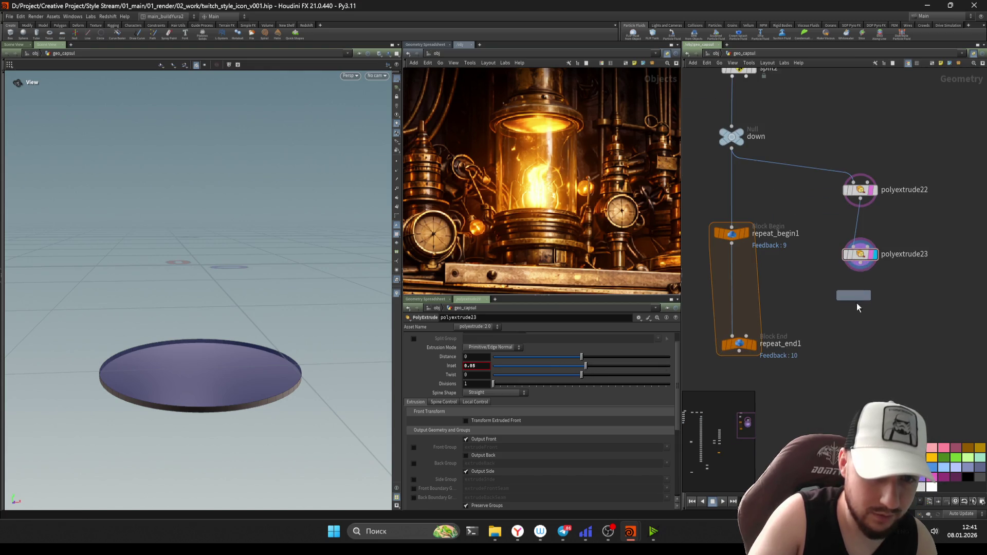
pyautogui.scroll(1, 539, 346)
pyautogui.moveTo(581, 365); pyautogui.dragTo(586, 373)
pyautogui.scroll(1, 585, 365)
pyautogui.scroll(-2, 896, 359)
pyautogui.moveTo(895, 359)
pyautogui.mouseDown()
pyautogui.moveTo(833, 203)
pyautogui.moveTo(869, 226)
pyautogui.moveTo(885, 253)
pyautogui.moveTo(769, 273)
pyautogui.mouseUp()
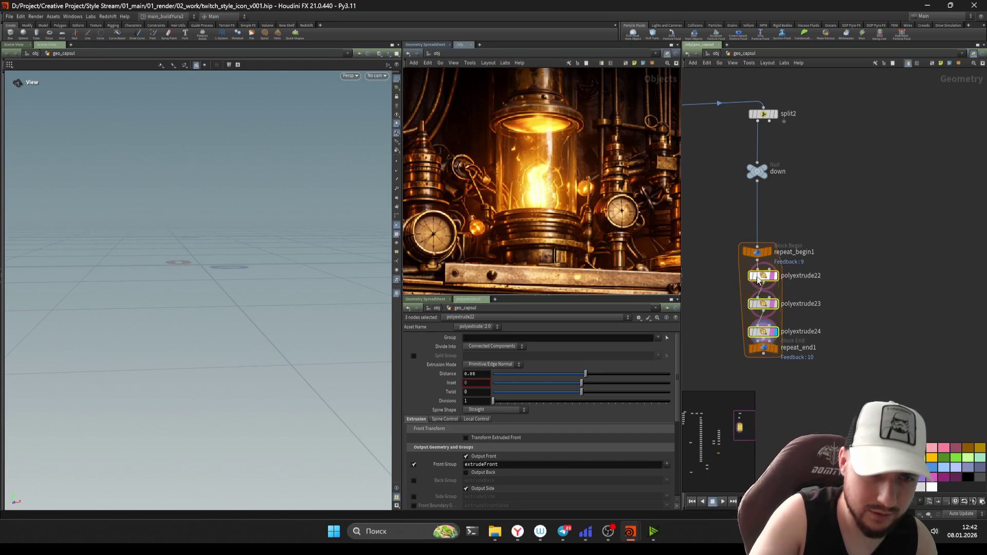
# Wire the extrudes into the loop, display repeat_end1, and drop Iterations to 1
pyautogui.click(782, 334)
pyautogui.click(794, 333)
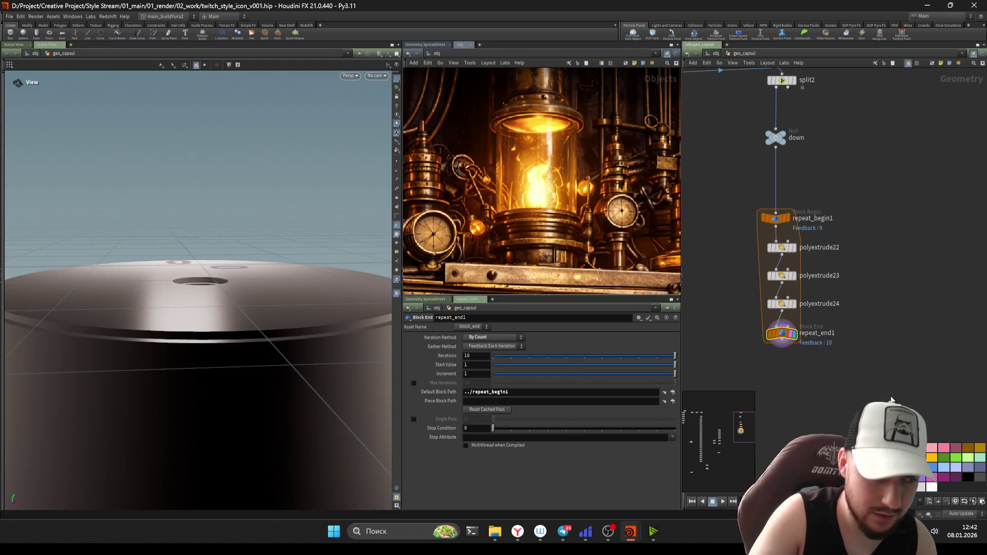
pyautogui.click(772, 222)
pyautogui.moveTo(842, 330); pyautogui.dragTo(842, 329)
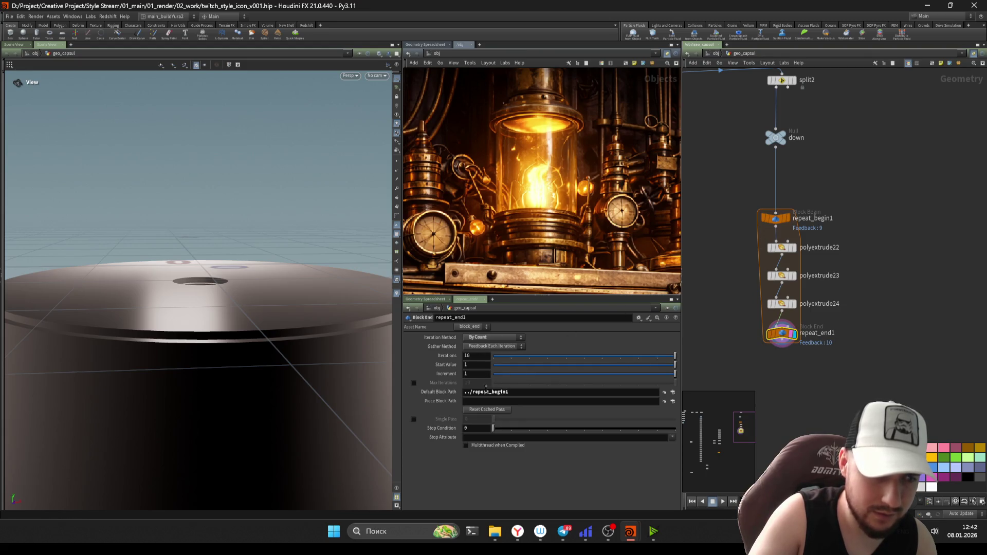
pyautogui.moveTo(782, 334); pyautogui.dragTo(782, 363)
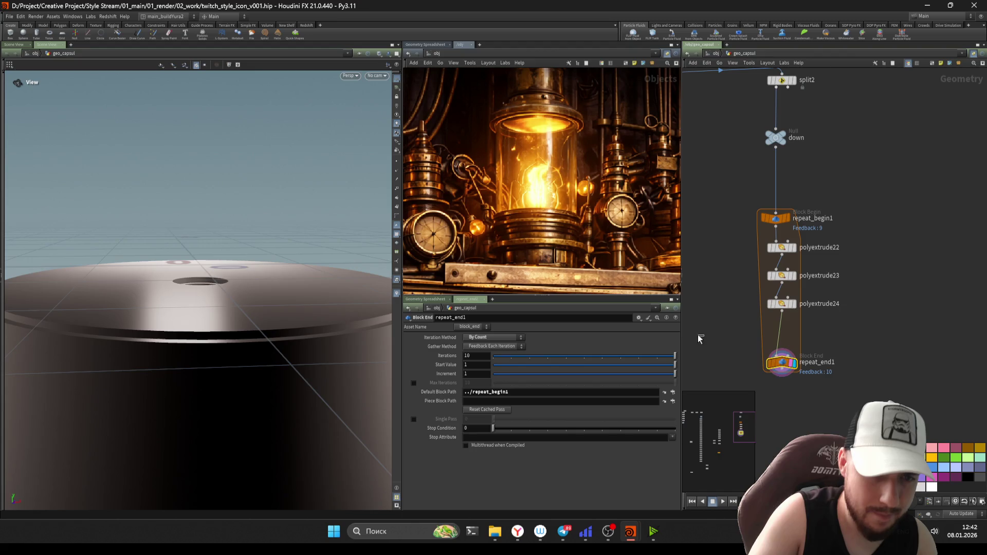
pyautogui.moveTo(604, 357)
pyautogui.mouseDown()
pyautogui.moveTo(513, 364)
pyautogui.moveTo(524, 364)
pyautogui.mouseUp()
pyautogui.moveTo(757, 340)
pyautogui.mouseDown(button='middle')
pyautogui.moveTo(720, 316)
pyautogui.moveTo(754, 284)
pyautogui.mouseUp(button='middle')
# Search the node menu for clear and group nodes, then cancel without adding one
pyautogui.press('Tab')
pyautogui.write('clear')
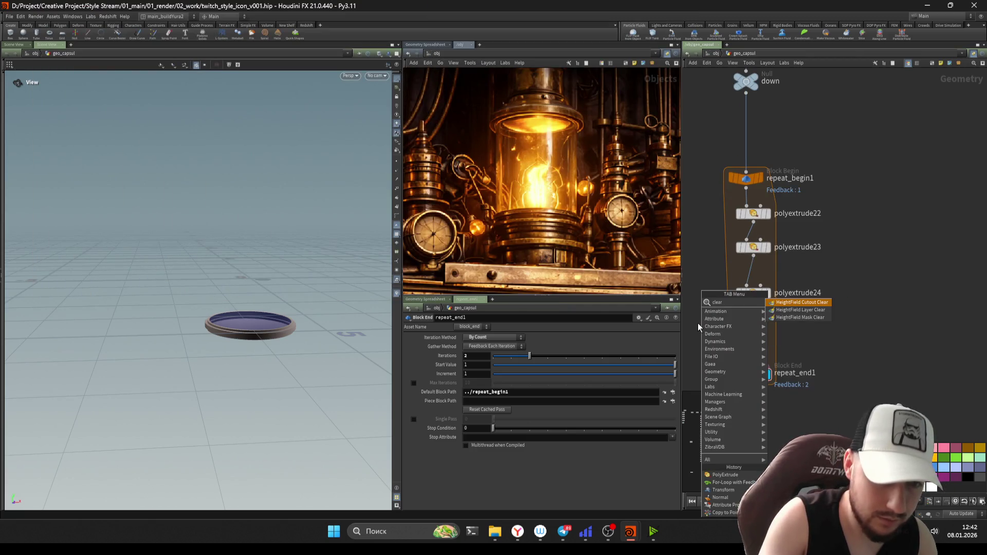
pyautogui.press('BackSpace')
pyautogui.press('BackSpace')
pyautogui.press('BackSpace')
pyautogui.press('BackSpace')
pyautogui.write('group e')
pyautogui.press('BackSpace')
pyautogui.write('cle')
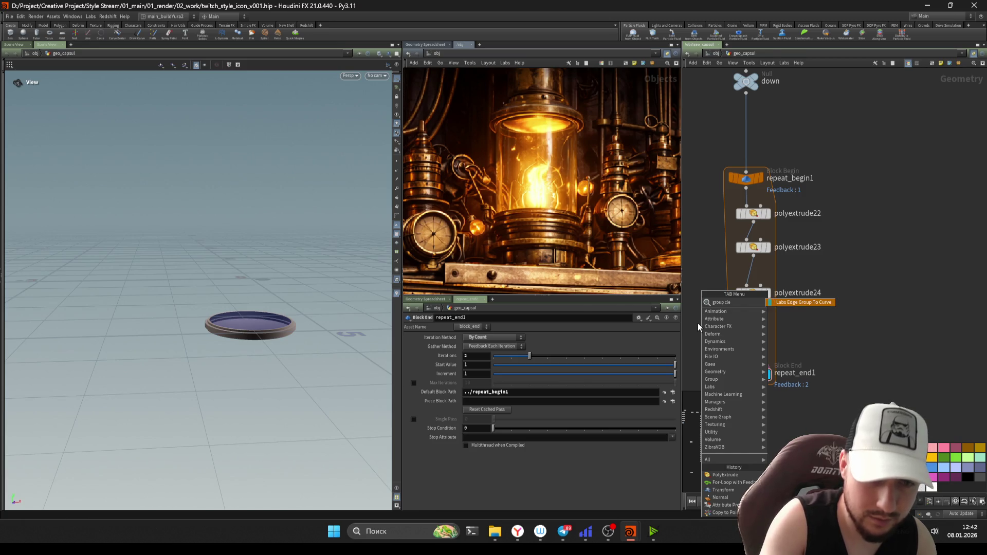
pyautogui.press('Escape')
# Pull polyextrude22 out above repeat_begin1, display its output, and save
pyautogui.click(754, 213)
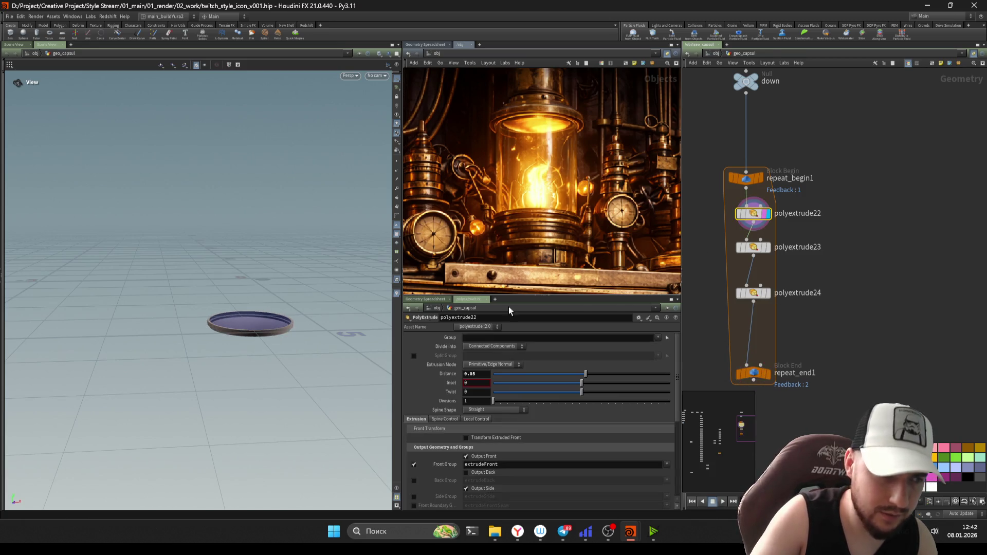
pyautogui.scroll(1, 761, 218)
pyautogui.click(742, 170)
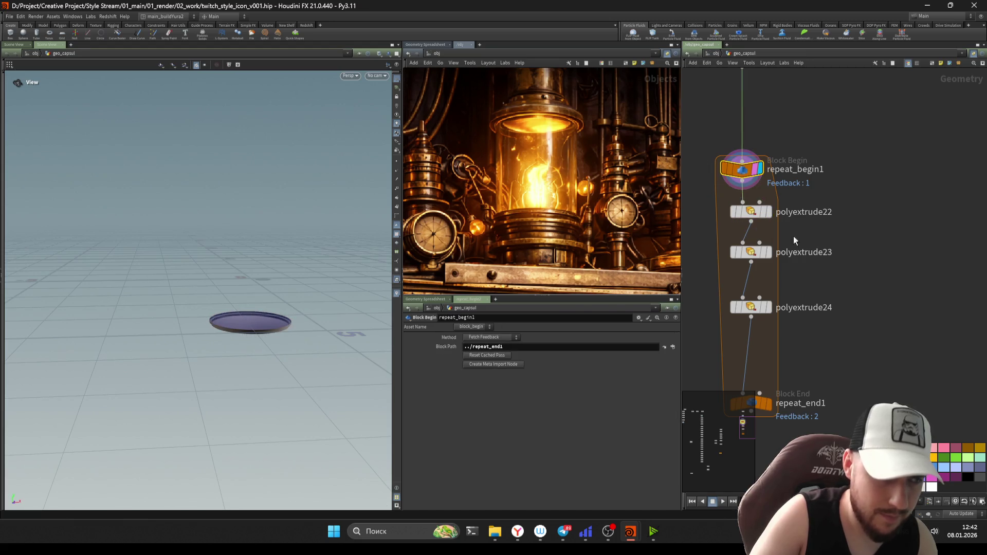
pyautogui.click(751, 214)
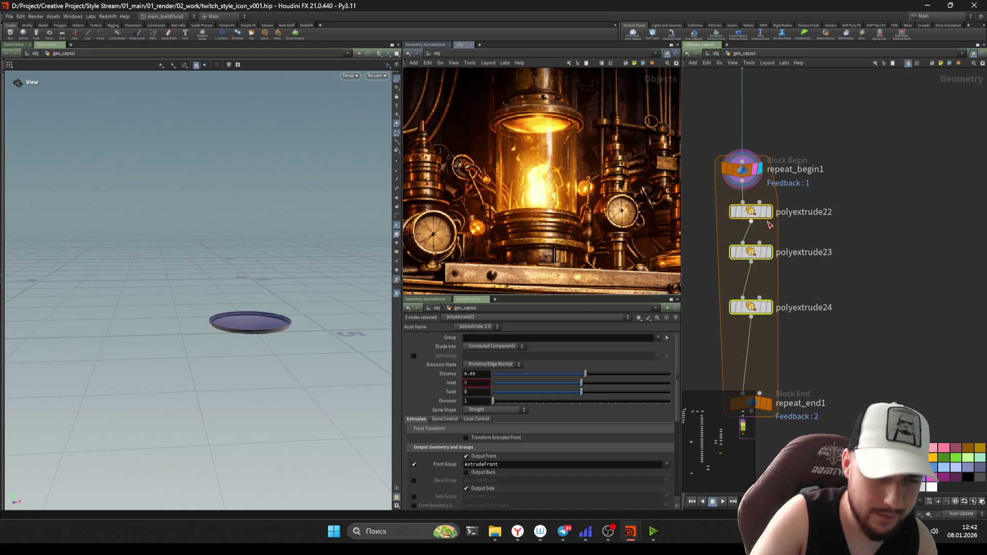
pyautogui.click(877, 363)
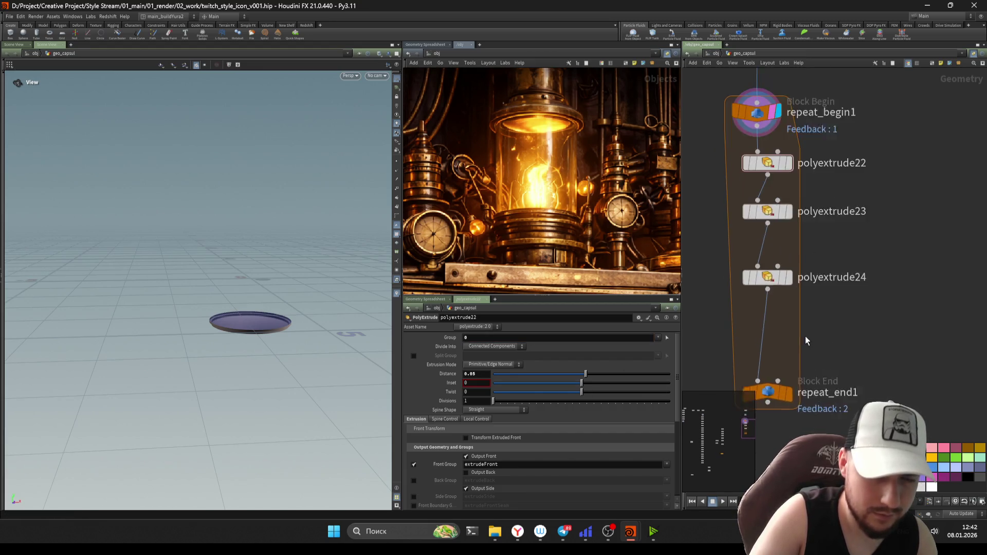
pyautogui.moveTo(779, 266)
pyautogui.mouseDown()
pyautogui.moveTo(897, 238)
pyautogui.moveTo(770, 120)
pyautogui.mouseUp()
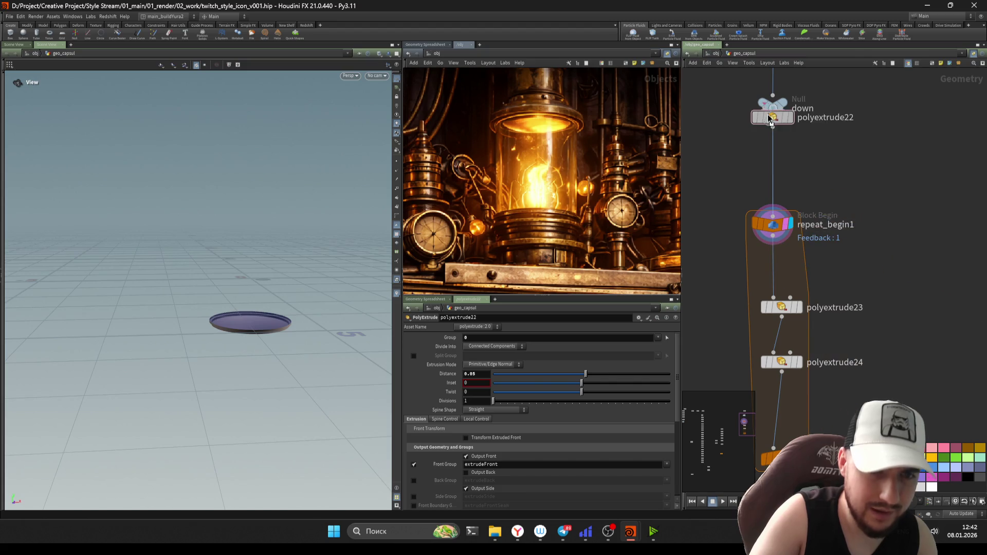
pyautogui.press('r')
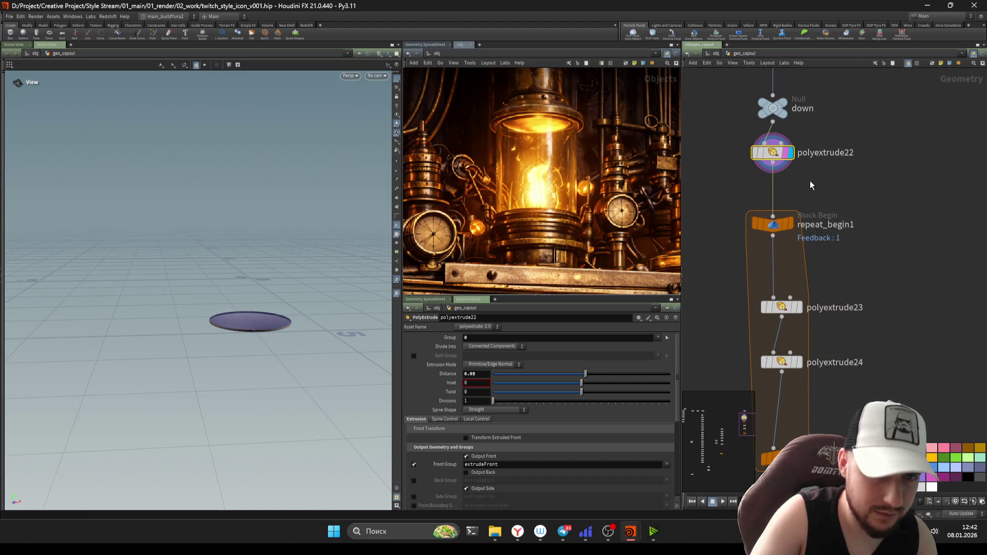
pyautogui.moveTo(236, 309)
pyautogui.mouseDown()
pyautogui.moveTo(247, 293)
pyautogui.moveTo(333, 309)
pyautogui.moveTo(266, 298)
pyautogui.moveTo(263, 347)
pyautogui.mouseUp()
pyautogui.hotkey('ctrl', 's')
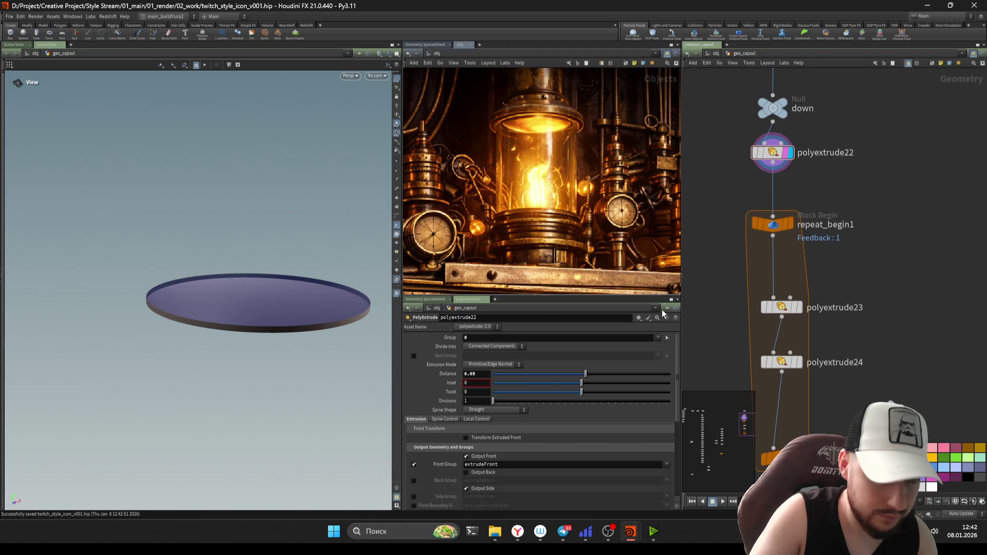
# Raise repeat_end1's Iterations to 5, settle on 4, and save the scene
pyautogui.click(771, 185)
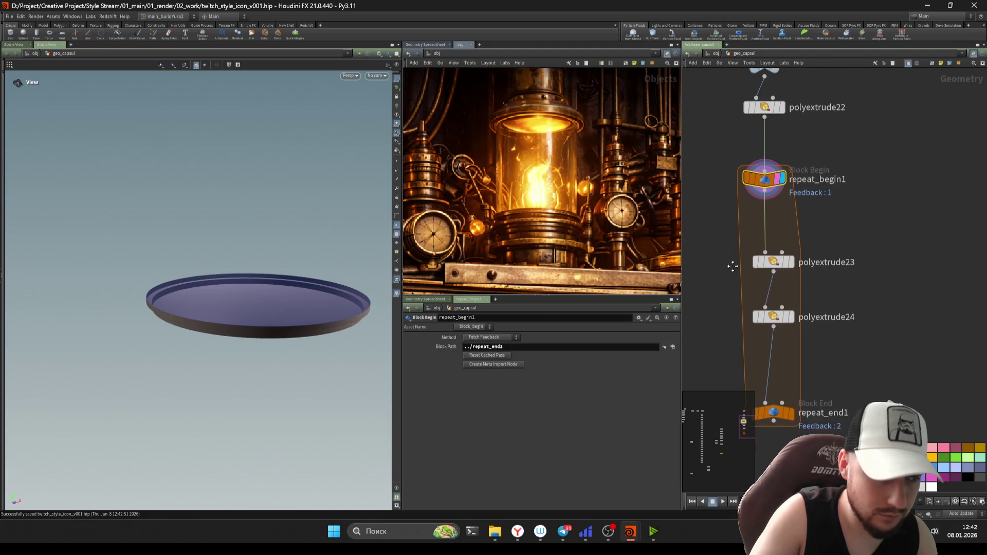
pyautogui.moveTo(769, 273); pyautogui.dragTo(775, 242, button='middle')
pyautogui.press('Down')
pyautogui.press('Down')
pyautogui.press('Down')
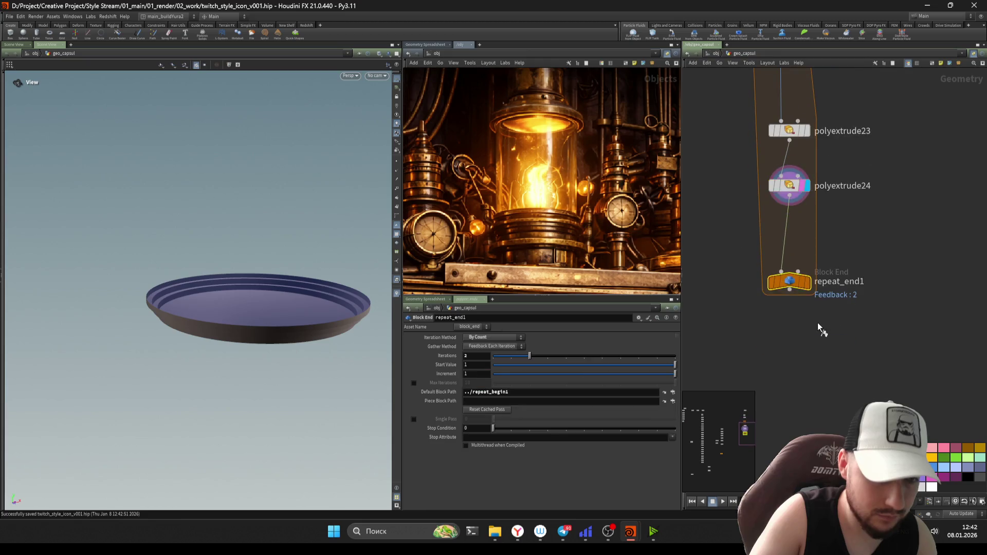
pyautogui.moveTo(329, 319)
pyautogui.mouseDown()
pyautogui.moveTo(330, 269)
pyautogui.moveTo(337, 300)
pyautogui.mouseUp()
pyautogui.moveTo(519, 350)
pyautogui.mouseDown()
pyautogui.moveTo(607, 362)
pyautogui.moveTo(590, 361)
pyautogui.mouseUp()
pyautogui.moveTo(242, 293)
pyautogui.mouseDown()
pyautogui.moveTo(249, 315)
pyautogui.moveTo(278, 301)
pyautogui.moveTo(267, 346)
pyautogui.mouseUp()
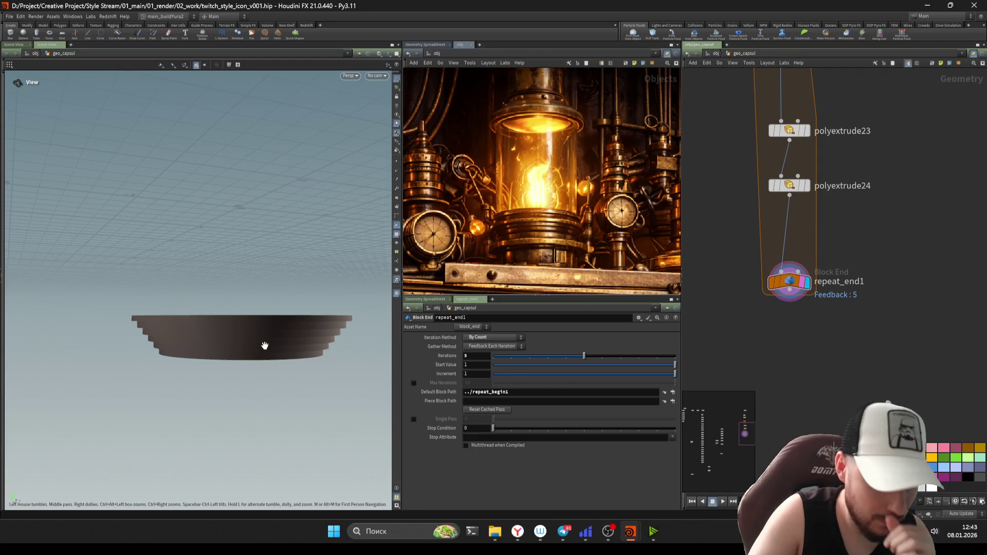
pyautogui.moveTo(585, 356)
pyautogui.mouseDown()
pyautogui.moveTo(557, 357)
pyautogui.moveTo(565, 357)
pyautogui.mouseUp()
pyautogui.hotkey('ctrl', 's')
pyautogui.click(789, 132)
pyautogui.moveTo(745, 137); pyautogui.dragTo(744, 161, button='middle')
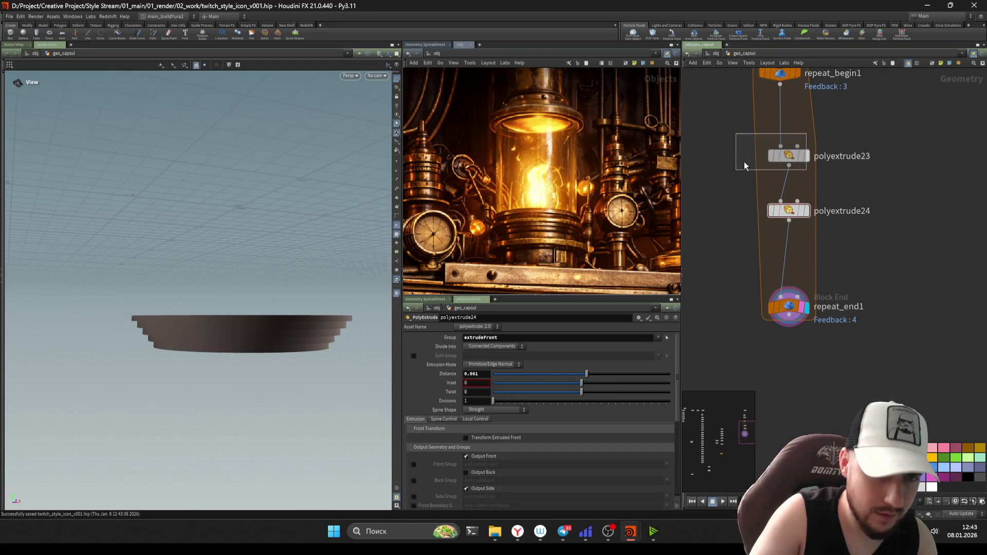
# Reduce polyextrude23's Inset to 0.015
pyautogui.moveTo(586, 383); pyautogui.dragTo(579, 385)
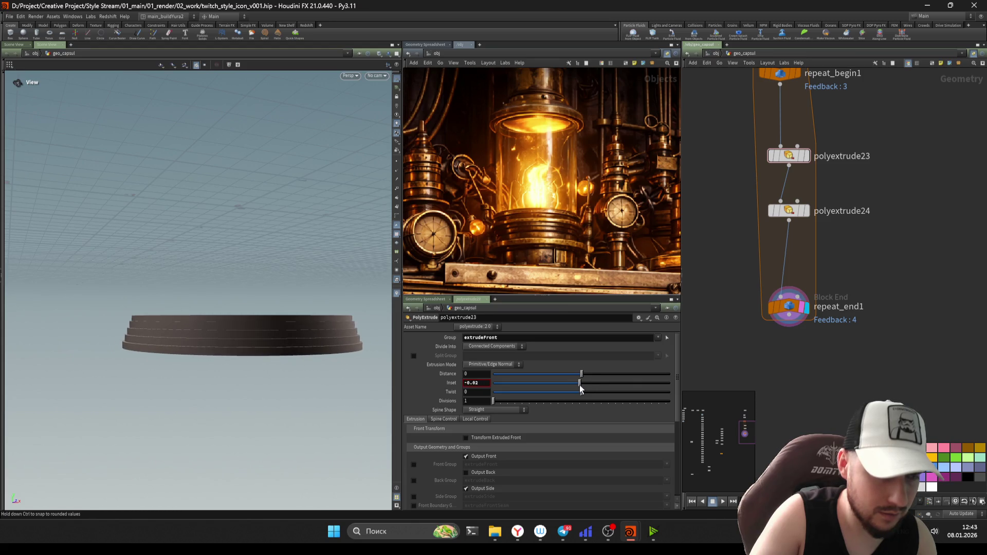
pyautogui.moveTo(579, 384); pyautogui.dragTo(582, 387)
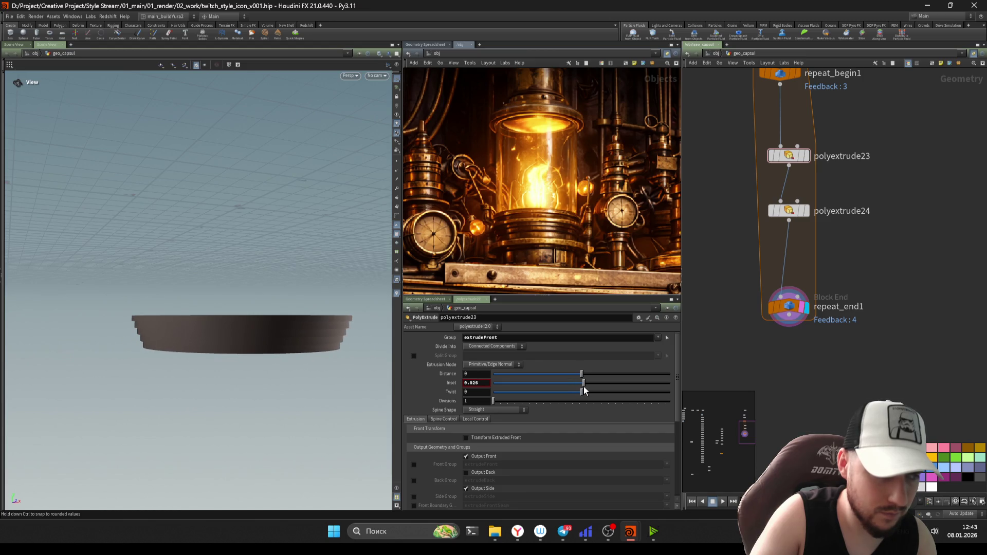
pyautogui.moveTo(390, 315)
pyautogui.mouseDown()
pyautogui.moveTo(257, 302)
pyautogui.moveTo(236, 326)
pyautogui.moveTo(249, 355)
pyautogui.moveTo(236, 390)
pyautogui.mouseUp()
# Try polyextrude24's Distance at 0.16, then settle it at about 0.1
pyautogui.moveTo(830, 203); pyautogui.dragTo(829, 205)
pyautogui.moveTo(581, 374); pyautogui.dragTo(595, 374)
pyautogui.moveTo(196, 317)
pyautogui.mouseDown()
pyautogui.moveTo(214, 288)
pyautogui.moveTo(229, 288)
pyautogui.mouseUp()
pyautogui.hotkey('shift', 'w')
pyautogui.hotkey('shift', 'w')
pyautogui.moveTo(264, 366)
pyautogui.mouseDown()
pyautogui.moveTo(229, 385)
pyautogui.moveTo(229, 342)
pyautogui.moveTo(257, 340)
pyautogui.mouseUp()
pyautogui.hotkey('ctrl', 's')
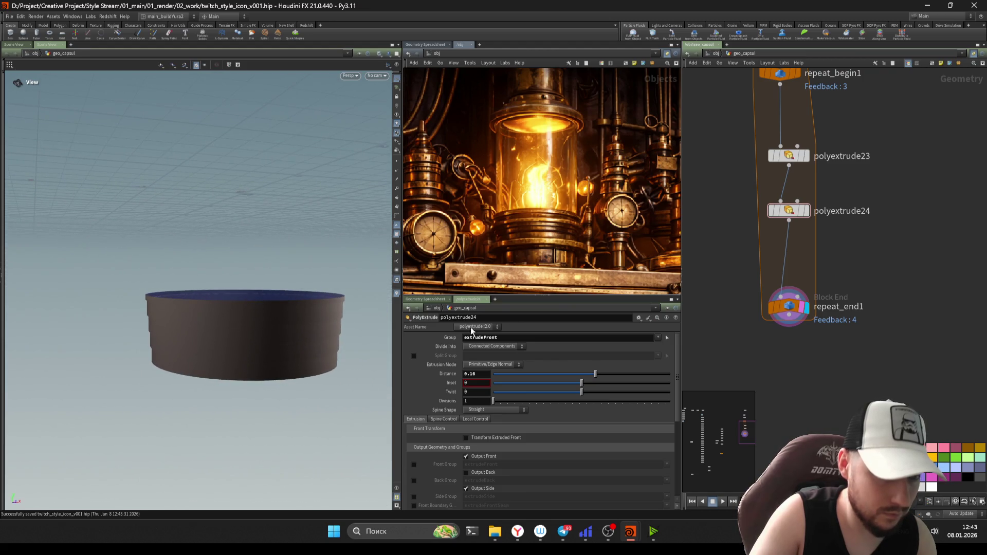
pyautogui.moveTo(595, 375)
pyautogui.mouseDown()
pyautogui.moveTo(578, 378)
pyautogui.moveTo(590, 376)
pyautogui.mouseUp()
pyautogui.scroll(2, 734, 252)
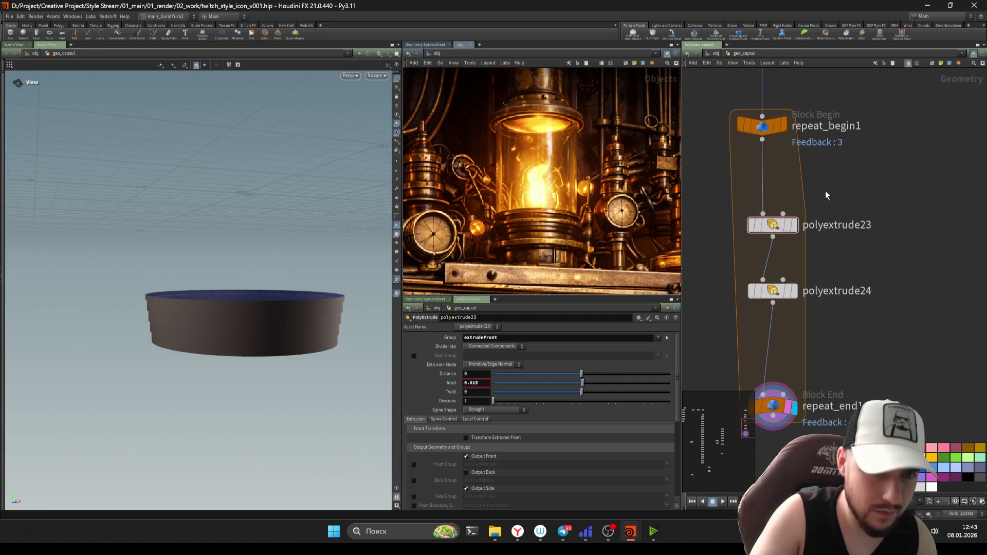
# Insert a new extrusion after repeat_begin1 and test a larger Inset, then undo it
pyautogui.click(765, 138)
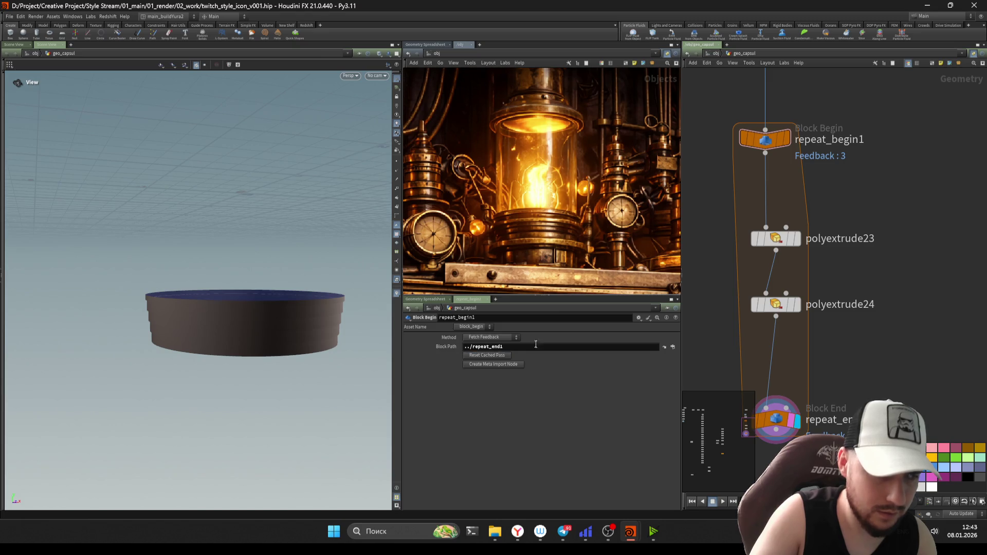
pyautogui.keyDown('alt'); pyautogui.moveTo(779, 241); pyautogui.dragTo(779, 193); pyautogui.keyUp('alt')
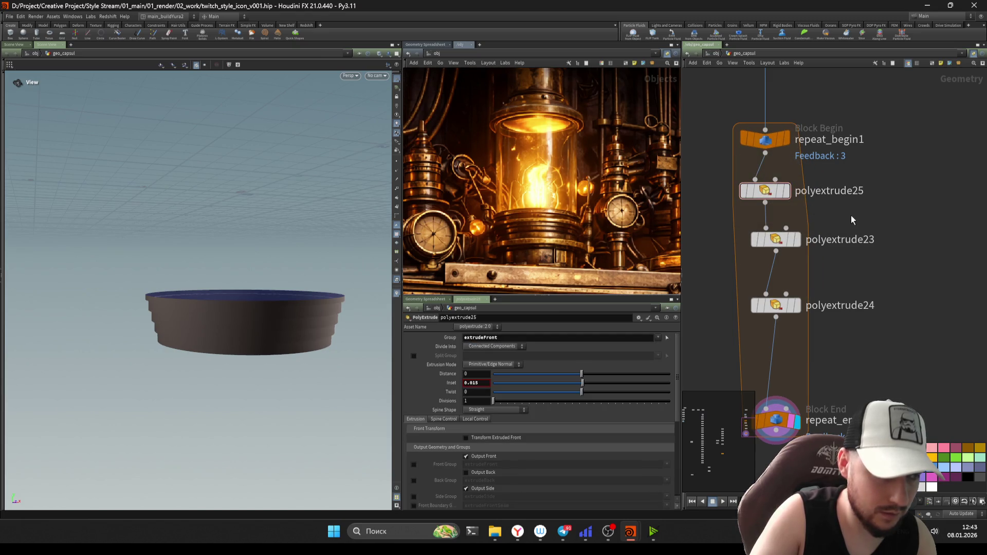
pyautogui.moveTo(575, 379); pyautogui.dragTo(580, 384)
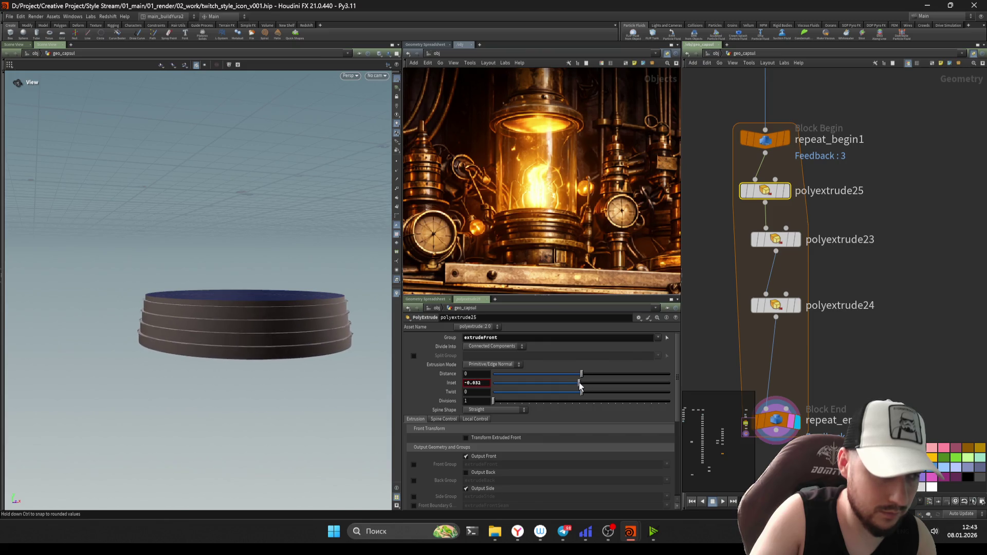
pyautogui.hotkey('ctrl', 'z')
# Add groupdelete1 between polyextrude23 and polyextrude24, deleting the extrudeFront group
pyautogui.press('Tab')
pyautogui.write('groupo')
pyautogui.press('BackSpace')
pyautogui.write('dele')
pyautogui.press('Return')
pyautogui.moveTo(875, 276); pyautogui.dragTo(776, 277)
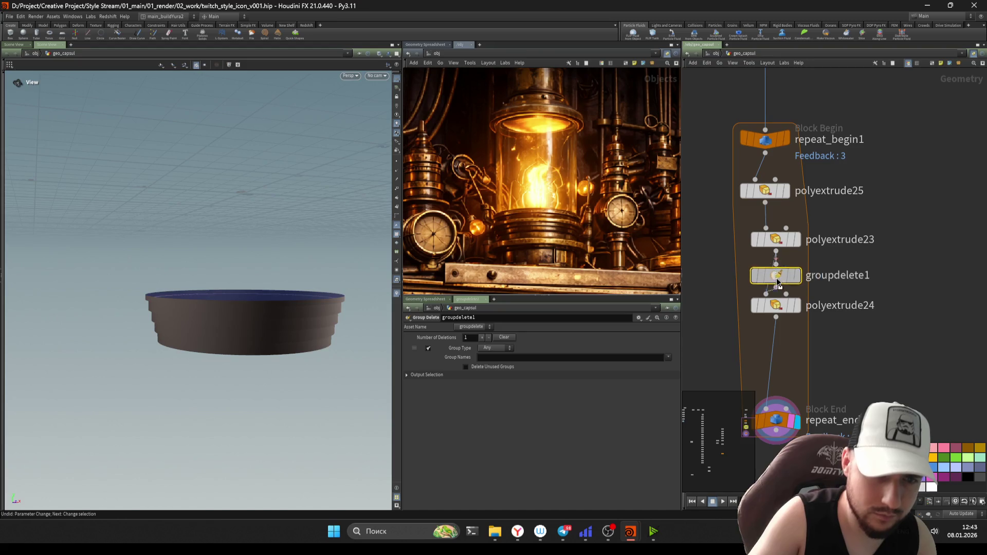
pyautogui.moveTo(773, 352); pyautogui.dragTo(773, 354)
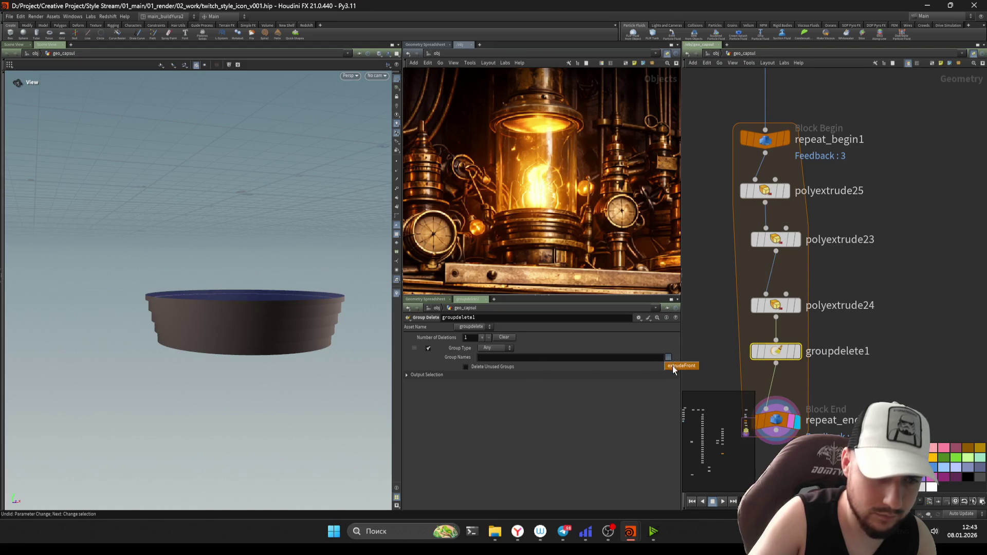
pyautogui.click(675, 366)
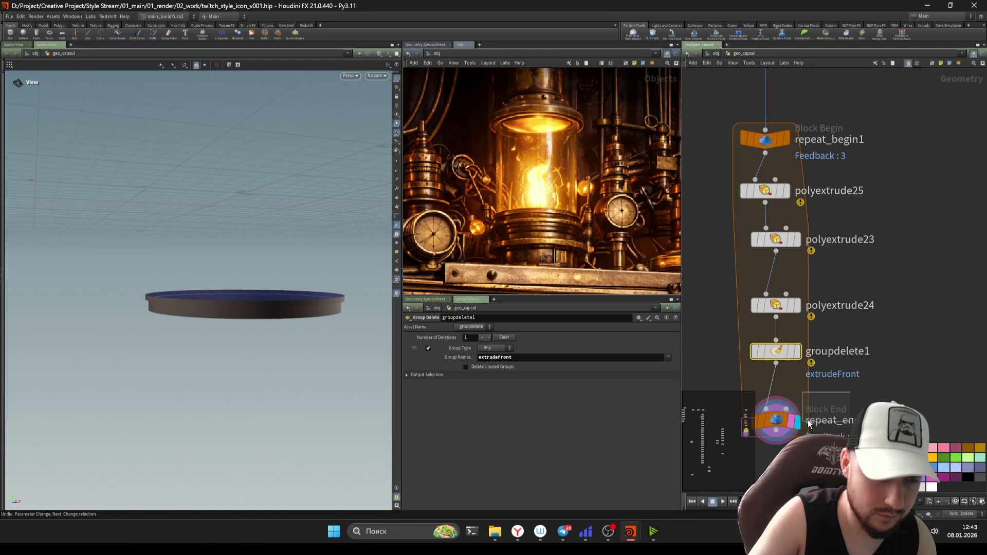
# Disconnect polyextrude25 and groupdelete1 from the chain and save the scene
pyautogui.moveTo(765, 190); pyautogui.dragTo(917, 186)
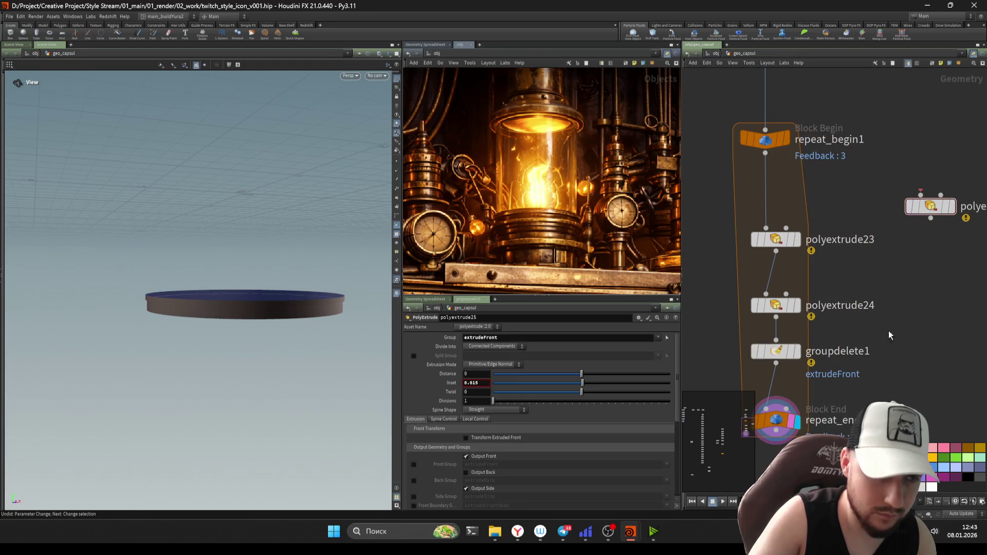
pyautogui.click(789, 388)
pyautogui.moveTo(788, 318); pyautogui.dragTo(943, 315)
pyautogui.click(788, 272)
pyautogui.hotkey('ctrl', 's')
pyautogui.moveTo(278, 329)
pyautogui.mouseDown()
pyautogui.moveTo(280, 263)
pyautogui.moveTo(276, 324)
pyautogui.mouseUp()
# Copy and paste the repeat block below repeat_end1
pyautogui.scroll(-2, 754, 223)
pyautogui.click(781, 136)
pyautogui.hotkey('ctrl', 'c')
pyautogui.hotkey('ctrl', 'v')
pyautogui.scroll(1, 770, 378)
pyautogui.moveTo(739, 392); pyautogui.dragTo(750, 351, button='middle')
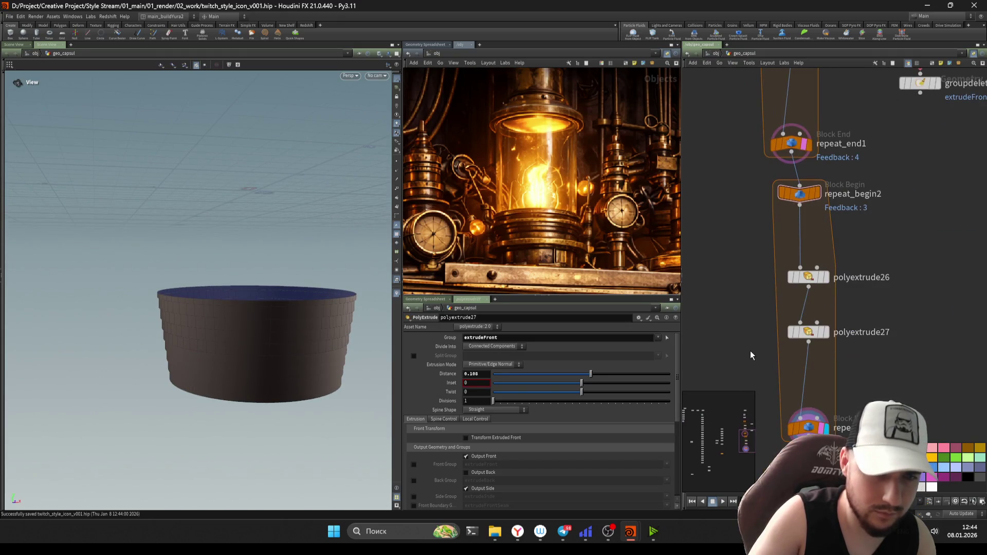
# In the copied block, set polyextrude26 Inset to -0.02 and polyextrude27 Distance to 0.195
pyautogui.moveTo(742, 314); pyautogui.dragTo(824, 359)
pyautogui.moveTo(736, 312); pyautogui.dragTo(833, 349)
pyautogui.moveTo(586, 380); pyautogui.dragTo(593, 383)
pyautogui.moveTo(768, 305); pyautogui.dragTo(818, 262)
pyautogui.moveTo(582, 384); pyautogui.dragTo(580, 387)
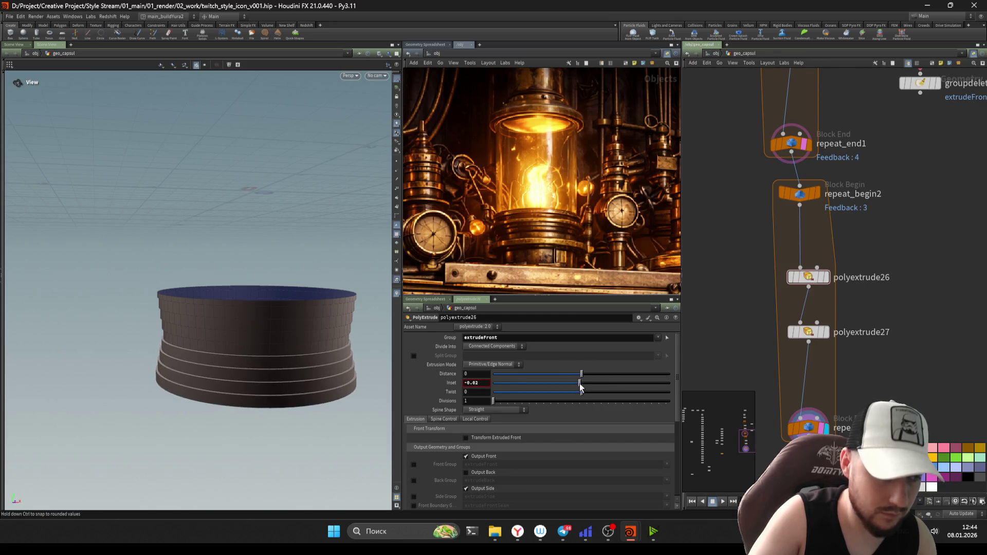
pyautogui.click(785, 328)
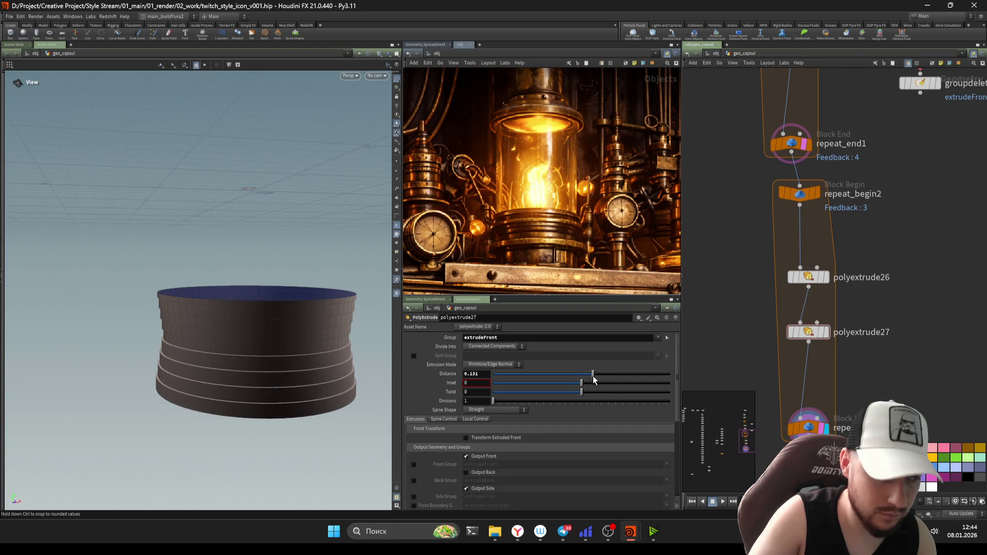
pyautogui.moveTo(592, 378); pyautogui.dragTo(599, 377)
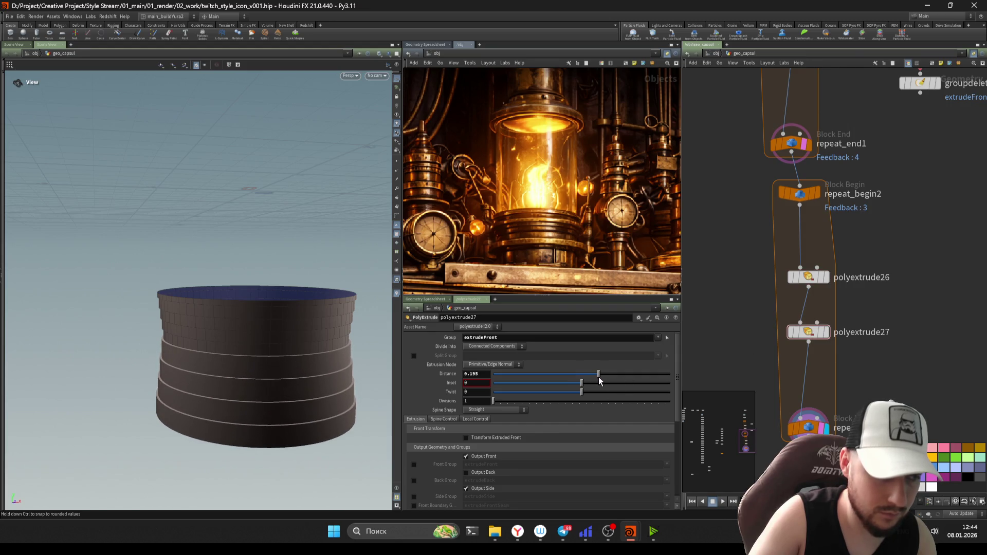
pyautogui.moveTo(751, 328); pyautogui.dragTo(767, 296, button='middle')
pyautogui.hotkey('ctrl', 's')
# Move the second repeat block's four nodes further down in the network
pyautogui.scroll(-5, 758, 328)
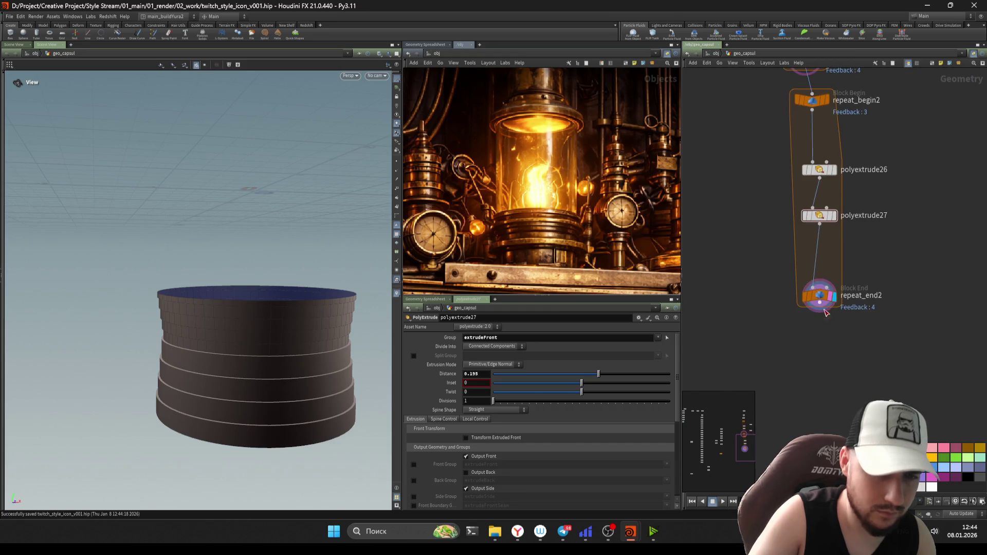
pyautogui.scroll(-3, 761, 329)
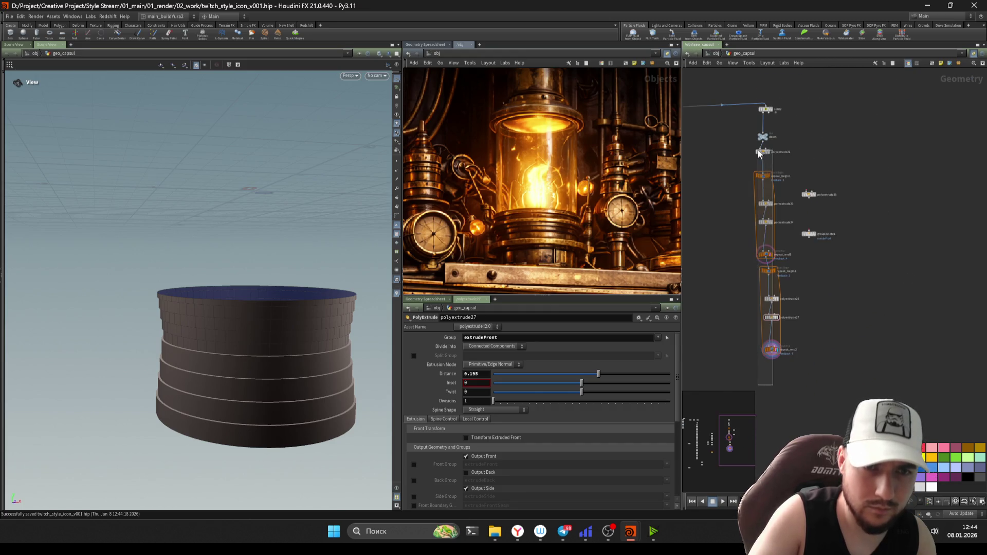
pyautogui.moveTo(748, 263); pyautogui.dragTo(797, 360)
pyautogui.scroll(3, 775, 336)
pyautogui.click(741, 276)
pyautogui.moveTo(741, 276); pyautogui.dragTo(741, 299)
pyautogui.click(794, 260)
pyautogui.scroll(2, 794, 260)
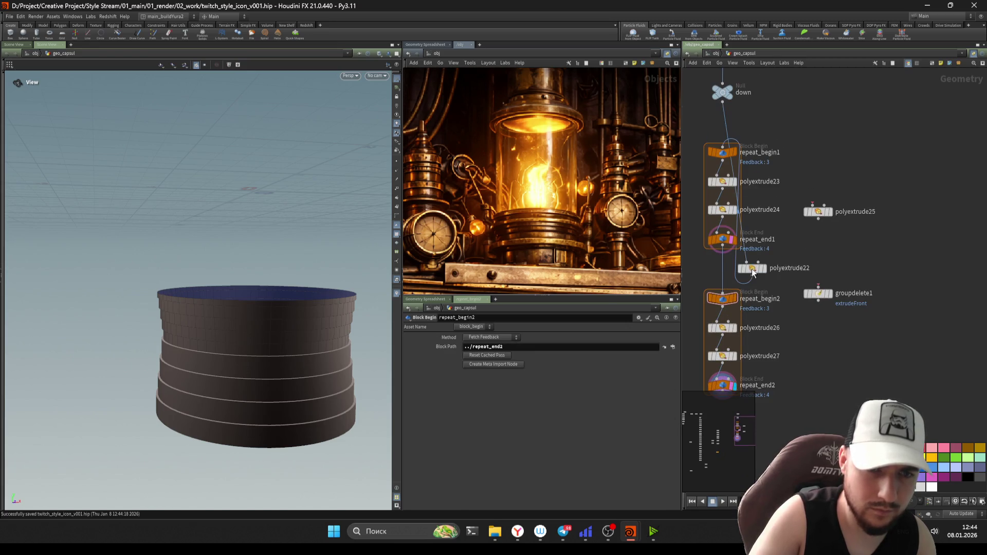
# Insert polyextrude28 between the two repeat blocks with Inset -0.032 and Distance 0.12
pyautogui.click(732, 274)
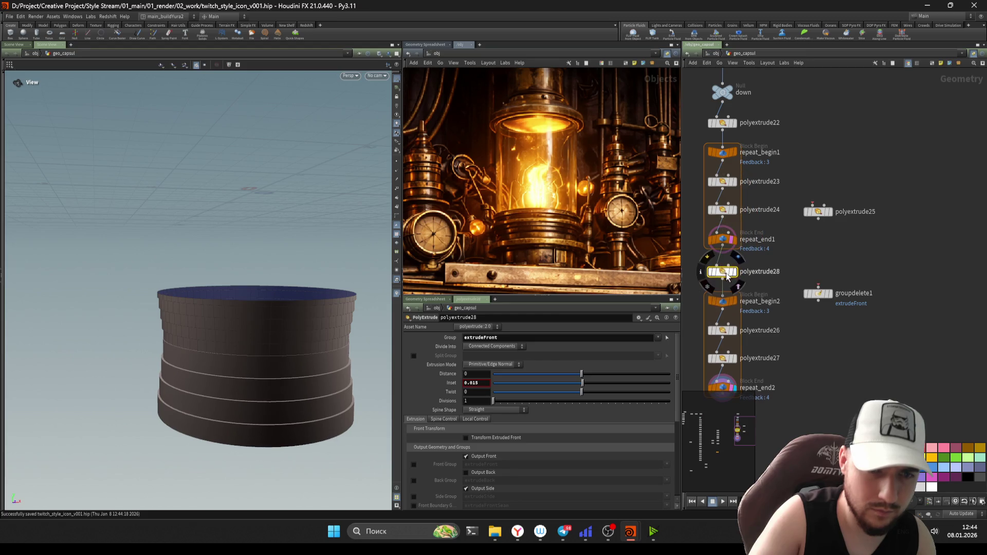
pyautogui.doubleClick(780, 275)
pyautogui.scroll(1, 727, 286)
pyautogui.click(733, 334)
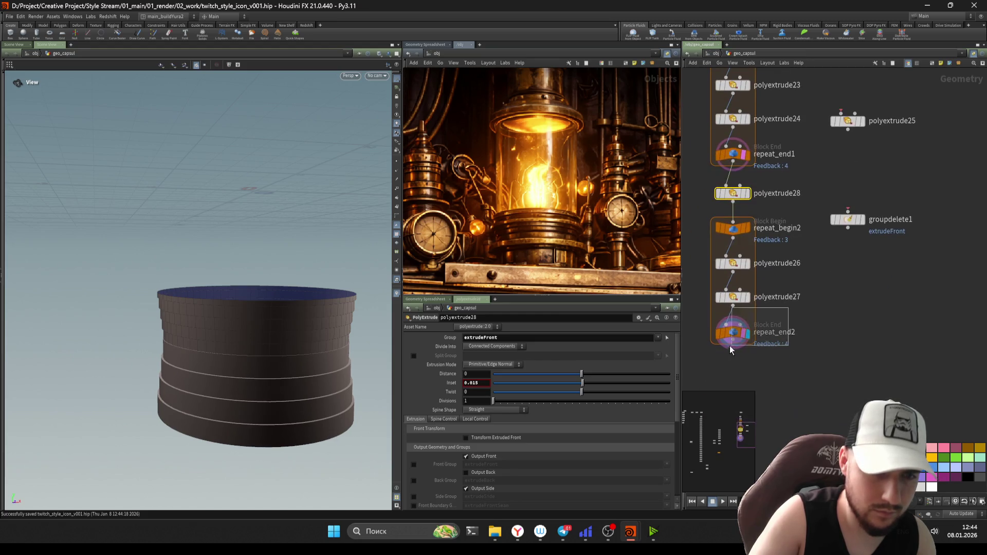
pyautogui.moveTo(755, 203); pyautogui.dragTo(740, 200)
pyautogui.moveTo(583, 390)
pyautogui.mouseDown()
pyautogui.moveTo(580, 379)
pyautogui.moveTo(592, 381)
pyautogui.mouseUp()
pyautogui.hotkey('ctrl', 's')
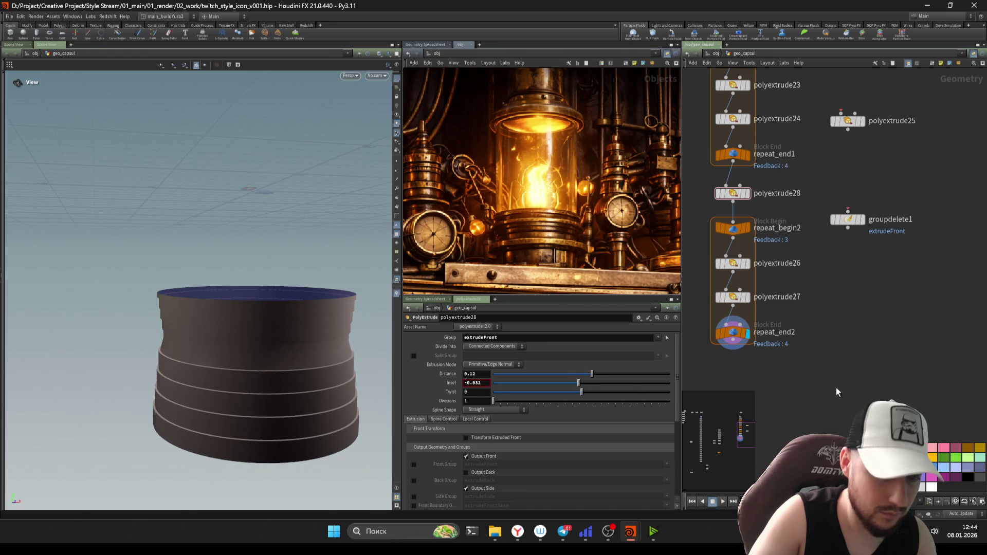
pyautogui.moveTo(773, 387); pyautogui.dragTo(794, 294, button='middle')
pyautogui.scroll(-3, 795, 294)
pyautogui.moveTo(309, 324)
pyautogui.mouseDown()
pyautogui.moveTo(264, 327)
pyautogui.moveTo(220, 371)
pyautogui.mouseUp()
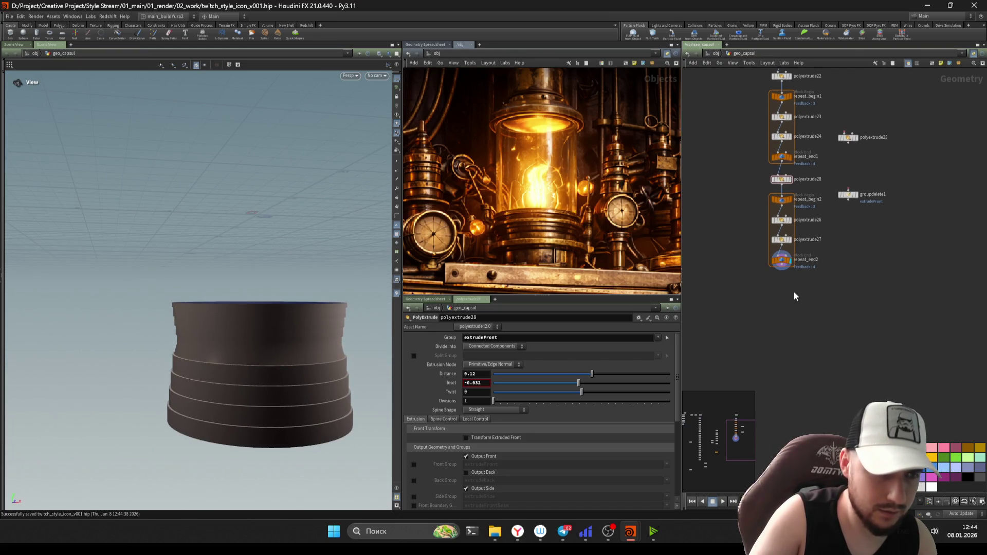
pyautogui.scroll(2, 804, 301)
pyautogui.scroll(2, 766, 233)
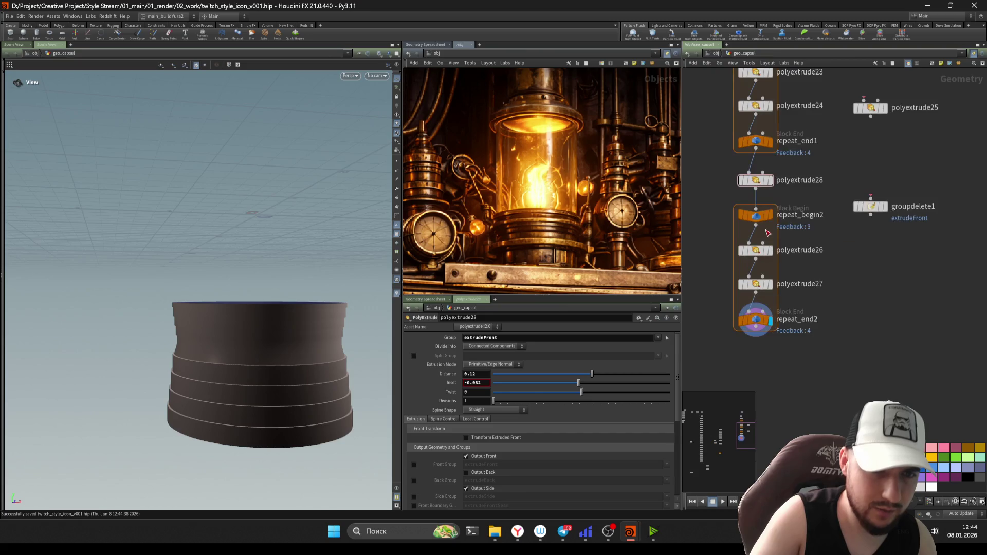
# Add polyextrude29 after repeat_end2 with Distance and Inset reset to 0
pyautogui.hotkey('ctrl', 'c')
pyautogui.hotkey('ctrl', 'v')
pyautogui.moveTo(773, 383); pyautogui.dragTo(770, 363)
pyautogui.click(771, 357)
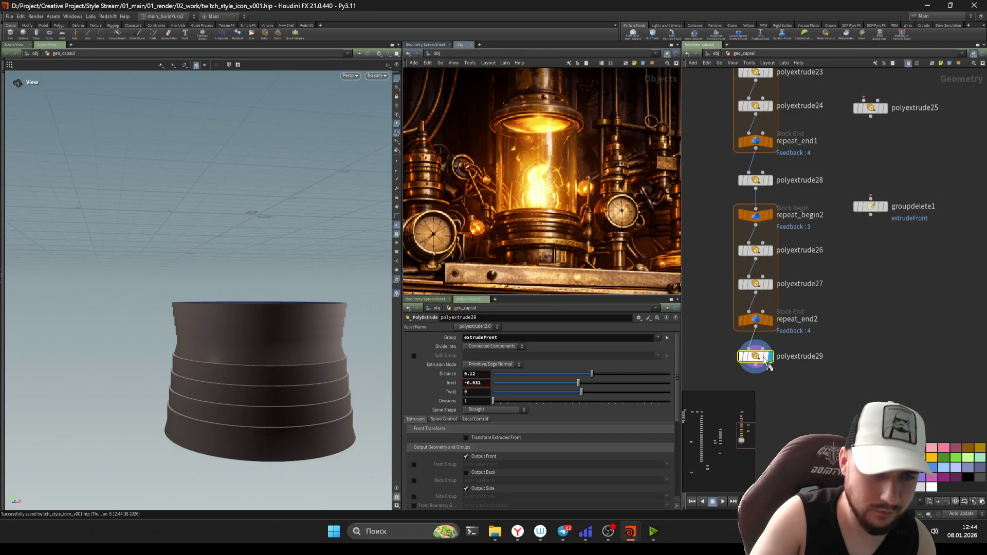
pyautogui.moveTo(592, 374); pyautogui.dragTo(575, 384)
# Chain further extrusions below polyextrude29 for the base lip, then inset the bottom face to narrow it
pyautogui.hotkey('ctrl', 'c')
pyautogui.hotkey('ctrl', 'v')
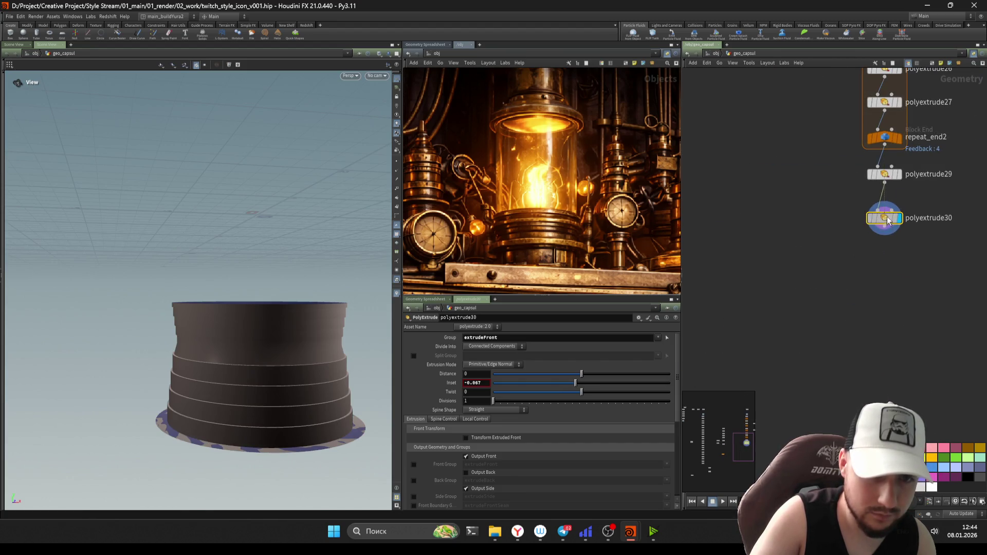
pyautogui.moveTo(581, 374); pyautogui.dragTo(607, 374)
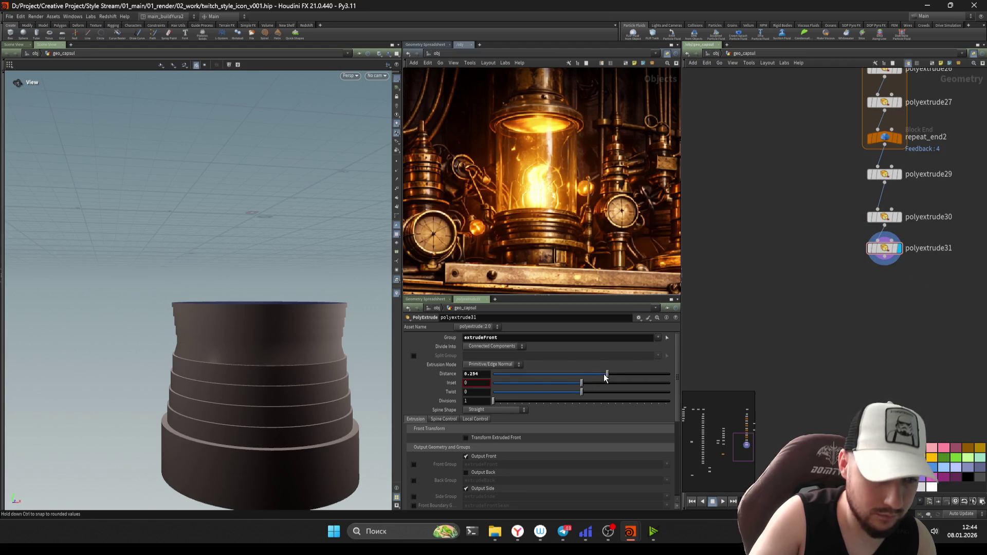
pyautogui.moveTo(606, 378); pyautogui.dragTo(593, 380)
pyautogui.hotkey('ctrl', 'z')
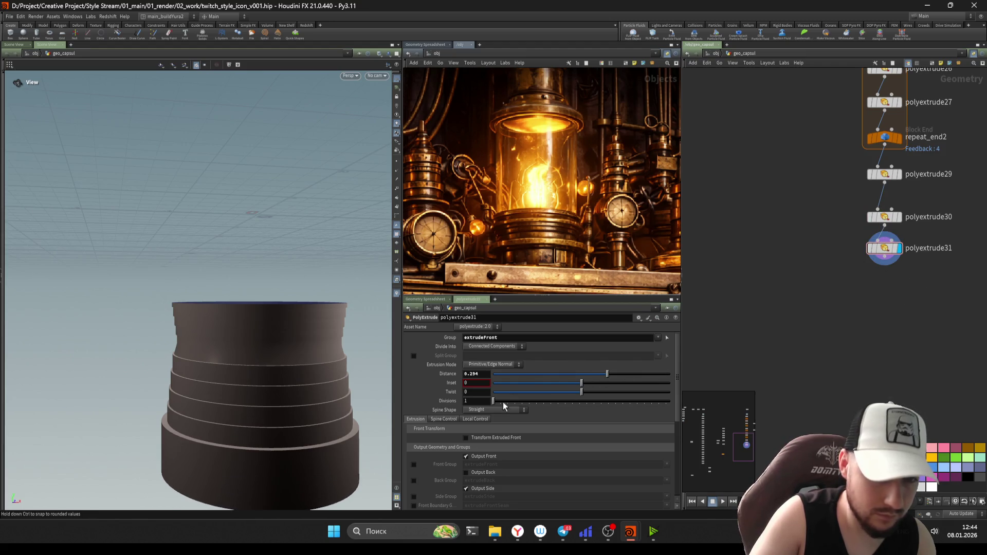
pyautogui.write('0')
pyautogui.press('Return')
pyautogui.moveTo(583, 384)
pyautogui.mouseDown()
pyautogui.moveTo(573, 387)
pyautogui.moveTo(588, 393)
pyautogui.mouseUp()
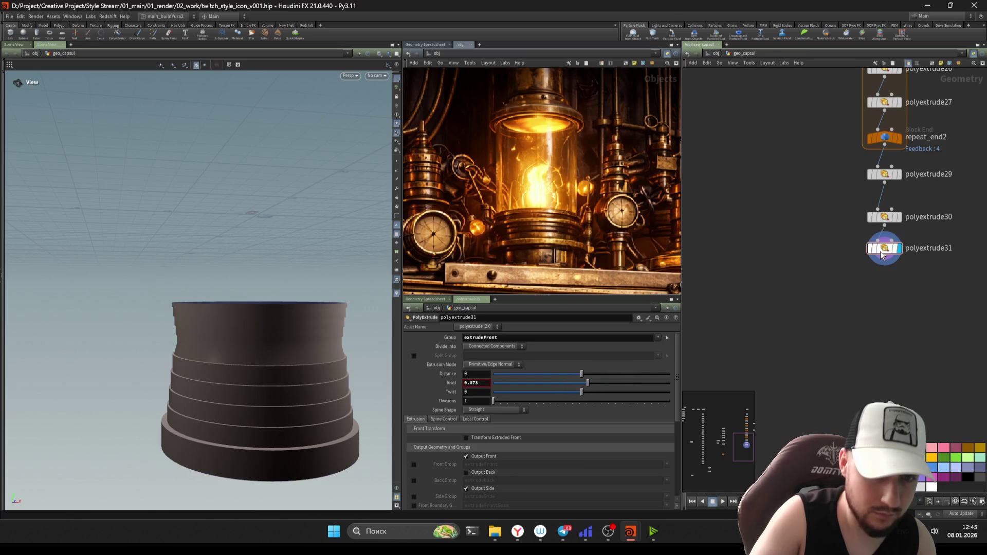
# Add polyextrude32 extending the narrow section downward, raise polyextrude31's Inset to 0.347, and save
pyautogui.keyDown('alt'); pyautogui.moveTo(885, 249); pyautogui.dragTo(886, 289); pyautogui.keyUp('alt')
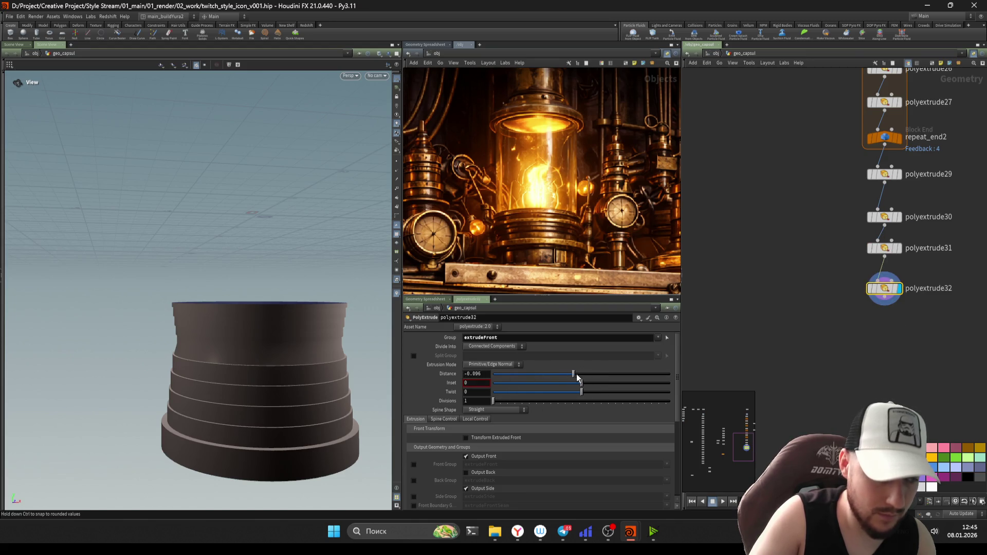
pyautogui.moveTo(584, 374); pyautogui.dragTo(610, 375)
pyautogui.moveTo(293, 364)
pyautogui.mouseDown()
pyautogui.moveTo(261, 328)
pyautogui.moveTo(296, 355)
pyautogui.mouseUp()
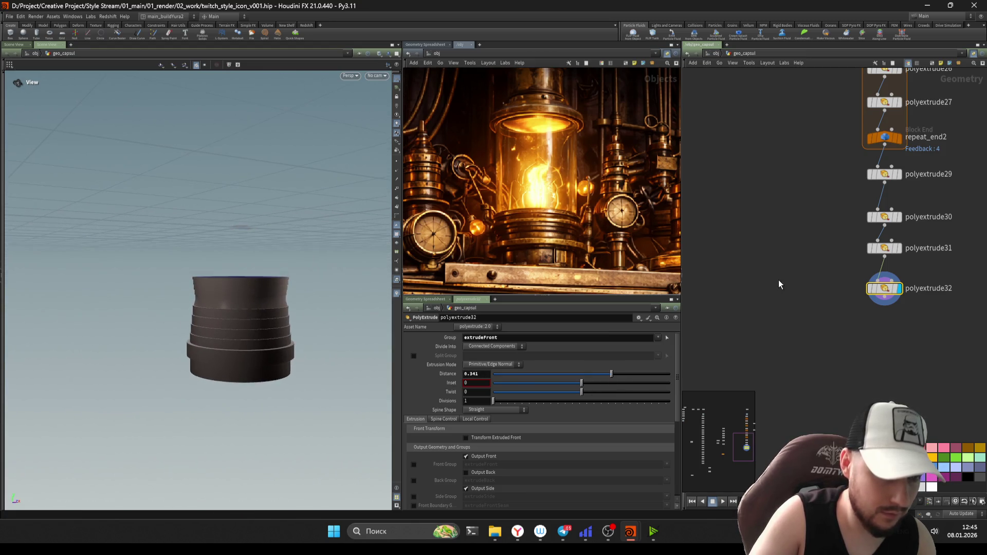
pyautogui.scroll(2, 823, 267)
pyautogui.moveTo(850, 260); pyautogui.dragTo(849, 260)
pyautogui.moveTo(586, 383)
pyautogui.mouseDown()
pyautogui.moveTo(622, 385)
pyautogui.moveTo(612, 386)
pyautogui.moveTo(625, 375)
pyautogui.mouseUp()
pyautogui.click(904, 292)
pyautogui.hotkey('ctrl', 's')
pyautogui.scroll(-5, 857, 340)
pyautogui.moveTo(874, 327)
pyautogui.mouseDown(button='middle')
pyautogui.moveTo(837, 375)
pyautogui.moveTo(893, 304)
pyautogui.moveTo(793, 317)
pyautogui.moveTo(822, 288)
pyautogui.moveTo(795, 334)
pyautogui.mouseUp(button='middle')
# Wire polyextrude32 into merge2 and display merge1 to view the assembled capsule
pyautogui.click(967, 208)
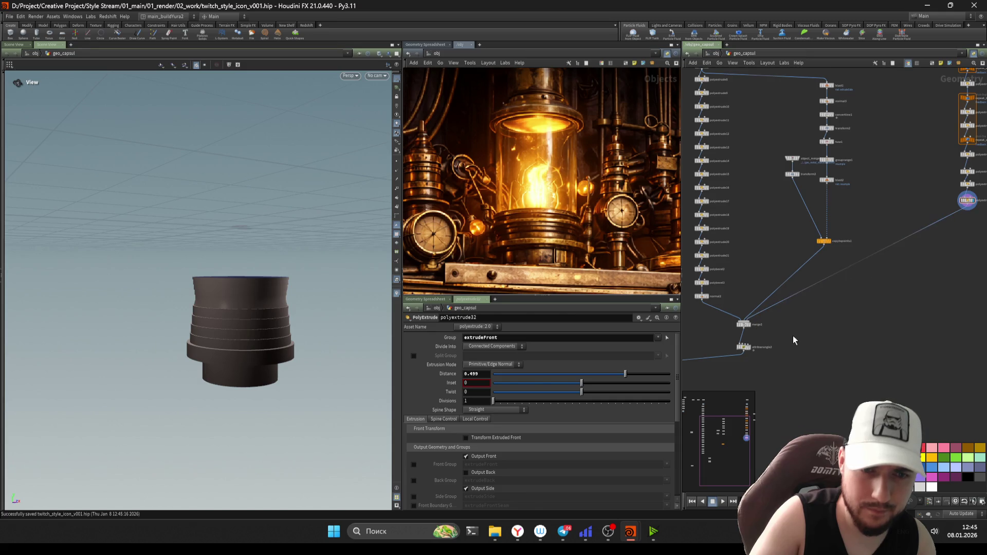
pyautogui.click(744, 322)
pyautogui.click(749, 325)
pyautogui.moveTo(775, 367); pyautogui.dragTo(829, 343, button='middle')
pyautogui.click(689, 347)
pyautogui.click(696, 348)
pyautogui.moveTo(247, 286); pyautogui.dragTo(260, 266)
# Review the polyextrude chain in the network and select the bevel node at its end
pyautogui.scroll(-5, 252, 291)
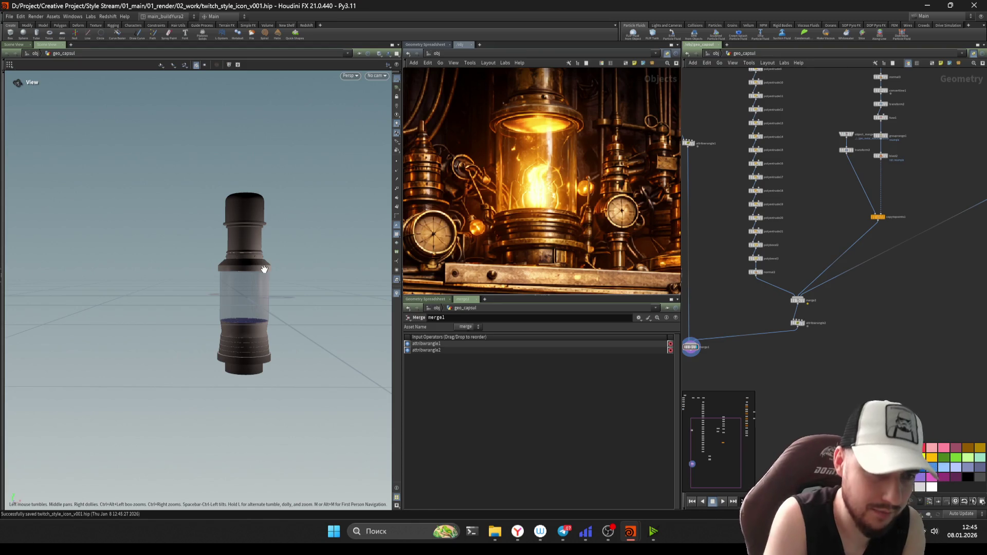
pyautogui.moveTo(839, 215); pyautogui.dragTo(812, 312, button='middle')
pyautogui.scroll(2, 812, 312)
pyautogui.scroll(-5, 813, 308)
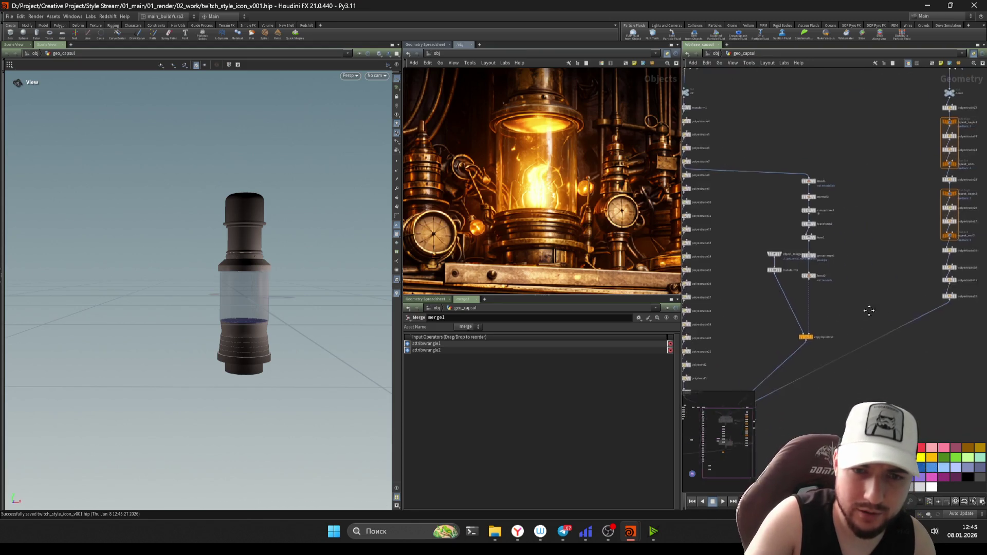
pyautogui.moveTo(955, 279); pyautogui.dragTo(903, 208, button='middle')
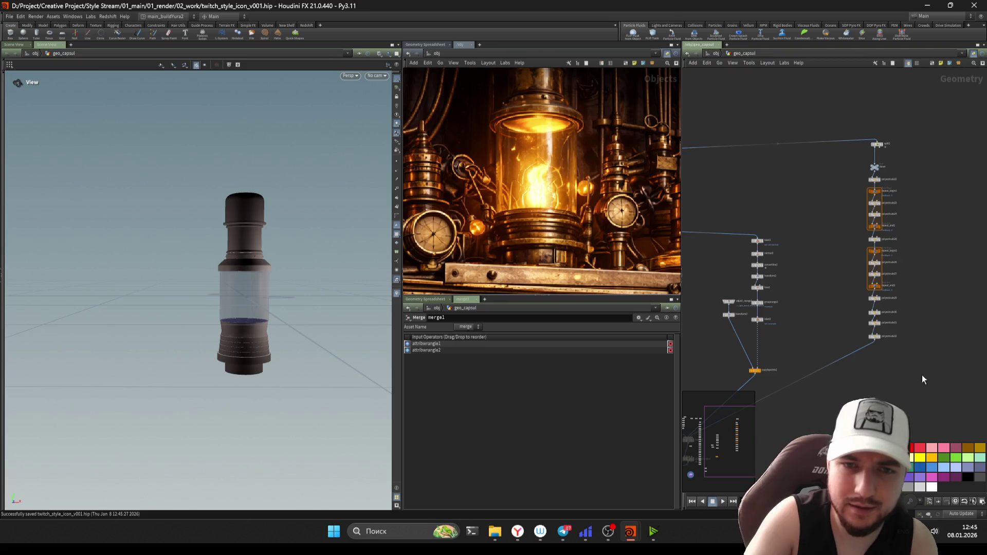
pyautogui.moveTo(897, 347); pyautogui.dragTo(877, 146)
pyautogui.scroll(-1, 892, 178)
pyautogui.click(843, 226)
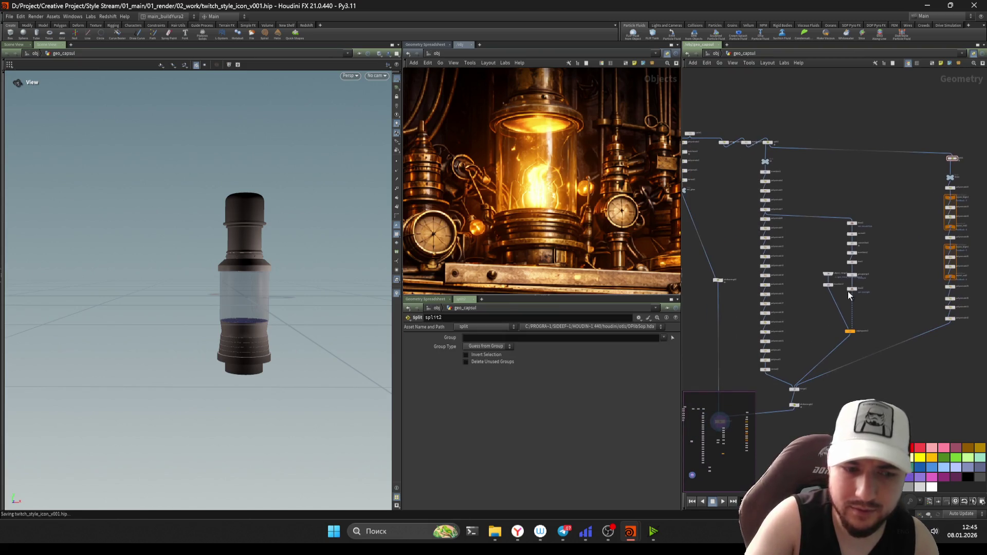
pyautogui.scroll(3, 833, 323)
pyautogui.moveTo(778, 303); pyautogui.dragTo(771, 264, button='middle')
pyautogui.click(814, 261)
pyautogui.moveTo(864, 279); pyautogui.dragTo(755, 282, button='middle')
# Add a Normal node wired below polybevel4 and save the scene
pyautogui.hotkey('ctrl', 'c')
pyautogui.press('Tab')
pyautogui.write('normal')
pyautogui.press('Return')
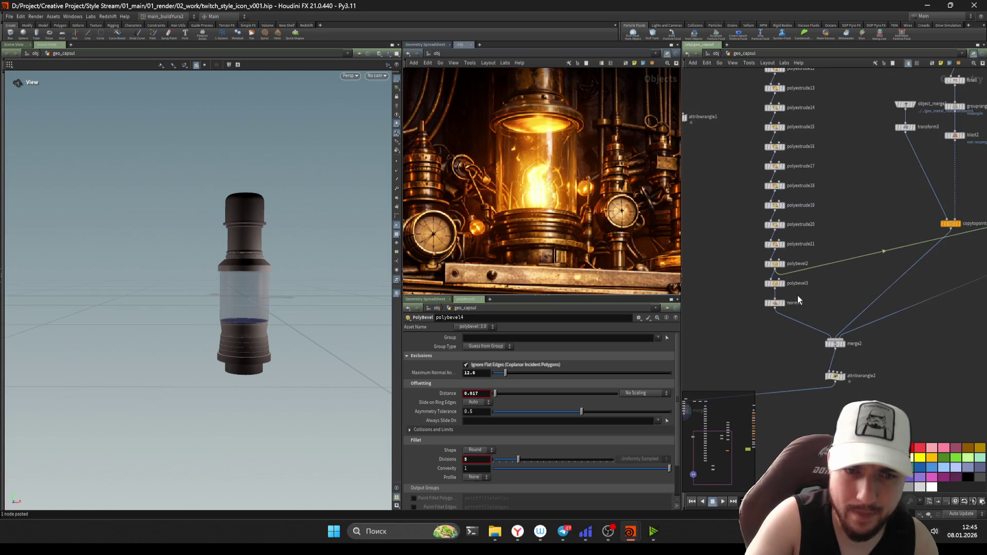
pyautogui.click(872, 302)
pyautogui.scroll(3, 869, 293)
pyautogui.moveTo(871, 264); pyautogui.dragTo(927, 253)
pyautogui.scroll(5, 237, 364)
pyautogui.hotkey('shift', 'w')
pyautogui.hotkey('shift', 'w')
pyautogui.hotkey('ctrl', 's')
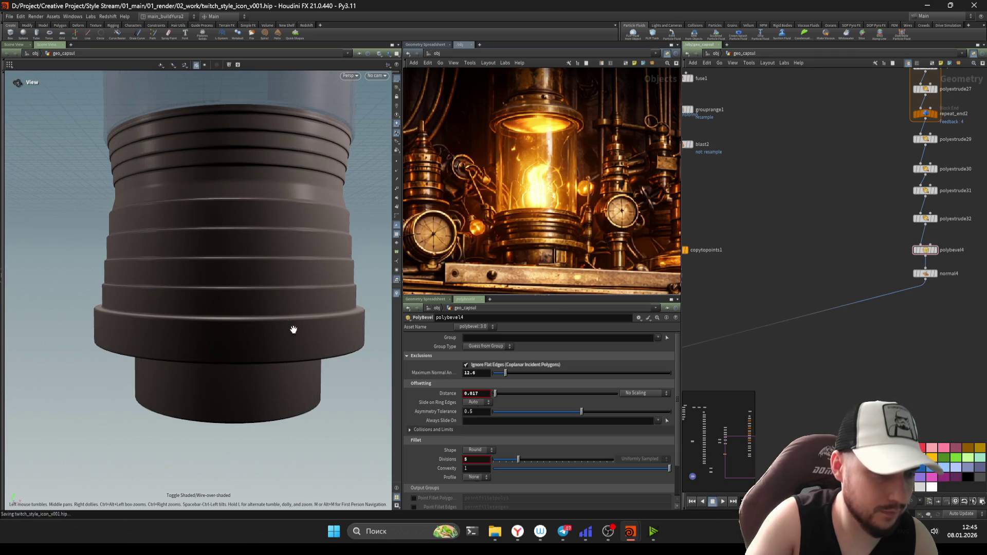
# Frame the whole capsule in the viewport and select polyextrude28
pyautogui.scroll(-5, 782, 355)
pyautogui.scroll(-5, 223, 228)
pyautogui.press('h')
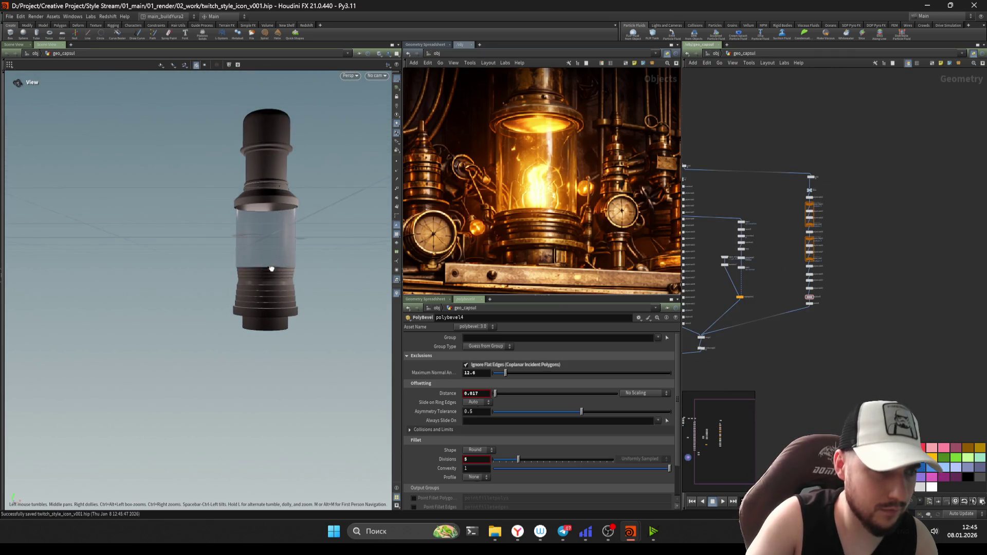
pyautogui.scroll(4, 266, 291)
pyautogui.scroll(5, 266, 291)
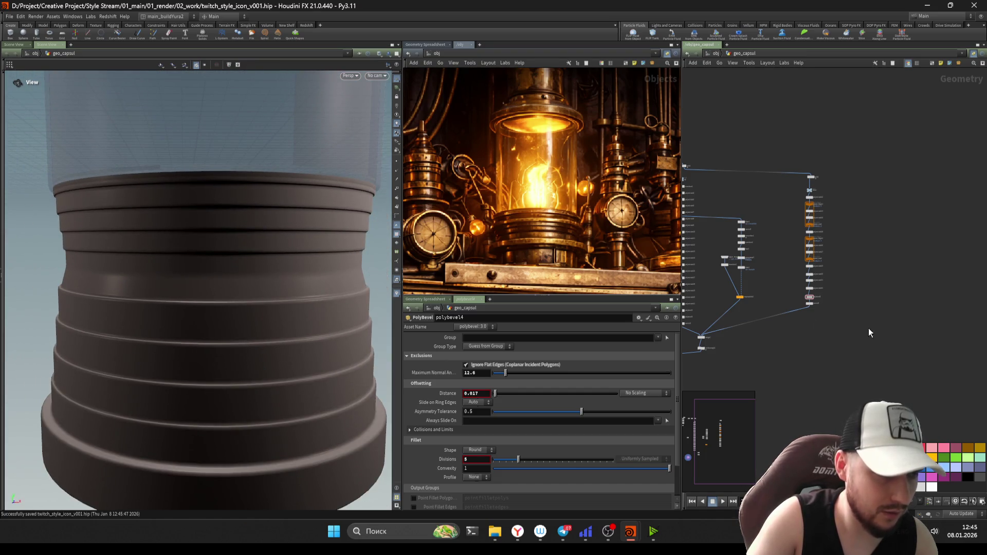
pyautogui.scroll(6, 812, 237)
pyautogui.moveTo(788, 218); pyautogui.dragTo(789, 218)
# Turn on polyextrude28's Side Group so its side faces output as extrudeSide
pyautogui.press('r')
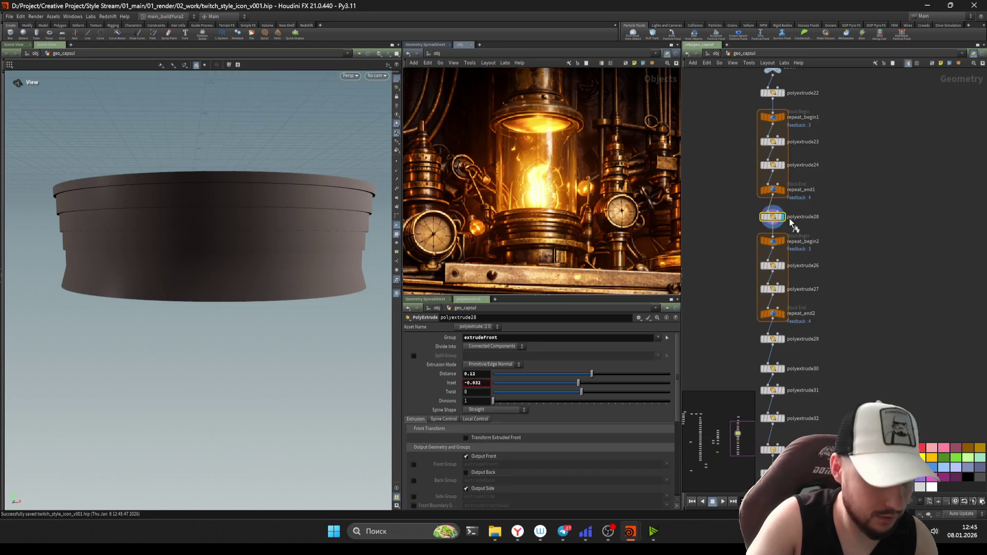
pyautogui.scroll(-2, 464, 450)
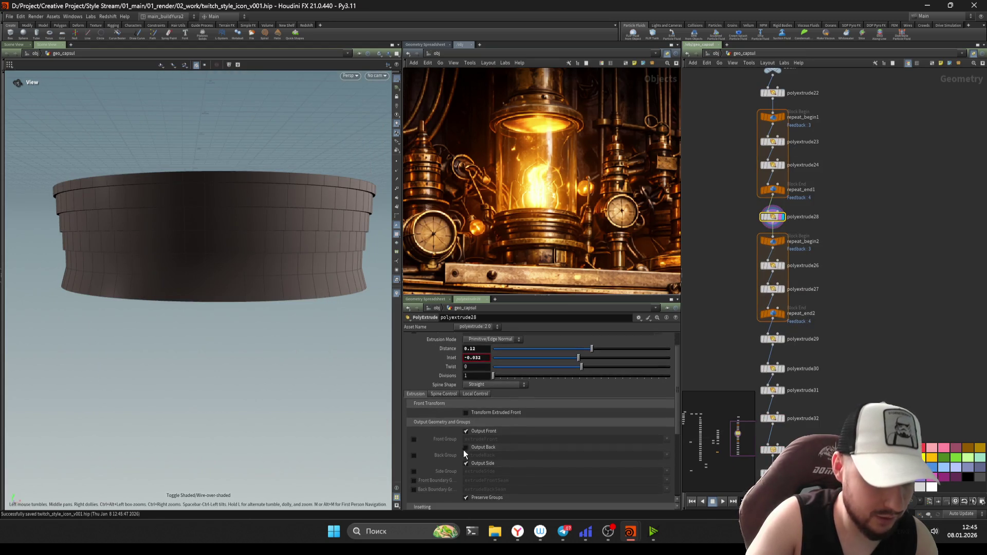
pyautogui.click(414, 472)
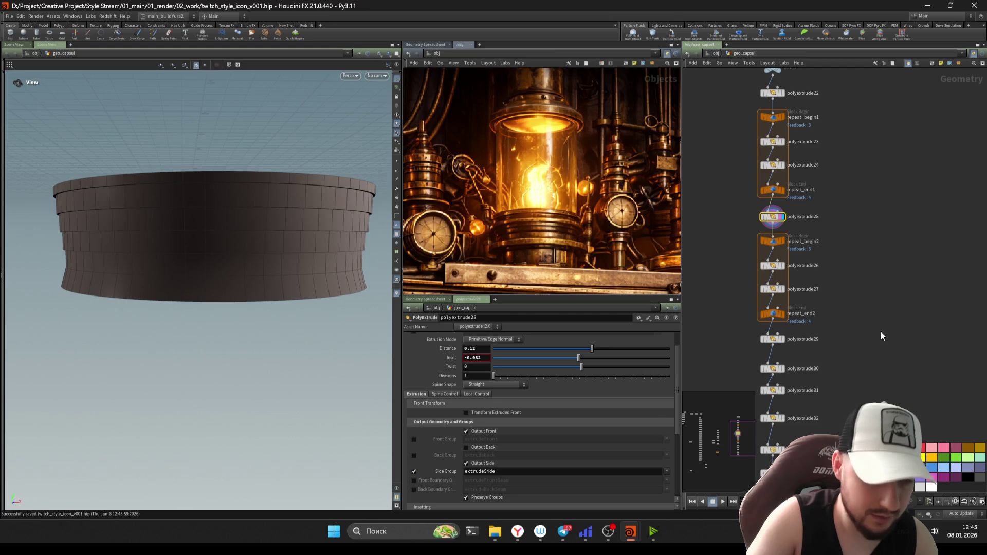
pyautogui.scroll(-5, 733, 256)
pyautogui.scroll(-2, 845, 263)
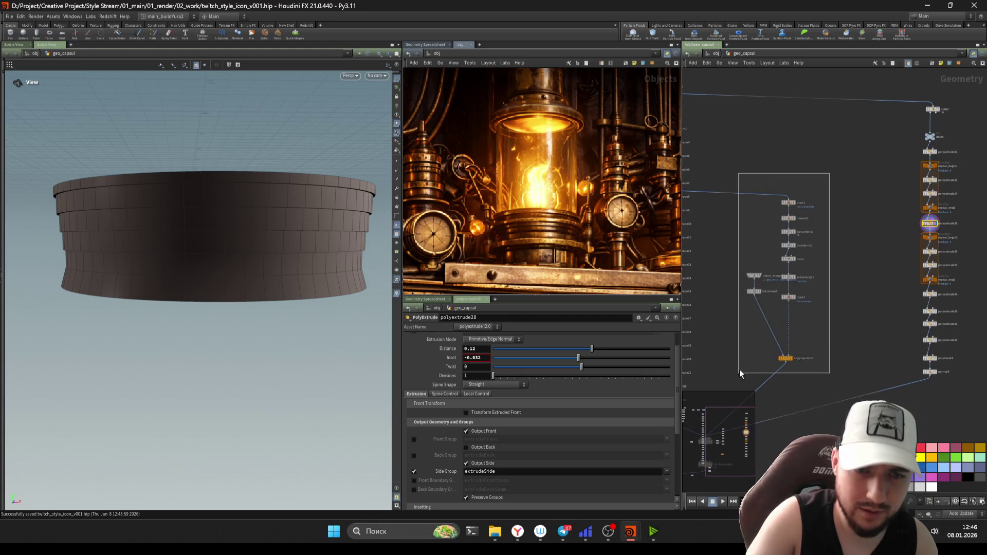
# Display blast3's side-face ring, then the copied domes from copytopoints2
pyautogui.moveTo(741, 375); pyautogui.dragTo(706, 226)
pyautogui.click(917, 291)
pyautogui.scroll(2, 880, 202)
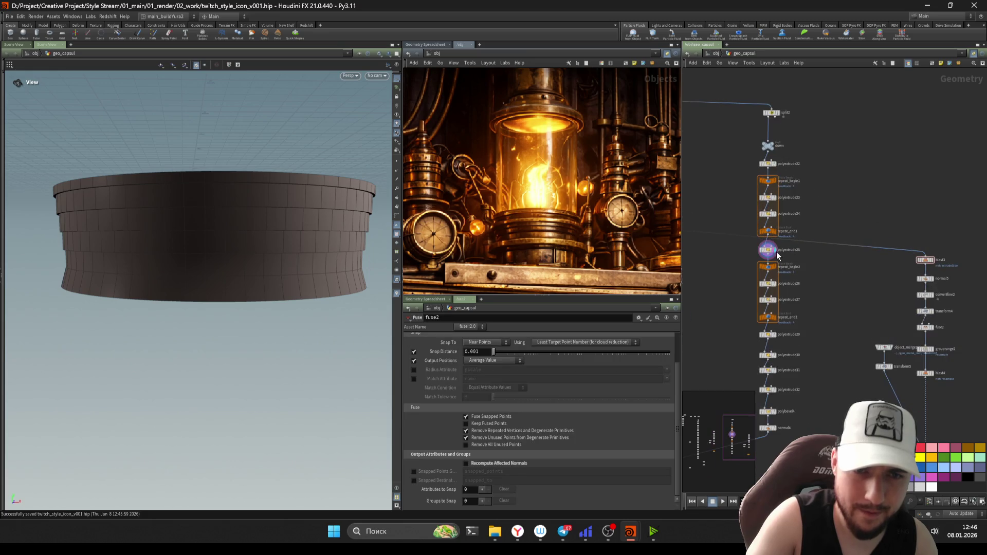
pyautogui.moveTo(898, 252); pyautogui.dragTo(872, 206, button='middle')
pyautogui.click(872, 206)
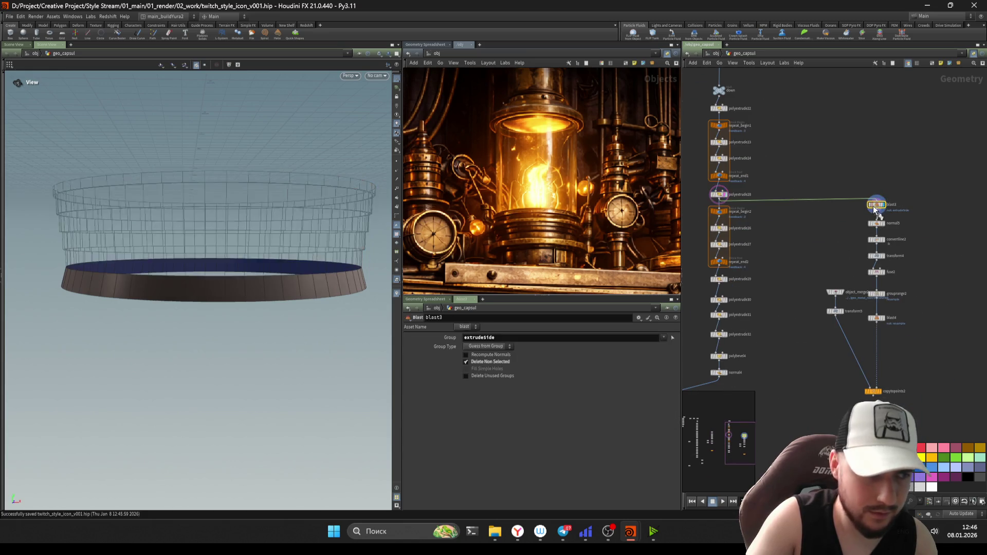
pyautogui.click(858, 349)
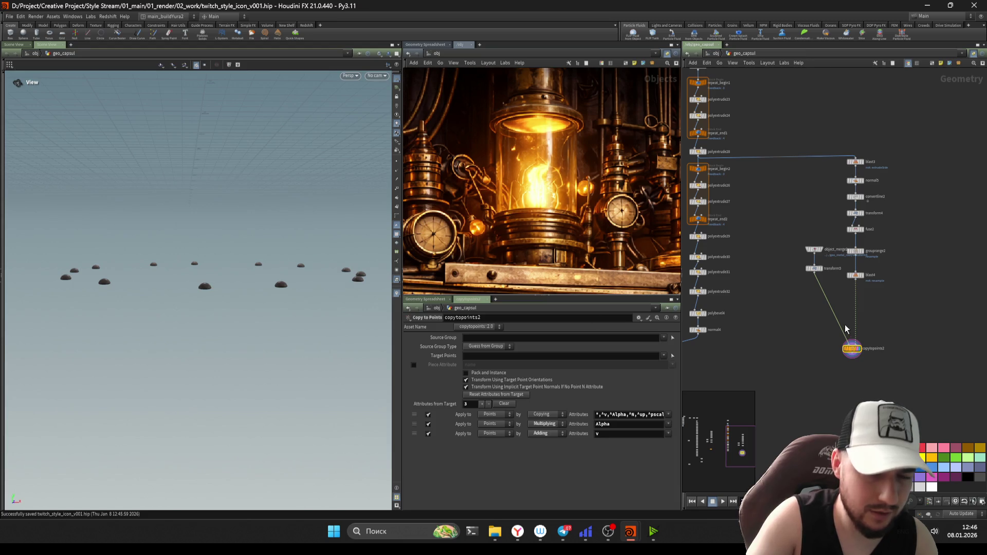
# Step the display through normal5 and convertline2 to transform4's flat segmented ring
pyautogui.scroll(3, 775, 220)
pyautogui.click(866, 220)
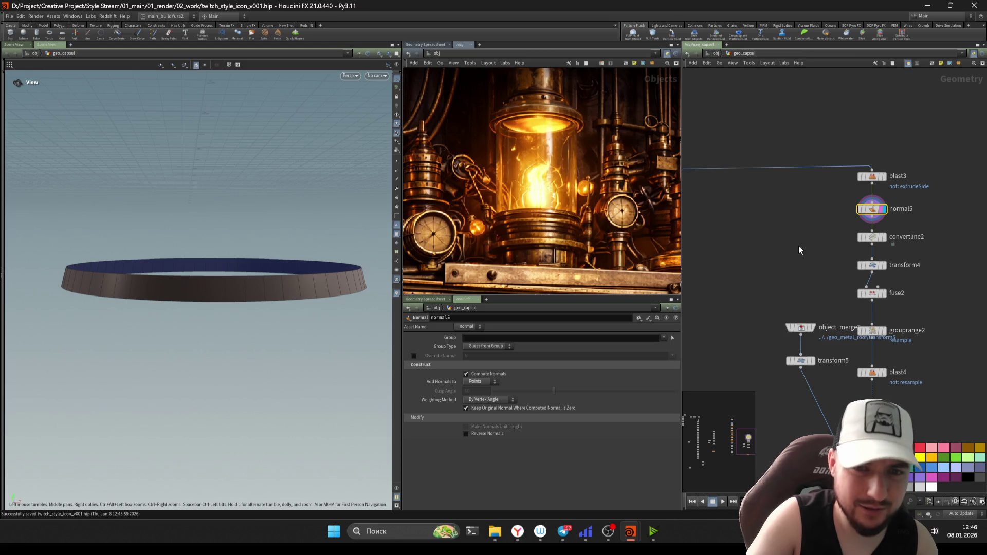
pyautogui.click(880, 237)
pyautogui.click(880, 260)
pyautogui.press('r')
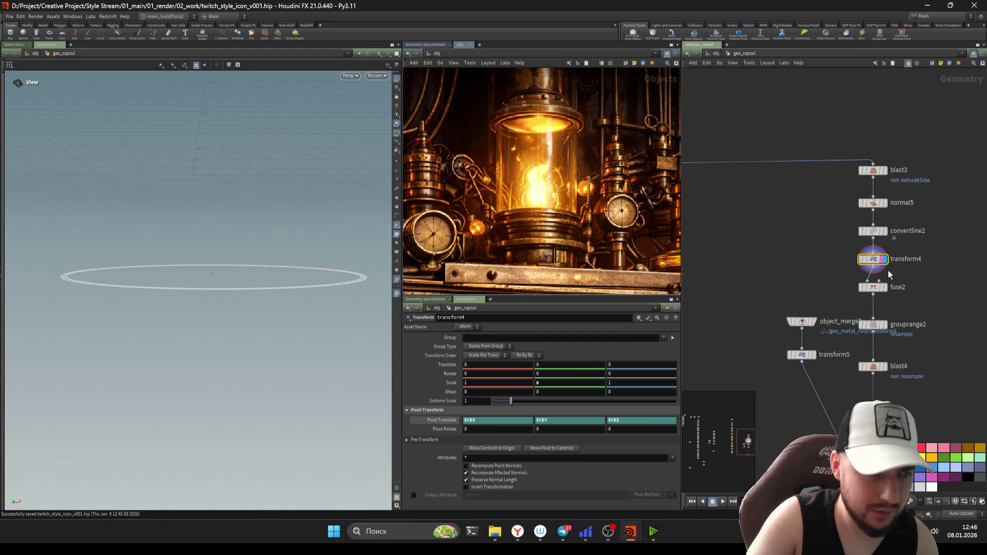
pyautogui.moveTo(386, 307)
pyautogui.mouseDown()
pyautogui.moveTo(324, 310)
pyautogui.moveTo(338, 319)
pyautogui.mouseUp()
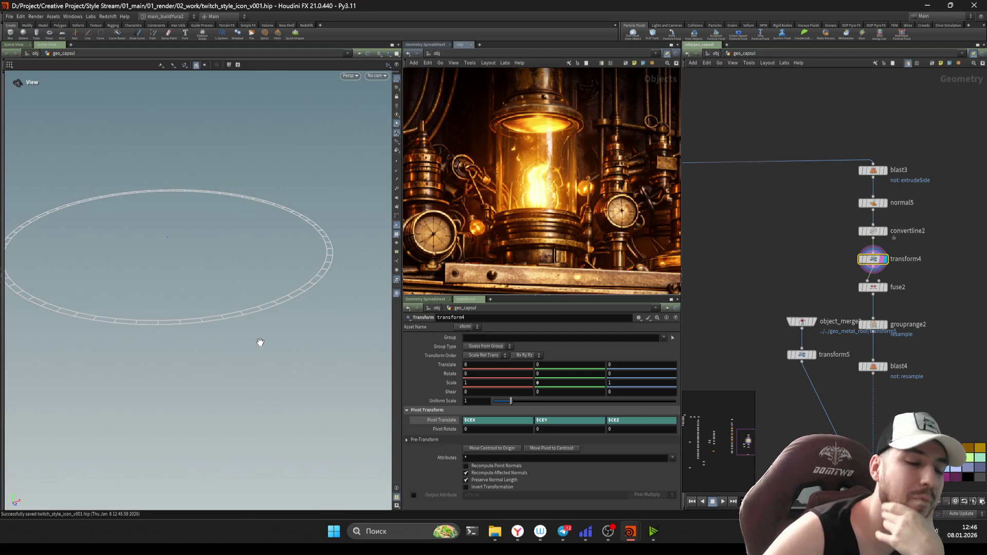
pyautogui.moveTo(786, 254); pyautogui.dragTo(863, 281, button='middle')
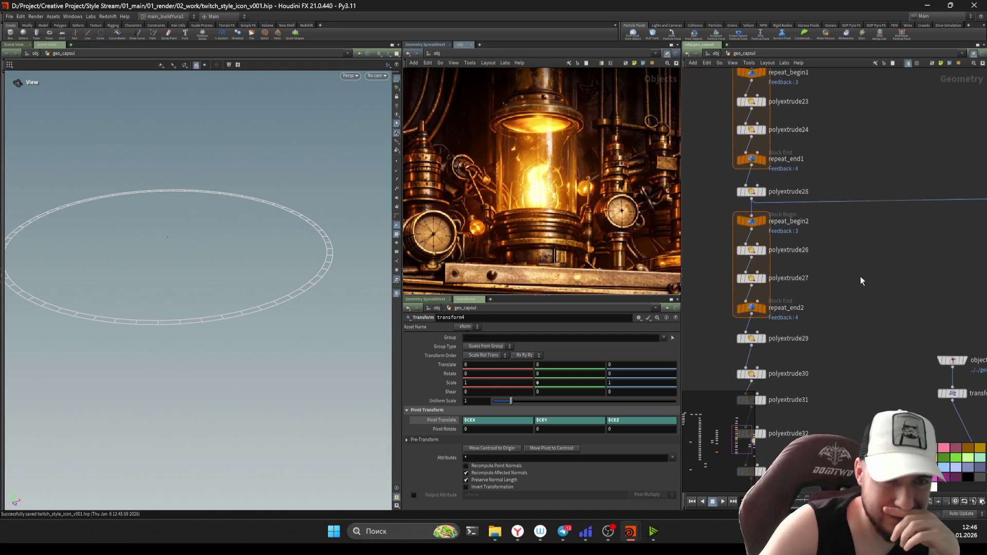
# Set polyextrude28's Inset to 0 and display the full merged capsule
pyautogui.click(750, 202)
pyautogui.write('0')
pyautogui.press('Return')
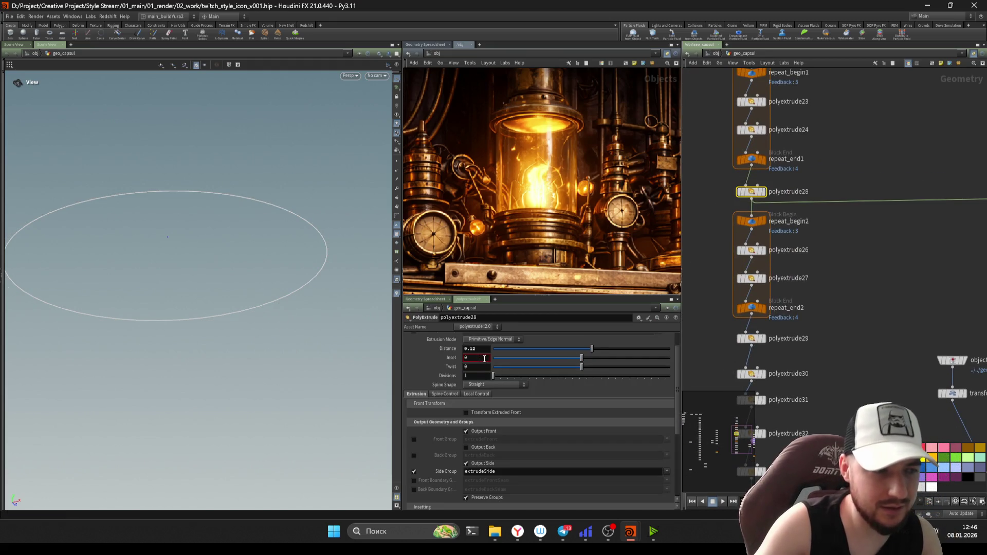
pyautogui.scroll(-3, 871, 320)
pyautogui.click(889, 293)
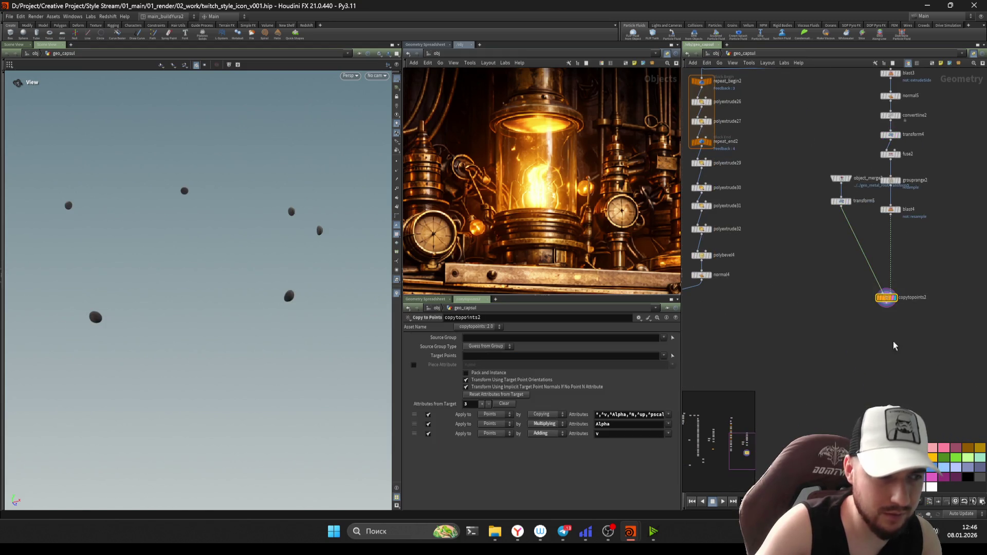
pyautogui.scroll(-4, 860, 287)
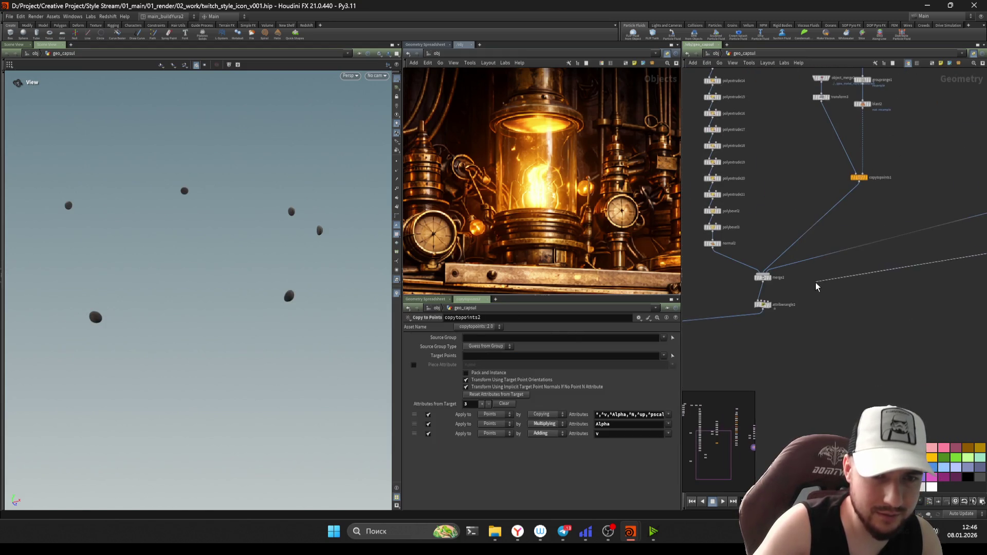
pyautogui.moveTo(851, 318); pyautogui.dragTo(867, 303, button='middle')
pyautogui.click(688, 314)
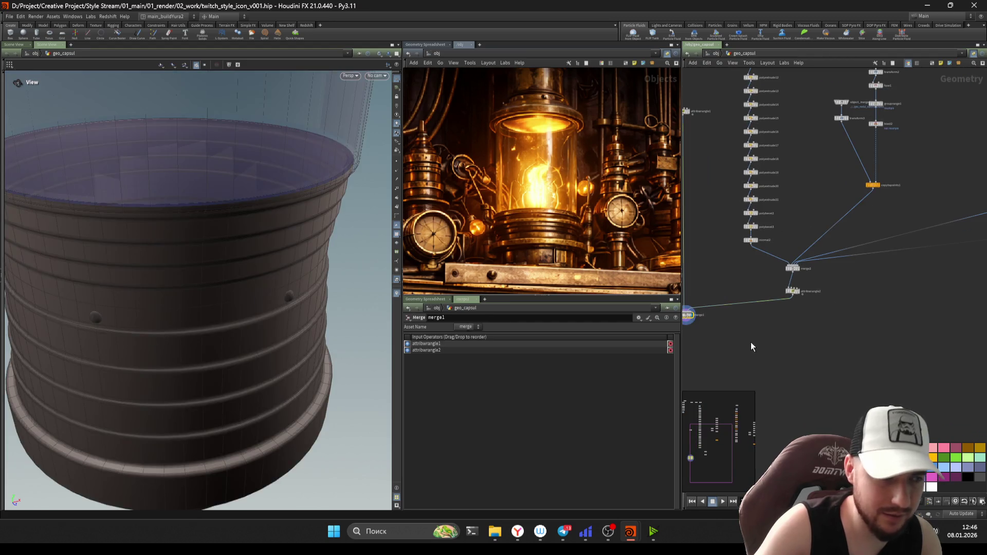
# Save the scene and orbit close around the capsule's side edge to inspect the rib
pyautogui.moveTo(202, 266)
pyautogui.mouseDown()
pyautogui.moveTo(172, 330)
pyautogui.moveTo(271, 311)
pyautogui.moveTo(340, 315)
pyautogui.mouseUp()
pyautogui.scroll(-10, 326, 315)
pyautogui.hotkey('ctrl', 's')
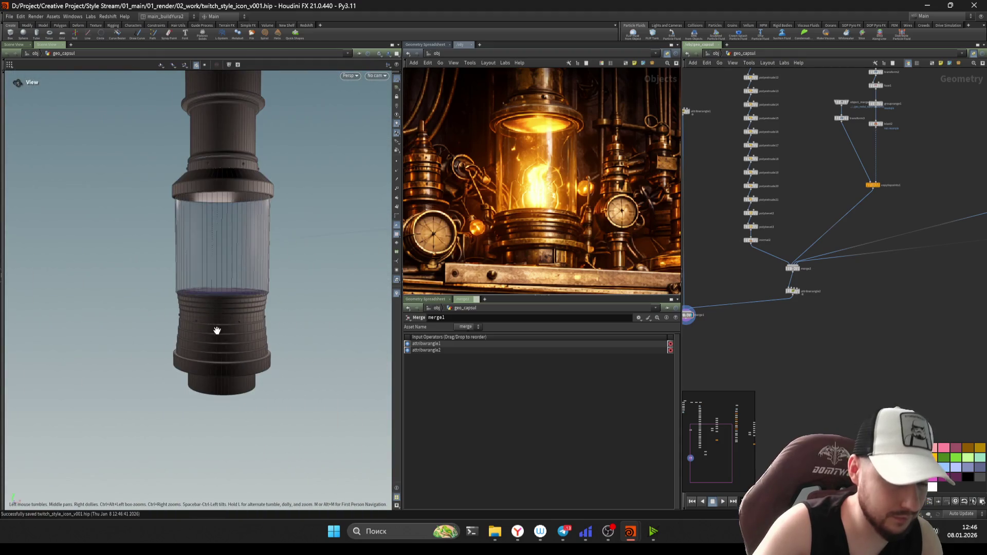
pyautogui.scroll(10, 224, 329)
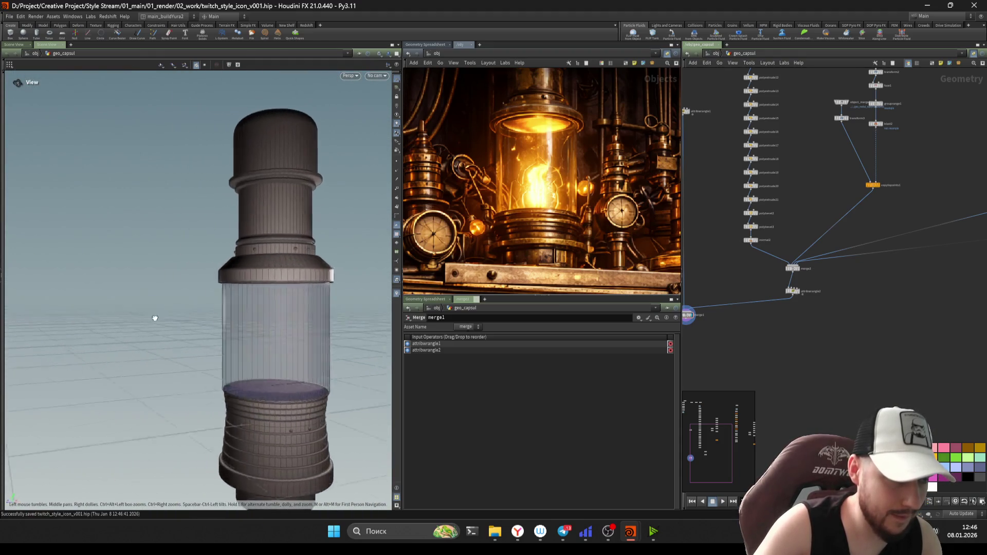
pyautogui.scroll(10, 226, 329)
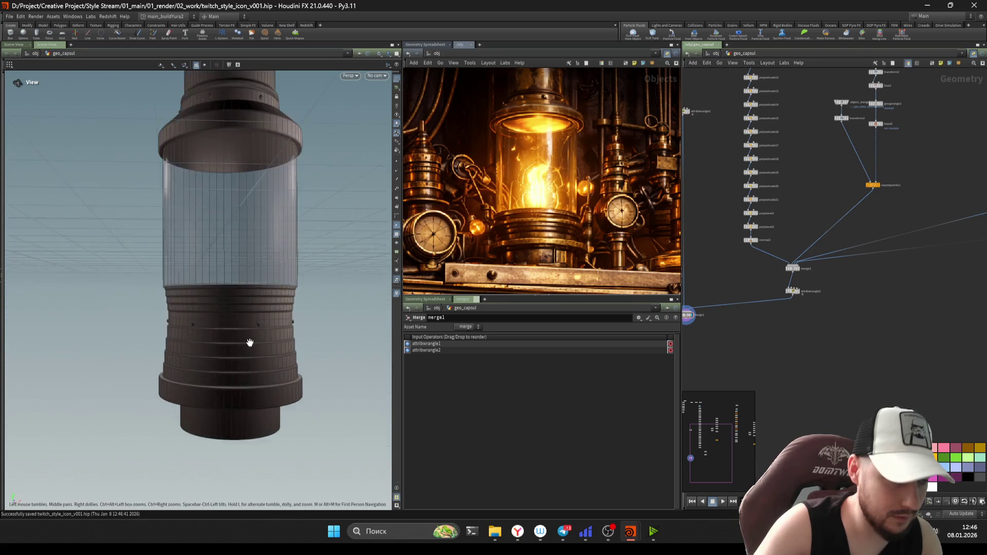
pyautogui.scroll(3, 274, 313)
pyautogui.moveTo(267, 309)
pyautogui.mouseDown()
pyautogui.moveTo(364, 308)
pyautogui.moveTo(211, 311)
pyautogui.moveTo(244, 310)
pyautogui.moveTo(174, 331)
pyautogui.mouseUp()
pyautogui.scroll(3, 326, 282)
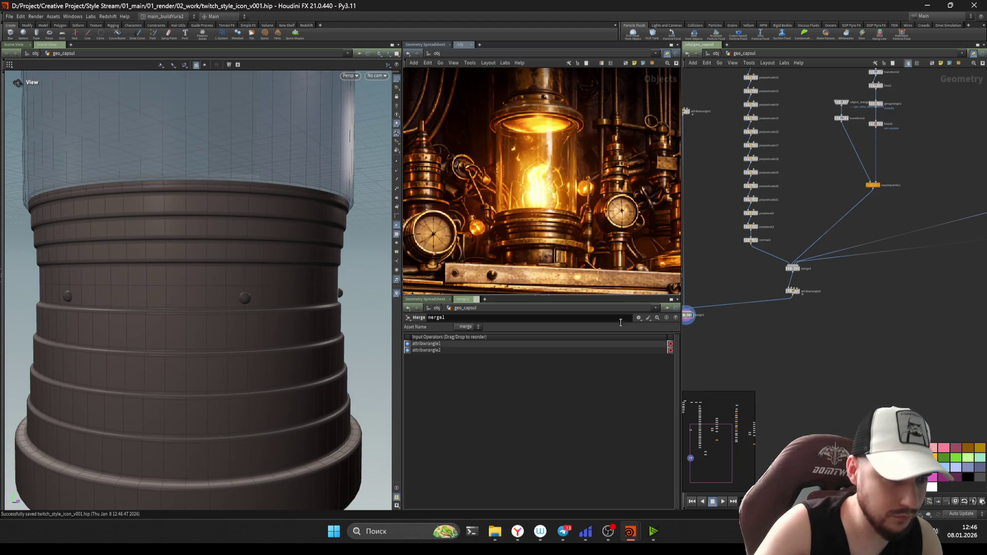
pyautogui.scroll(6, 763, 312)
# Drag polyextrude28's Inset to -0.055 to deepen the rib and show blast3's band
pyautogui.moveTo(763, 313)
pyautogui.mouseDown(button='middle')
pyautogui.moveTo(829, 302)
pyautogui.moveTo(735, 288)
pyautogui.mouseUp(button='middle')
pyautogui.click(739, 259)
pyautogui.moveTo(585, 357); pyautogui.dragTo(576, 359)
pyautogui.moveTo(961, 388); pyautogui.dragTo(940, 220, button='middle')
pyautogui.click(945, 260)
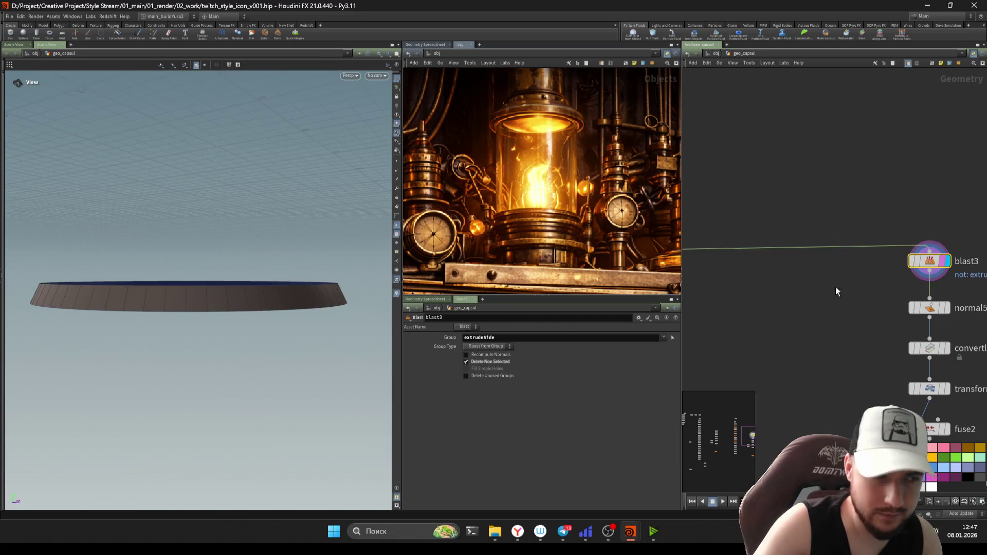
# Step the display through normal5, convertline2 and transform4 to view the ring
pyautogui.moveTo(835, 287); pyautogui.dragTo(730, 254, button='middle')
pyautogui.click(839, 265)
pyautogui.moveTo(771, 317); pyautogui.dragTo(769, 298, button='middle')
pyautogui.click(837, 292)
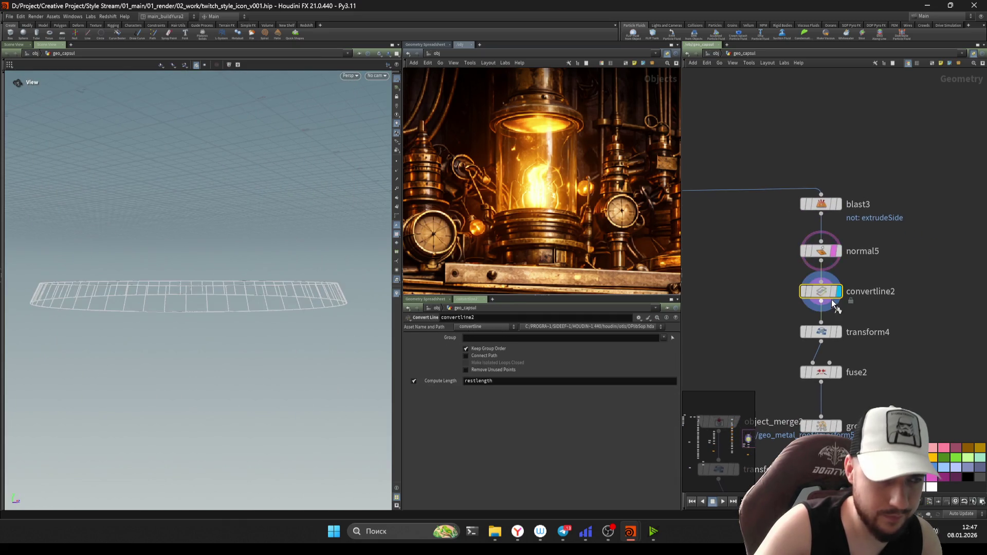
pyautogui.click(822, 331)
pyautogui.moveTo(759, 290); pyautogui.dragTo(780, 287, button='middle')
pyautogui.click(858, 328)
pyautogui.moveTo(306, 296)
pyautogui.mouseDown()
pyautogui.moveTo(305, 305)
pyautogui.moveTo(278, 267)
pyautogui.mouseUp()
pyautogui.moveTo(711, 314); pyautogui.dragTo(679, 290, button='middle')
# Display fuse2 and raise its Snap Distance to about 0.05 so the ring becomes smooth
pyautogui.press('Tab')
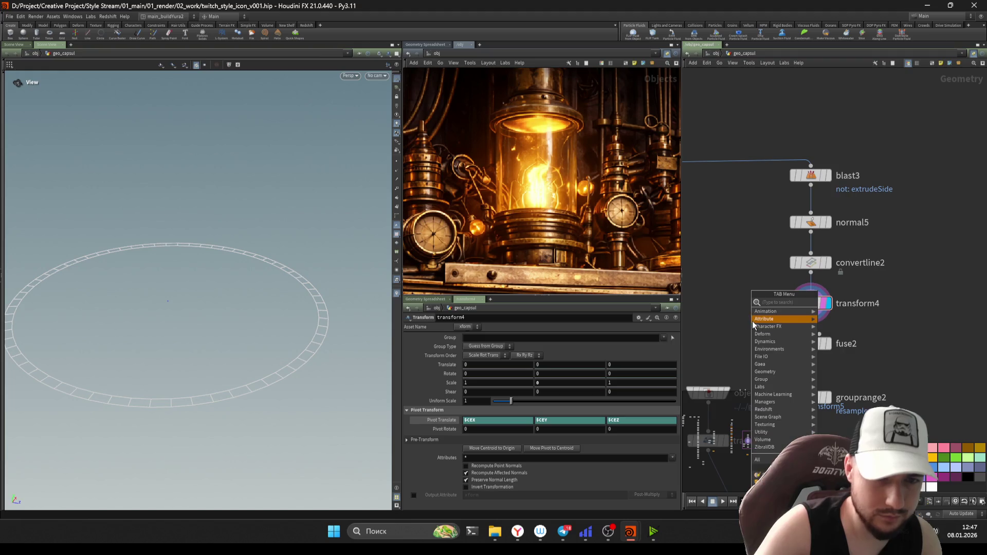
pyautogui.moveTo(754, 320)
pyautogui.press('Escape')
pyautogui.click(825, 344)
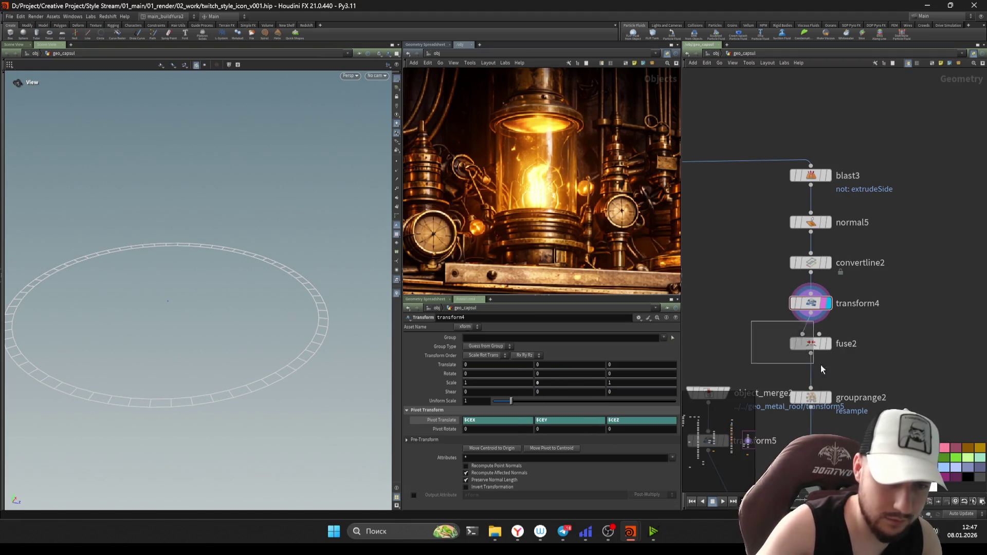
pyautogui.moveTo(503, 354)
pyautogui.mouseDown()
pyautogui.moveTo(596, 357)
pyautogui.moveTo(557, 358)
pyautogui.moveTo(573, 360)
pyautogui.mouseUp()
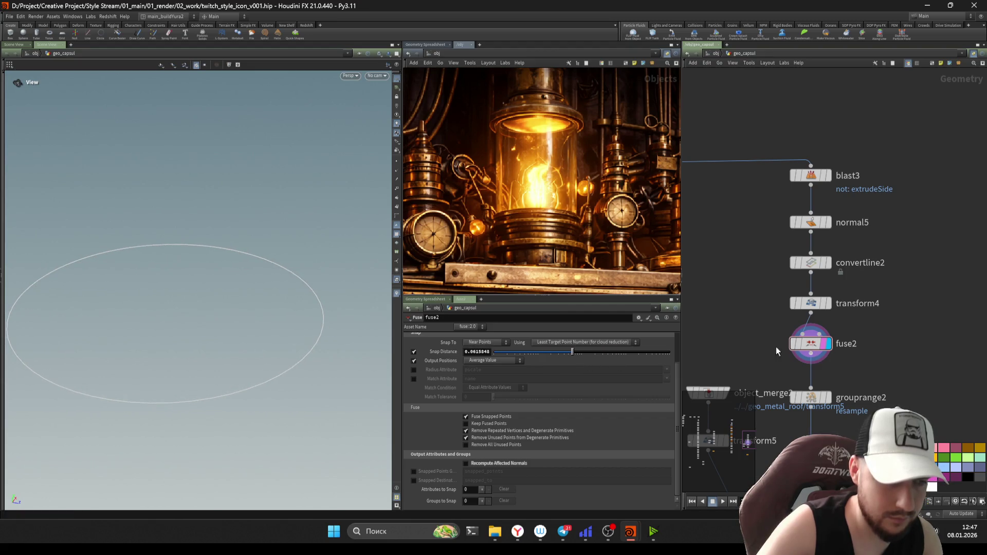
# Add a Ray node below fuse2 and wire fuse2's output into it
pyautogui.moveTo(776, 347); pyautogui.dragTo(731, 322, button='middle')
pyautogui.press('Tab')
pyautogui.write('ray')
pyautogui.press('Return')
pyautogui.moveTo(731, 322)
pyautogui.mouseDown()
pyautogui.moveTo(800, 329)
pyautogui.moveTo(800, 340)
pyautogui.mouseUp()
pyautogui.moveTo(722, 218); pyautogui.dragTo(850, 309, button='middle')
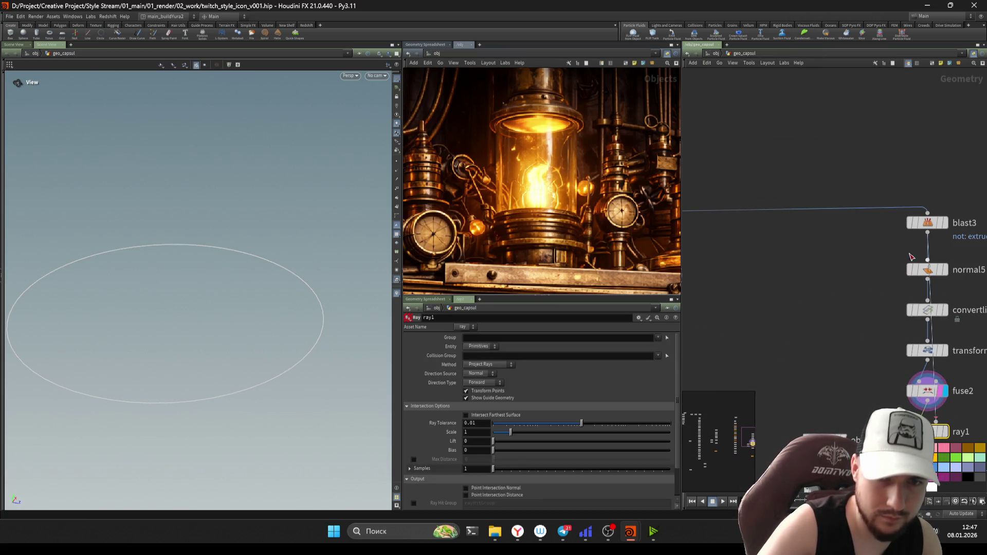
# Display ray1 and set its Method to Minimum Distance
pyautogui.moveTo(890, 277); pyautogui.dragTo(766, 218, button='middle')
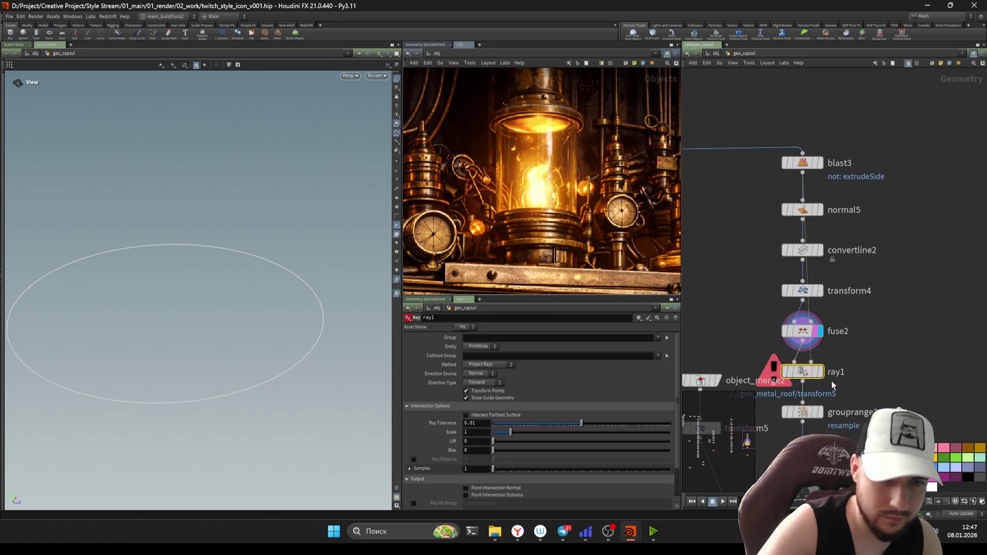
pyautogui.click(821, 372)
pyautogui.click(489, 371)
pyautogui.moveTo(733, 310); pyautogui.dragTo(723, 252, button='middle')
pyautogui.moveTo(302, 353)
pyautogui.mouseDown()
pyautogui.moveTo(288, 331)
pyautogui.moveTo(316, 325)
pyautogui.mouseUp()
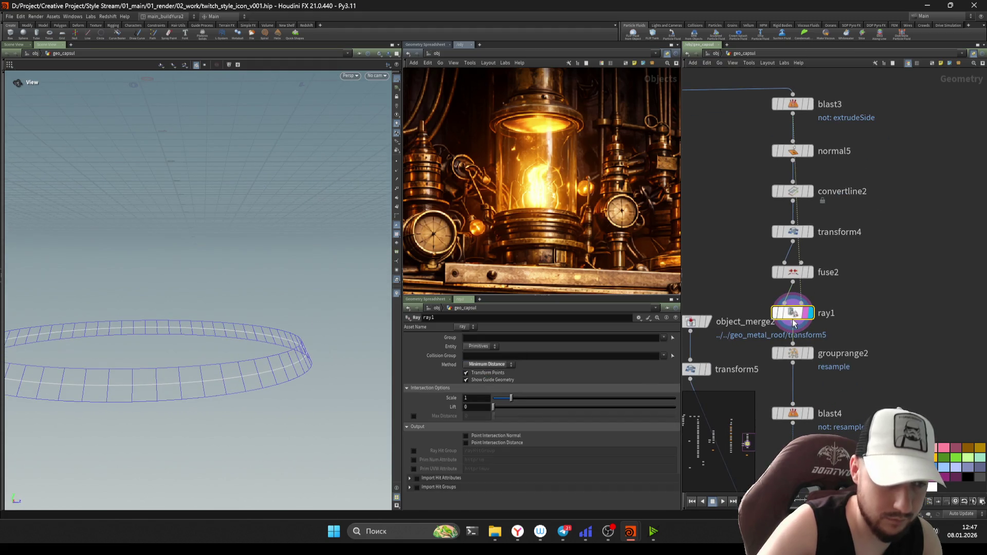
pyautogui.moveTo(801, 315); pyautogui.dragTo(870, 314)
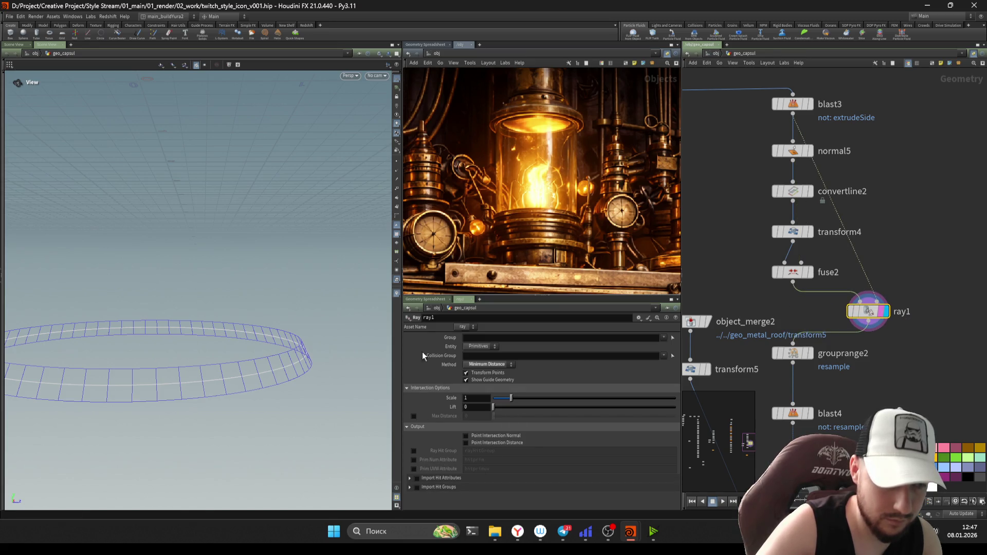
# Show point normals, inspect blast3 through transform4, and keep Recompute Affected Normals on
pyautogui.click(397, 173)
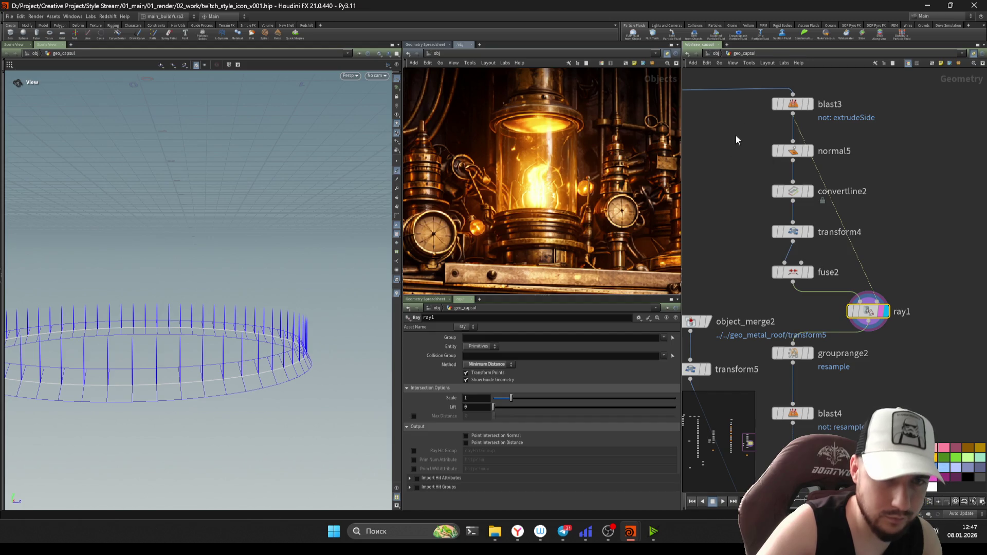
pyautogui.click(809, 100)
pyautogui.click(809, 150)
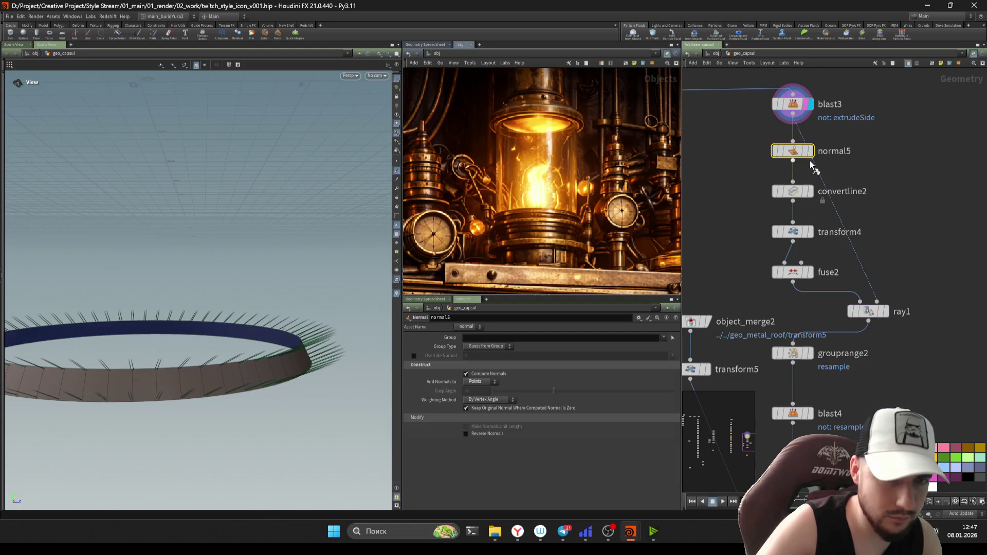
pyautogui.click(797, 199)
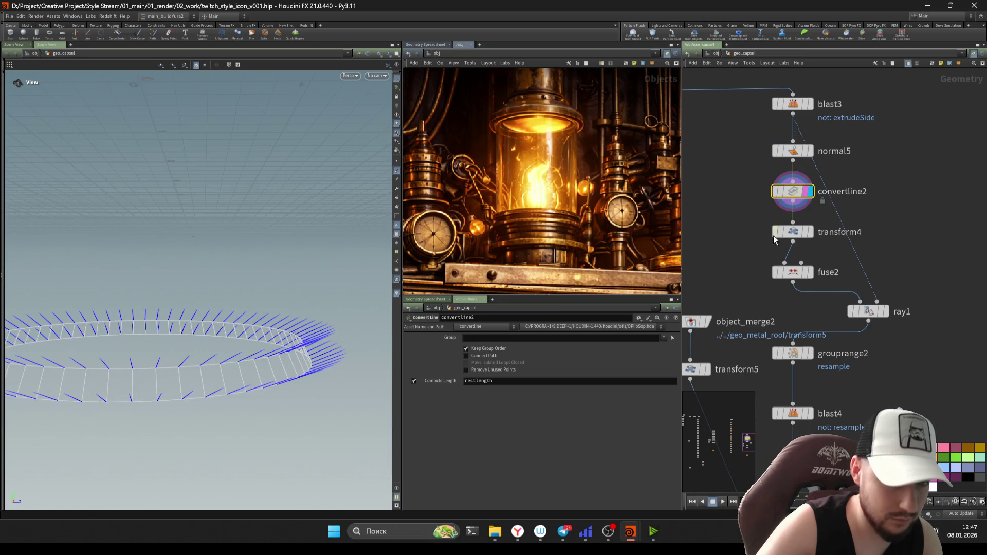
pyautogui.click(777, 234)
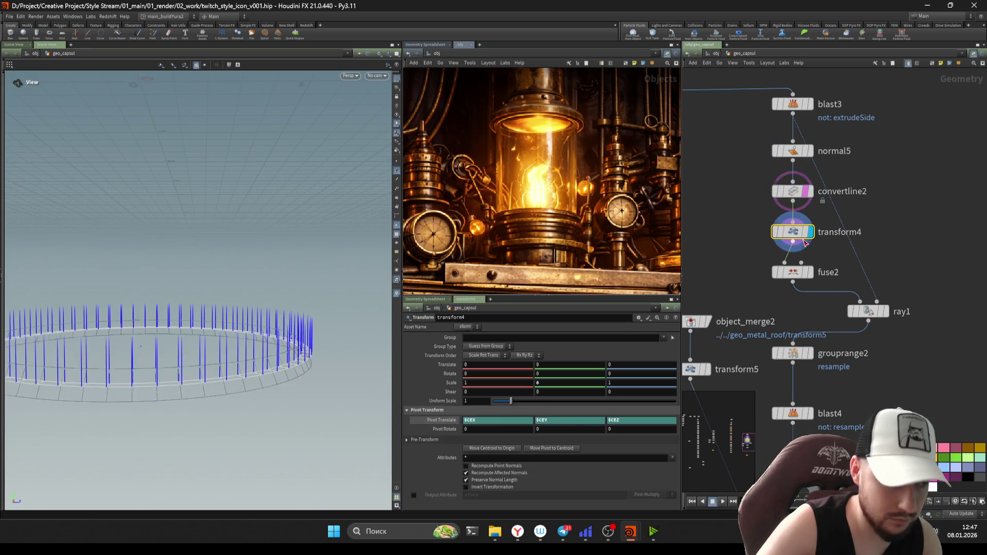
pyautogui.click(467, 474)
pyautogui.click(474, 473)
pyautogui.click(475, 471)
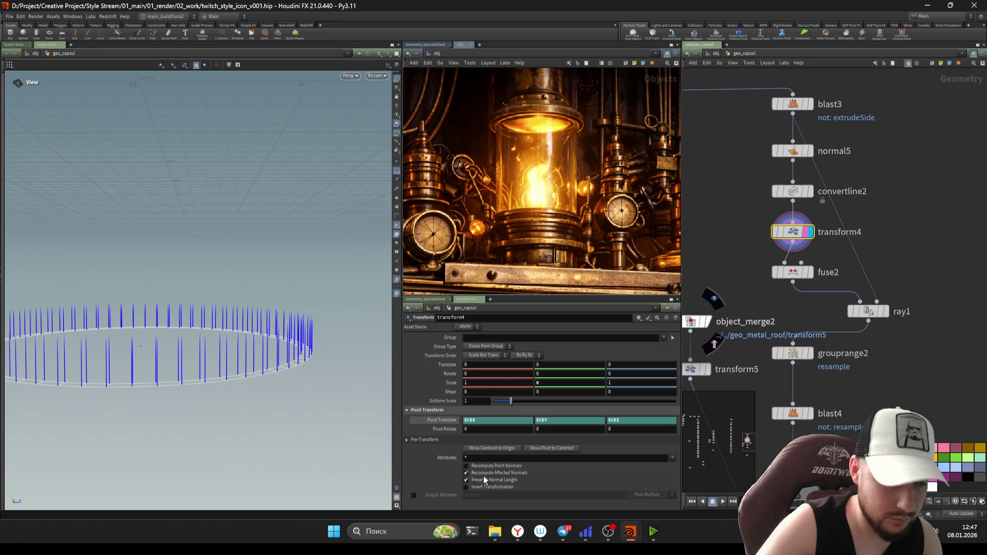
# Insert an Attribute Transfer node into the ray1–grouprange2 wire
pyautogui.moveTo(755, 234); pyautogui.dragTo(731, 218, button='middle')
pyautogui.moveTo(843, 294)
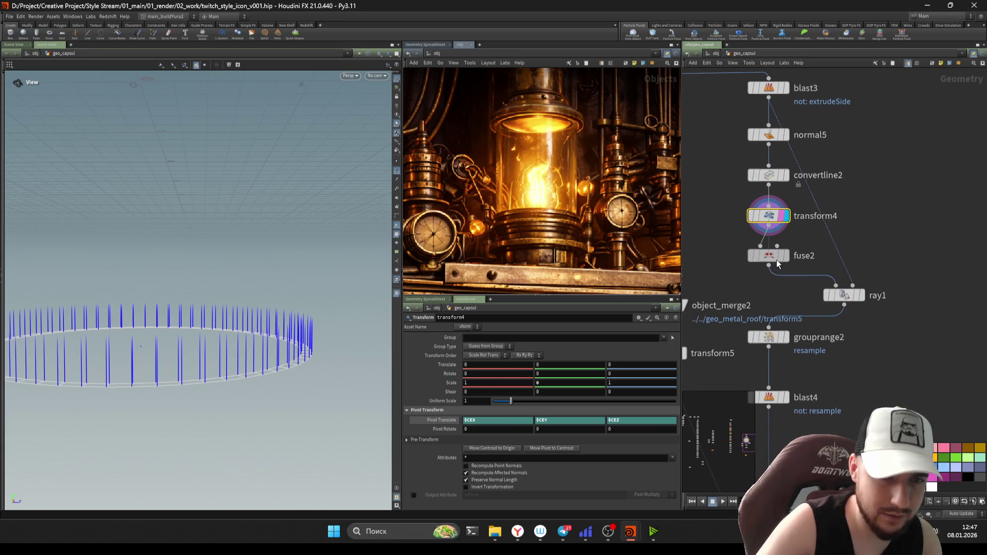
pyautogui.press('Tab')
pyautogui.write('at')
pyautogui.press('Return')
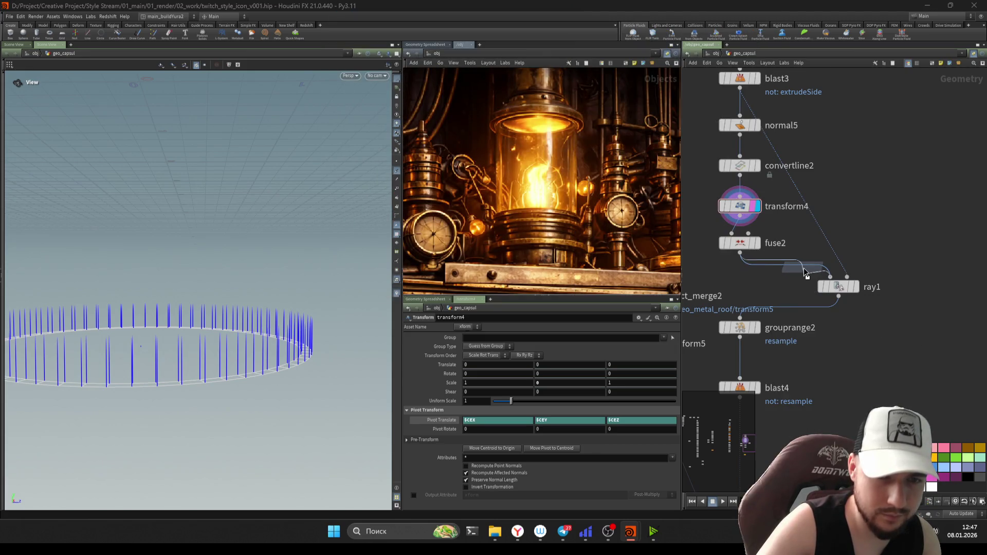
pyautogui.click(842, 307)
pyautogui.moveTo(844, 305); pyautogui.dragTo(867, 325)
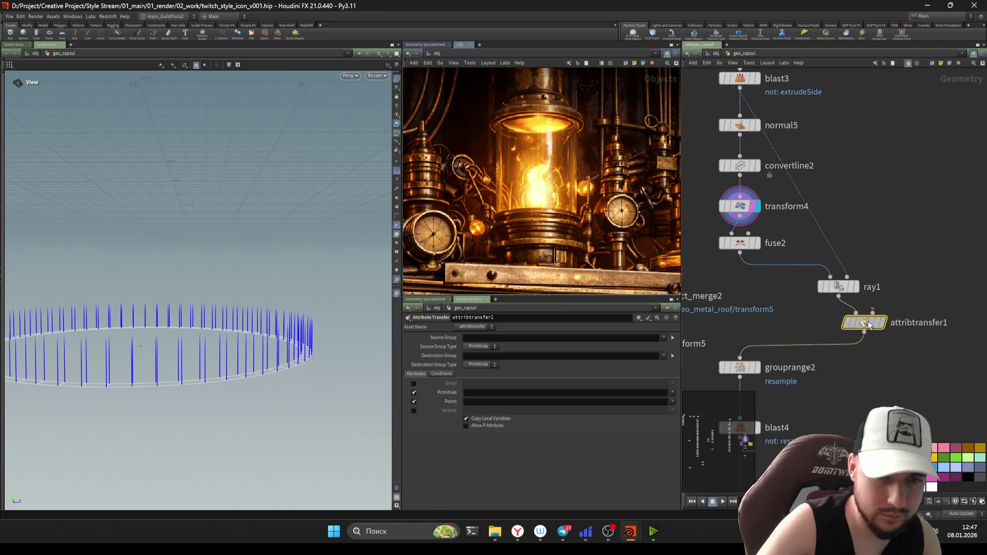
# Wire blast3 into attribtransfer1's second input, display the result, and save
pyautogui.moveTo(774, 132); pyautogui.dragTo(761, 87)
pyautogui.moveTo(920, 326); pyautogui.dragTo(922, 337)
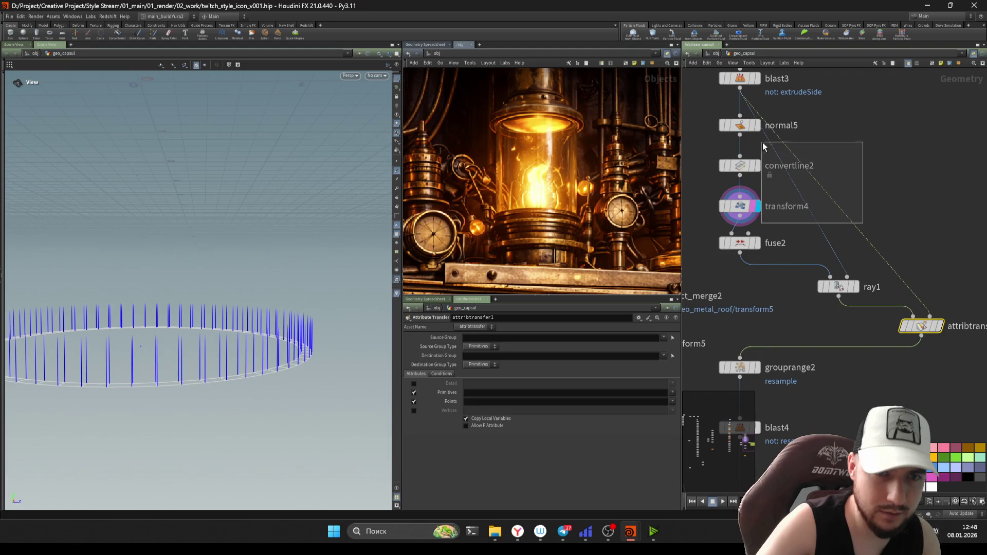
pyautogui.click(940, 326)
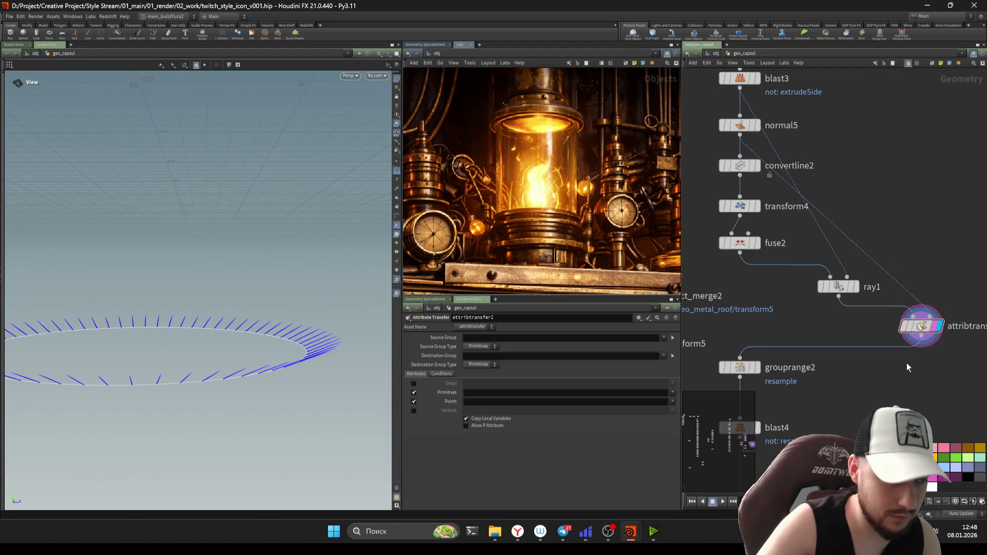
pyautogui.moveTo(787, 298); pyautogui.dragTo(735, 363)
pyautogui.press('Down')
pyautogui.press('Down')
pyautogui.press('Down')
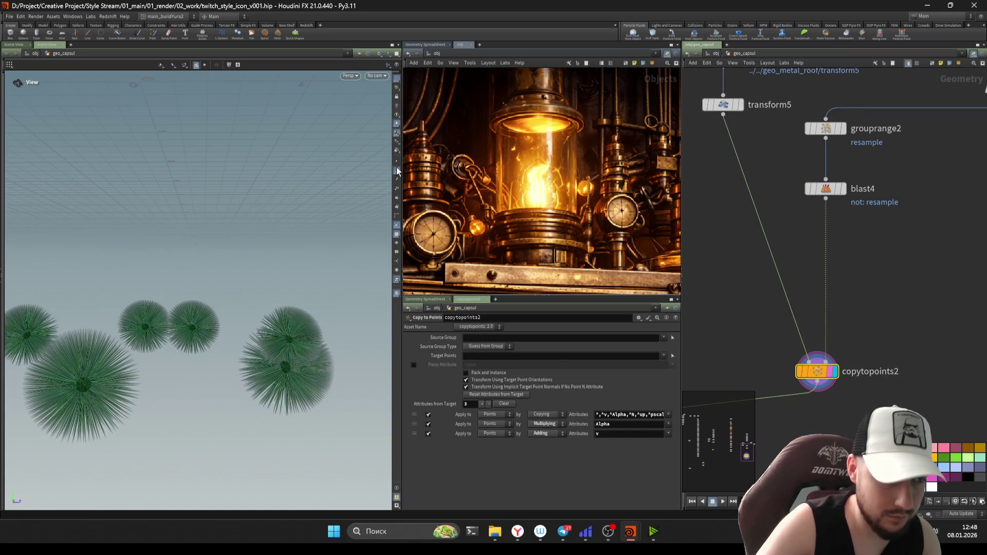
pyautogui.scroll(-5, 690, 337)
pyautogui.hotkey('ctrl', 's')
# Display merge2, then merge1's assembled capsule, centred in the view
pyautogui.click(734, 292)
pyautogui.press('Up')
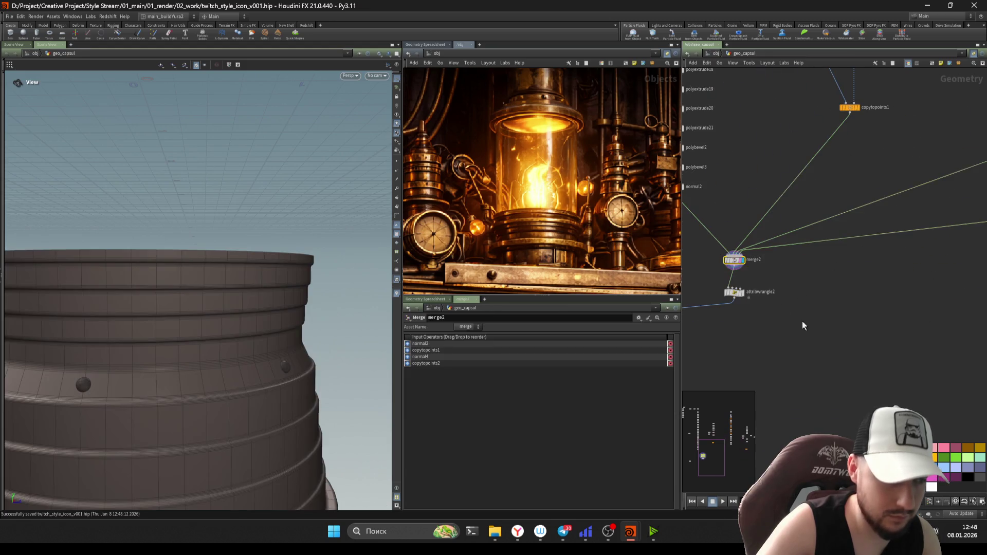
pyautogui.moveTo(801, 324); pyautogui.dragTo(913, 294, button='middle')
pyautogui.moveTo(274, 390)
pyautogui.mouseDown()
pyautogui.moveTo(207, 369)
pyautogui.moveTo(126, 368)
pyautogui.moveTo(285, 363)
pyautogui.moveTo(264, 372)
pyautogui.mouseUp()
pyautogui.moveTo(264, 372); pyautogui.dragTo(211, 355, button='right')
pyautogui.moveTo(690, 360)
pyautogui.mouseDown(button='middle')
pyautogui.moveTo(807, 316)
pyautogui.moveTo(872, 308)
pyautogui.mouseUp(button='middle')
pyautogui.click(899, 296)
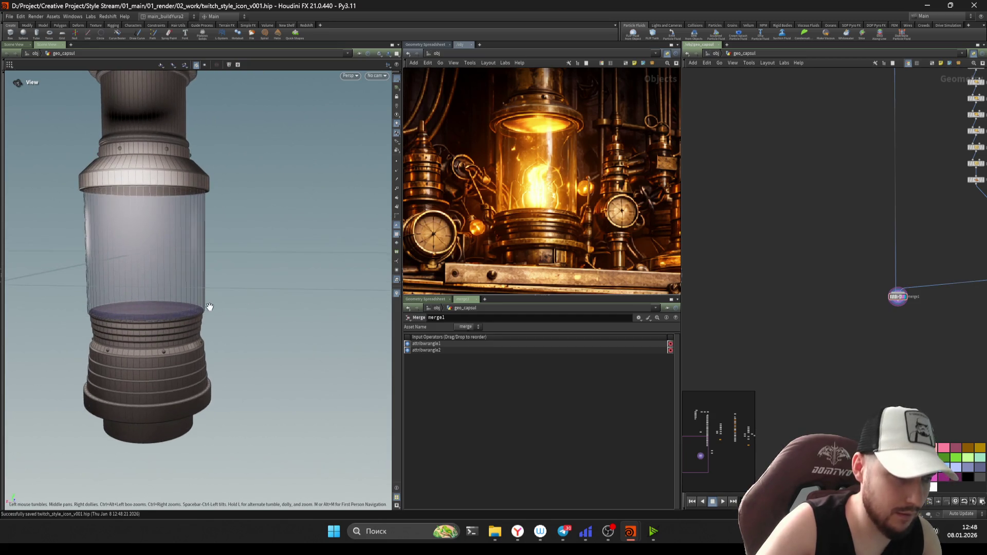
pyautogui.scroll(-3, 205, 302)
pyautogui.moveTo(206, 302); pyautogui.dragTo(213, 291)
pyautogui.scroll(-2, 875, 301)
# Review merge2's inputs, then go up and enter the geo_metal_roof network
pyautogui.moveTo(875, 297)
pyautogui.mouseDown(button='middle')
pyautogui.moveTo(876, 344)
pyautogui.moveTo(842, 326)
pyautogui.mouseUp(button='middle')
pyautogui.scroll(2, 833, 267)
pyautogui.click(823, 236)
pyautogui.moveTo(873, 278)
pyautogui.mouseDown(button='middle')
pyautogui.moveTo(746, 280)
pyautogui.moveTo(820, 276)
pyautogui.moveTo(929, 322)
pyautogui.mouseUp(button='middle')
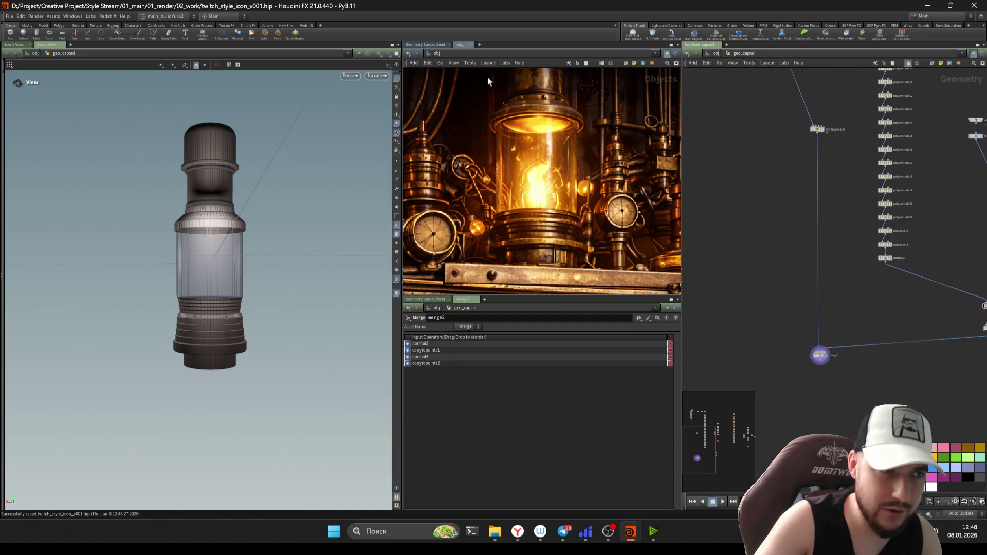
pyautogui.scroll(-3, 803, 214)
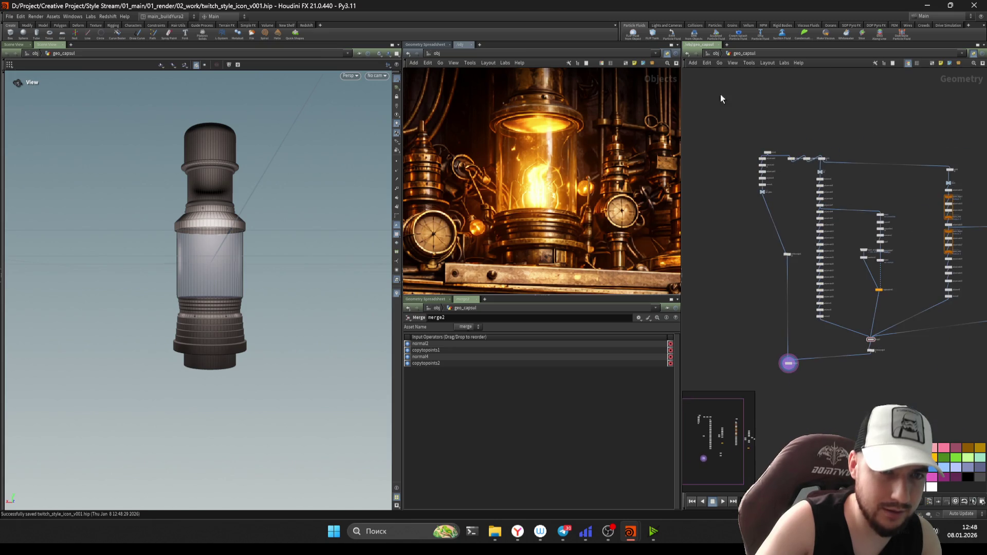
pyautogui.press('u')
pyautogui.doubleClick(885, 193)
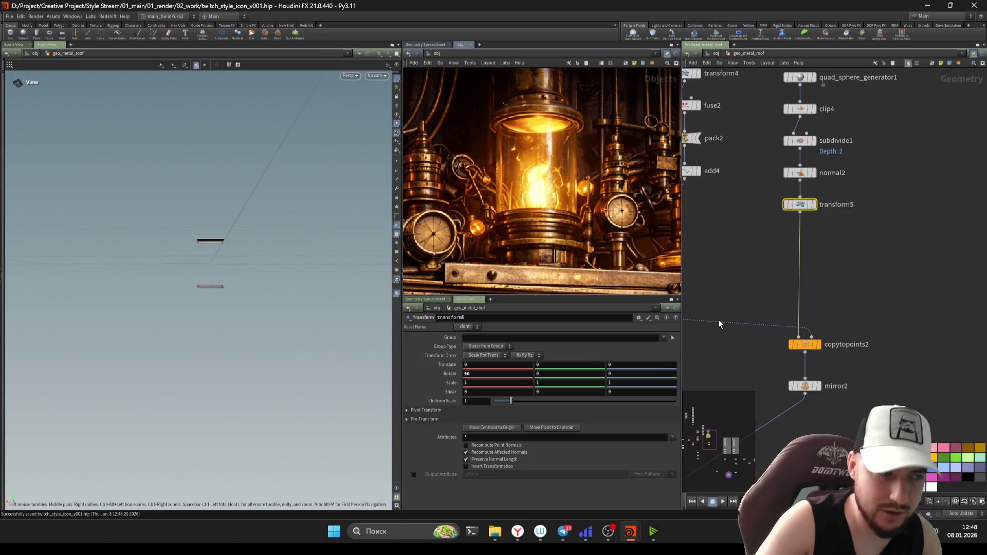
# Select and display copytopoints4 in the roof network, then save
pyautogui.moveTo(830, 233); pyautogui.dragTo(853, 161, button='middle')
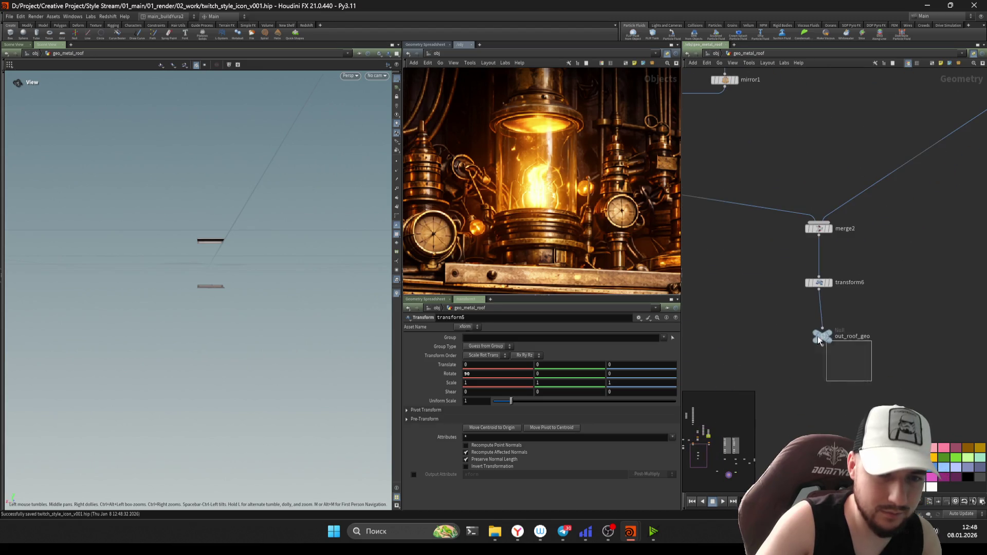
pyautogui.click(823, 337)
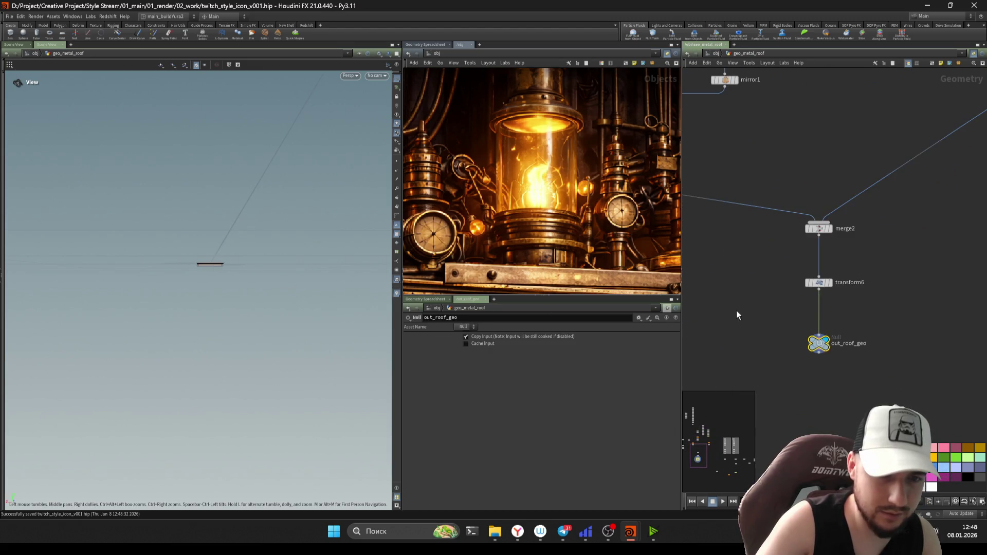
pyautogui.scroll(-5, 823, 309)
pyautogui.moveTo(921, 304); pyautogui.dragTo(771, 275, button='middle')
pyautogui.scroll(3, 817, 333)
pyautogui.click(775, 267)
pyautogui.click(782, 267)
pyautogui.scroll(1, 816, 310)
pyautogui.hotkey('ctrl', 's')
# Add a null named out_roof_cpt below copytopoints4 and save
pyautogui.scroll(4, 777, 288)
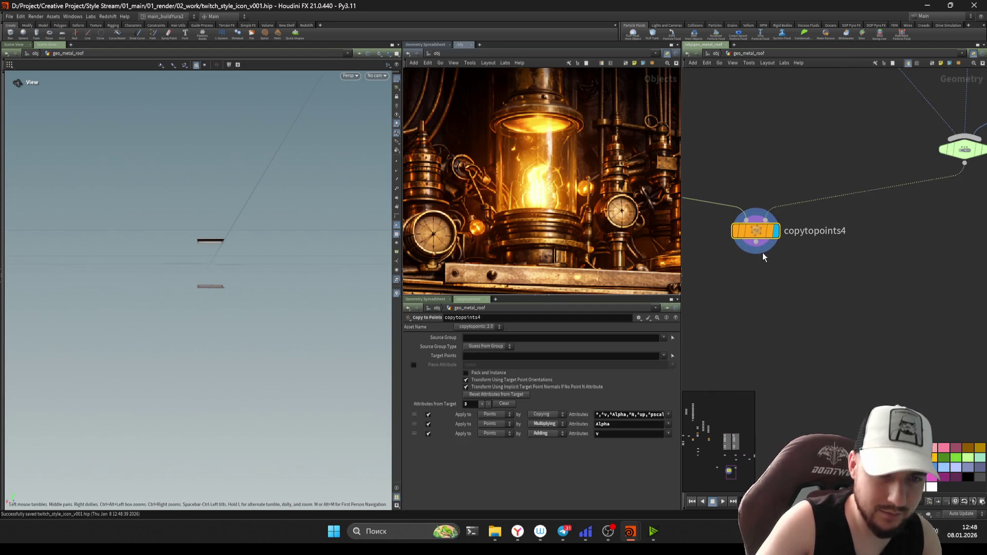
pyautogui.press('Tab')
pyautogui.write('null')
pyautogui.press('Return')
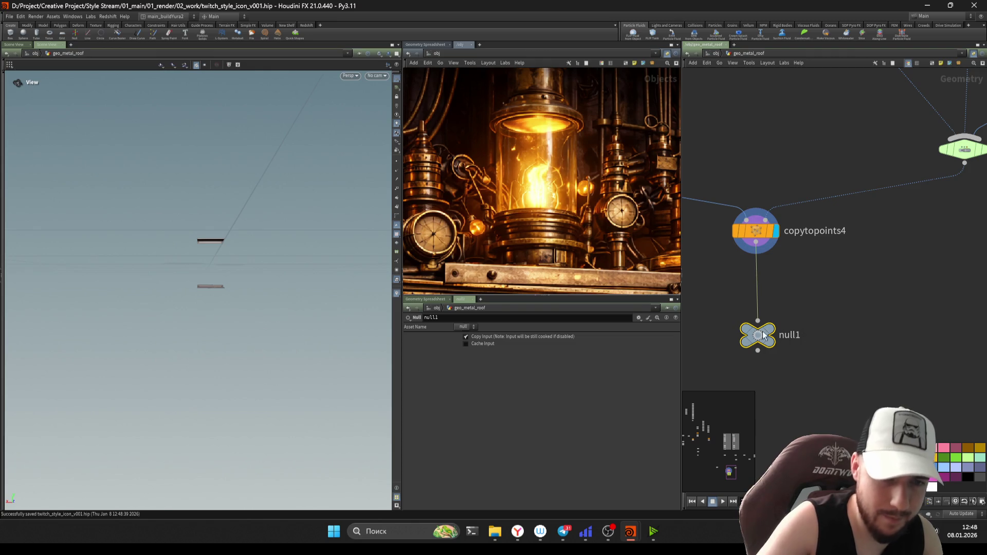
pyautogui.doubleClick(800, 325)
pyautogui.write('out_roof_cpt')
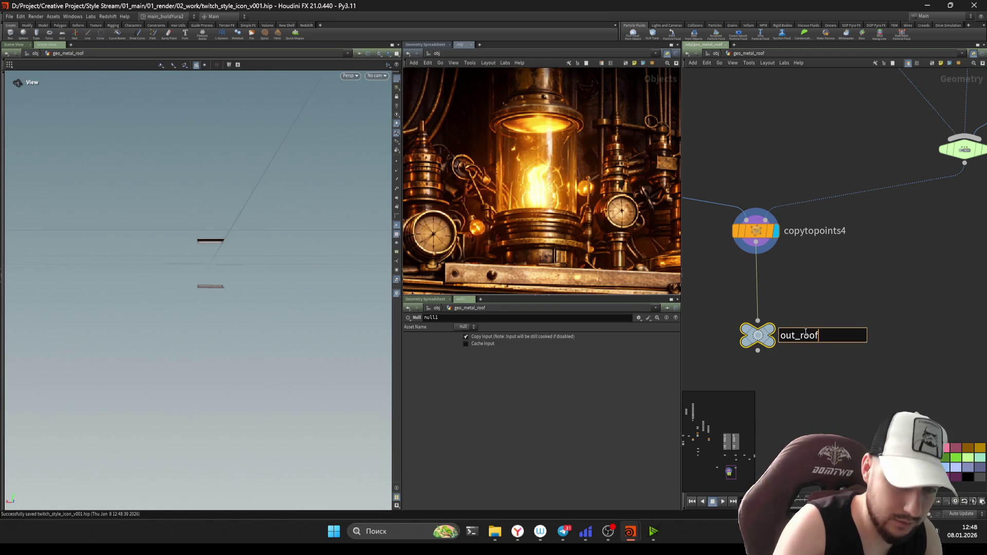
pyautogui.press('Return')
pyautogui.hotkey('ctrl', 's')
# Return to object level and enter the geo_capsul network
pyautogui.press('u')
pyautogui.doubleClick(789, 259)
pyautogui.press('Tab')
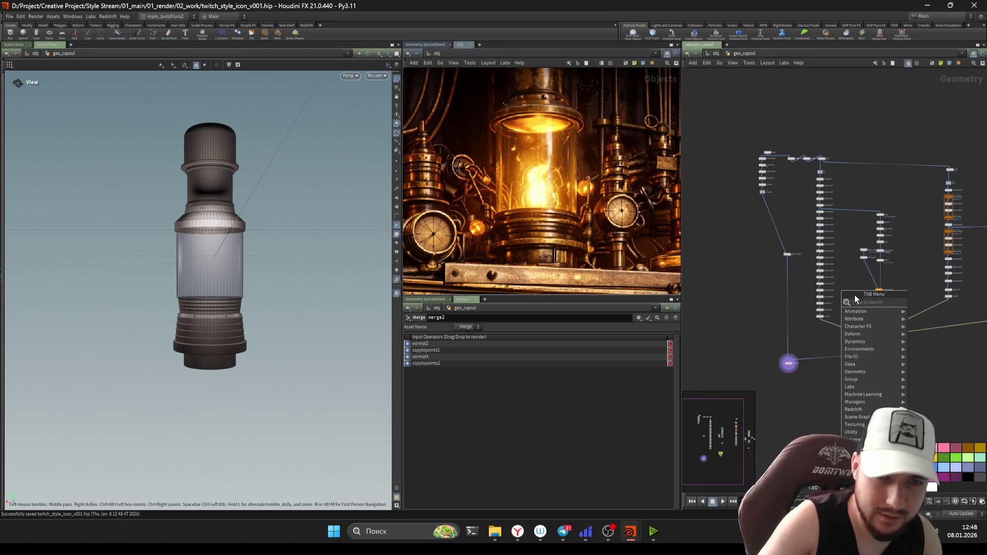
# Create an Object Merge node and paste the out_roof_cpt path into Object 1
pyautogui.write('obj')
pyautogui.press('Return')
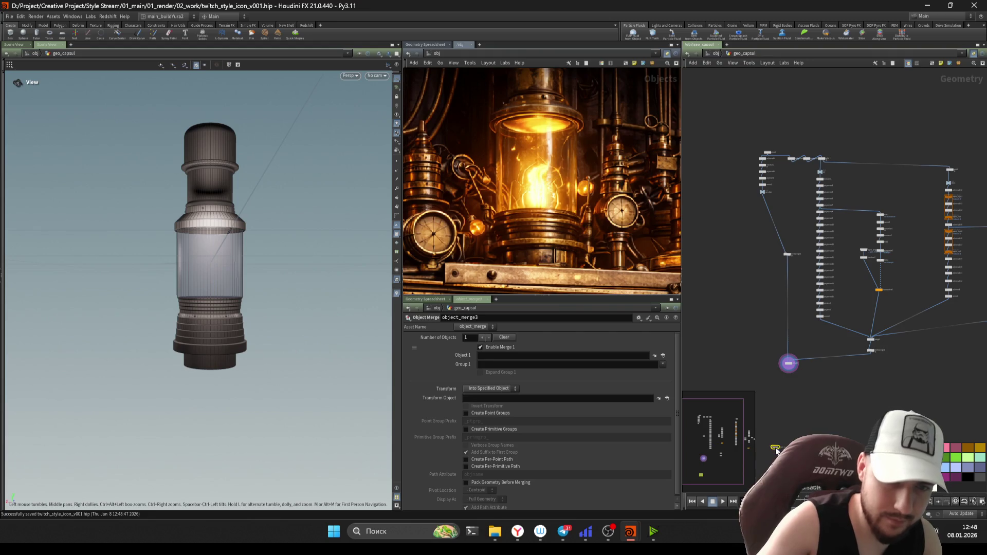
pyautogui.scroll(2, 855, 298)
pyautogui.click(563, 356)
pyautogui.write('/obj/geo_metal_roof/out_roof_cpt')
pyautogui.press('Return')
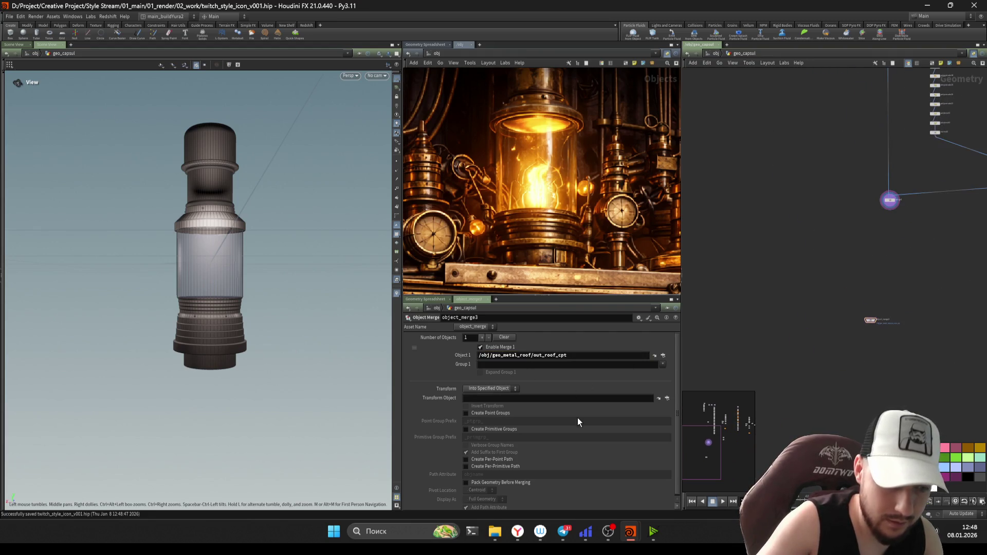
# Move the roof object merge aside and make its path relative with ../.
pyautogui.scroll(3, 840, 359)
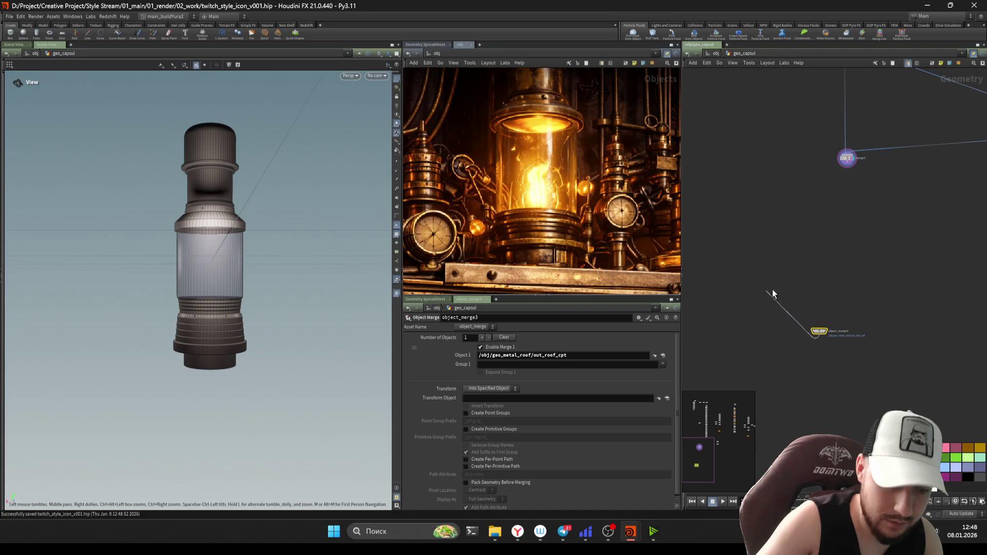
pyautogui.moveTo(822, 335); pyautogui.dragTo(763, 286)
pyautogui.click(489, 355)
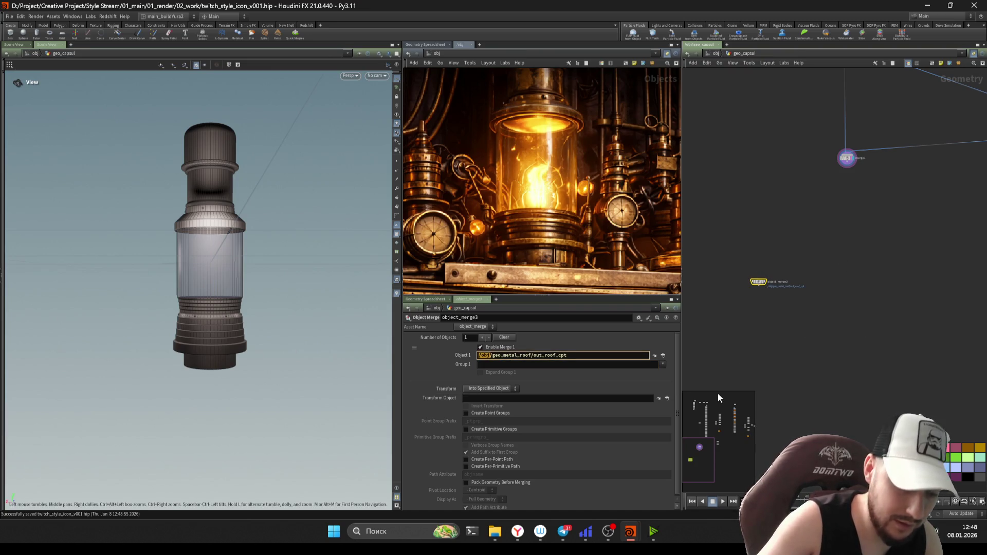
pyautogui.press('BackSpace')
pyautogui.press('BackSpace')
pyautogui.press('BackSpace')
pyautogui.write('../..')
pyautogui.press('Return')
pyautogui.scroll(2, 776, 353)
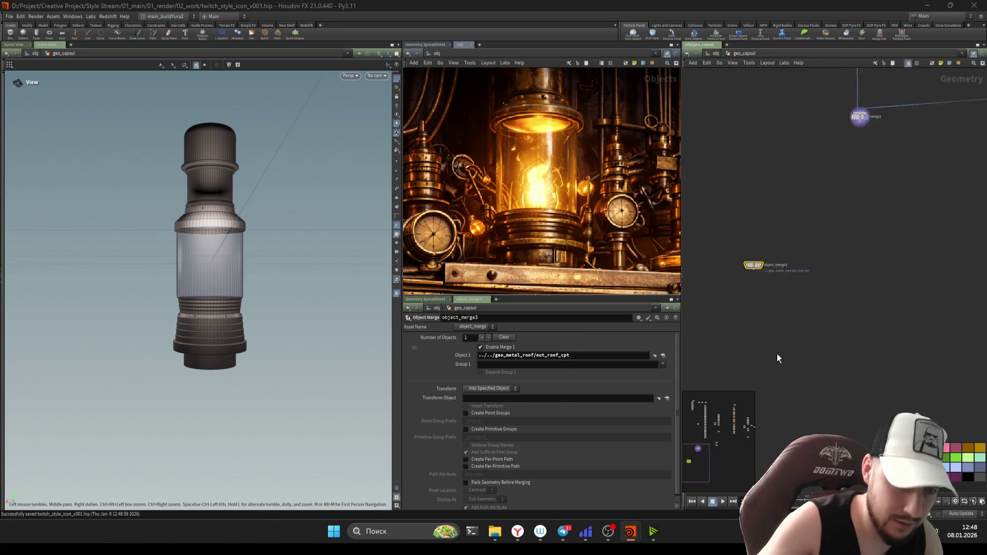
# Duplicate the object merge node, display the copy, and save the scene
pyautogui.keyDown('alt'); pyautogui.moveTo(743, 230); pyautogui.dragTo(840, 233); pyautogui.keyUp('alt')
pyautogui.moveTo(800, 272)
pyautogui.mouseDown(button='middle')
pyautogui.moveTo(829, 286)
pyautogui.moveTo(828, 277)
pyautogui.moveTo(887, 289)
pyautogui.moveTo(871, 339)
pyautogui.mouseUp(button='middle')
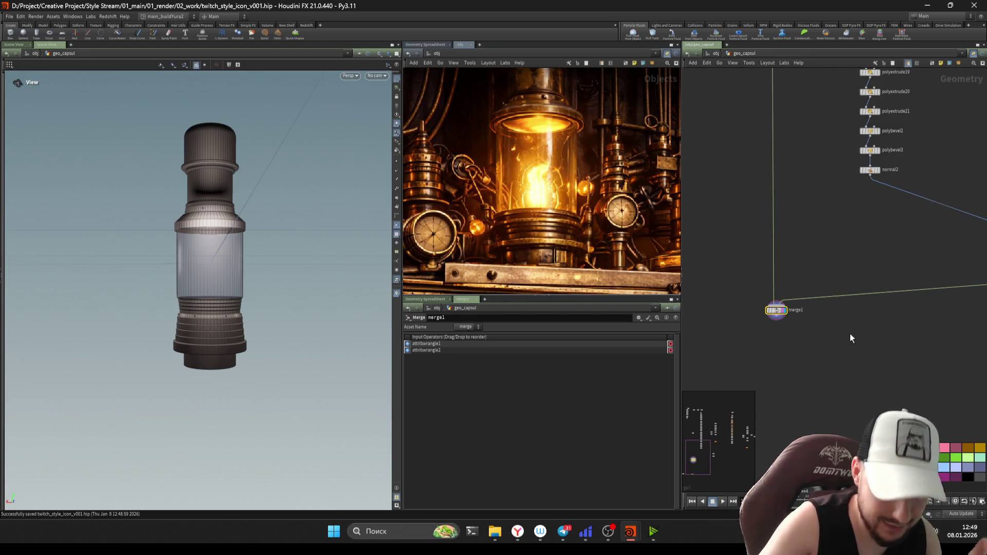
pyautogui.moveTo(834, 347)
pyautogui.mouseDown()
pyautogui.moveTo(732, 275)
pyautogui.moveTo(852, 376)
pyautogui.mouseUp()
pyautogui.hotkey('ctrl', 'c')
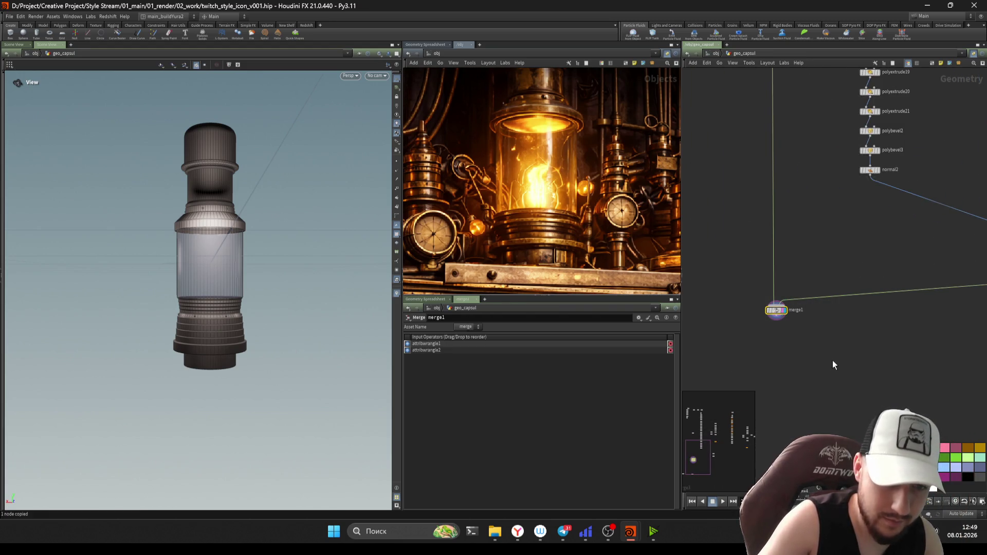
pyautogui.moveTo(802, 448); pyautogui.dragTo(826, 311, button='middle')
pyautogui.click(791, 356)
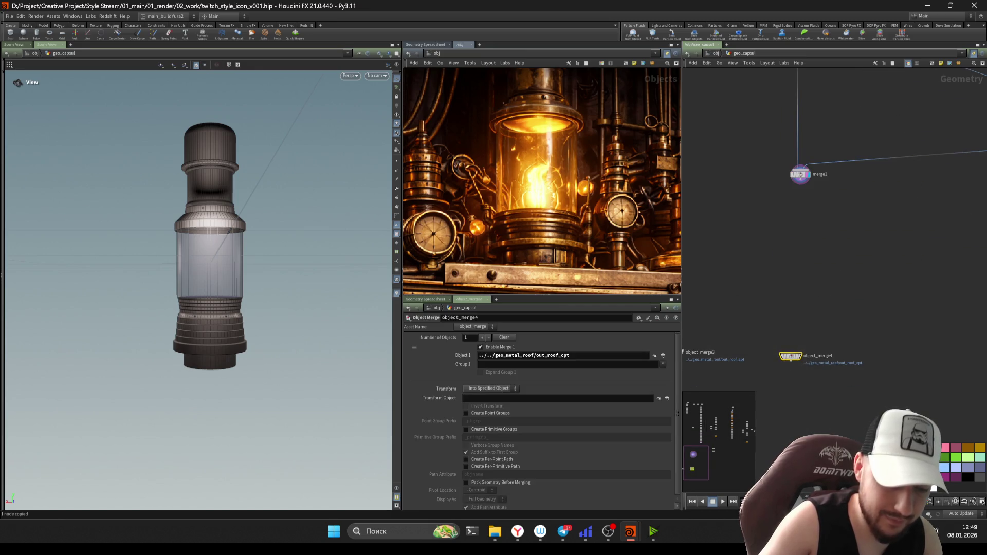
pyautogui.click(799, 356)
pyautogui.hotkey('ctrl', 's')
# Set the duplicated object merge's path to ../../out_roof_cpt
pyautogui.click(487, 356)
pyautogui.moveTo(535, 356); pyautogui.dragTo(479, 356)
pyautogui.press('BackSpace')
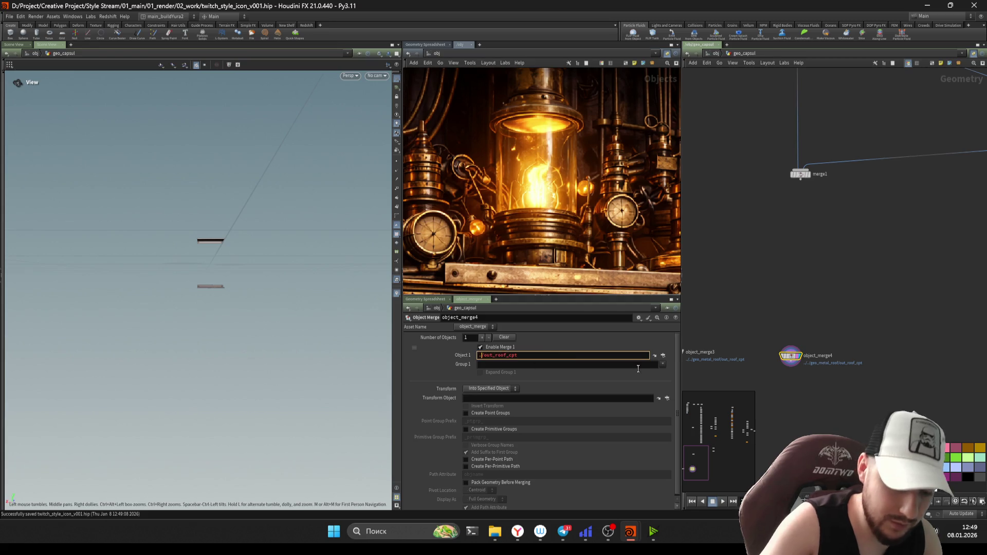
pyautogui.press('Escape')
pyautogui.write('geo_metal_roof/')
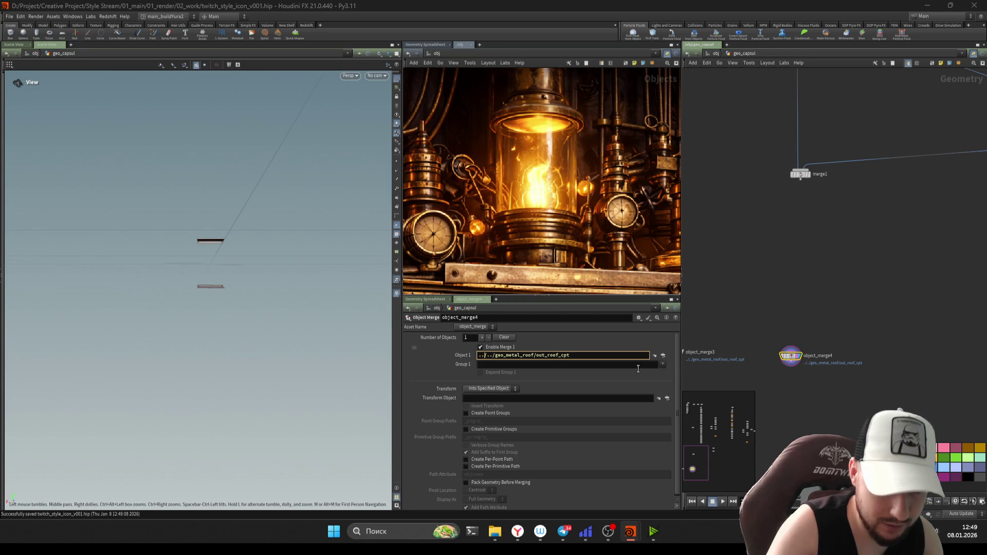
pyautogui.hotkey('ctrl', 'shift', 'Left')
pyautogui.hotkey('ctrl', 'shift', 'Left')
pyautogui.hotkey('ctrl', 'shift', 'Left')
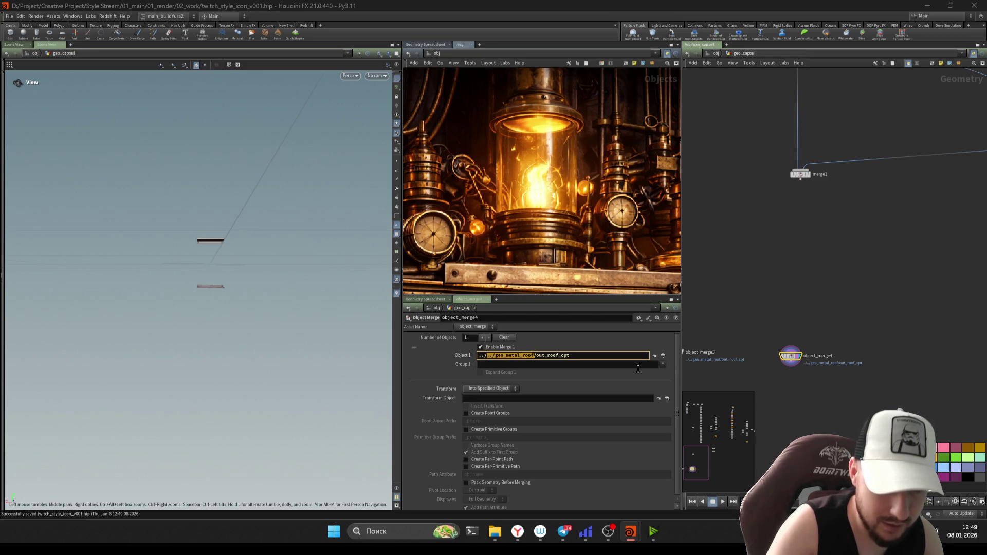
pyautogui.press('BackSpace')
pyautogui.write('../')
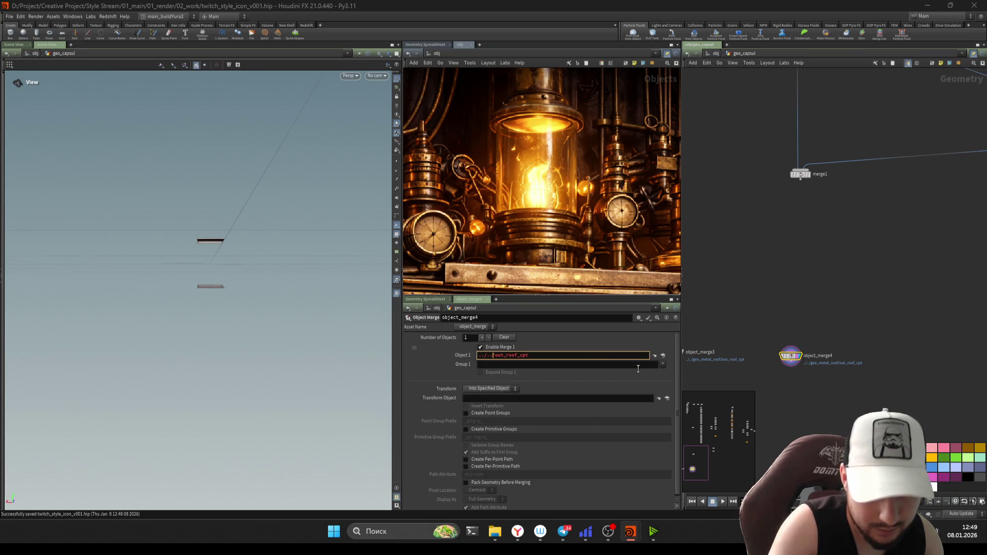
pyautogui.hotkey('shift', 'Home')
pyautogui.write('../')
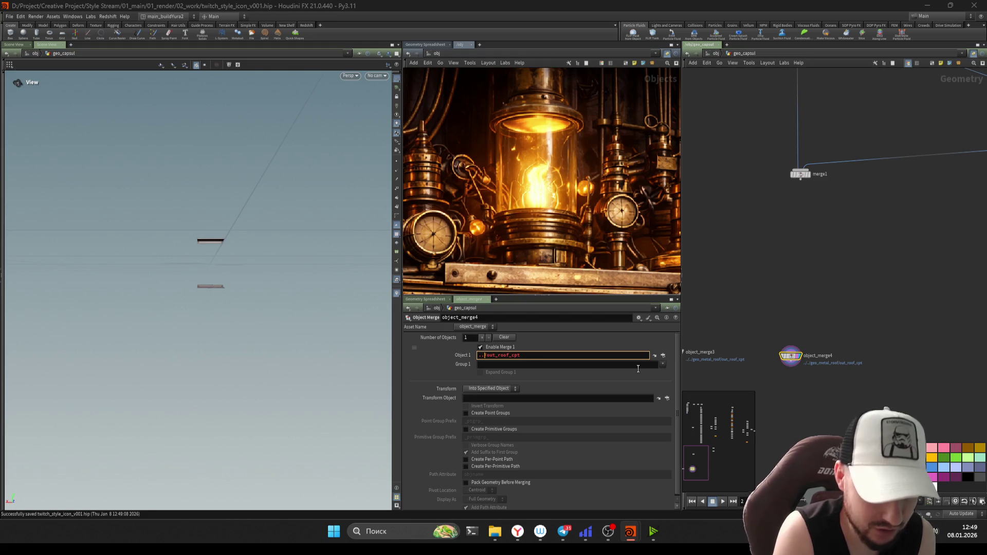
pyautogui.press('BackSpace')
pyautogui.press('BackSpace')
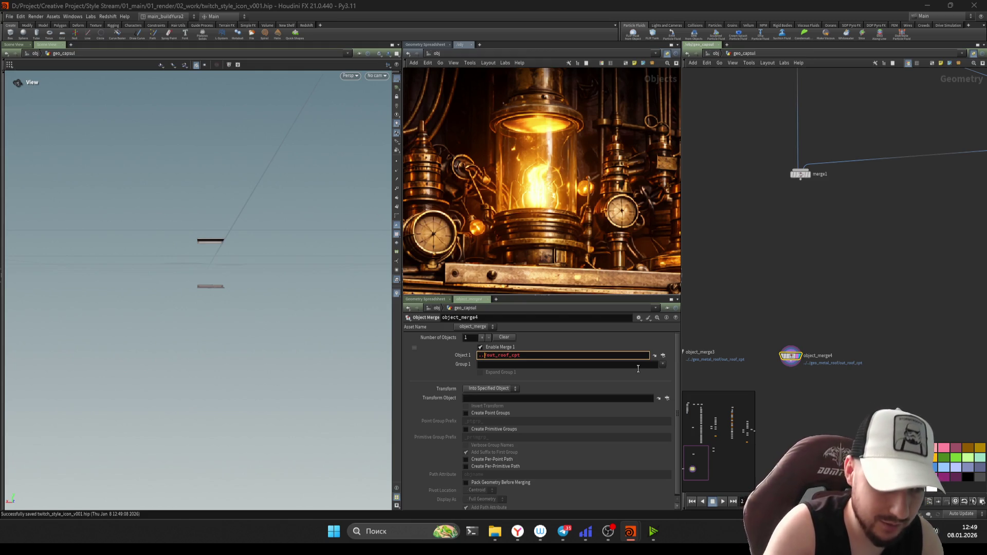
pyautogui.write('../')
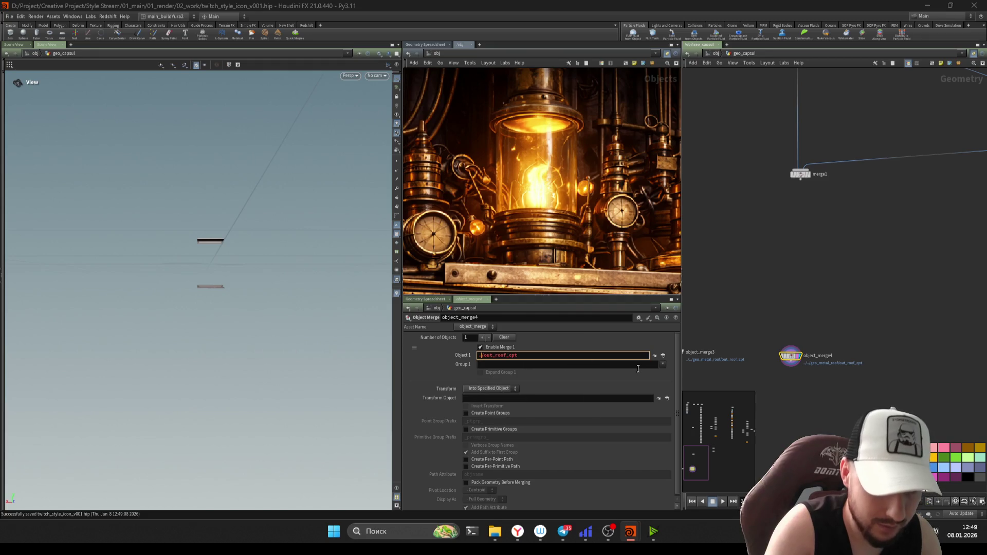
pyautogui.write('../')
pyautogui.press('Return')
# Add a Null node (nu) wired below merge1
pyautogui.moveTo(902, 289); pyautogui.dragTo(792, 395)
pyautogui.moveTo(837, 275); pyautogui.dragTo(756, 154)
pyautogui.click(783, 377)
pyautogui.scroll(1, 776, 271)
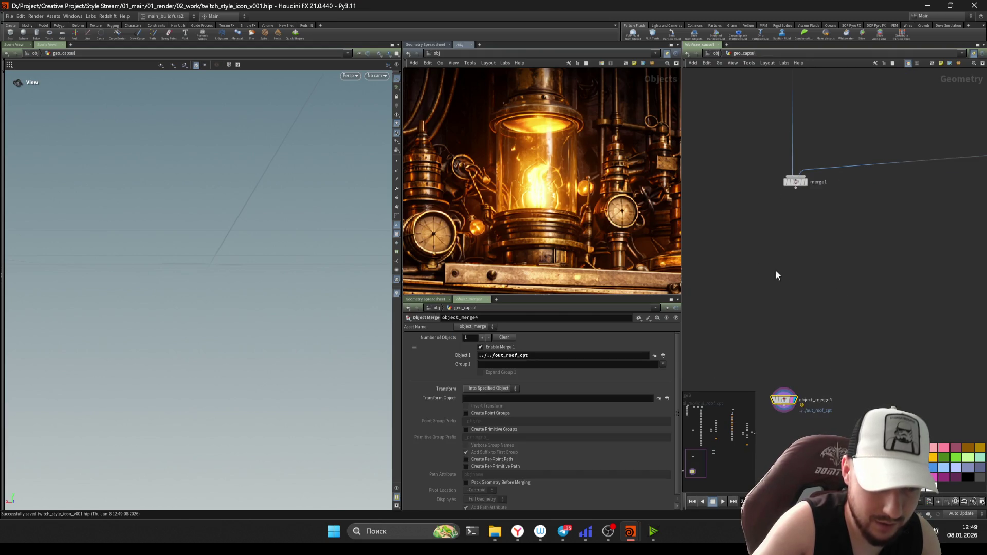
pyautogui.click(796, 182)
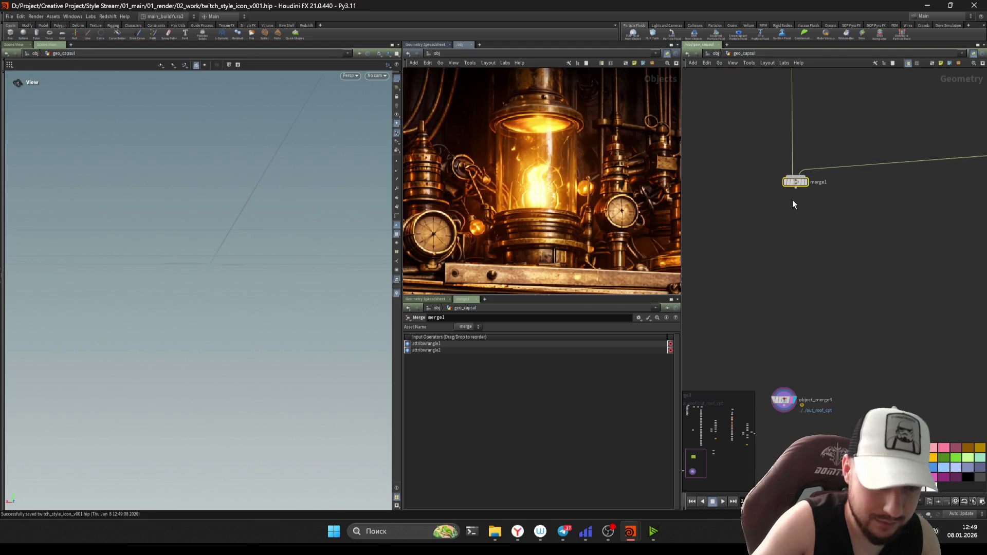
pyautogui.scroll(2, 797, 224)
pyautogui.moveTo(780, 212); pyautogui.dragTo(787, 271)
pyautogui.write('nu')
pyautogui.press('Return')
pyautogui.click(782, 263)
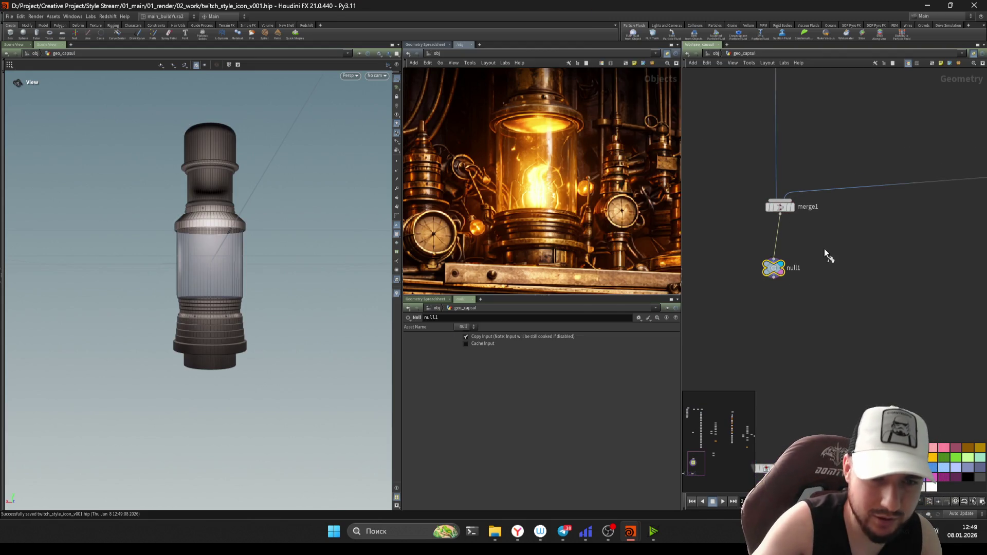
# Place null1 right under merge1 and begin its new name with out_
pyautogui.moveTo(786, 263); pyautogui.dragTo(782, 257)
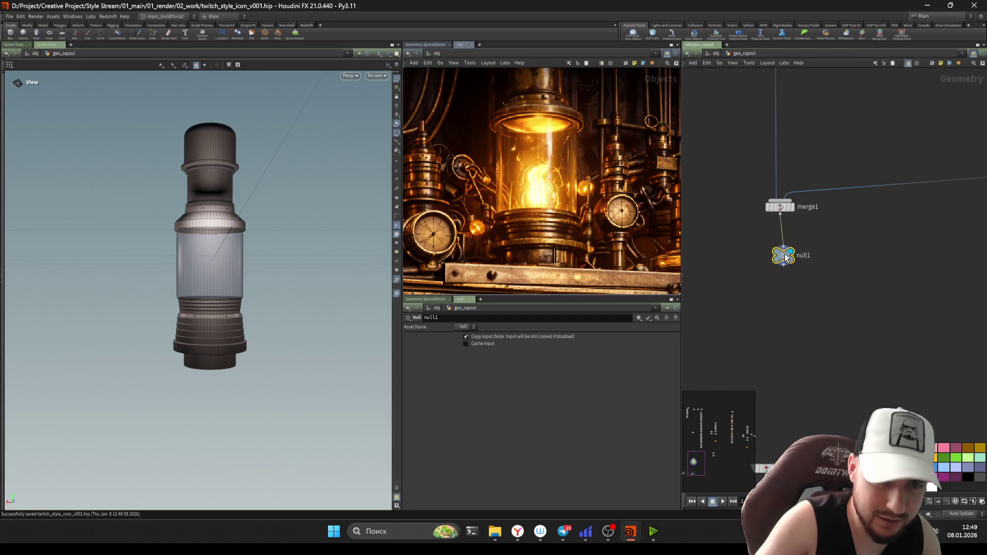
pyautogui.doubleClick(800, 254)
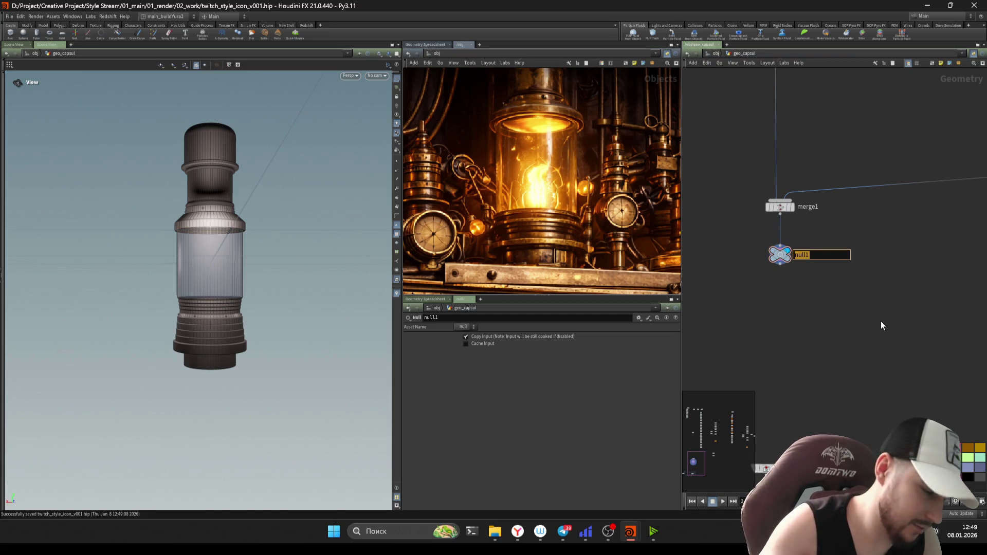
pyautogui.write('out_')
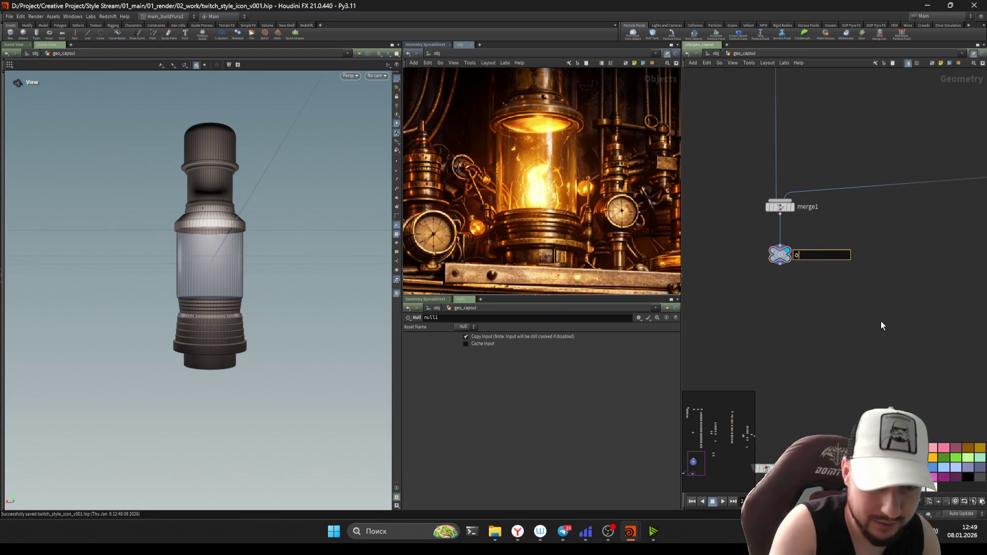
pyautogui.press('BackSpace')
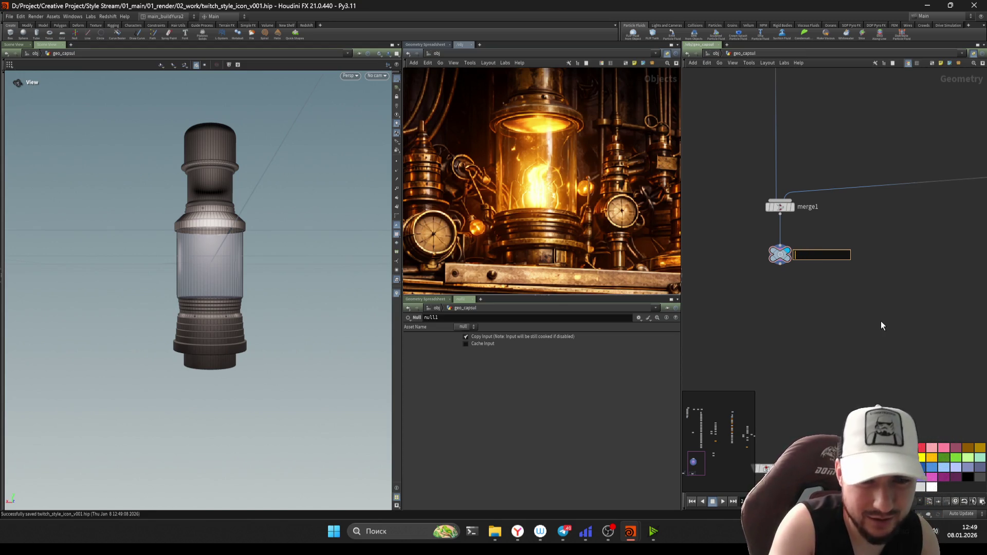
pyautogui.write('_')
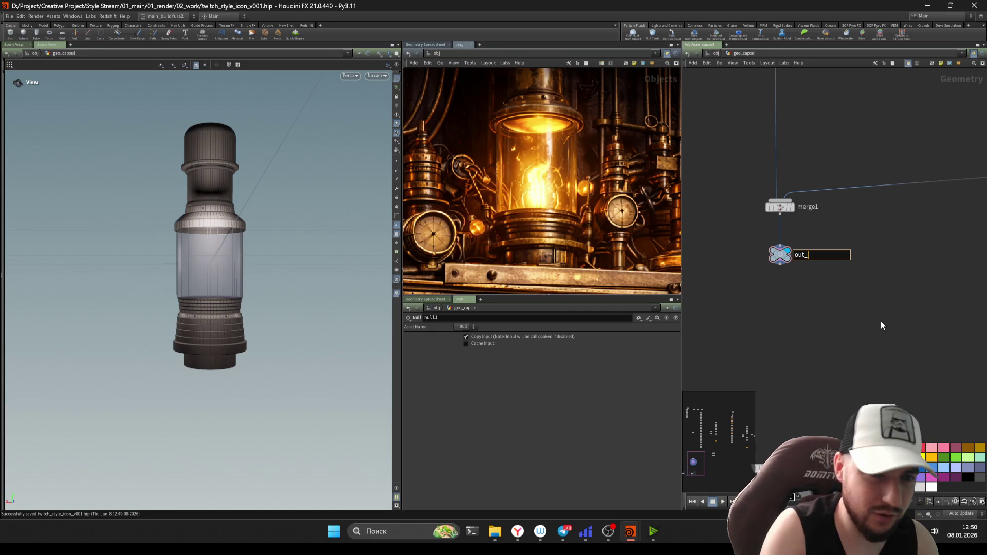
pyautogui.write('geo')
pyautogui.press('BackSpace')
pyautogui.press('BackSpace')
pyautogui.press('BackSpace')
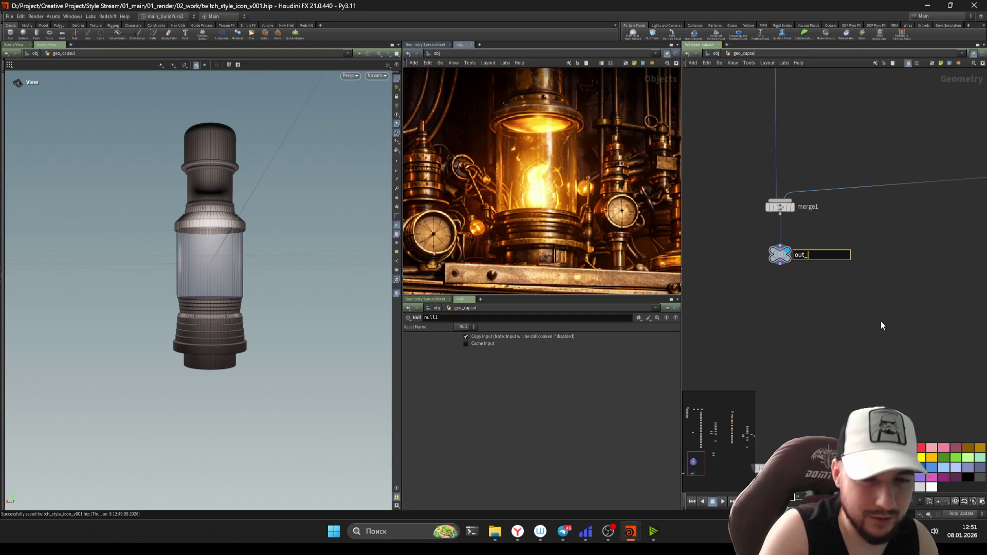
# Retype the null's name, replacing output_ with out_ on the way to out_lamp
pyautogui.hotkey('ctrl', 'a')
pyautogui.write('output_')
pyautogui.hotkey('ctrl', 'a')
pyautogui.write('out_')
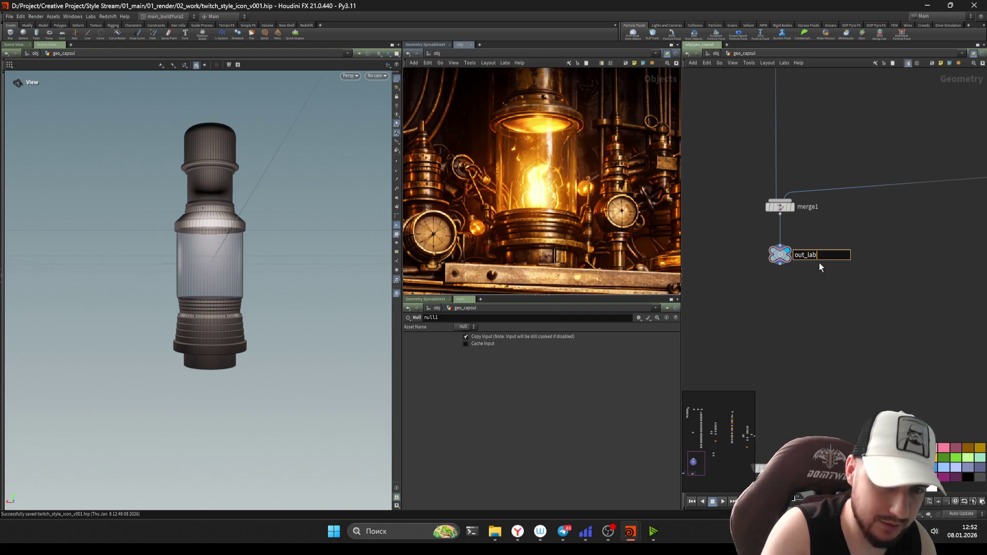
# Confirm the null name out_lamp, save, and point object_merge4 at ../out_lamp
pyautogui.press('Return')
pyautogui.hotkey('ctrl', 's')
pyautogui.scroll(-3, 796, 244)
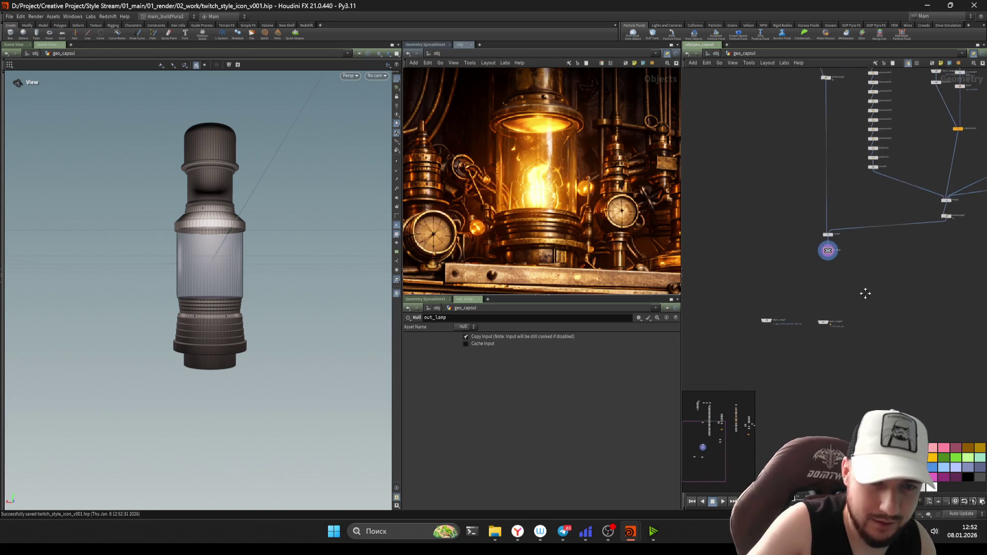
pyautogui.click(818, 335)
pyautogui.moveTo(530, 356)
pyautogui.mouseDown()
pyautogui.moveTo(489, 375)
pyautogui.moveTo(496, 369)
pyautogui.mouseUp()
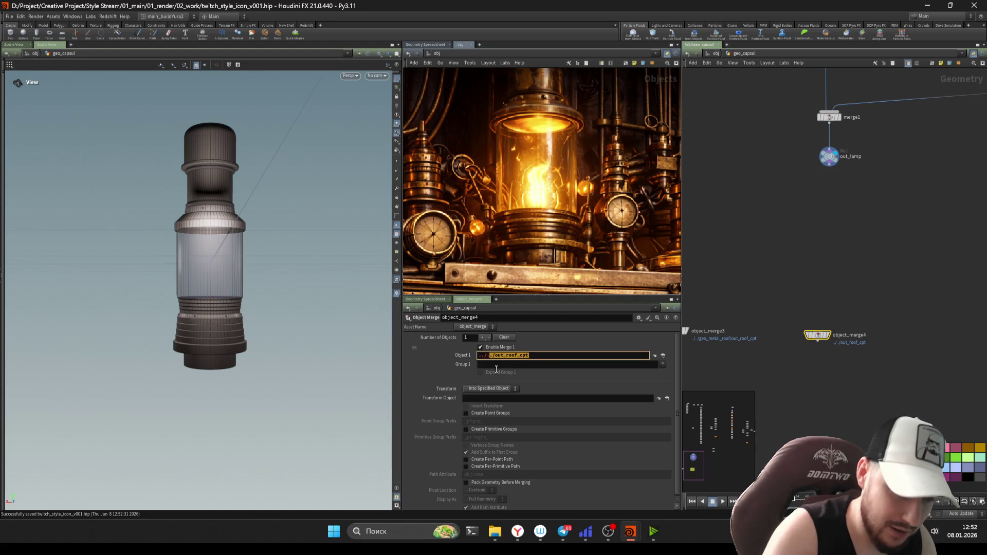
pyautogui.press('BackSpace')
pyautogui.press('BackSpace')
pyautogui.write('out_m')
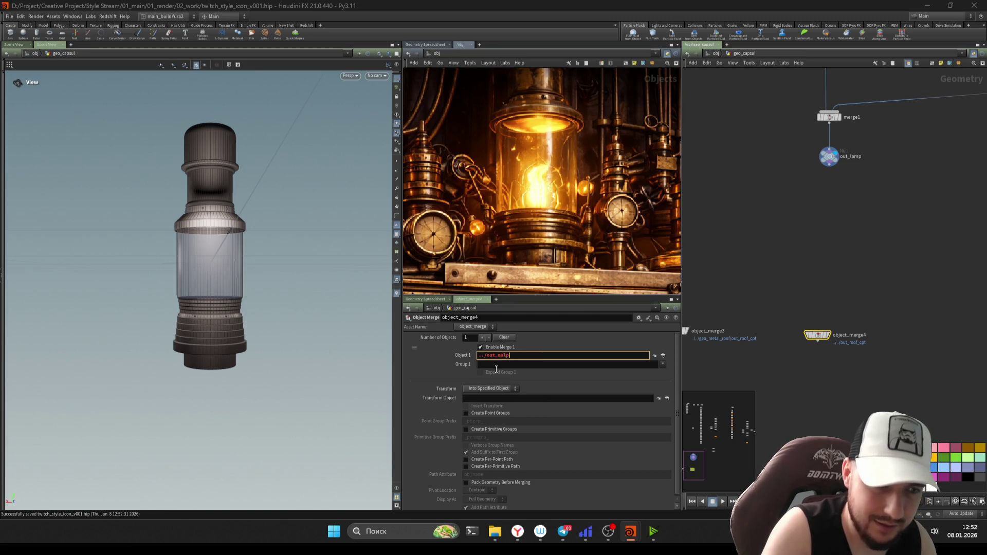
pyautogui.press('Down')
pyautogui.press('Return')
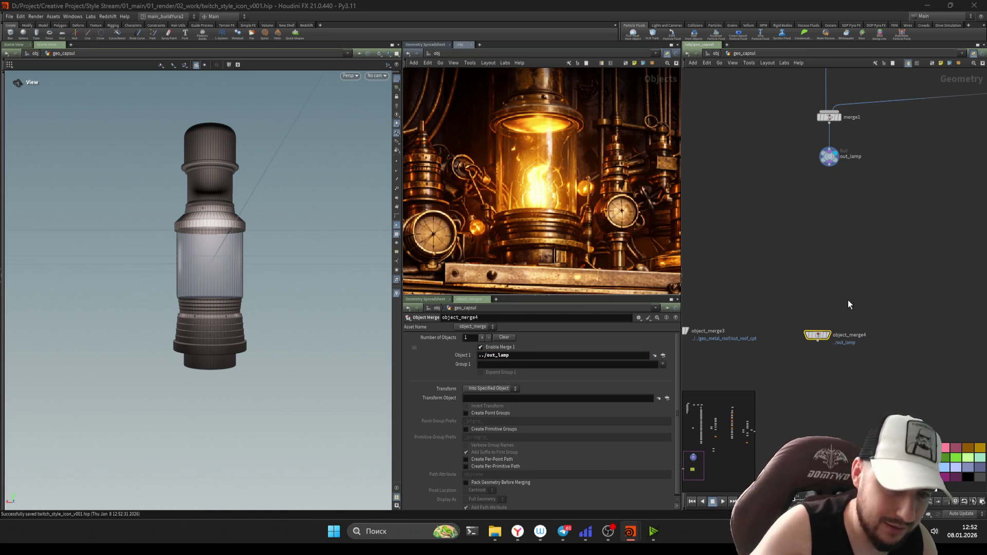
# Return to object level, inspect the capsule, and dive into the main_block network
pyautogui.scroll(-2, 847, 300)
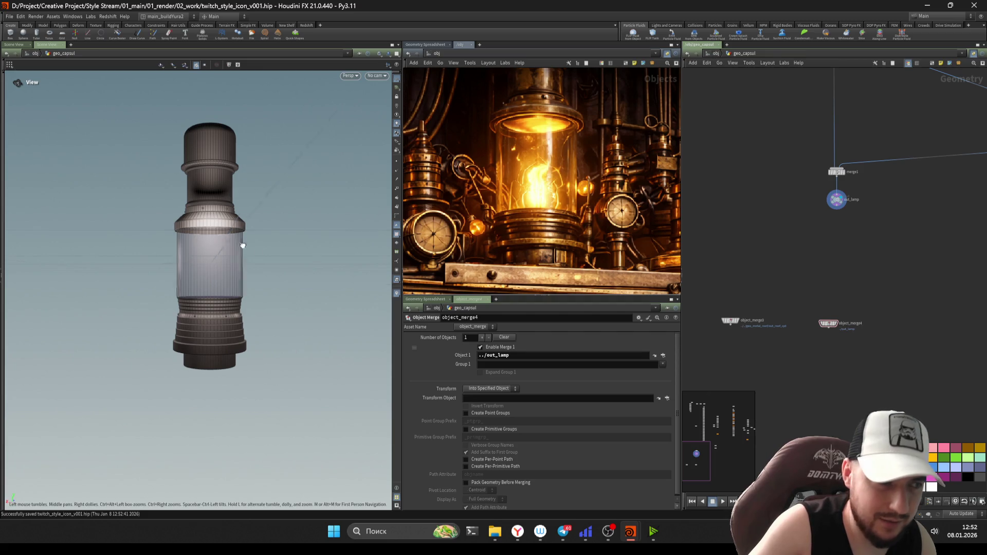
pyautogui.scroll(-2, 541, 115)
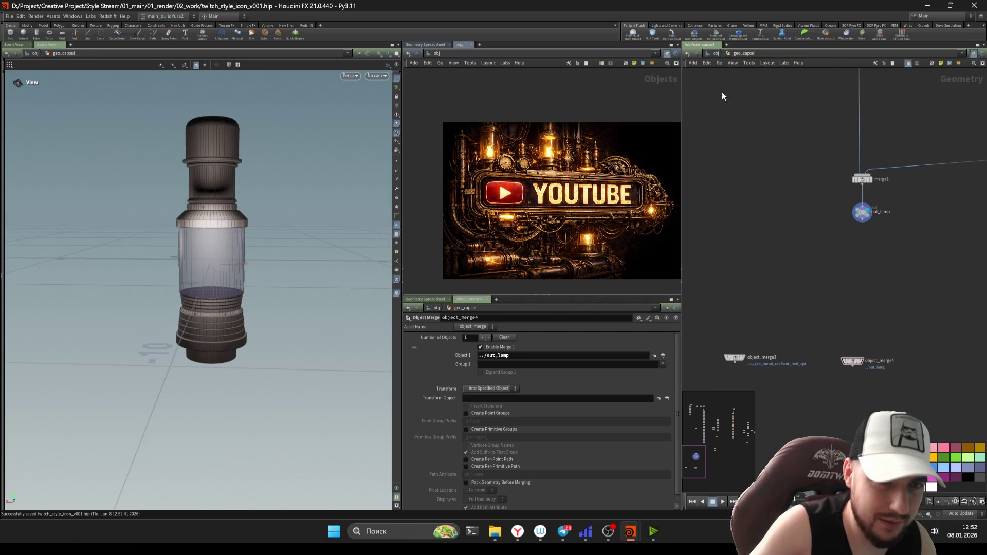
pyautogui.click(712, 54)
pyautogui.scroll(10, 277, 265)
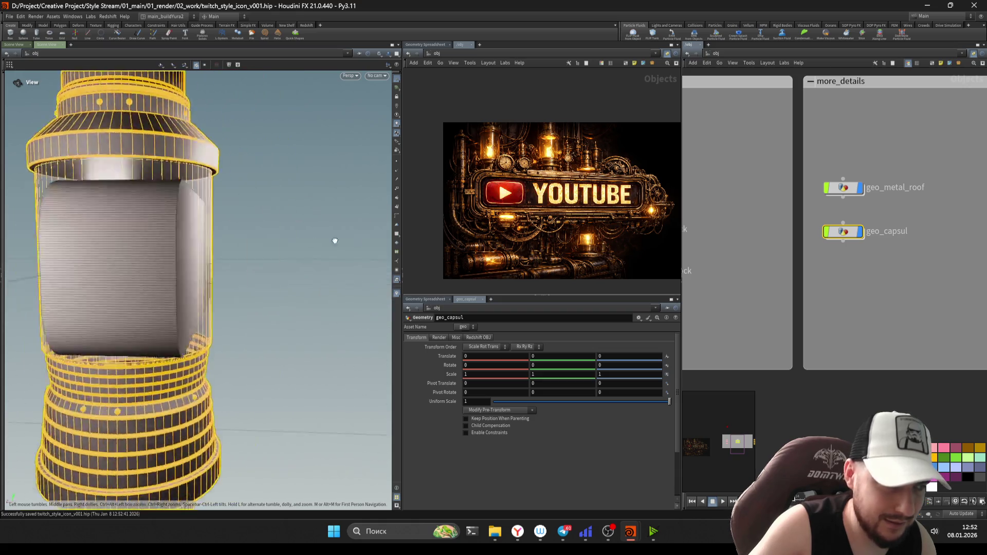
pyautogui.moveTo(276, 265)
pyautogui.mouseDown()
pyautogui.moveTo(236, 247)
pyautogui.moveTo(273, 254)
pyautogui.mouseUp()
pyautogui.press('h')
pyautogui.doubleClick(759, 188)
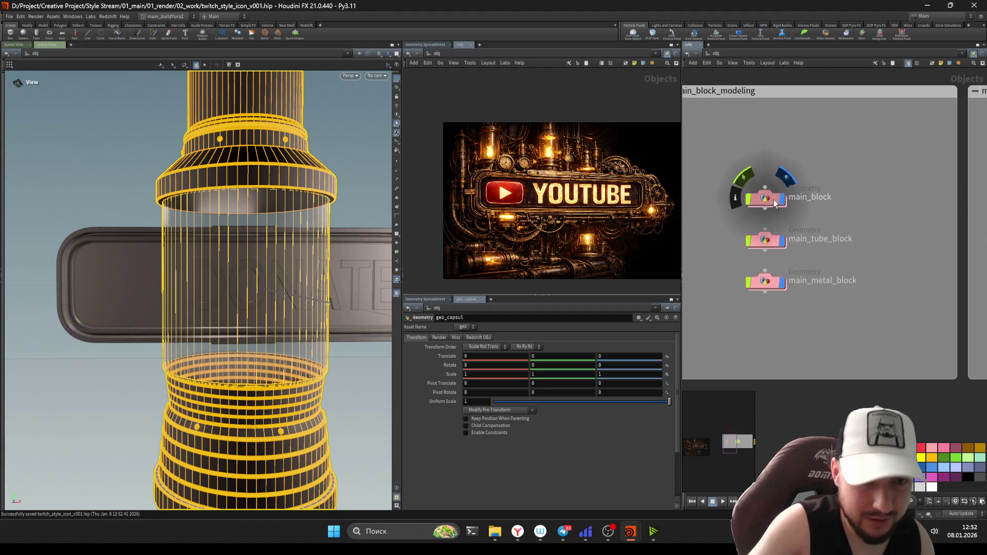
pyautogui.moveTo(777, 279)
pyautogui.mouseDown(button='middle')
pyautogui.moveTo(810, 283)
pyautogui.moveTo(761, 309)
pyautogui.mouseUp(button='middle')
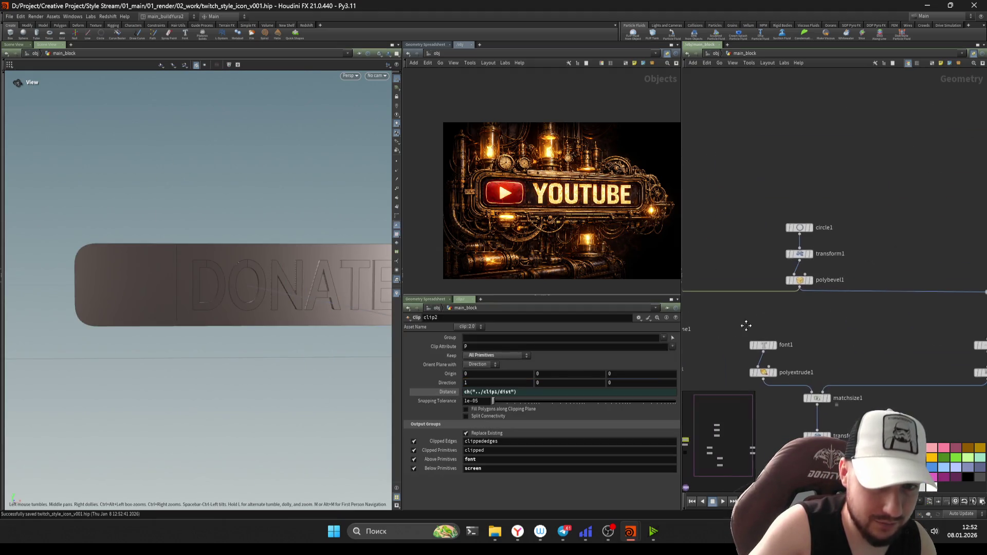
# Try FOLLOW and ICE as font1's nameplate word, saving the scene
pyautogui.click(812, 230)
pyautogui.moveTo(812, 230); pyautogui.dragTo(779, 288, button='middle')
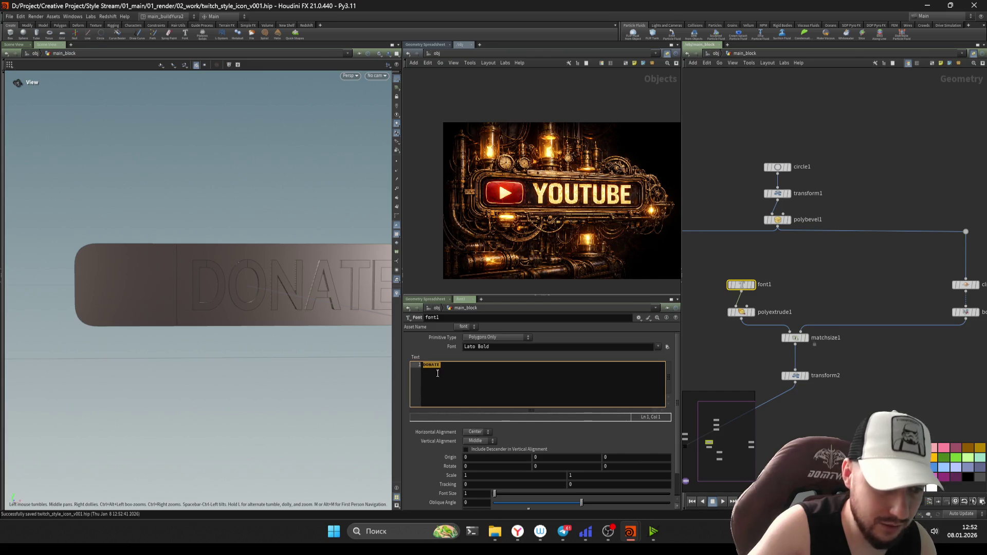
pyautogui.moveTo(329, 280); pyautogui.dragTo(253, 282, button='middle')
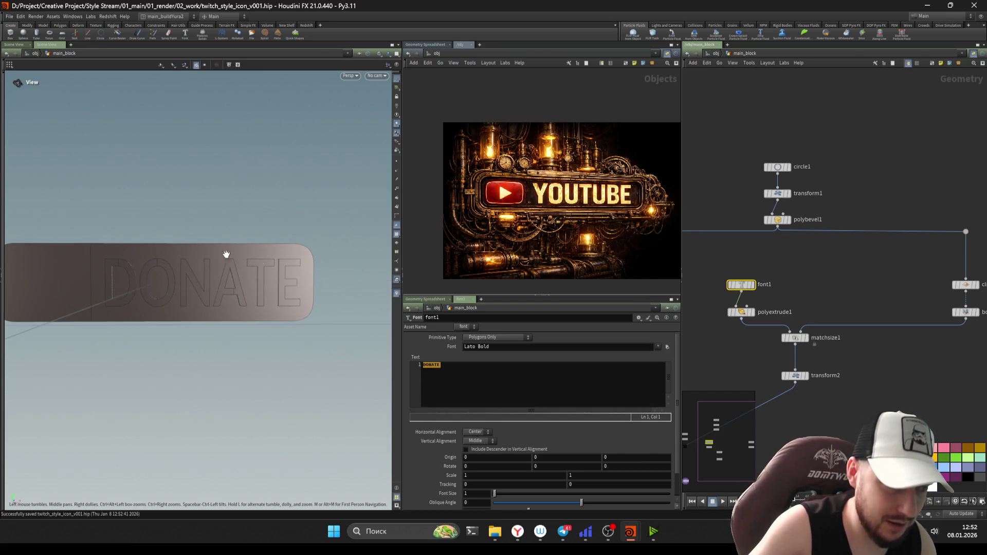
pyautogui.click(524, 378)
pyautogui.write('FOLLOW')
pyautogui.hotkey('ctrl', 's')
pyautogui.moveTo(360, 360); pyautogui.dragTo(381, 372)
pyautogui.write('ICE')
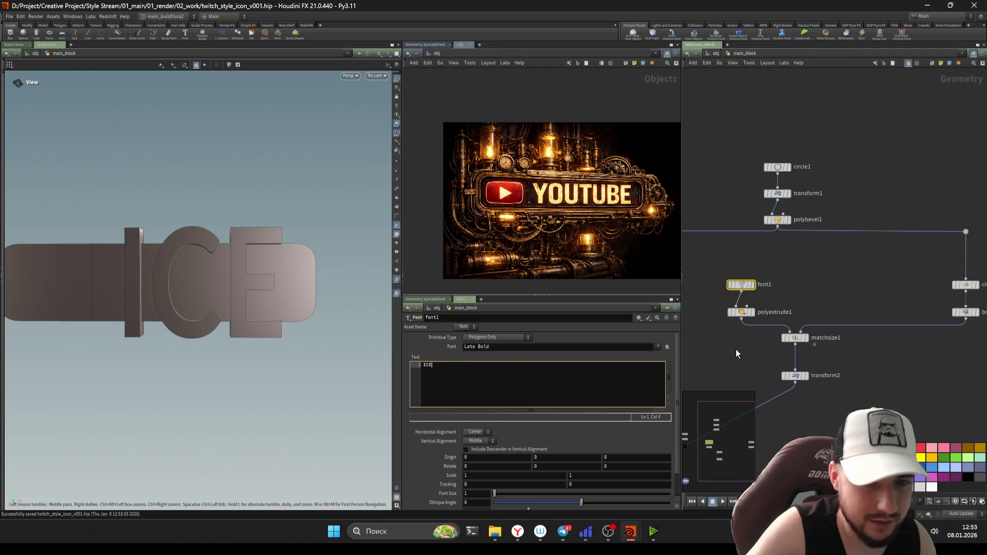
# Check transform2 and matchsize1, set bound1's vertical padding to -0.1, and save
pyautogui.moveTo(771, 370); pyautogui.dragTo(817, 342, button='middle')
pyautogui.moveTo(787, 324); pyautogui.dragTo(892, 366)
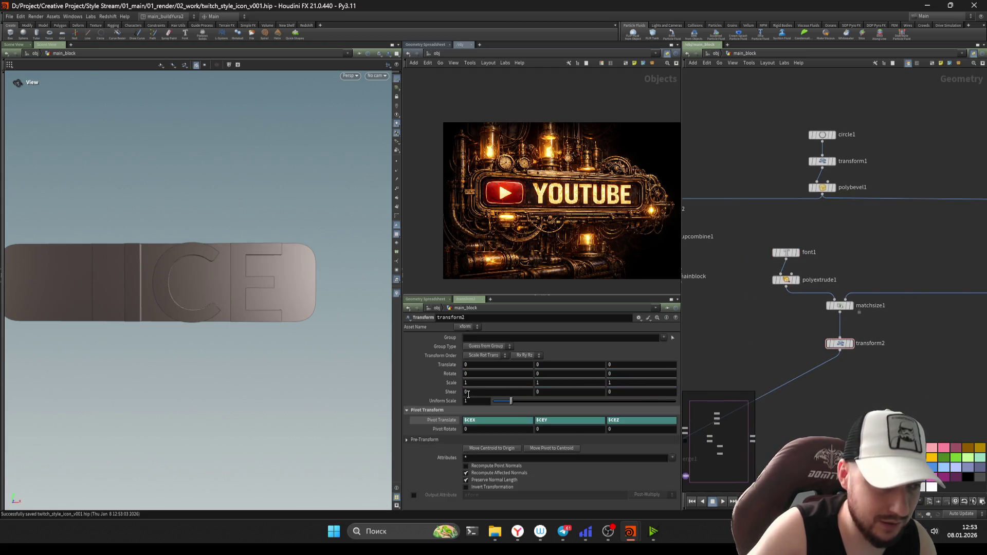
pyautogui.click(599, 383)
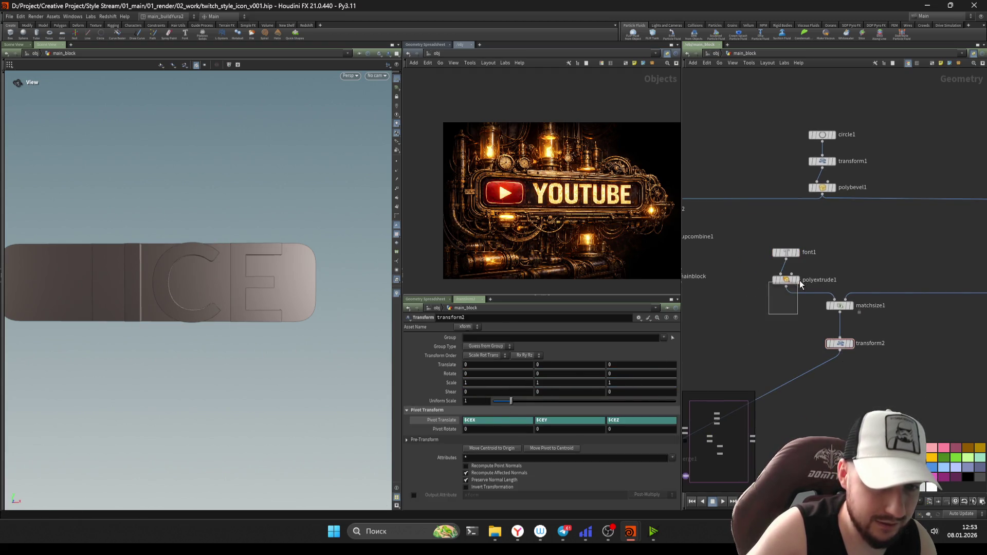
pyautogui.click(800, 304)
pyautogui.moveTo(750, 322); pyautogui.dragTo(692, 327, button='middle')
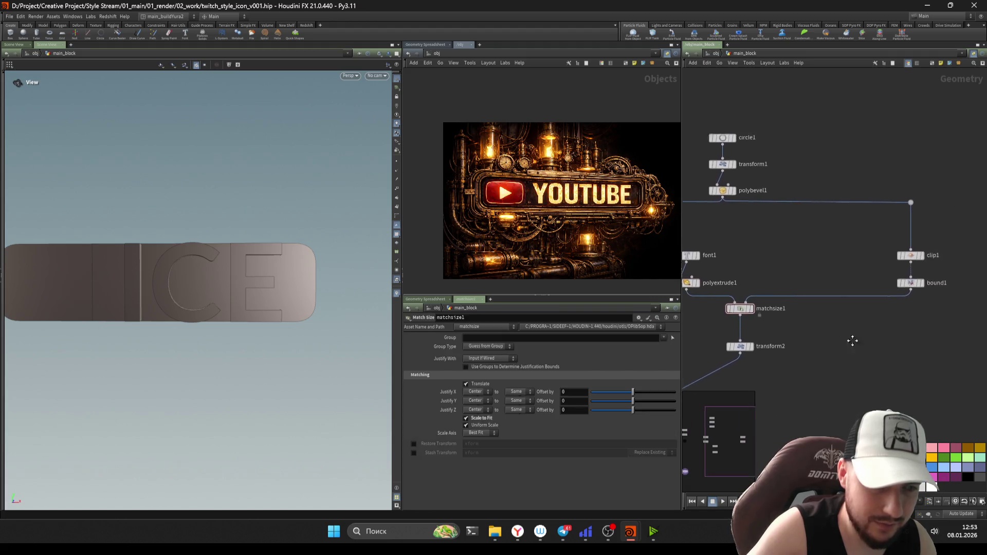
pyautogui.click(827, 323)
pyautogui.moveTo(557, 426)
pyautogui.mouseDown(button='middle')
pyautogui.moveTo(553, 440)
pyautogui.moveTo(535, 437)
pyautogui.moveTo(536, 426)
pyautogui.moveTo(545, 437)
pyautogui.moveTo(574, 430)
pyautogui.moveTo(553, 436)
pyautogui.mouseUp(button='middle')
pyautogui.hotkey('ctrl', 's')
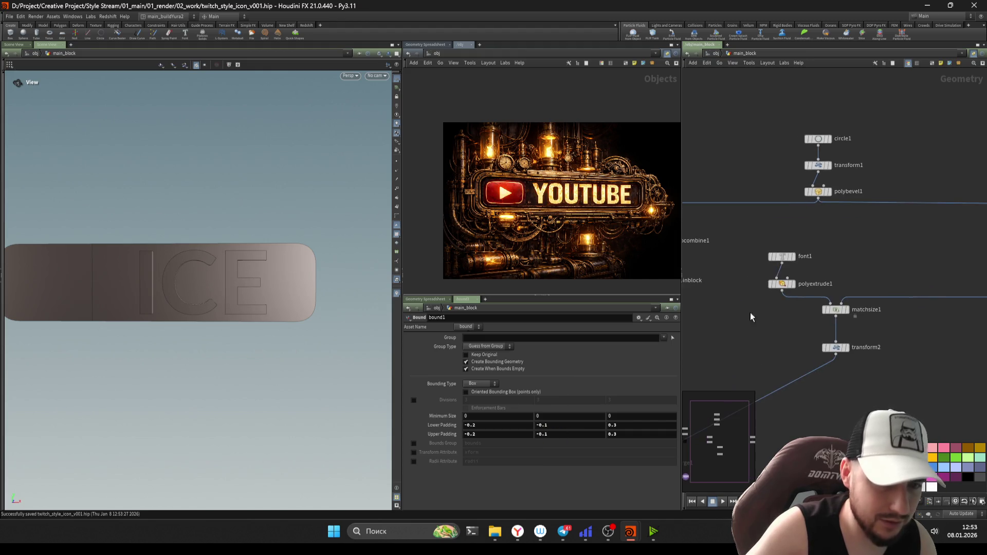
# Replace font1's nameplate text with PRIVET
pyautogui.click(782, 256)
pyautogui.moveTo(818, 357)
pyautogui.mouseDown()
pyautogui.moveTo(783, 333)
pyautogui.moveTo(747, 257)
pyautogui.mouseUp()
pyautogui.tripleClick(519, 381)
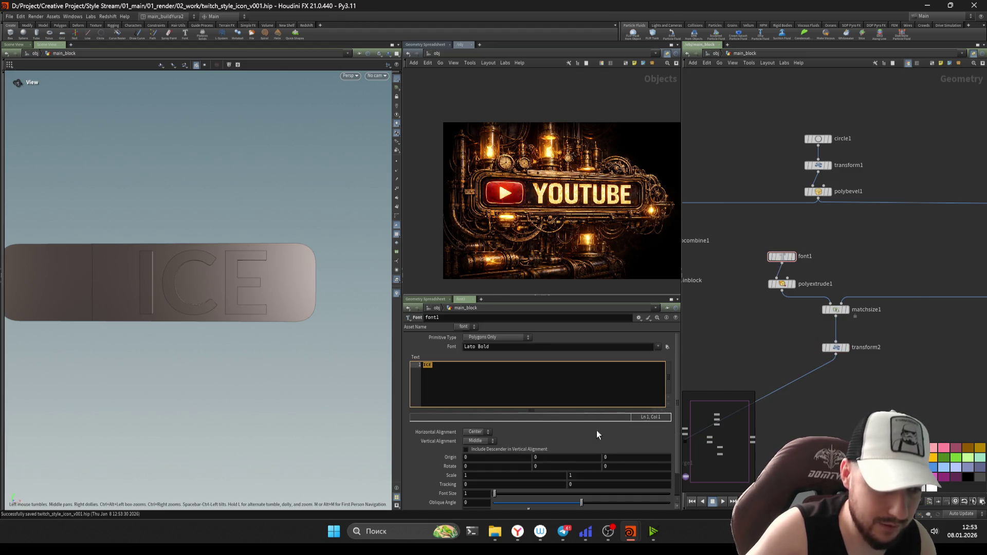
pyautogui.write('AKSJDAKLSDJdkl;cnSKLVCNslkfvn')
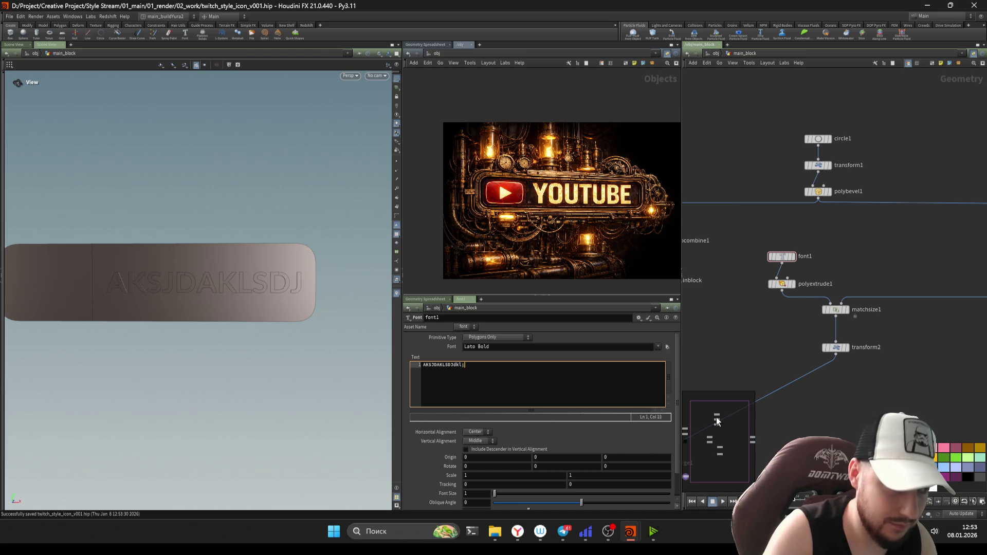
pyautogui.hotkey('ctrl', 'a')
pyautogui.write('{')
pyautogui.press('BackSpace')
pyautogui.write('PRIVET')
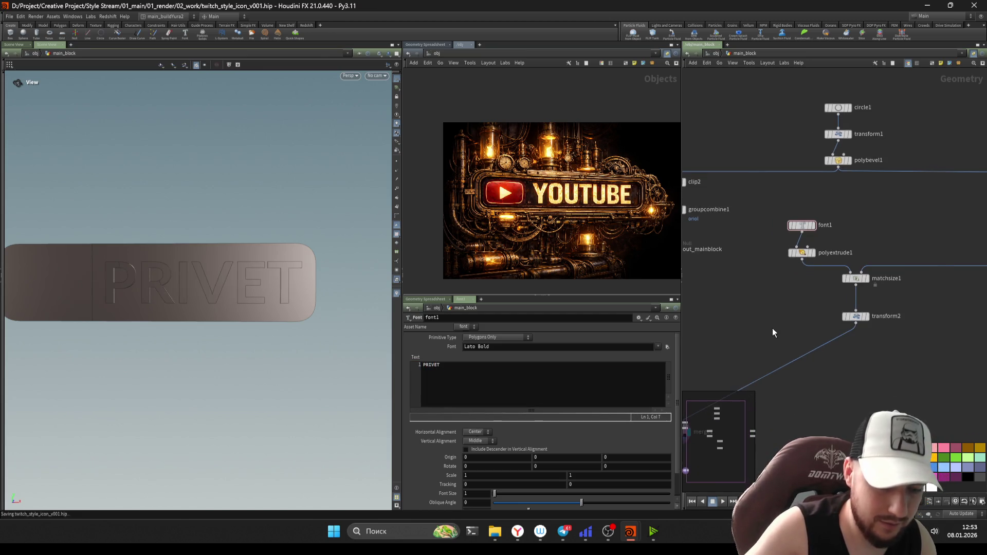
pyautogui.write('u')
pyautogui.scroll(-2, 802, 351)
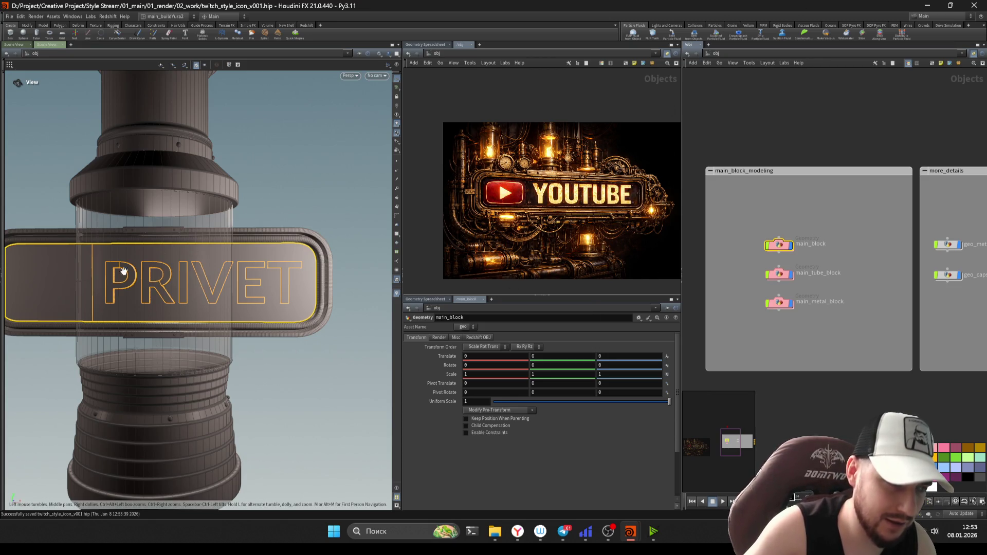
# Save the .hip scene and orbit to review the PRIVET capsule from below
pyautogui.scroll(-5, 123, 271)
pyautogui.scroll(-5, 172, 341)
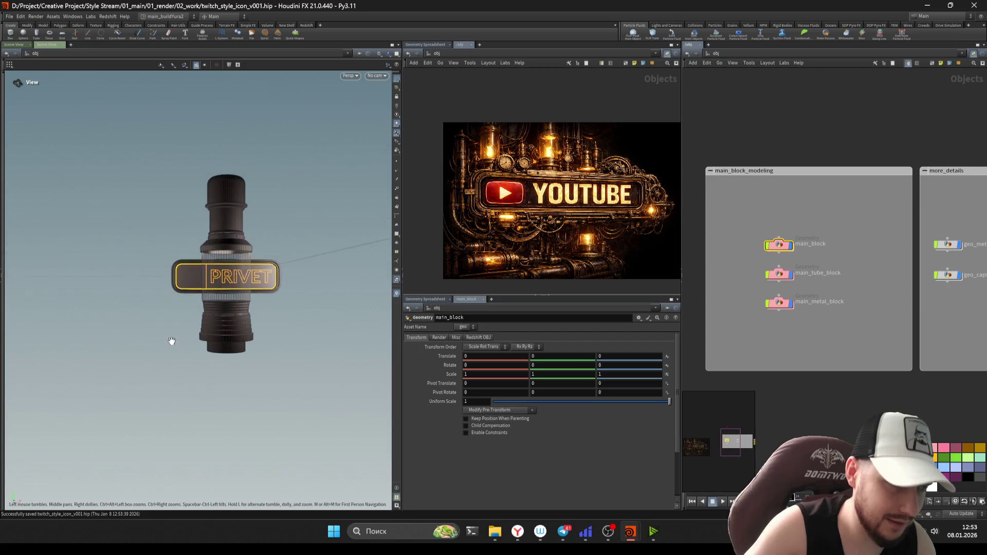
pyautogui.hotkey('ctrl', 's')
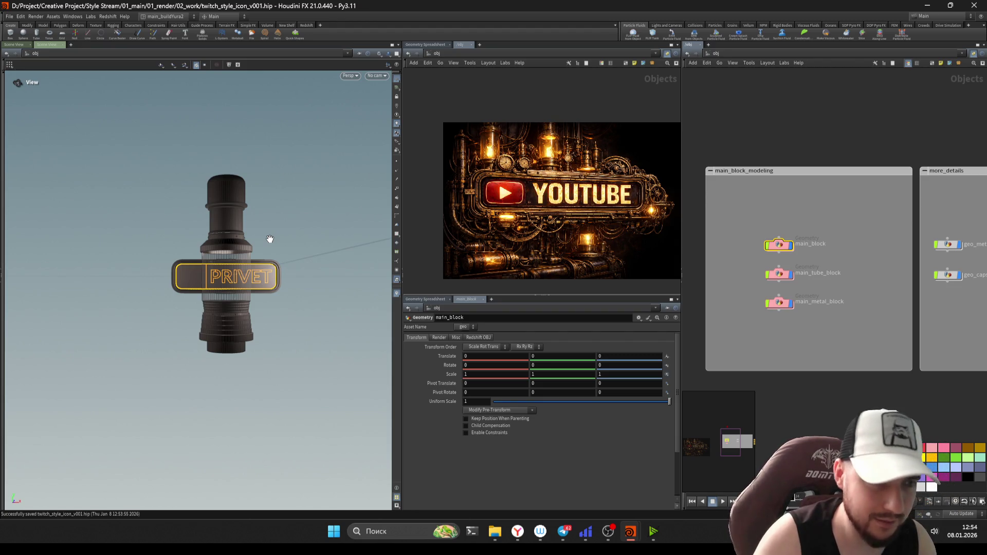
pyautogui.scroll(3, 176, 265)
pyautogui.moveTo(195, 288); pyautogui.dragTo(215, 319)
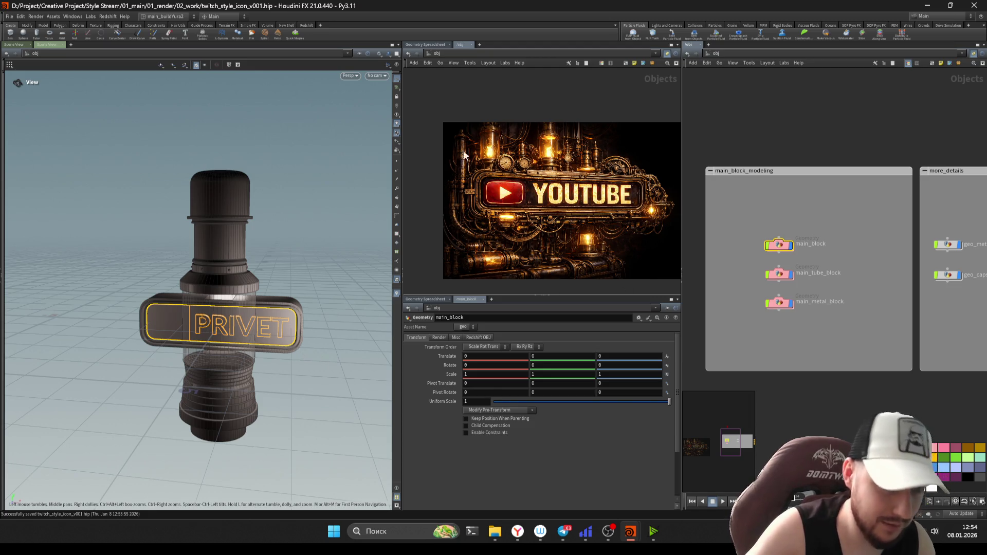
pyautogui.scroll(5, 579, 207)
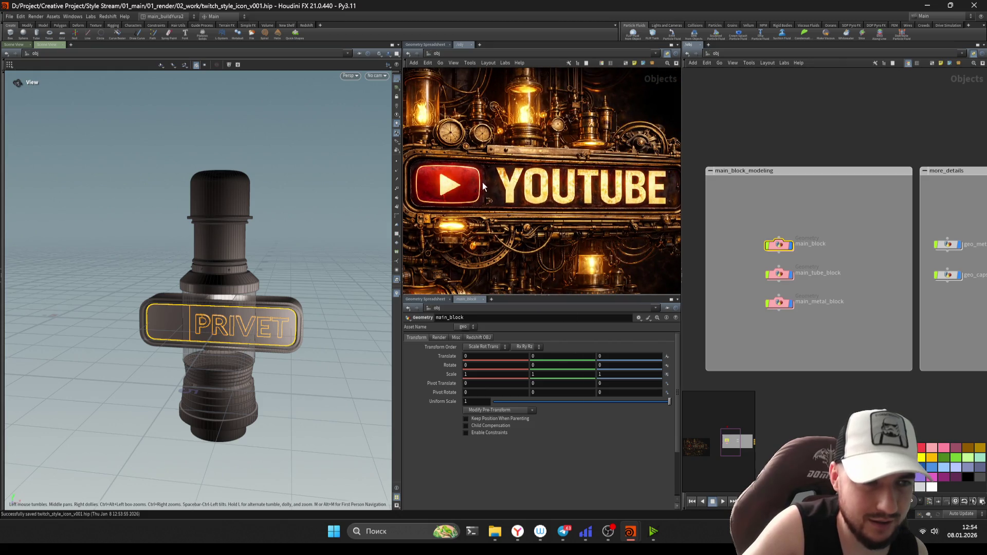
pyautogui.scroll(1, 452, 125)
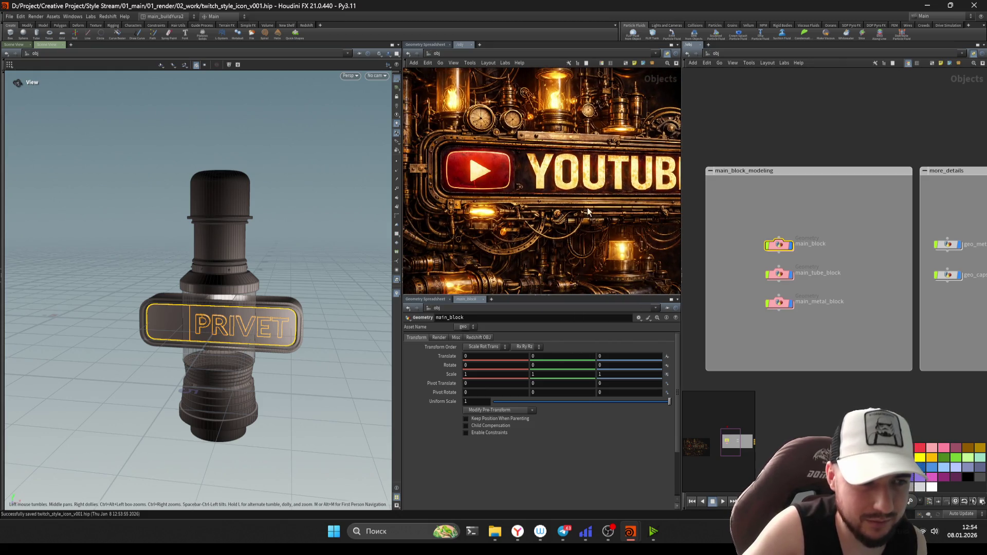
pyautogui.scroll(-3, 567, 193)
pyautogui.scroll(-2, 579, 190)
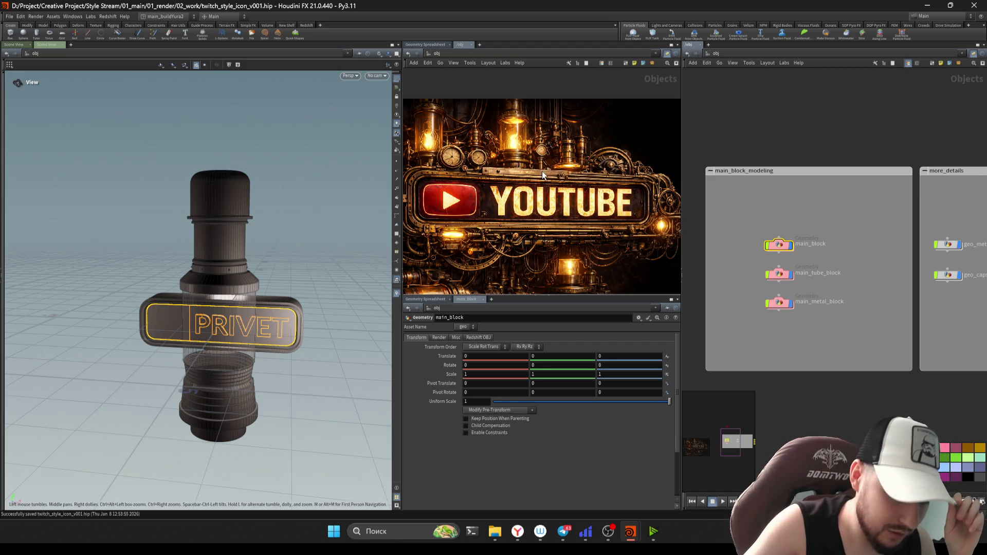
pyautogui.scroll(-2, 786, 363)
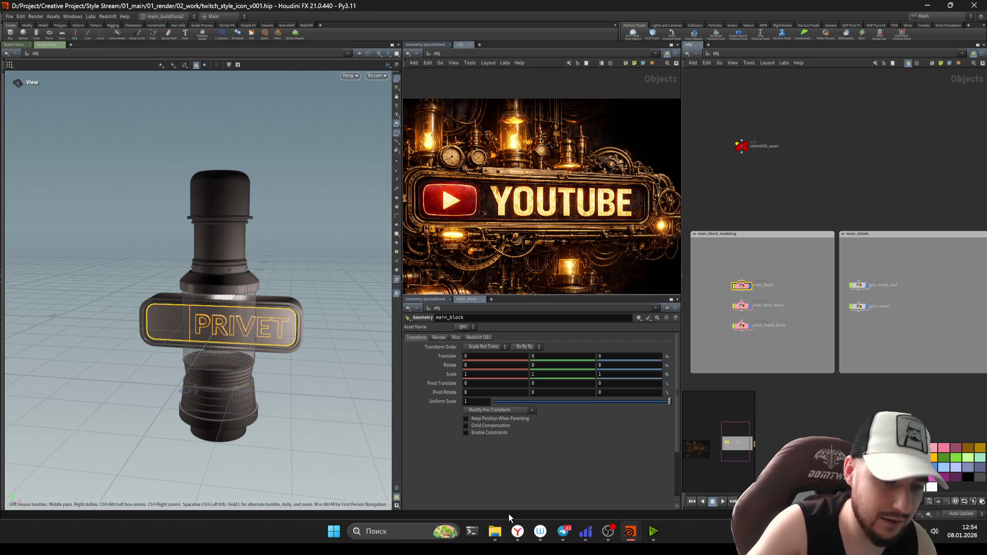
pyautogui.click(518, 531)
# Open the DONATE, YOUTUBE and INSTAGRAM panel links in new tabs and review them
pyautogui.click(712, 9)
pyautogui.scroll(-5, 428, 419)
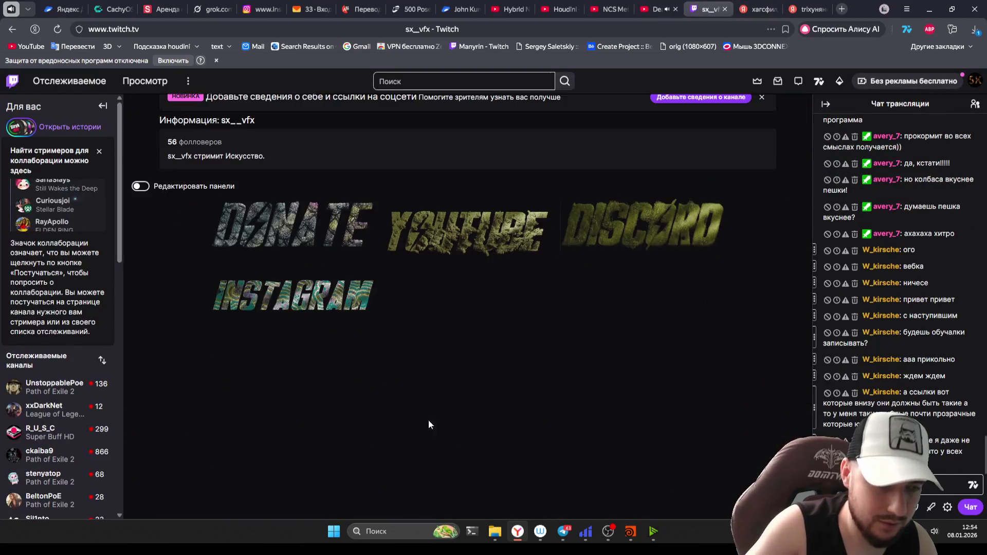
pyautogui.scroll(2, 334, 360)
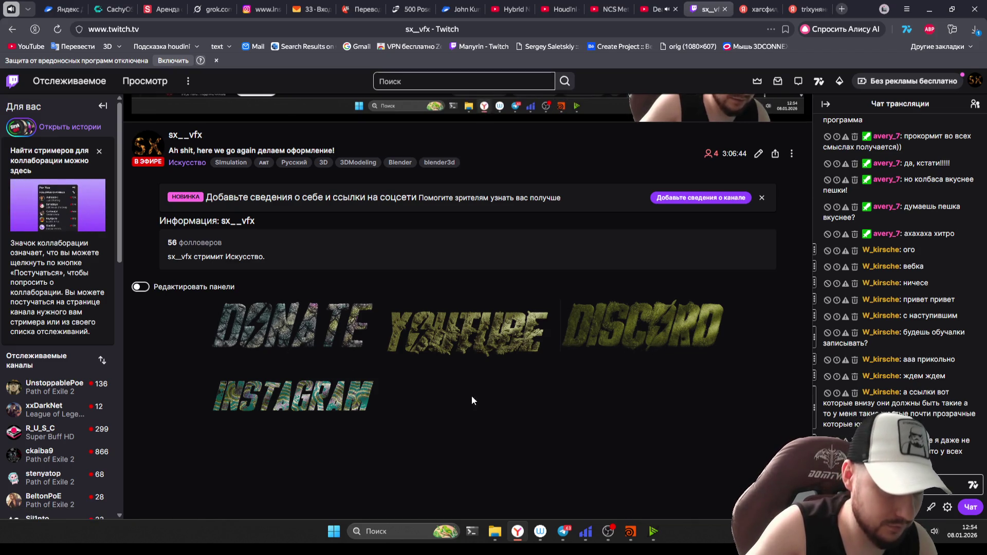
pyautogui.middleClick(446, 334)
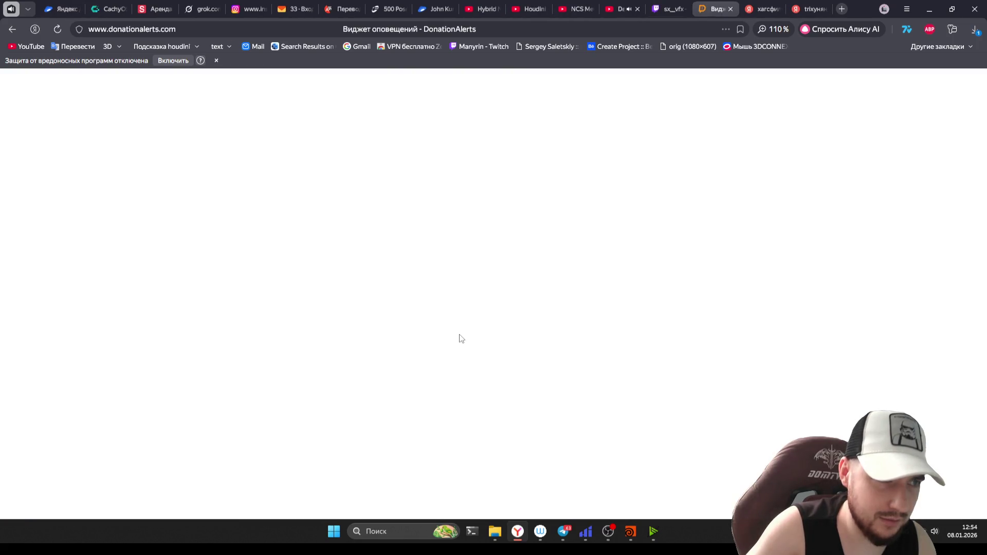
pyautogui.hotkey('ctrl', 'w')
pyautogui.middleClick(455, 344)
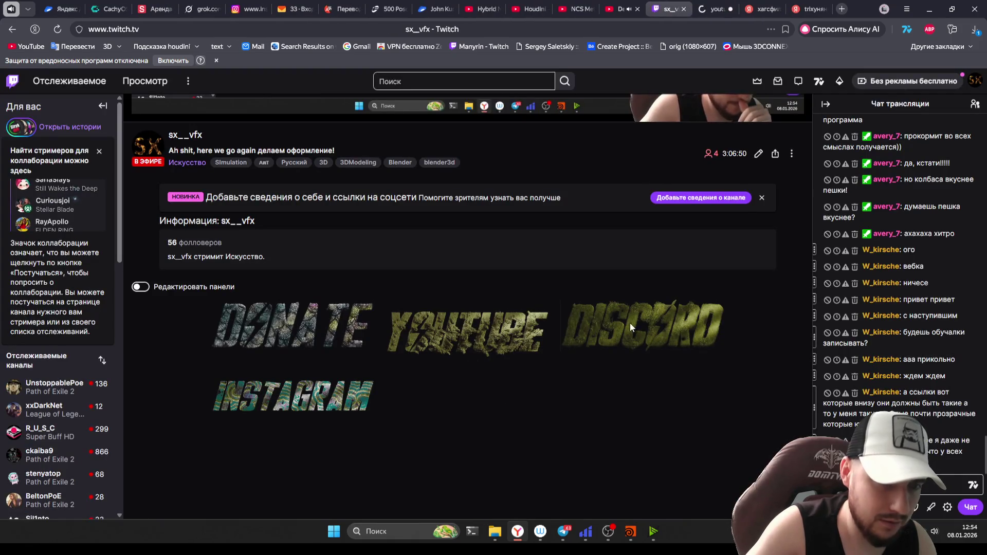
pyautogui.middleClick(303, 401)
pyautogui.hotkey('ctrl', 'Tab')
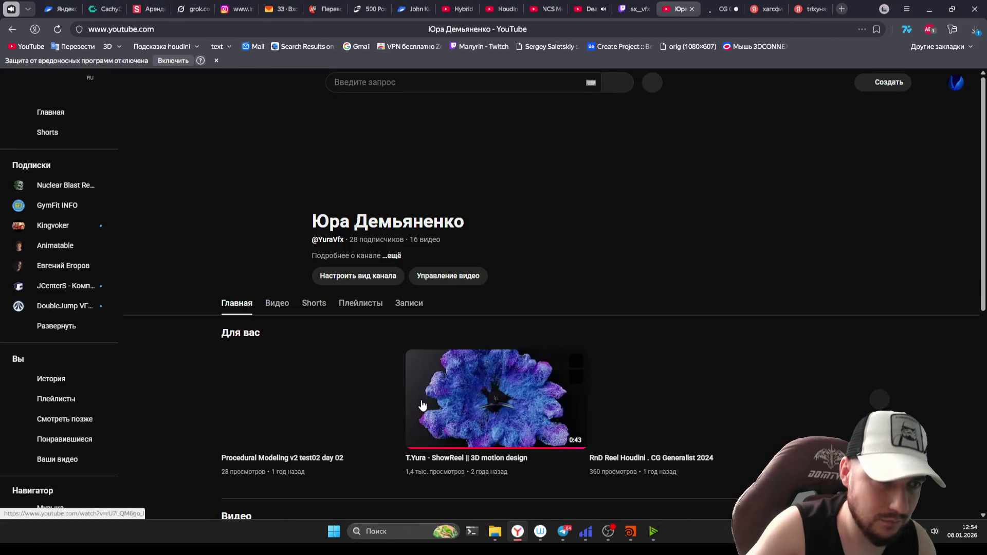
pyautogui.hotkey('ctrl', 'w')
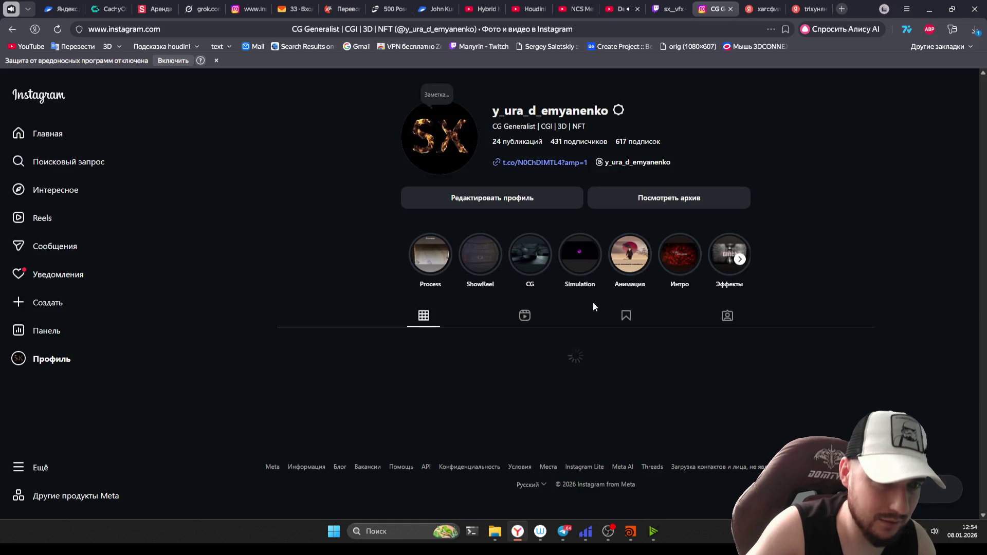
pyautogui.scroll(-10, 593, 301)
pyautogui.hotkey('ctrl', 'shift', 'Tab')
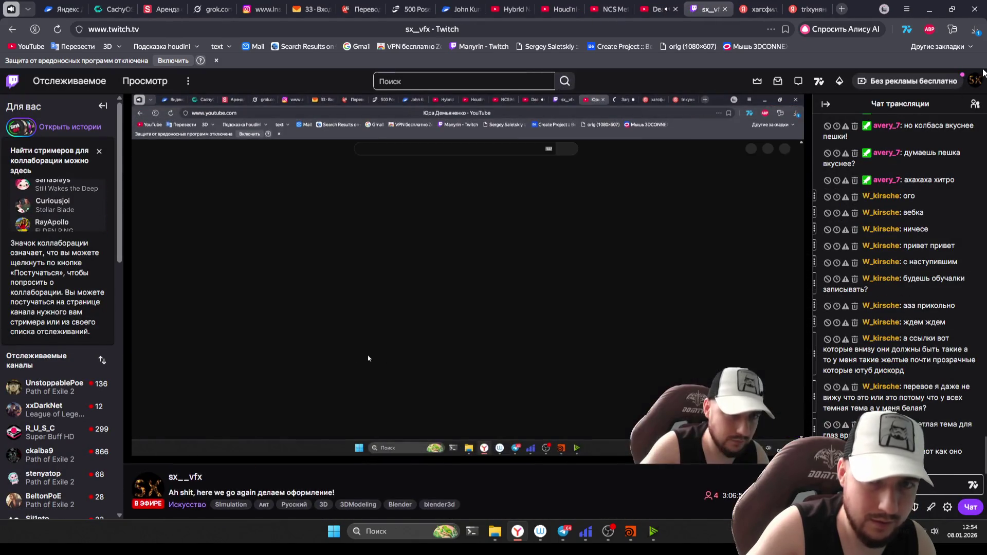
# Check the Twitch account menu, then scroll the panels and follow the Donate link
pyautogui.click(975, 81)
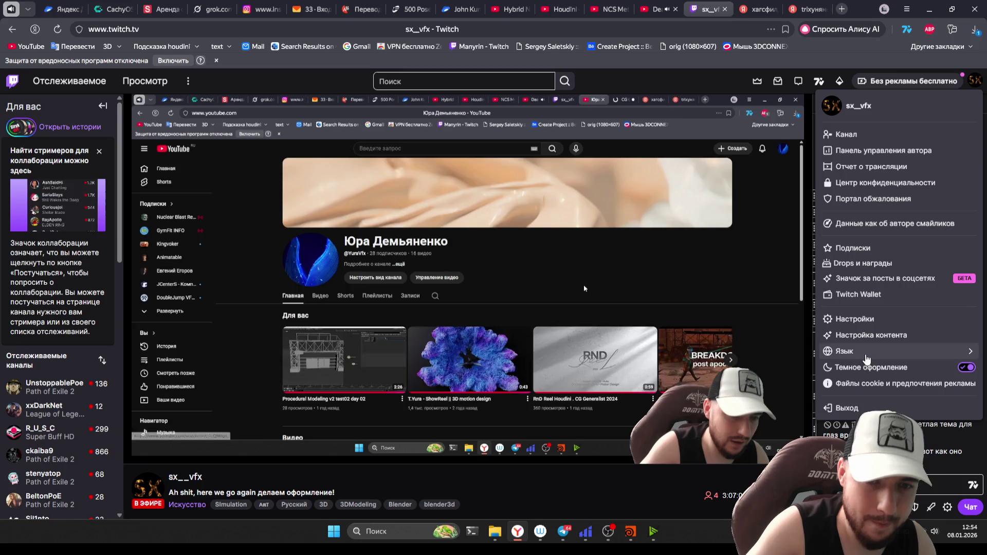
pyautogui.scroll(-8, 516, 412)
pyautogui.click(382, 364)
pyautogui.scroll(-1, 382, 364)
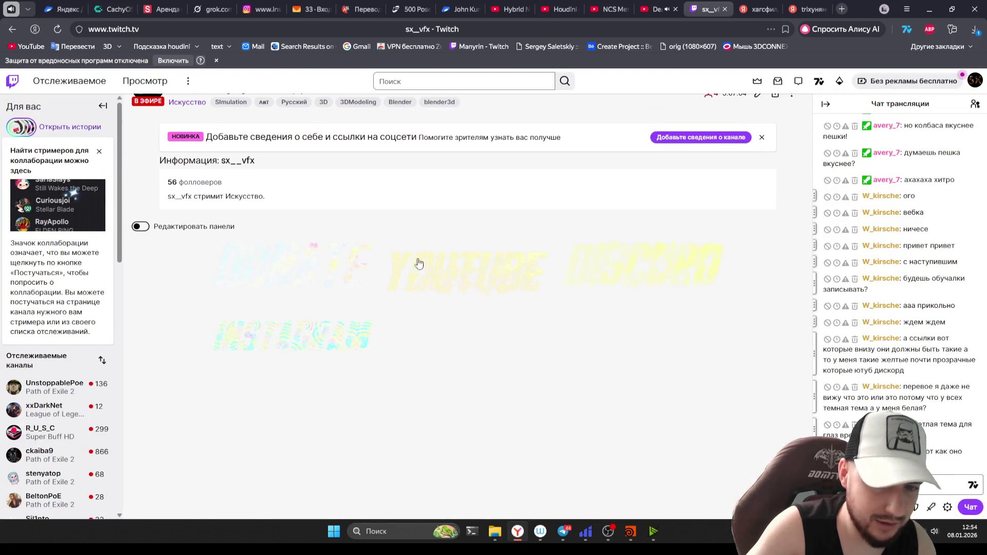
pyautogui.scroll(1, 443, 353)
pyautogui.scroll(-2, 441, 355)
pyautogui.scroll(1, 441, 360)
pyautogui.scroll(5, 441, 361)
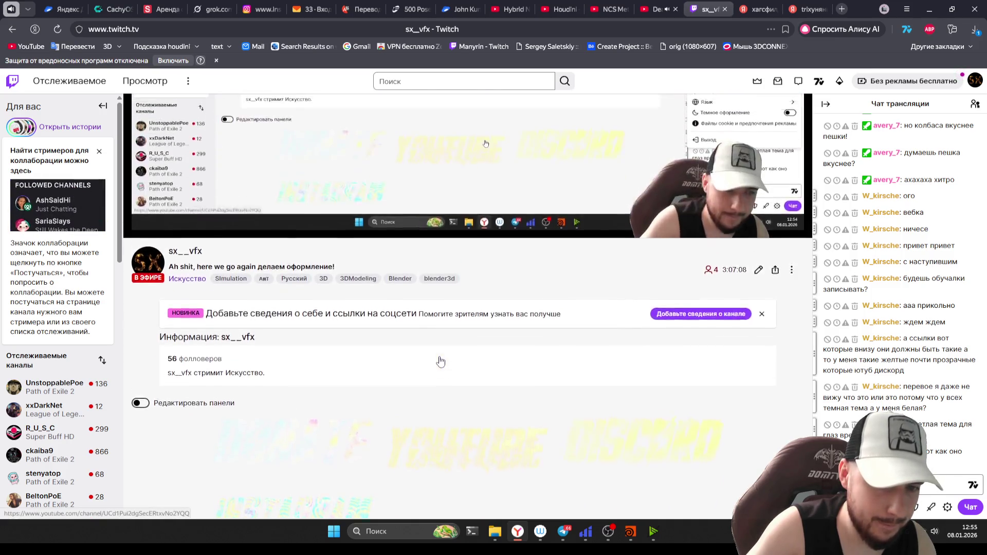
pyautogui.scroll(-4, 438, 359)
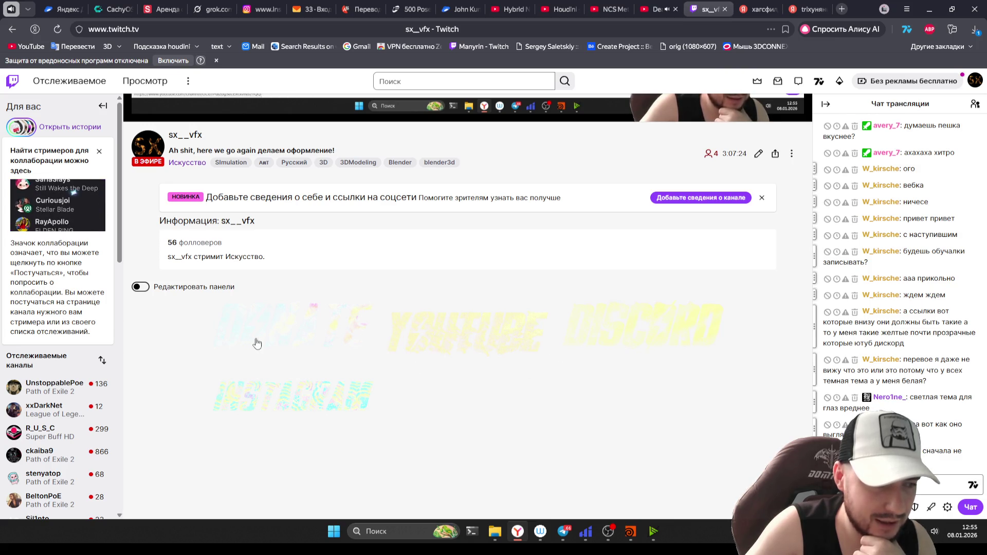
pyautogui.click(374, 337)
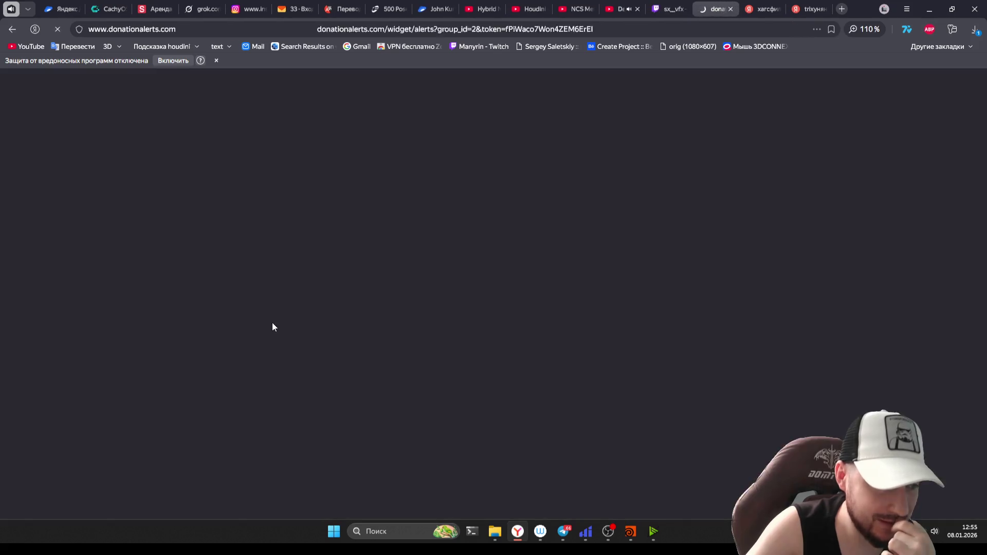
# Close the donation page and turn on channel panel editing, leaving the first panel's link unchanged
pyautogui.click(728, 9)
pyautogui.click(141, 287)
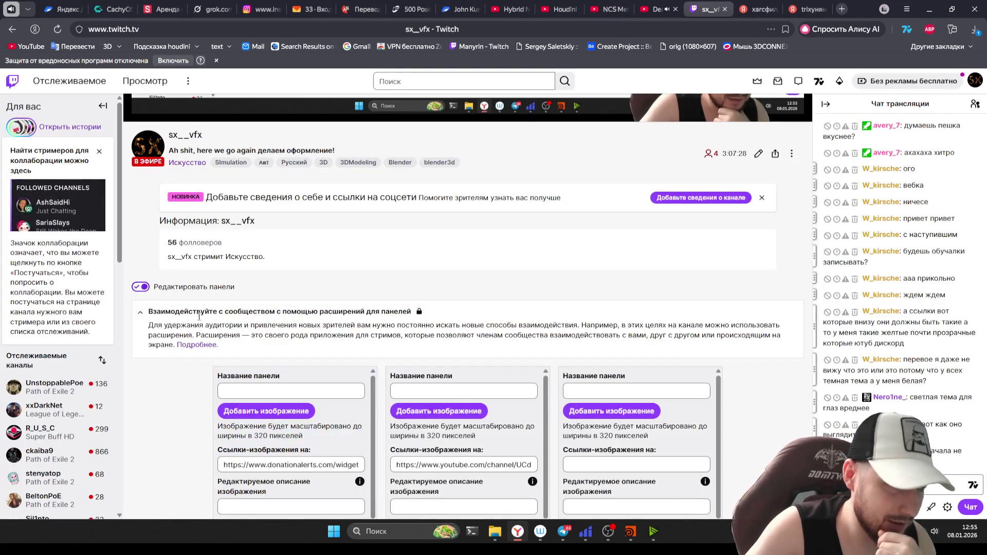
pyautogui.scroll(-7, 198, 461)
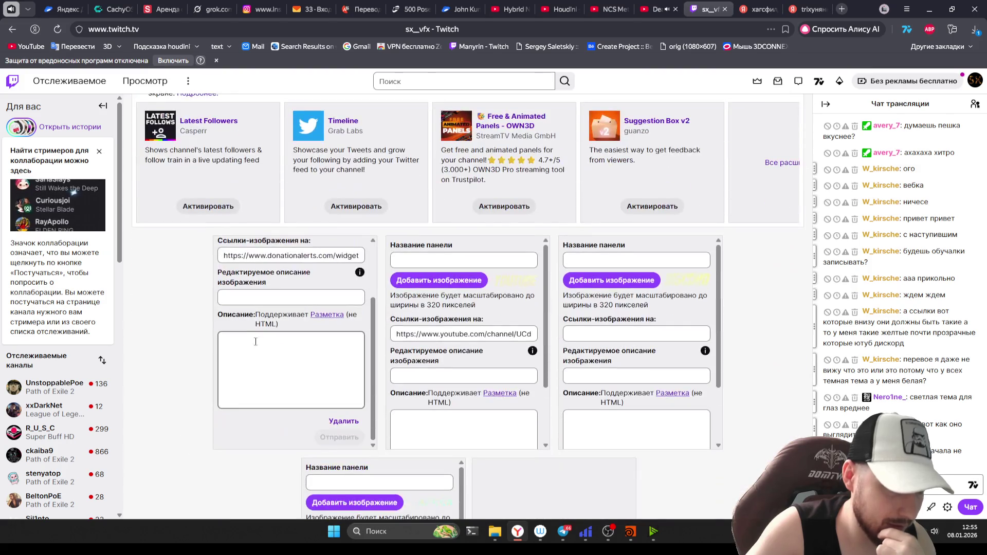
pyautogui.scroll(3, 288, 319)
pyautogui.tripleClick(301, 284)
pyautogui.click(210, 285)
# Review the DONATE, YOUTUBE, DISCORD and INSTAGRAM panels, then turn panel editing back off
pyautogui.scroll(-2, 267, 345)
pyautogui.scroll(2, 260, 349)
pyautogui.scroll(-5, 291, 308)
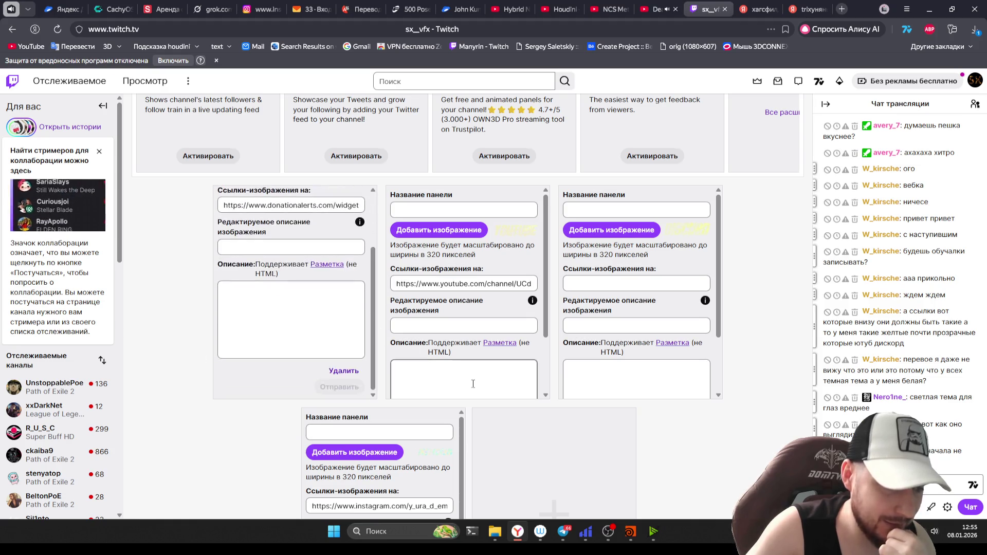
pyautogui.scroll(6, 452, 421)
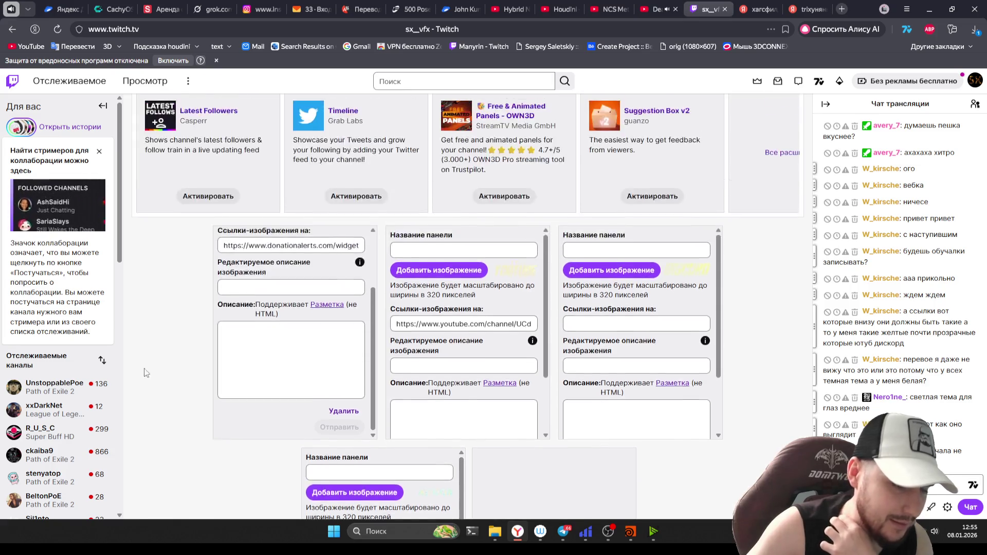
pyautogui.doubleClick(144, 228)
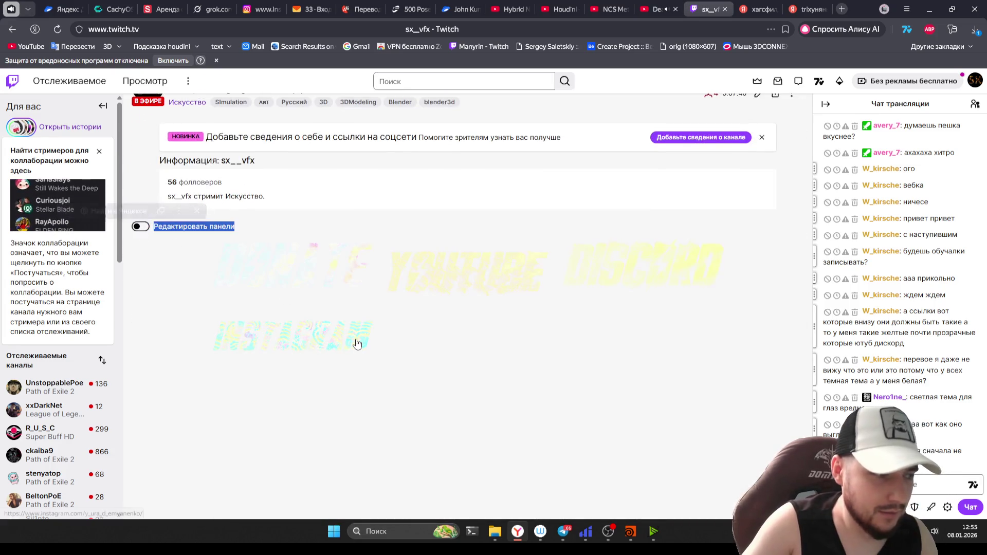
pyautogui.scroll(-1, 356, 340)
pyautogui.scroll(1, 350, 249)
pyautogui.scroll(4, 483, 349)
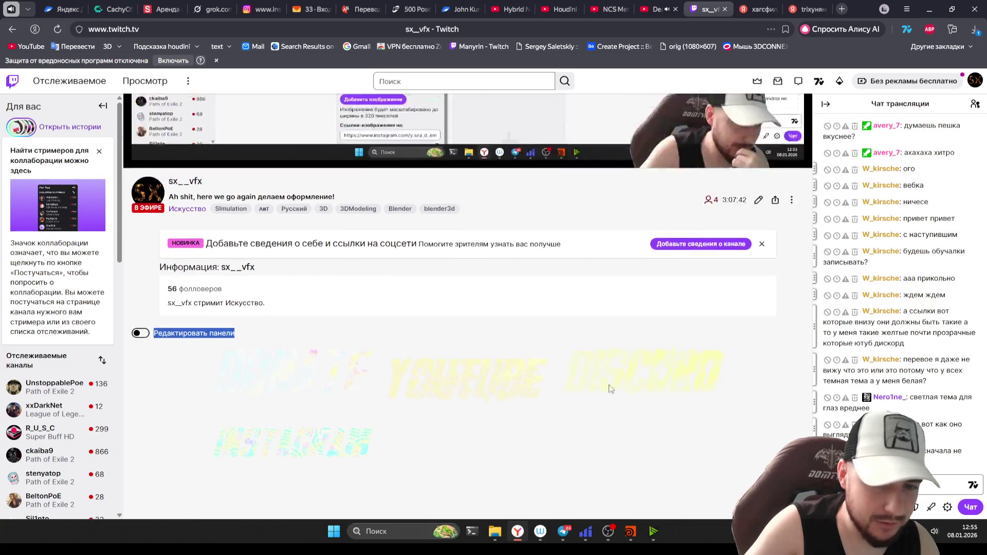
# Enable Темное оформление from the account menu, then return to the Houdini window
pyautogui.click(972, 84)
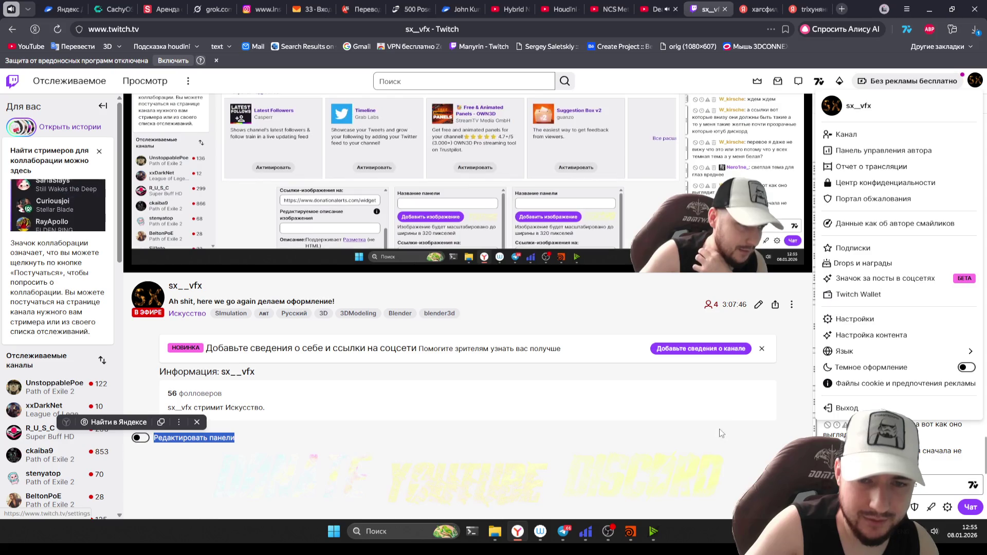
pyautogui.click(973, 87)
pyautogui.click(973, 87)
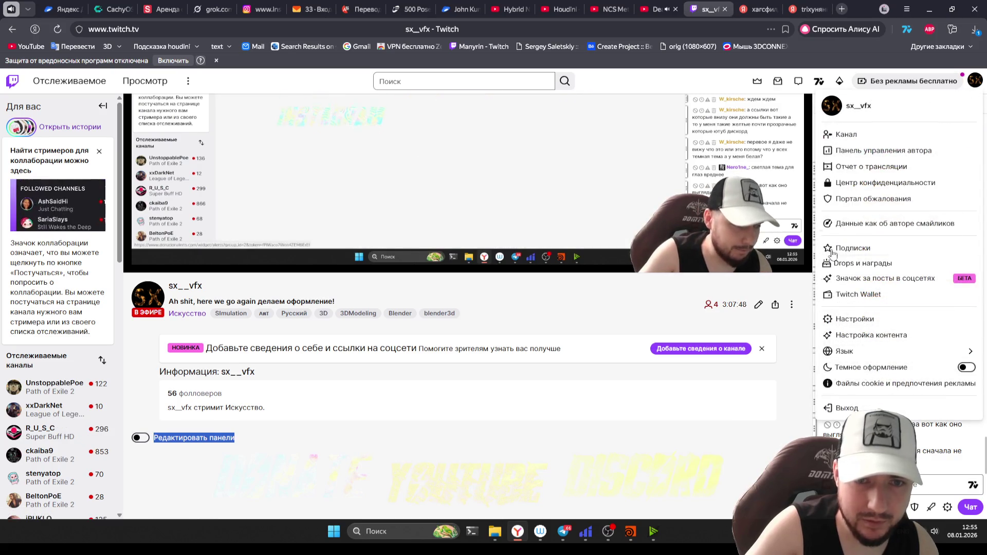
pyautogui.click(875, 367)
pyautogui.click(751, 456)
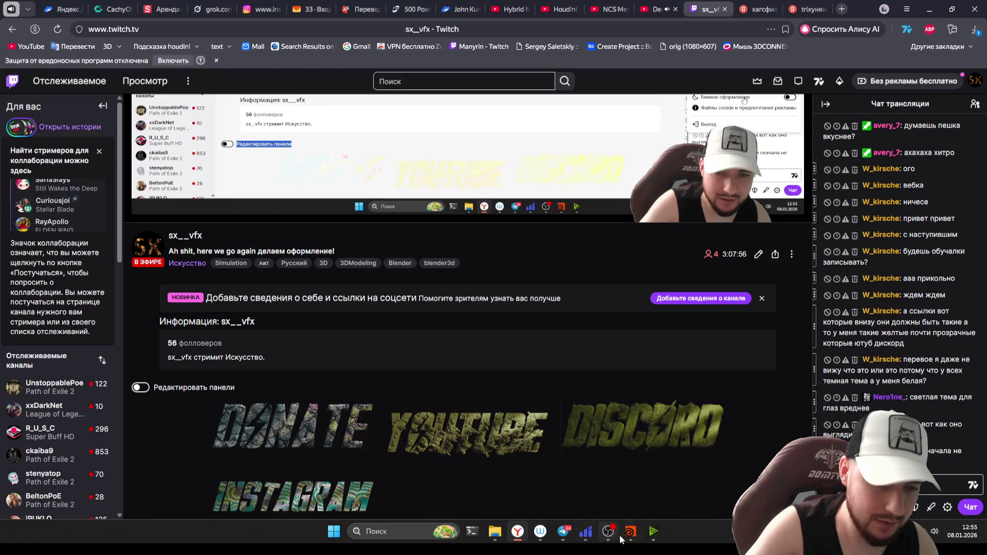
pyautogui.moveTo(631, 531)
pyautogui.click(633, 480)
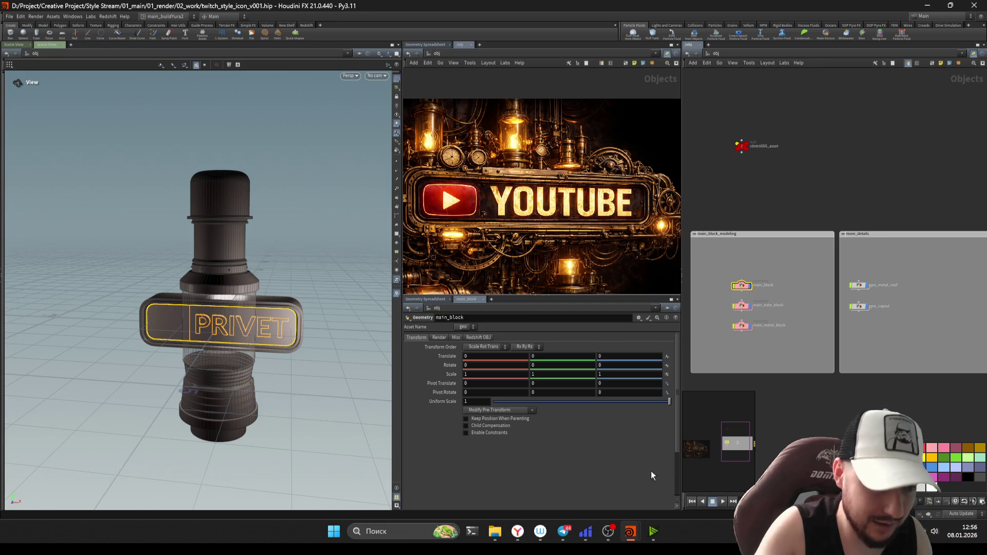
# Save the scene and select the c0ntr0lllli_asset null to display its scale_width, extrude_block, bevel and resample controls
pyautogui.scroll(-2, 739, 338)
pyautogui.hotkey('ctrl', 's')
pyautogui.moveTo(713, 314); pyautogui.dragTo(696, 291, button='middle')
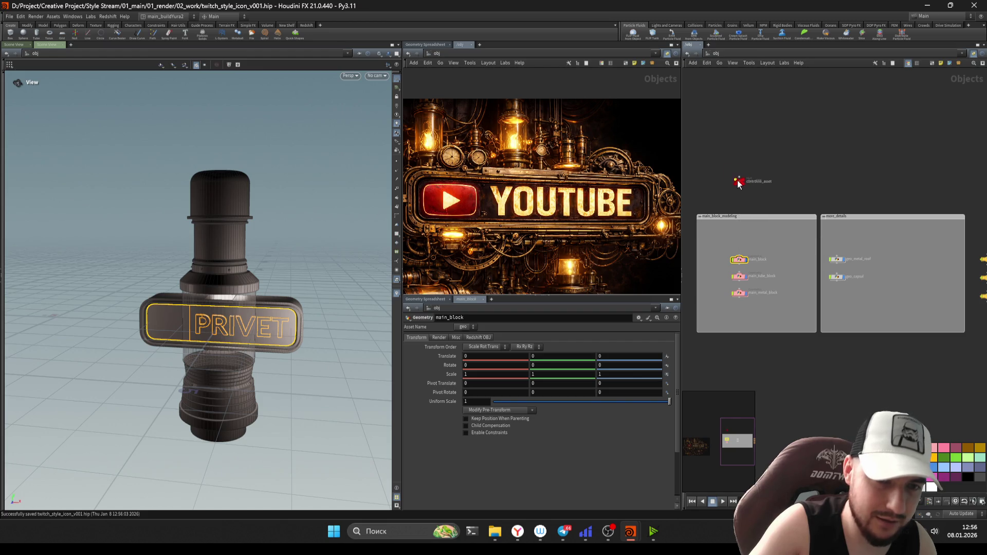
pyautogui.scroll(3, 739, 184)
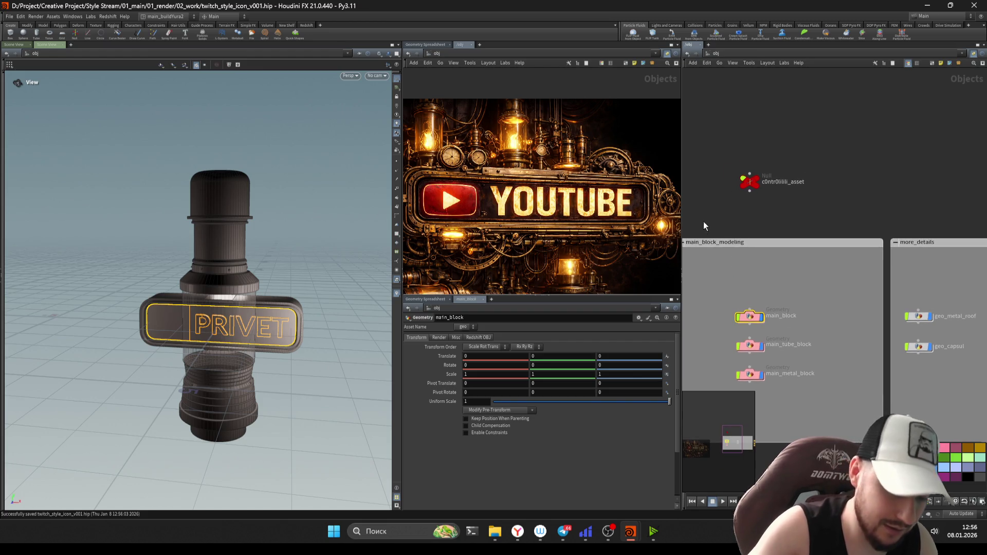
pyautogui.scroll(3, 761, 288)
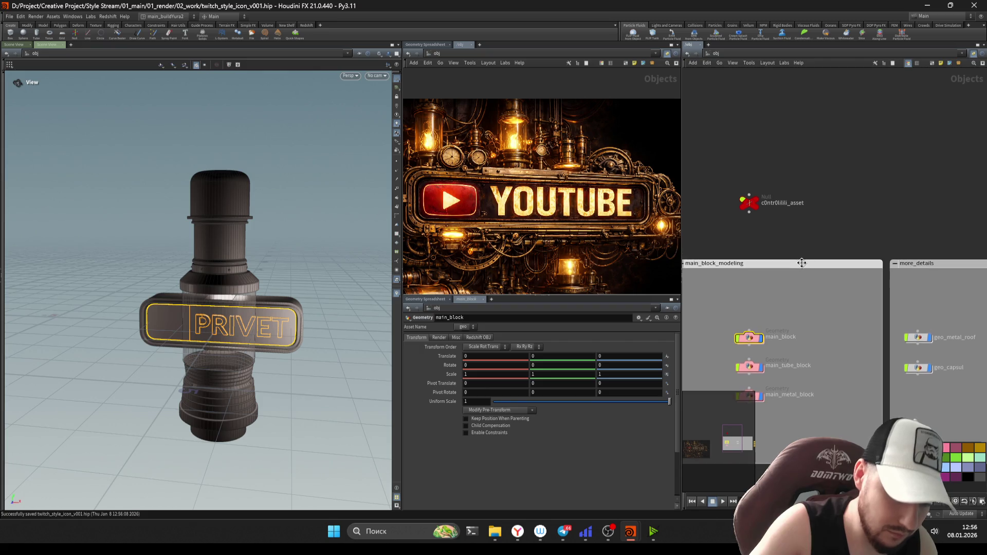
pyautogui.click(749, 221)
pyautogui.scroll(2, 798, 288)
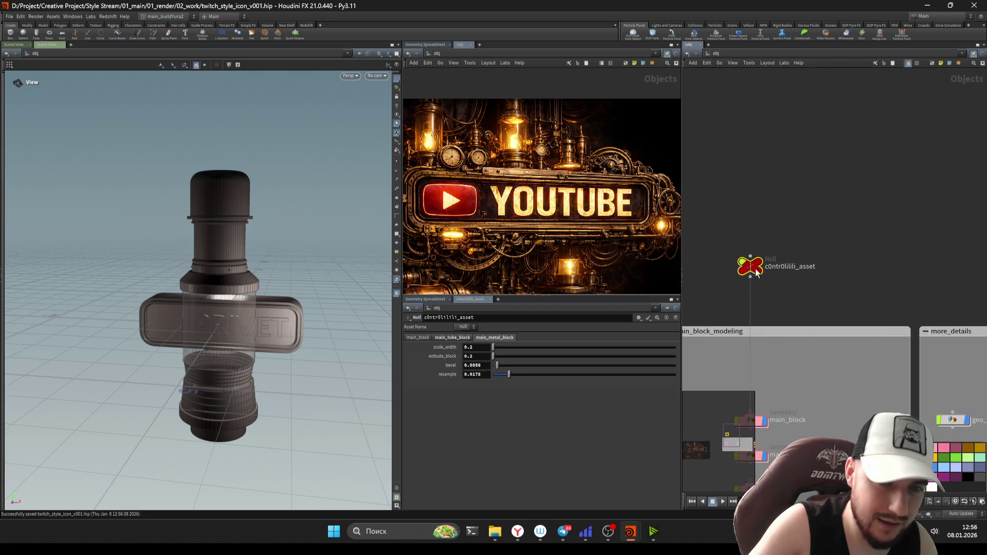
pyautogui.moveTo(798, 287)
pyautogui.mouseDown(button='middle')
pyautogui.moveTo(812, 260)
pyautogui.moveTo(866, 254)
pyautogui.moveTo(834, 210)
pyautogui.mouseUp(button='middle')
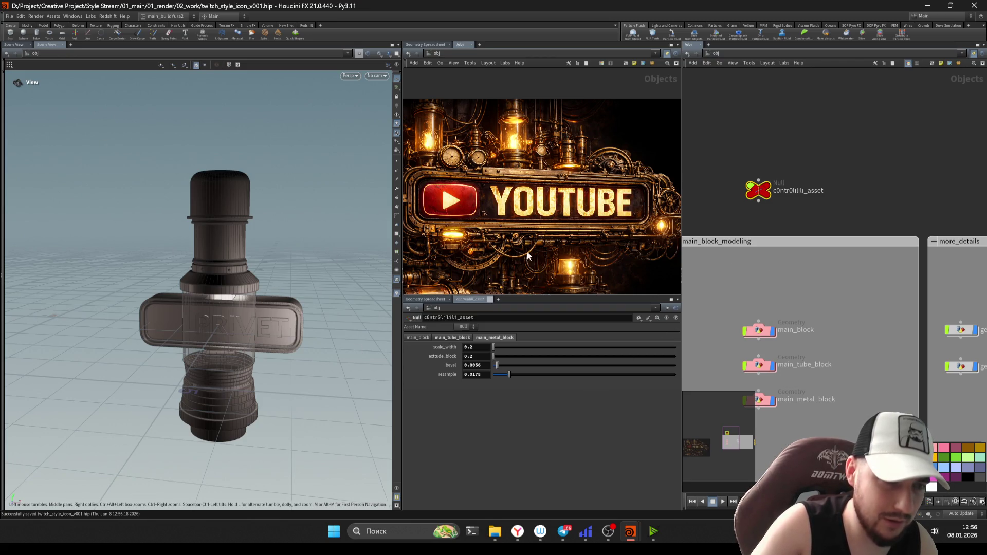
# Check the viewport background display, then pick the Houdini Dark colour scheme in Color Settings
pyautogui.press('d')
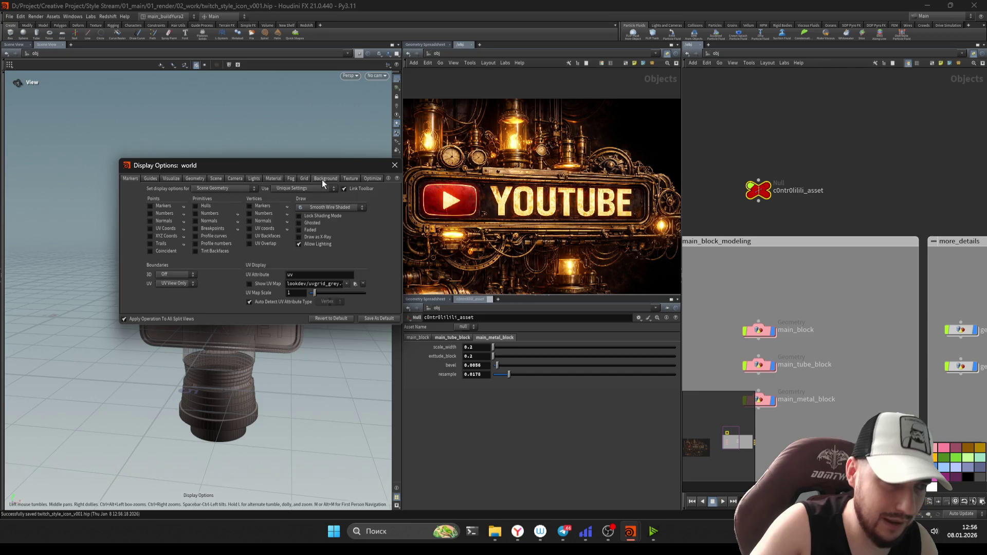
pyautogui.click(323, 179)
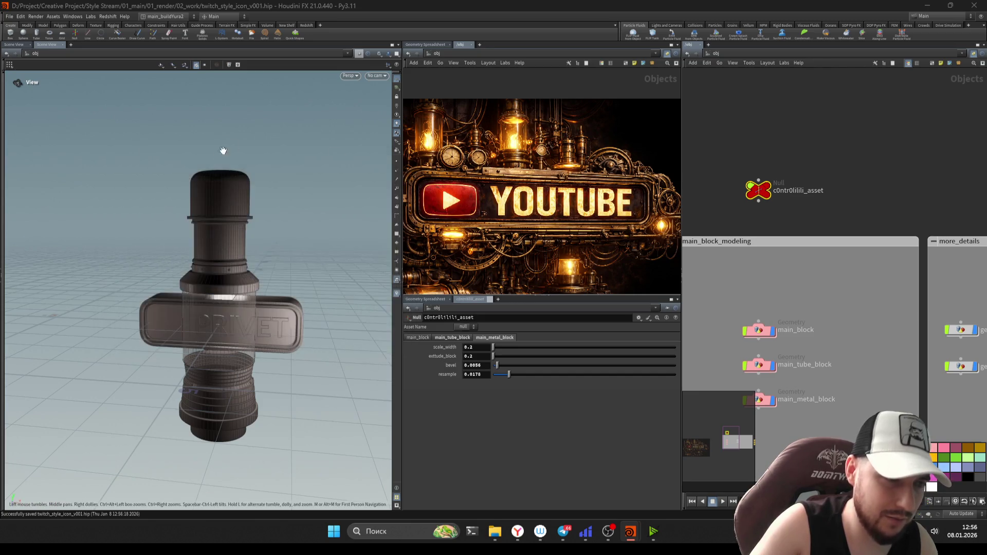
pyautogui.click(21, 16)
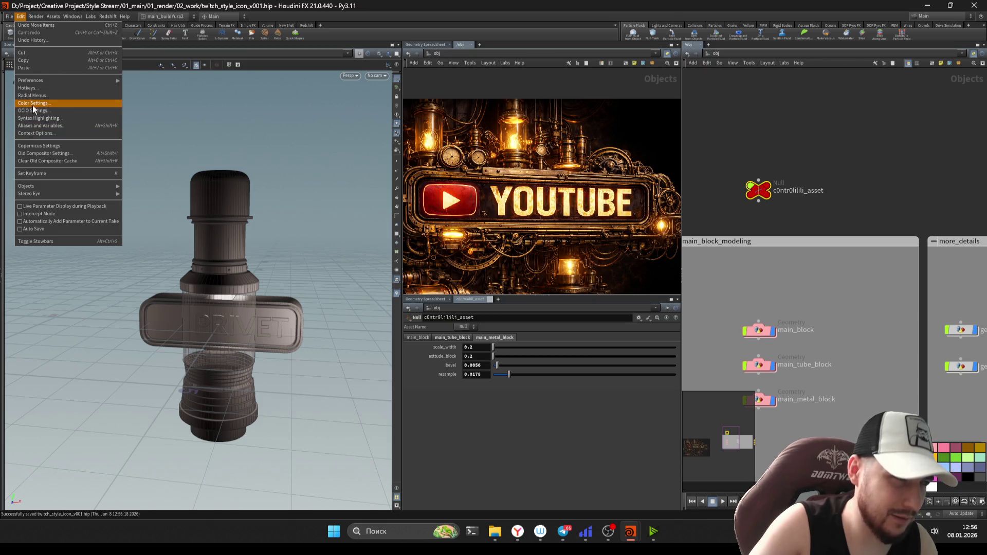
pyautogui.click(33, 103)
pyautogui.click(78, 84)
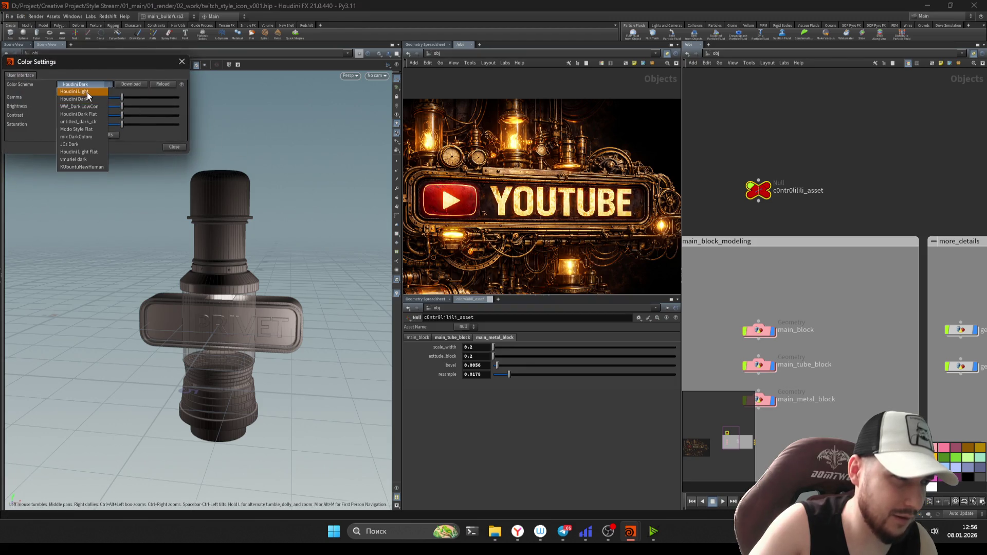
pyautogui.click(87, 97)
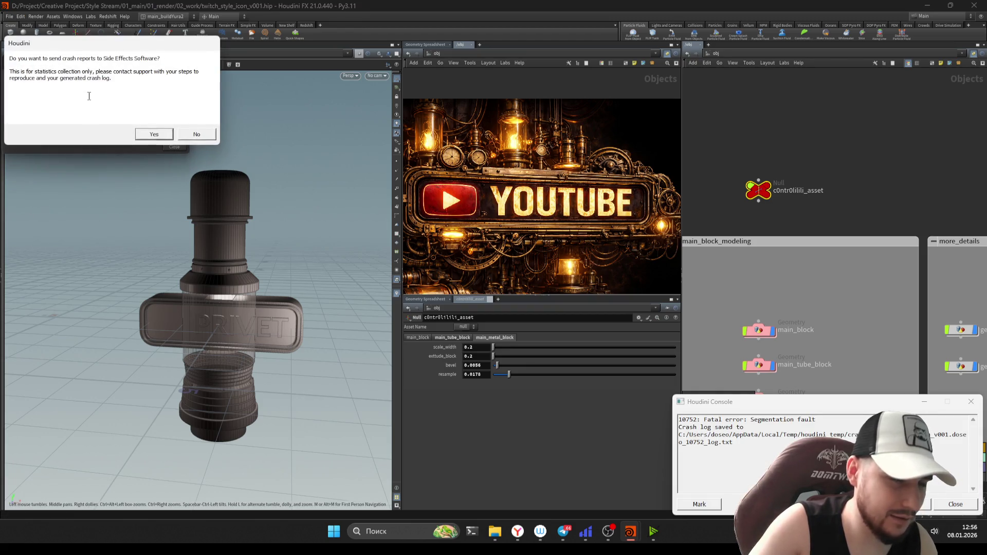
# After the crash, relaunch Houdini 21.0.440 by searching 'houdini 21' in the Start menu
pyautogui.hotkey('alt', 'Tab')
pyautogui.press('super')
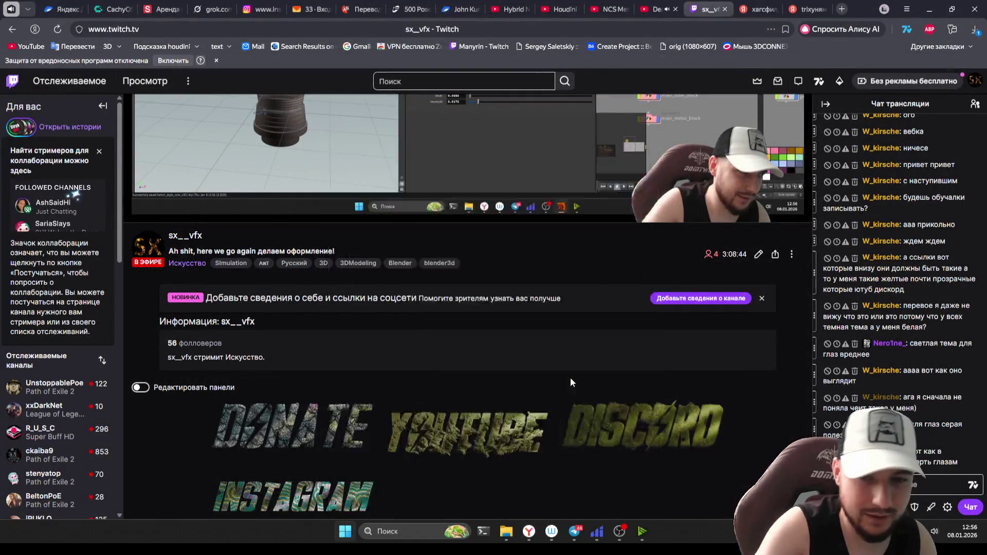
pyautogui.write('houdini')
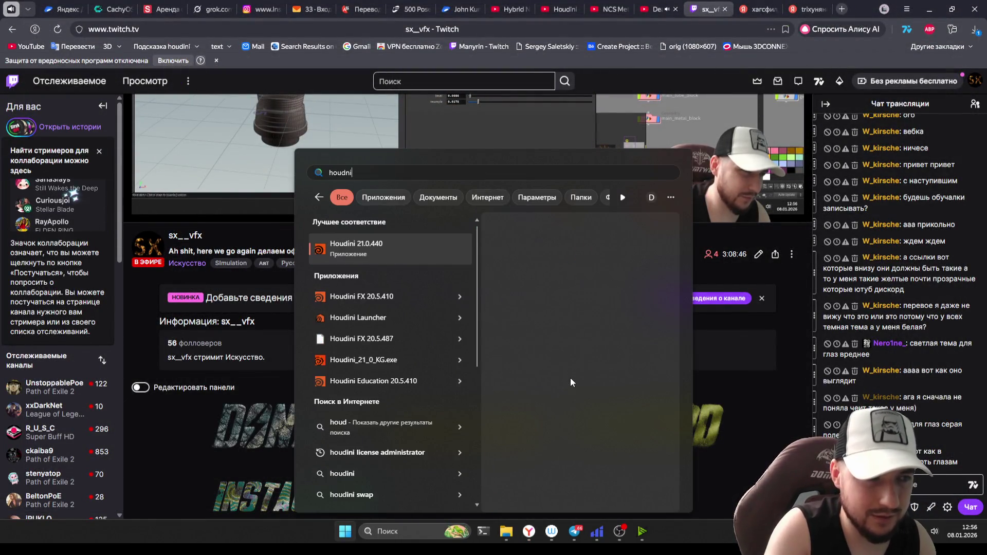
pyautogui.write(' 21')
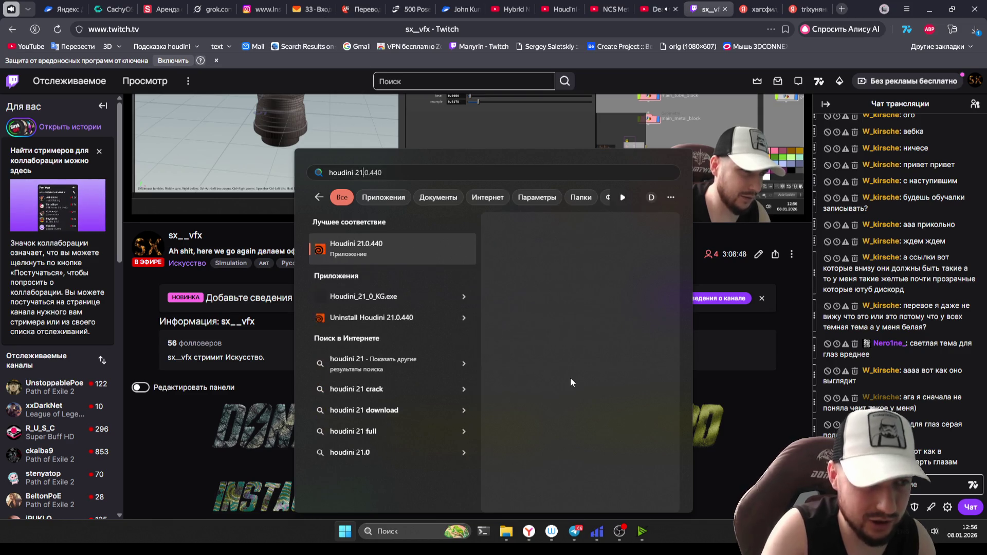
pyautogui.press('Return')
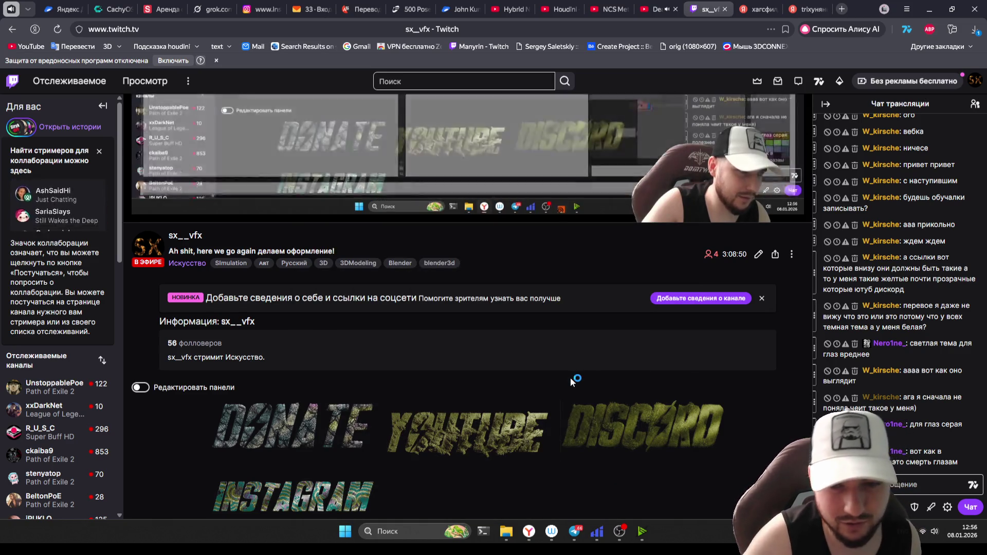
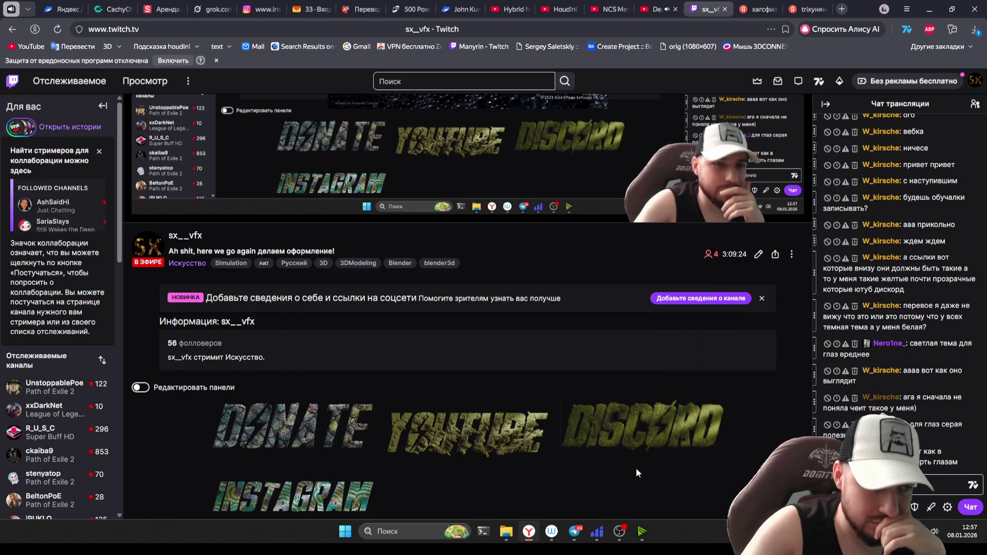
# Look up the chat word 'derivative' in a new Yandex web search
pyautogui.scroll(5, 909, 409)
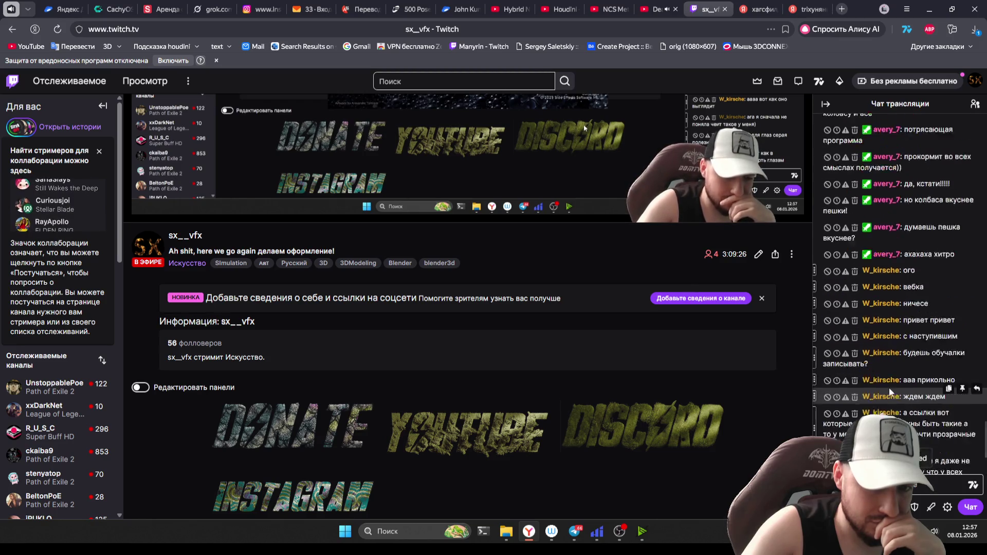
pyautogui.scroll(5, 909, 408)
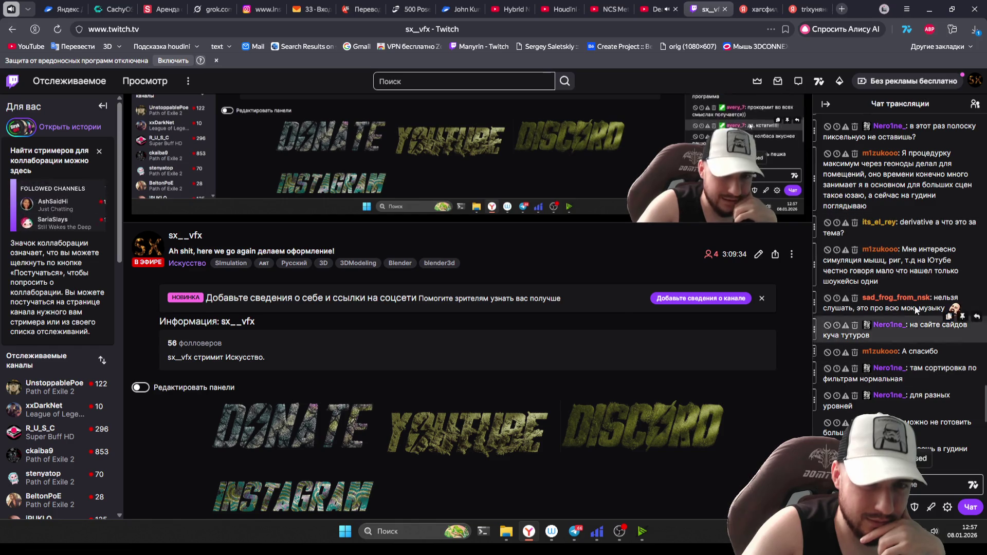
pyautogui.doubleClick(909, 222)
pyautogui.rightClick(909, 223)
pyautogui.click(874, 253)
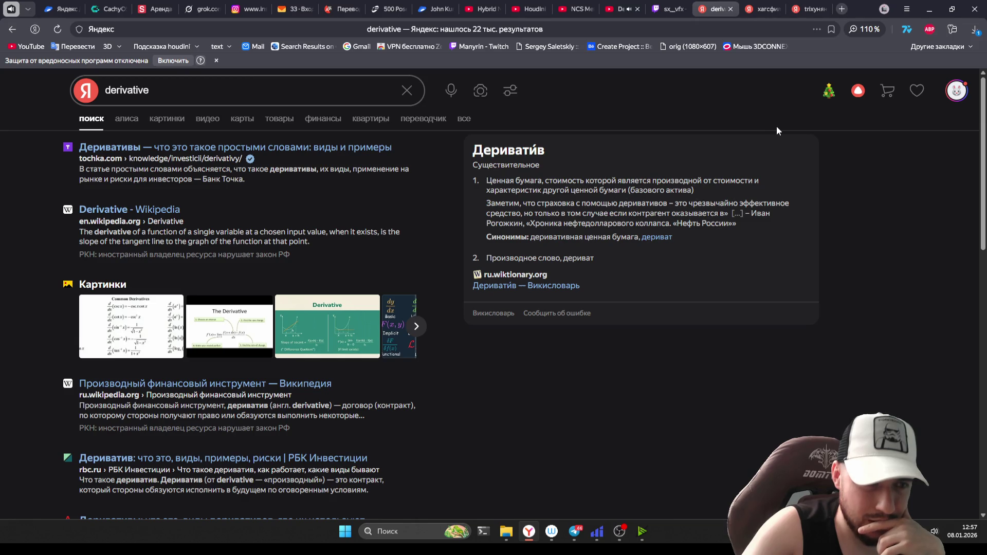
# Return to the sx_vfx stream tab, browse the chat, then bring Houdini to the front
pyautogui.click(670, 6)
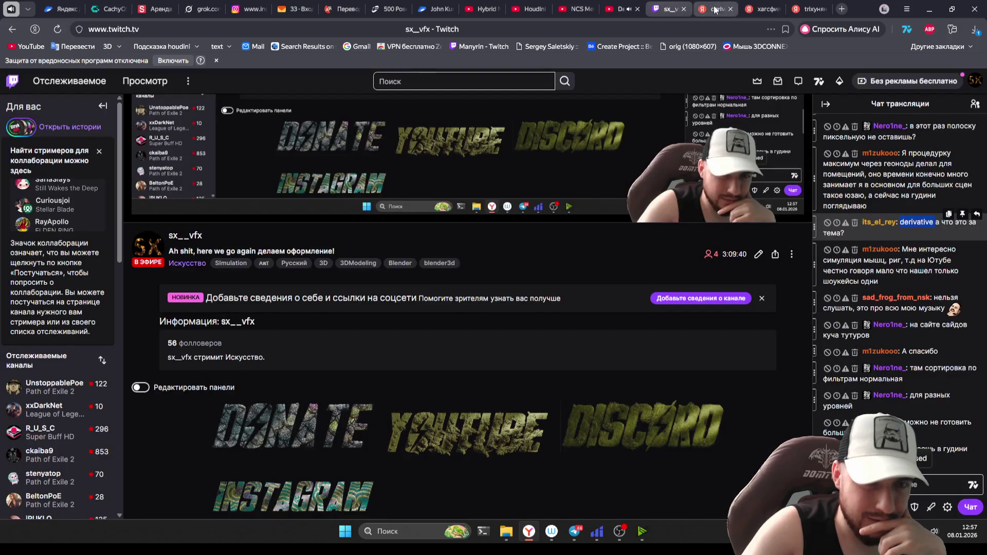
pyautogui.scroll(-1, 196, 221)
pyautogui.scroll(1, 195, 221)
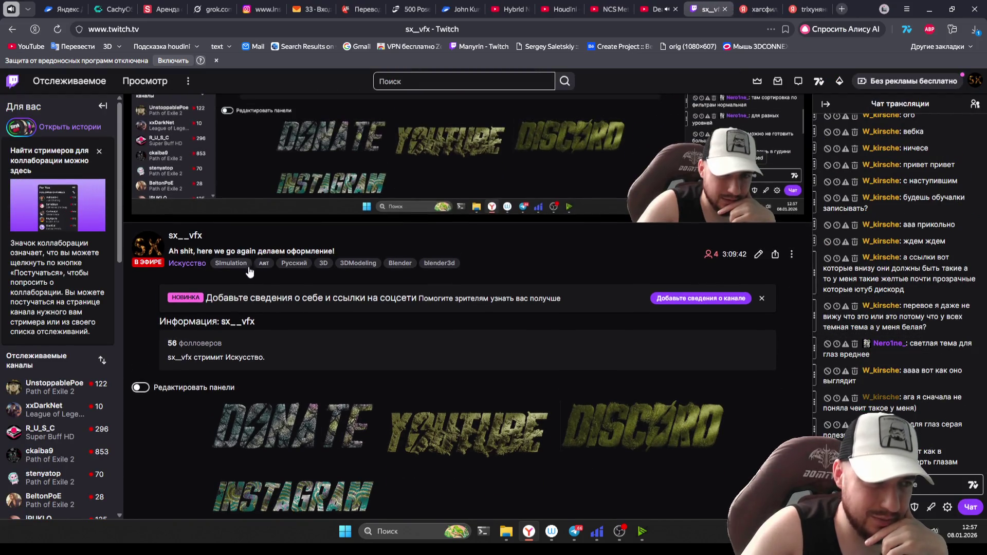
pyautogui.doubleClick(252, 265)
pyautogui.scroll(5, 256, 280)
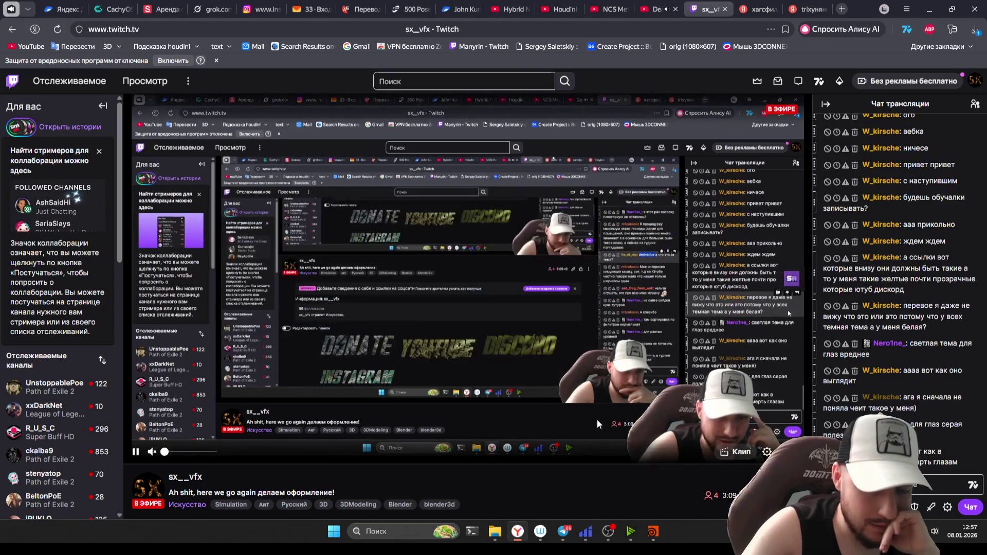
pyautogui.click(653, 531)
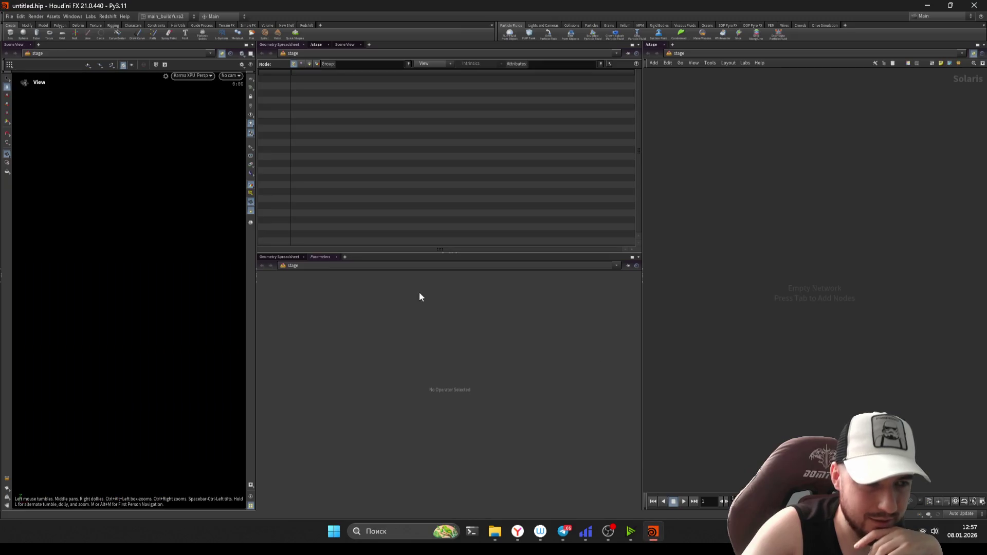
# Switch the viewport renderer from Karma XPU to the plain GL Persp view
pyautogui.click(199, 78)
pyautogui.click(203, 101)
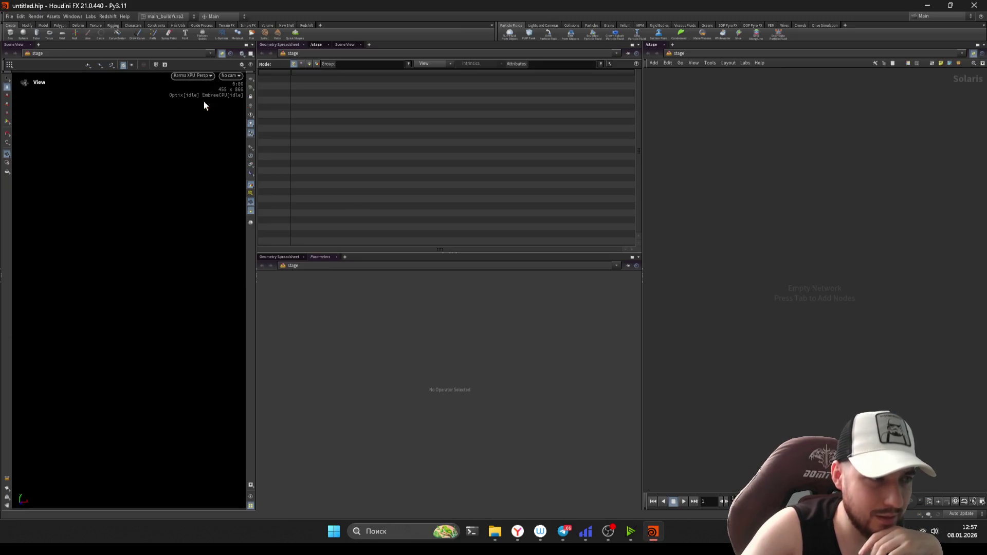
pyautogui.click(9, 17)
pyautogui.moveTo(30, 41)
pyautogui.press('Escape')
# Open twitch_style_icon_v001.hip from the recent files list
pyautogui.click(9, 17)
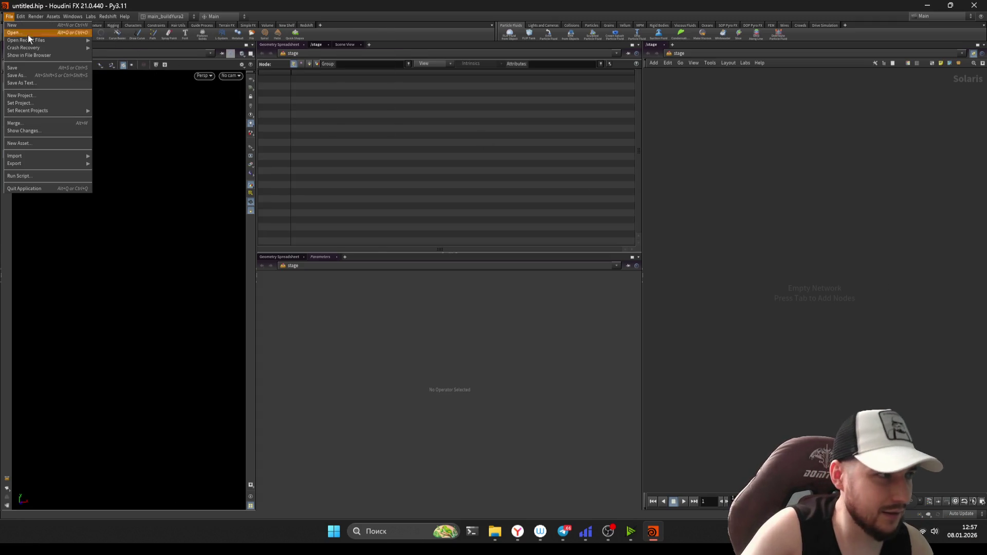
pyautogui.click(155, 40)
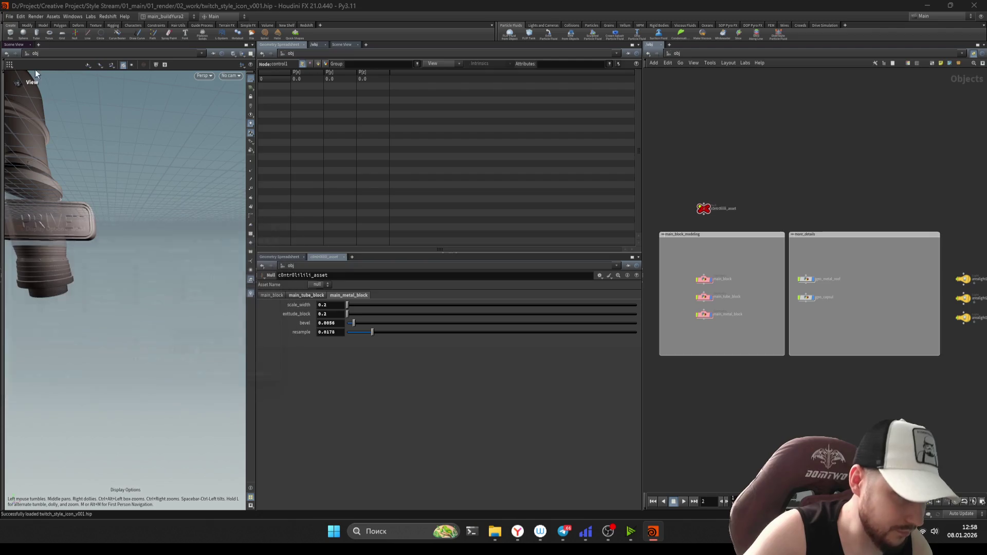
pyautogui.click(20, 17)
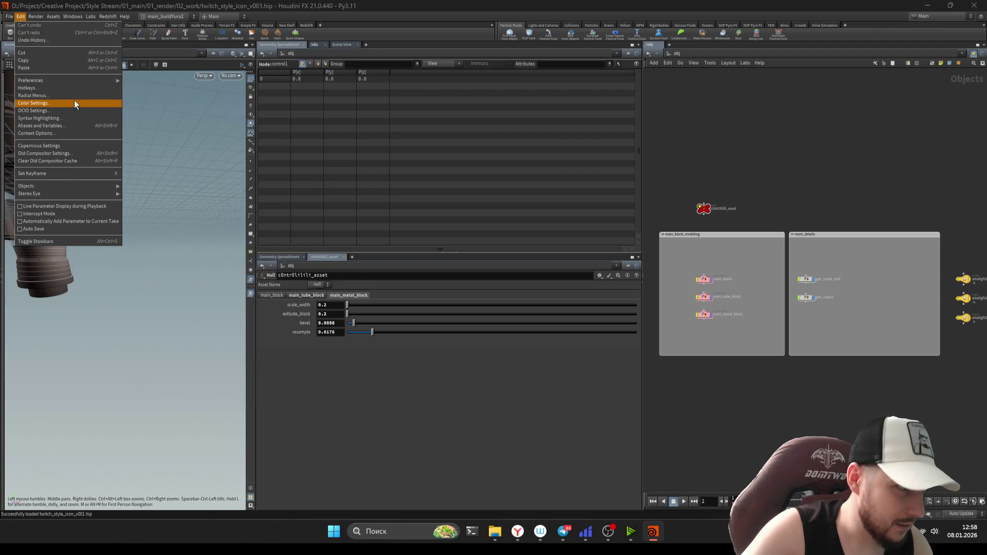
# Set the interface Color Scheme to Houdini Light
pyautogui.click(67, 103)
pyautogui.click(95, 82)
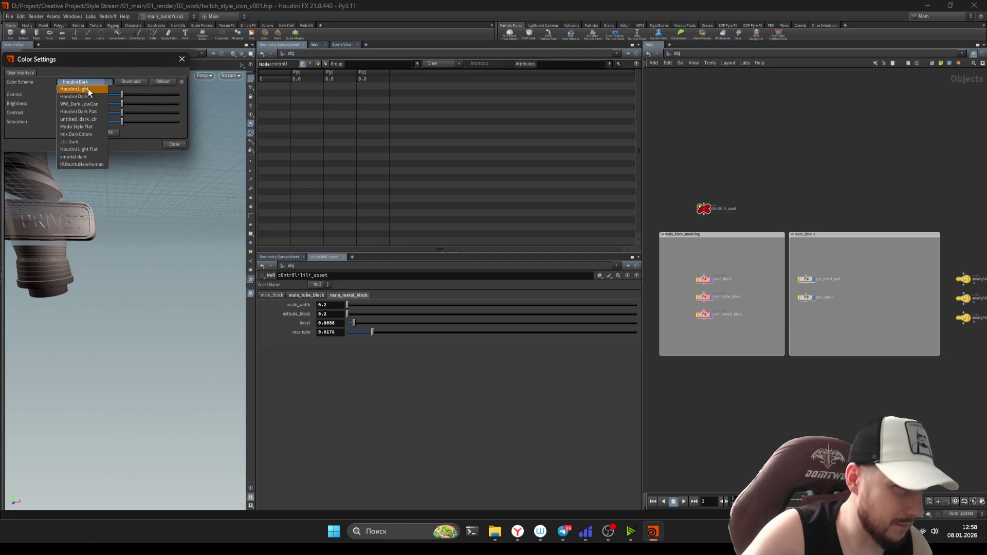
pyautogui.click(88, 89)
pyautogui.click(182, 58)
# Pan and zoom around the object network to bring the control null into view
pyautogui.scroll(-3, 797, 409)
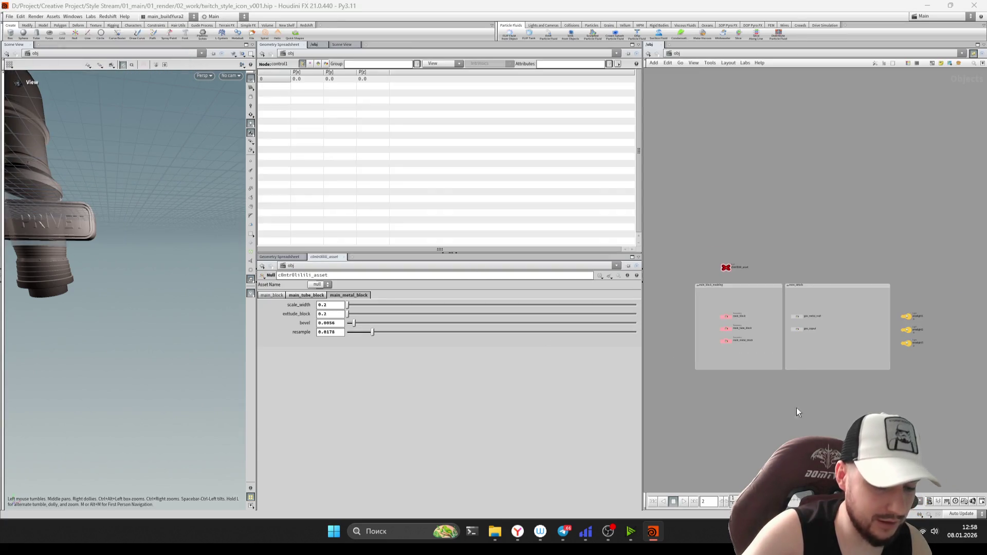
pyautogui.scroll(1, 710, 360)
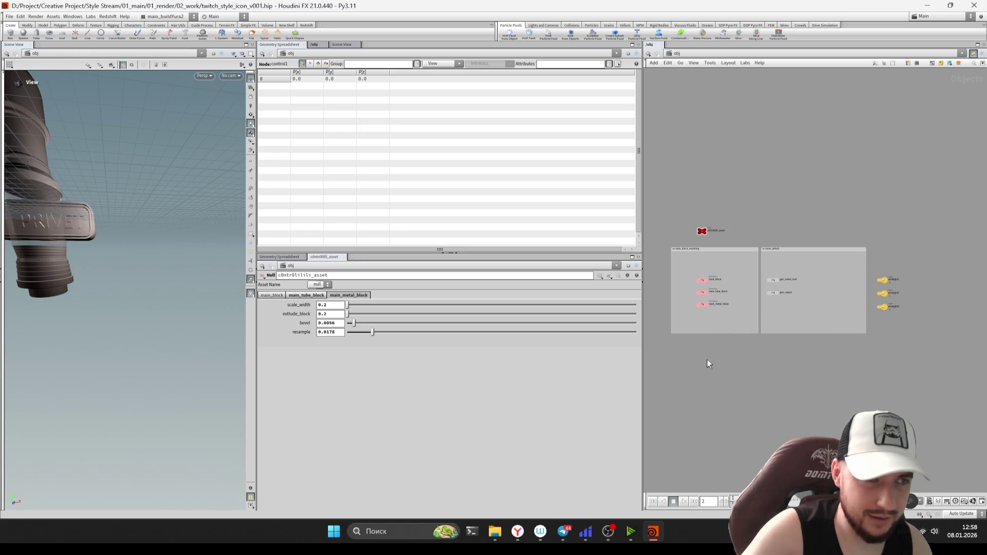
pyautogui.moveTo(689, 339)
pyautogui.mouseDown(button='middle')
pyautogui.moveTo(745, 324)
pyautogui.moveTo(814, 325)
pyautogui.mouseUp(button='middle')
pyautogui.scroll(-5, 845, 324)
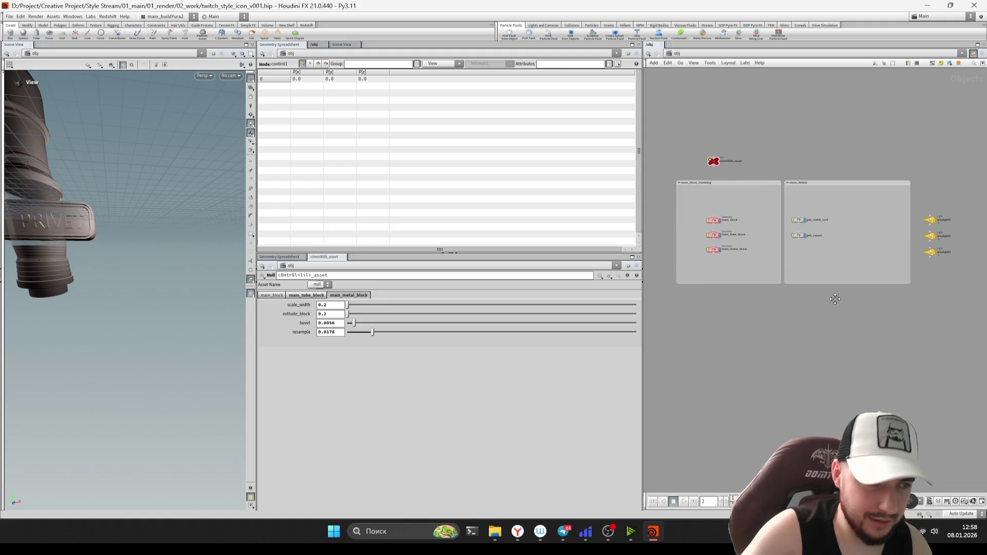
pyautogui.moveTo(794, 270)
pyautogui.mouseDown(button='middle')
pyautogui.moveTo(786, 264)
pyautogui.moveTo(804, 324)
pyautogui.moveTo(838, 355)
pyautogui.moveTo(836, 380)
pyautogui.moveTo(825, 391)
pyautogui.moveTo(786, 365)
pyautogui.mouseUp(button='middle')
pyautogui.scroll(1, 786, 365)
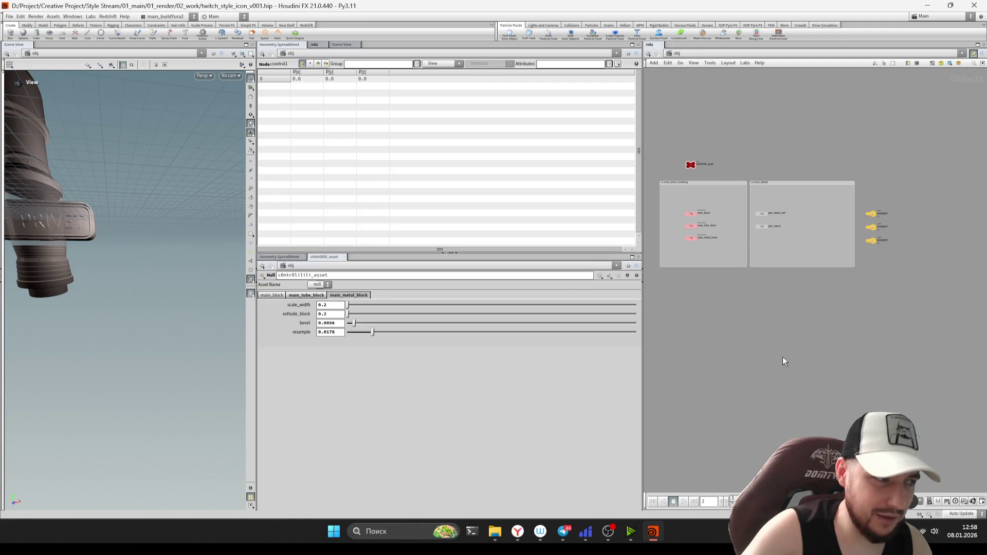
pyautogui.moveTo(783, 357); pyautogui.dragTo(794, 369, button='middle')
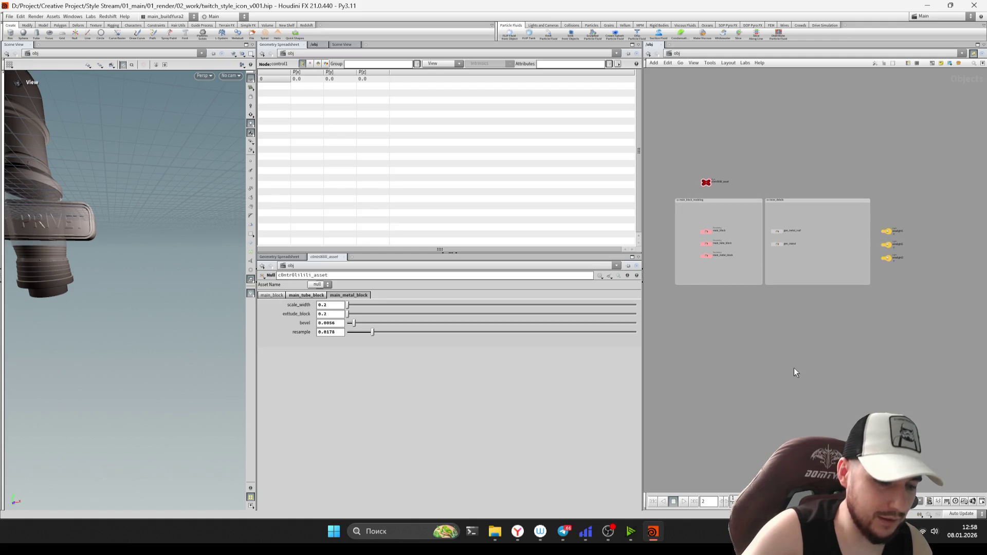
pyautogui.moveTo(699, 374)
pyautogui.mouseDown(button='middle')
pyautogui.moveTo(703, 337)
pyautogui.moveTo(687, 344)
pyautogui.mouseUp(button='middle')
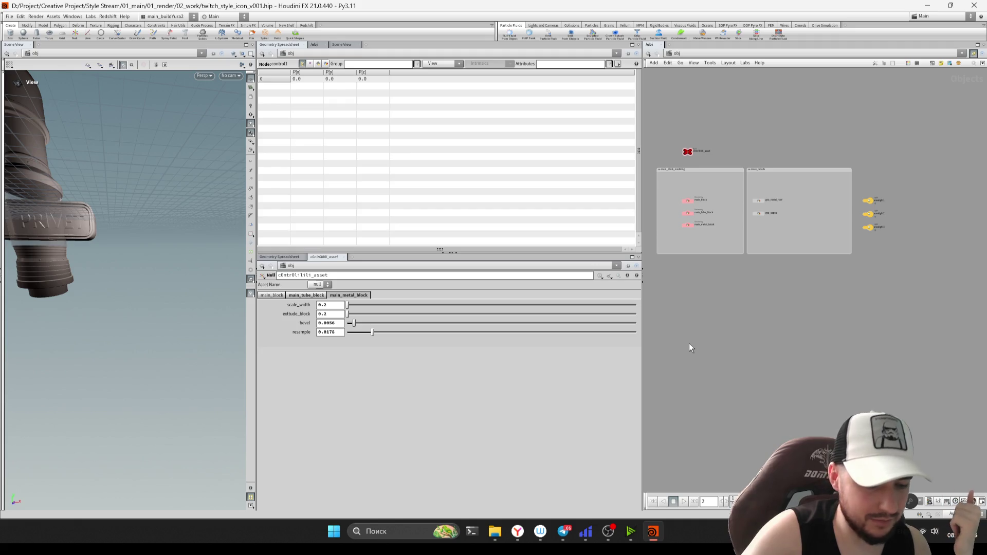
pyautogui.scroll(-1, 689, 344)
pyautogui.scroll(1, 691, 339)
pyautogui.moveTo(700, 334); pyautogui.dragTo(709, 340, button='middle')
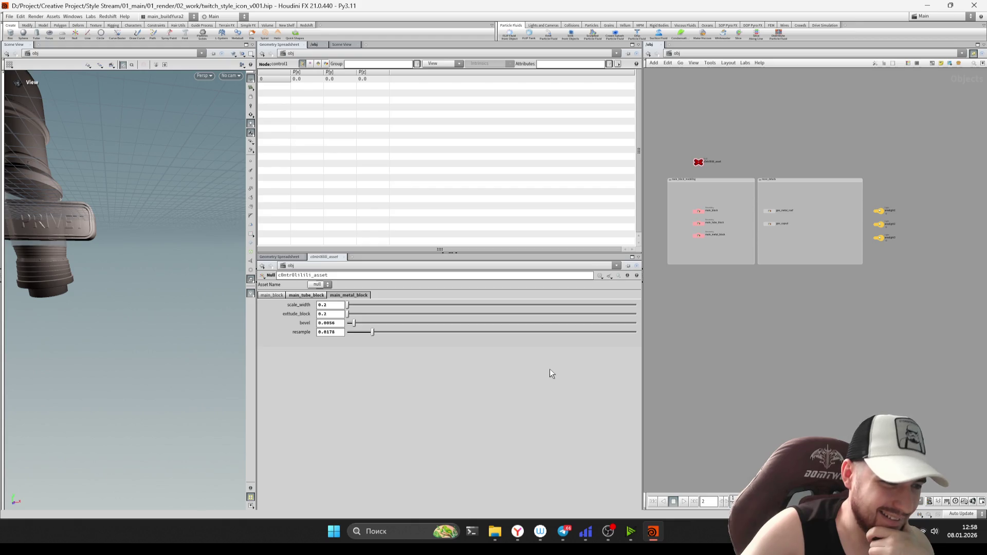
pyautogui.moveTo(733, 401)
pyautogui.mouseDown(button='middle')
pyautogui.moveTo(741, 390)
pyautogui.moveTo(710, 379)
pyautogui.moveTo(731, 359)
pyautogui.mouseUp(button='middle')
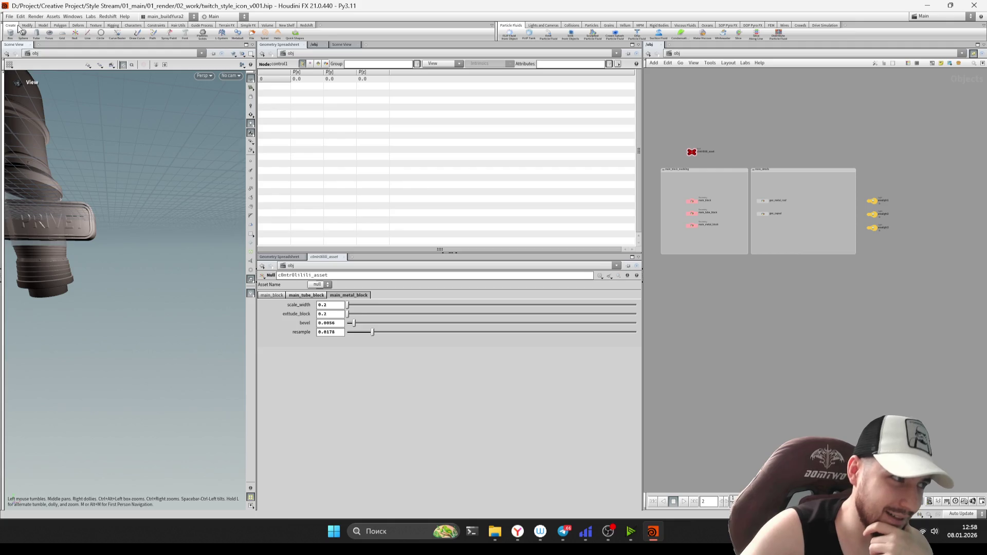
pyautogui.scroll(2, 722, 141)
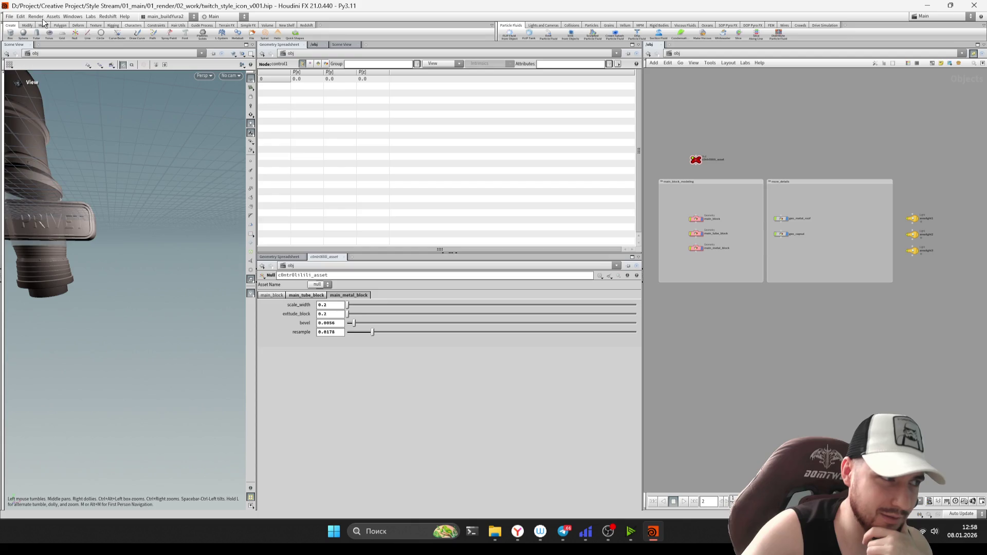
# Launch Discord from the system search
pyautogui.click(21, 16)
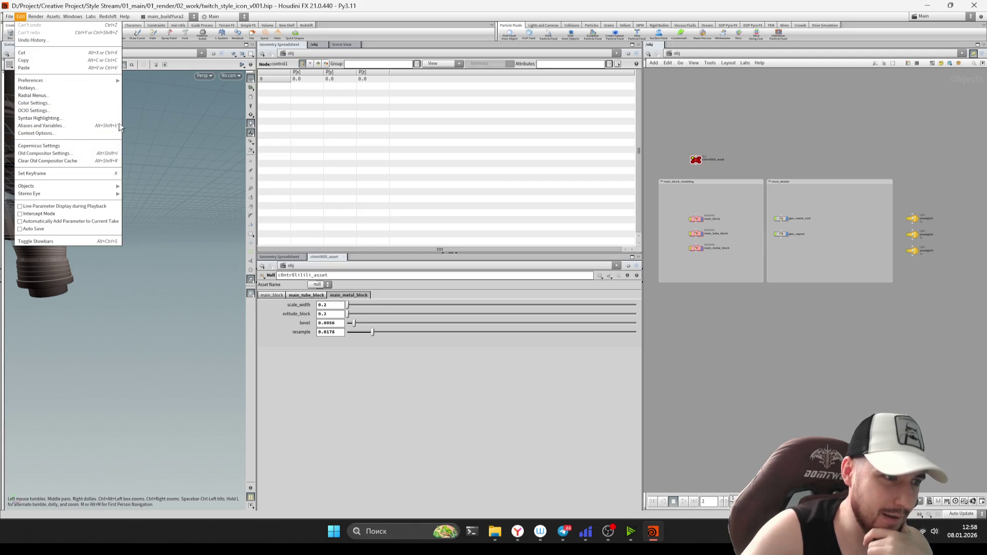
pyautogui.press('super')
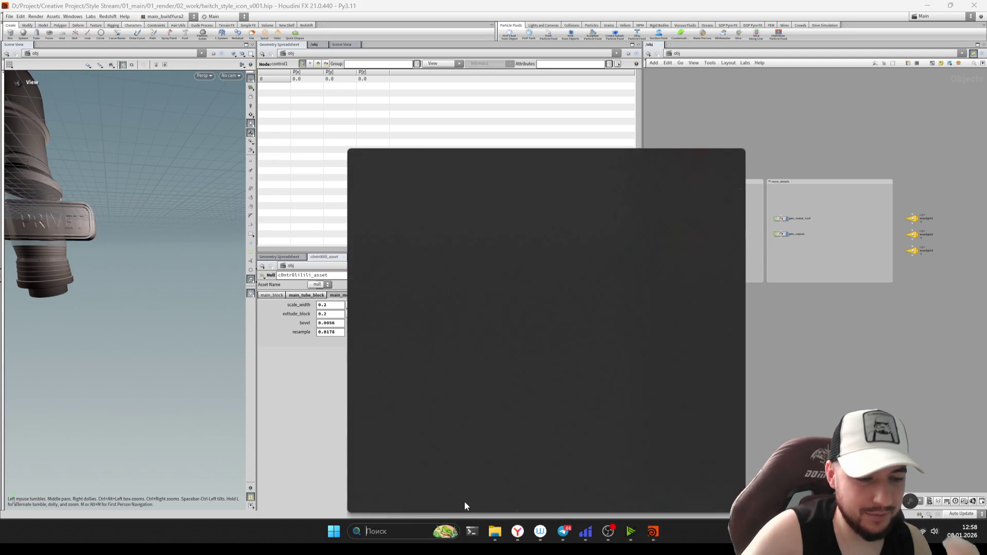
pyautogui.write('dis')
pyautogui.press('Escape')
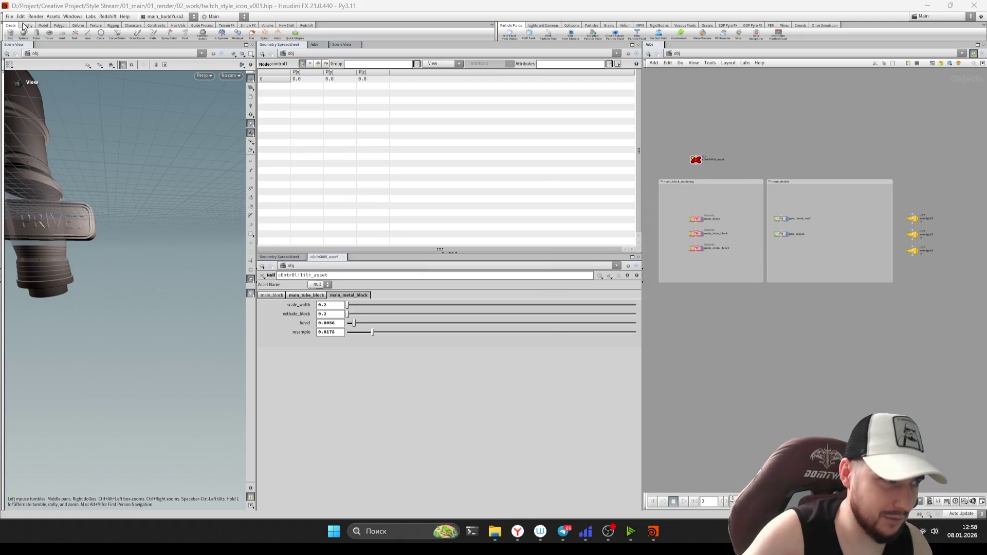
# Switch Houdini's Color Scheme back to a dark theme and bring Discord forward
pyautogui.click(20, 16)
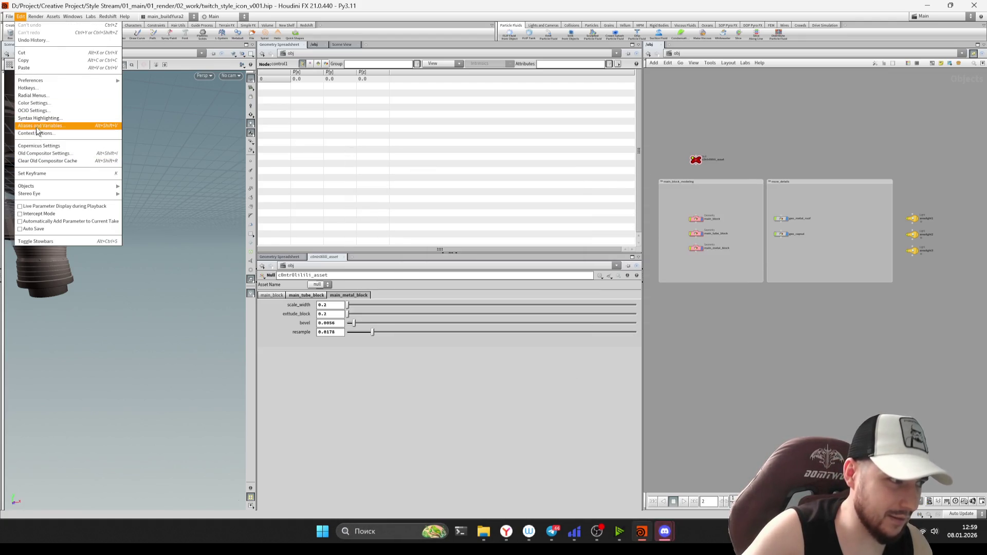
pyautogui.click(35, 104)
pyautogui.click(85, 81)
pyautogui.click(77, 93)
pyautogui.click(175, 144)
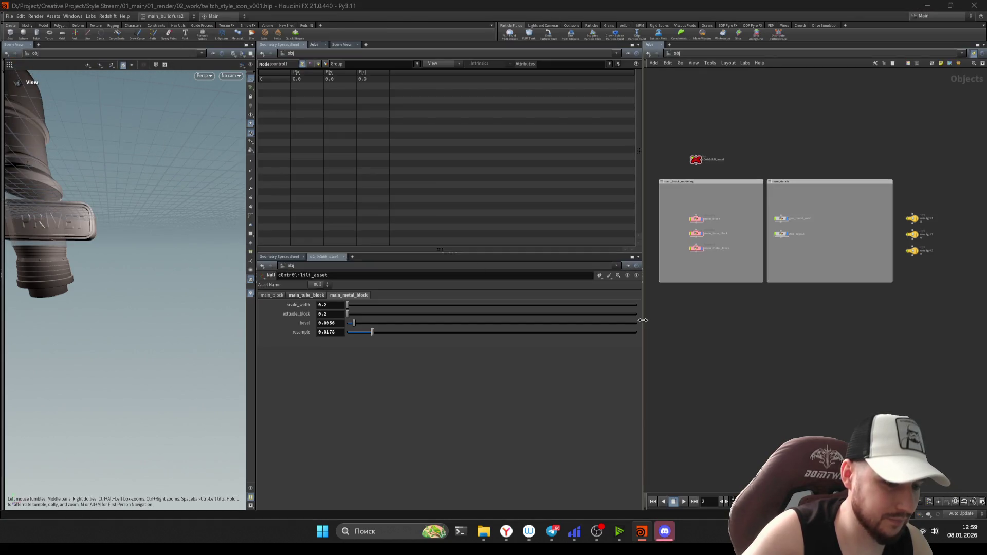
pyautogui.click(665, 531)
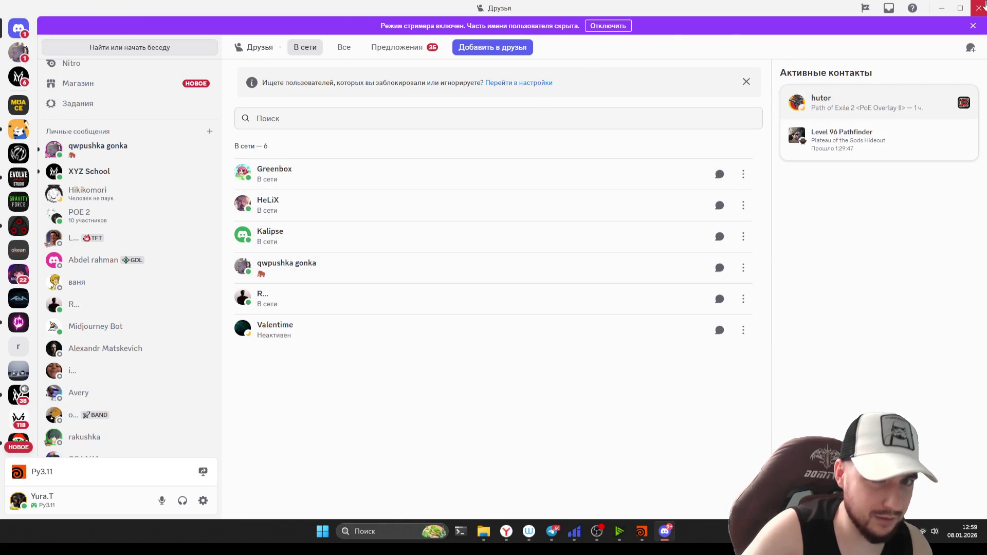
# Close the Discord window to get back to Houdini
pyautogui.click(980, 7)
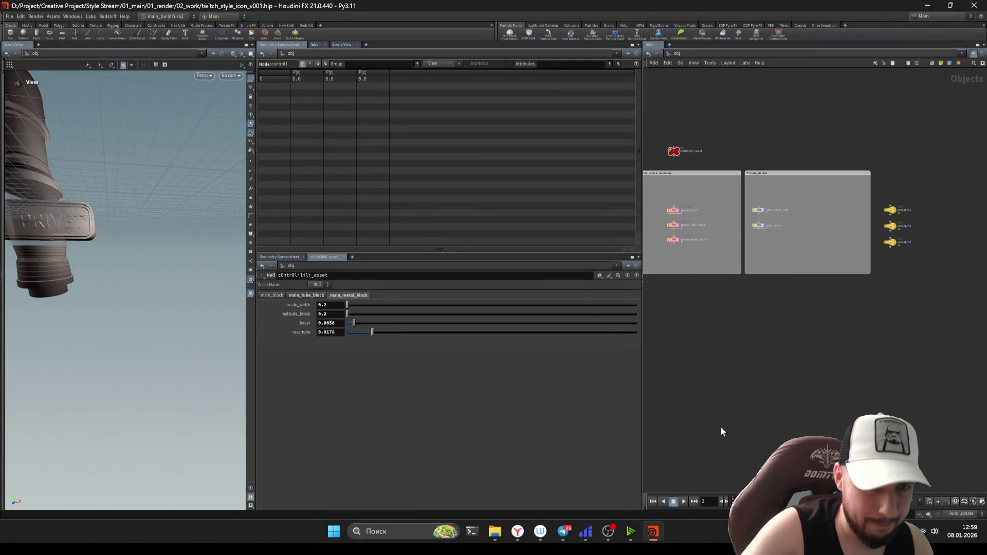
# Save the scene and wire geo_metal_roof's output into geo_capsul
pyautogui.scroll(5, 773, 350)
pyautogui.hotkey('ctrl', 's')
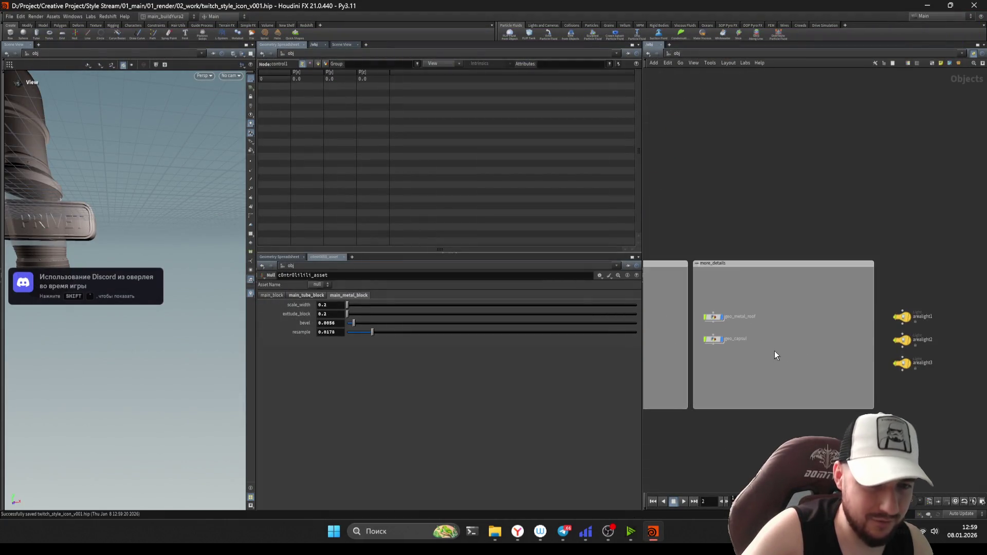
pyautogui.scroll(-4, 786, 367)
pyautogui.hotkey('ctrl', 's')
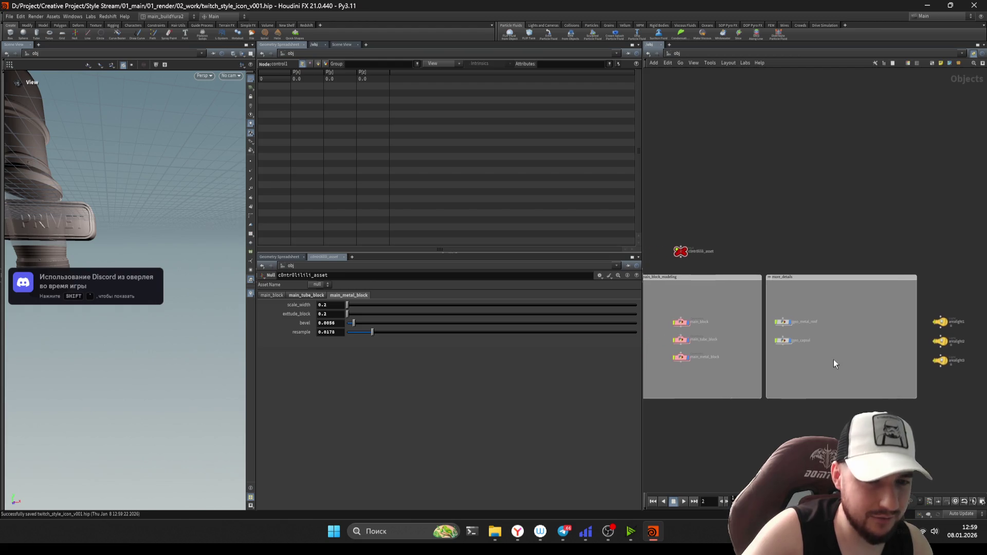
pyautogui.scroll(5, 771, 344)
pyautogui.scroll(-4, 813, 355)
pyautogui.scroll(2, 877, 310)
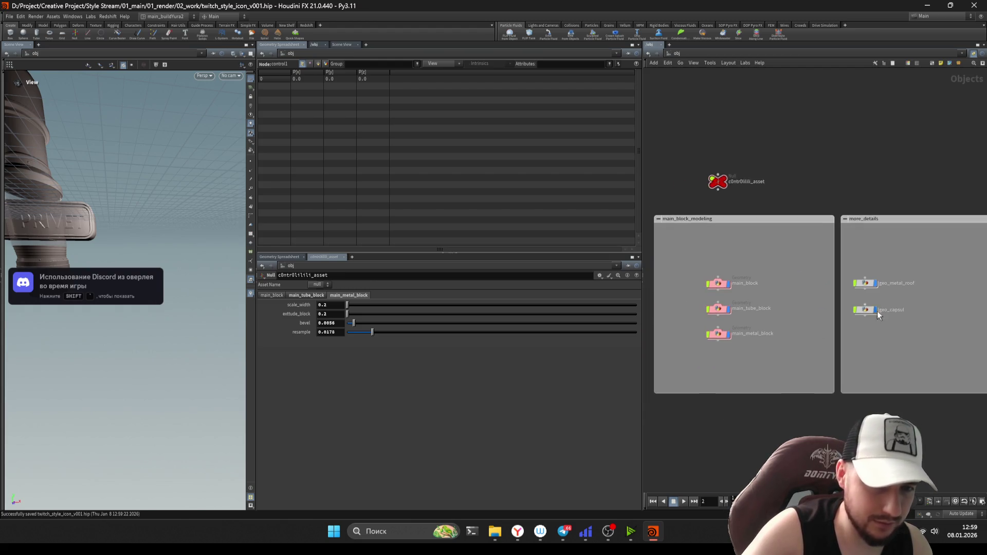
pyautogui.moveTo(864, 313)
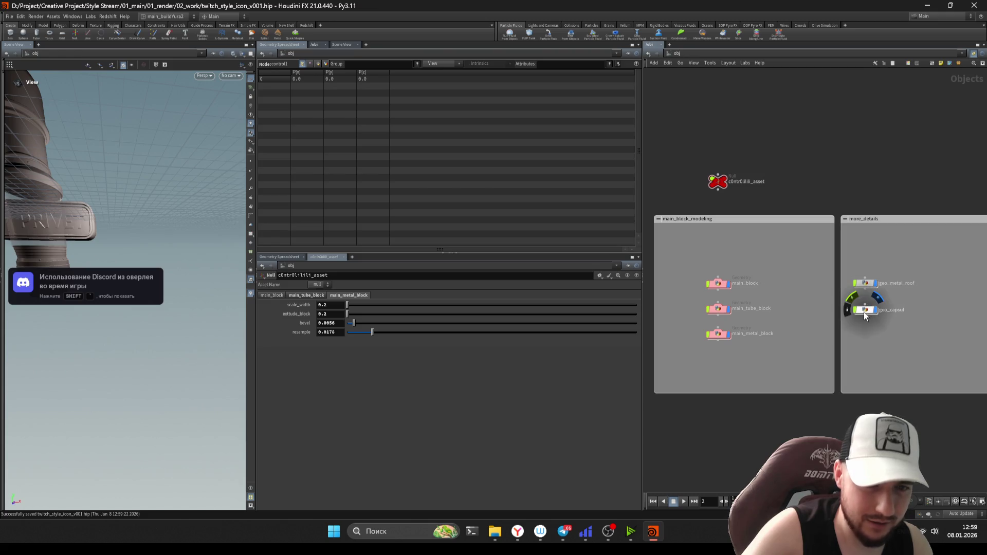
pyautogui.moveTo(865, 306); pyautogui.dragTo(867, 289)
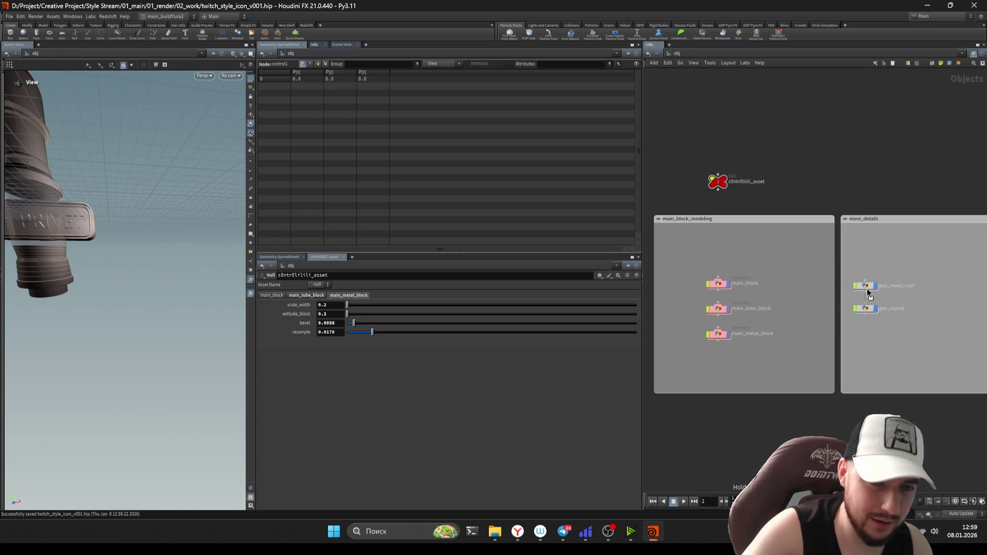
pyautogui.scroll(2, 835, 340)
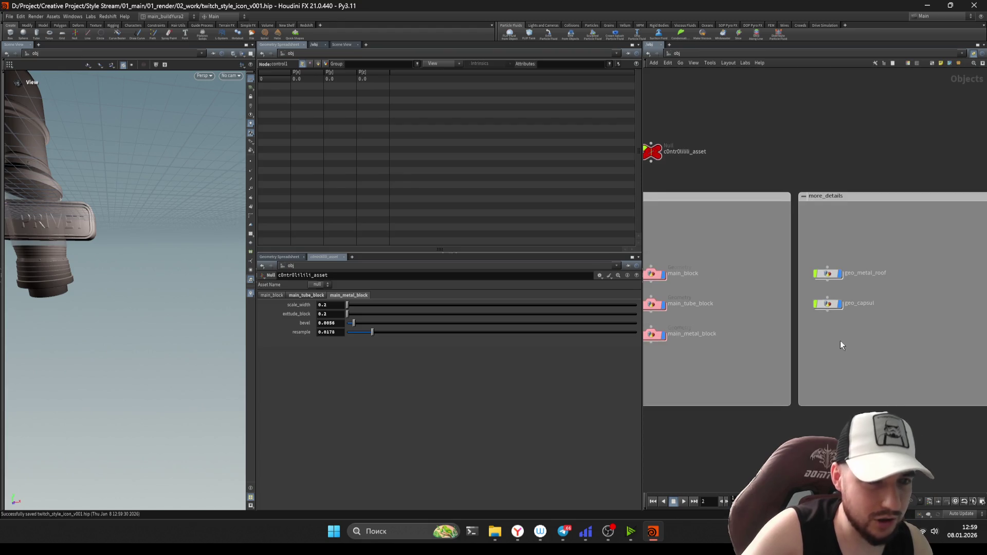
# Inside geo_capsul, shift attribwrangle, merge1 and out_lamp left, then select merge1
pyautogui.doubleClick(828, 304)
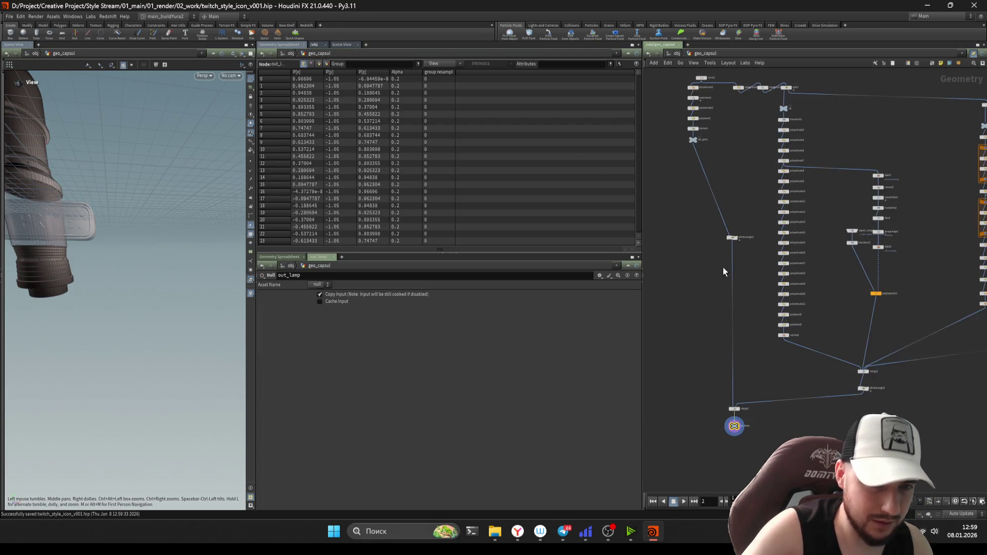
pyautogui.scroll(1, 717, 260)
pyautogui.moveTo(710, 244); pyautogui.dragTo(790, 443)
pyautogui.scroll(1, 728, 258)
pyautogui.moveTo(728, 257); pyautogui.dragTo(725, 257)
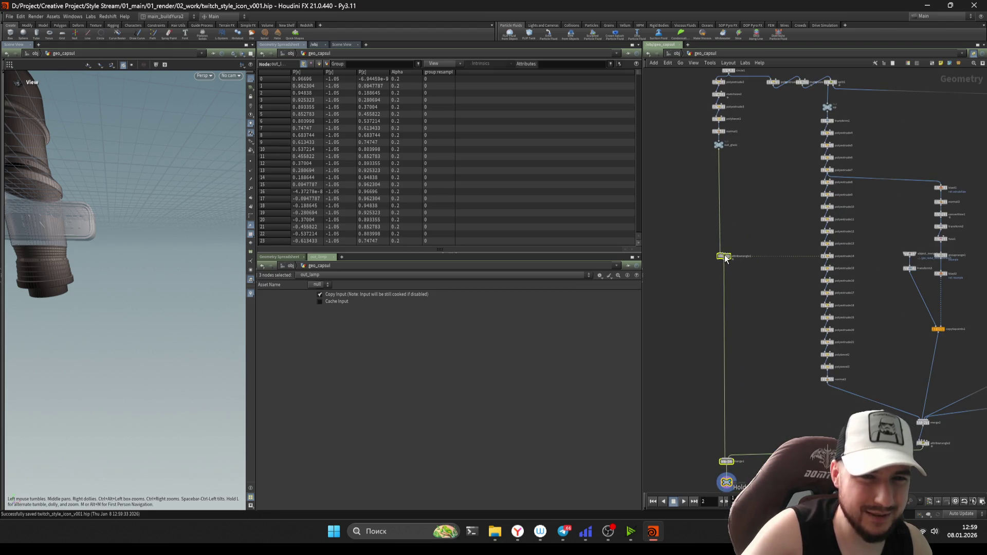
pyautogui.click(774, 337)
pyautogui.moveTo(773, 337); pyautogui.dragTo(770, 216, button='middle')
pyautogui.moveTo(803, 385)
pyautogui.mouseDown(button='middle')
pyautogui.moveTo(781, 356)
pyautogui.moveTo(809, 367)
pyautogui.mouseUp(button='middle')
pyautogui.moveTo(760, 387); pyautogui.dragTo(722, 322)
pyautogui.click(732, 328)
pyautogui.moveTo(870, 394)
pyautogui.mouseDown(button='middle')
pyautogui.moveTo(833, 395)
pyautogui.moveTo(822, 381)
pyautogui.moveTo(803, 392)
pyautogui.moveTo(823, 387)
pyautogui.moveTo(822, 340)
pyautogui.moveTo(807, 341)
pyautogui.moveTo(813, 315)
pyautogui.moveTo(760, 363)
pyautogui.moveTo(817, 357)
pyautogui.mouseUp(button='middle')
pyautogui.scroll(-2, 833, 395)
# Frame the capsule and insert a Transform node on the merge1–out_lamp wire
pyautogui.press('h')
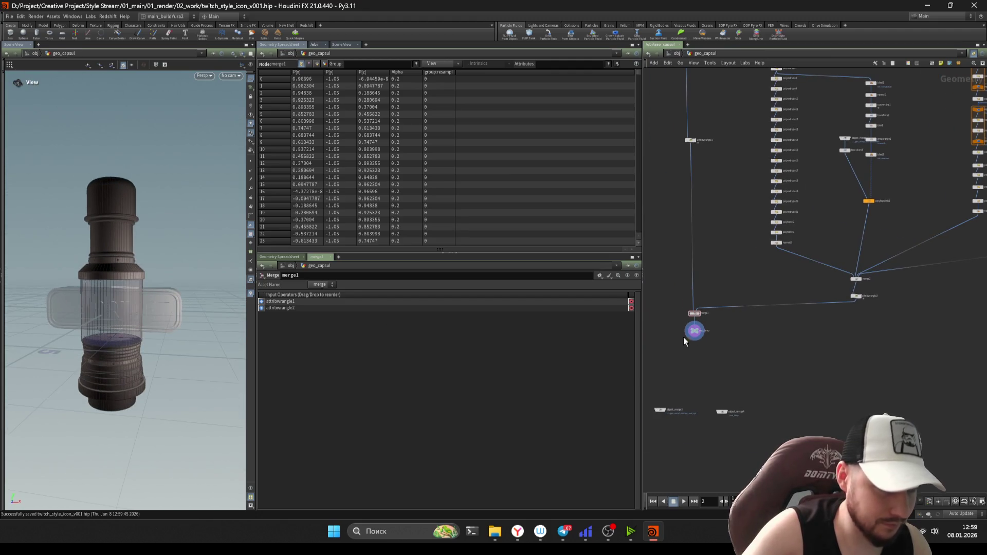
pyautogui.scroll(10, 687, 337)
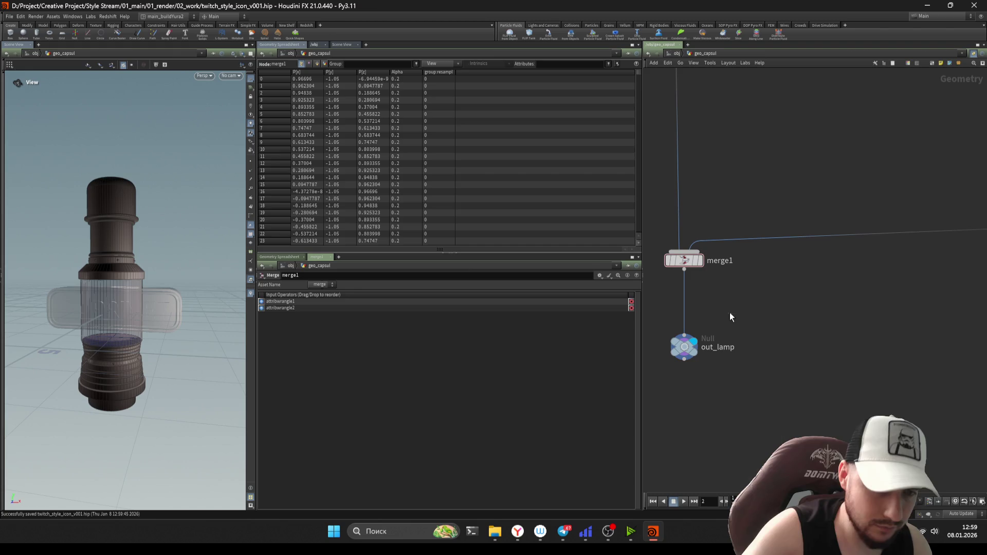
pyautogui.press('Tab')
pyautogui.press('Escape')
pyautogui.press('Tab')
pyautogui.write('tran')
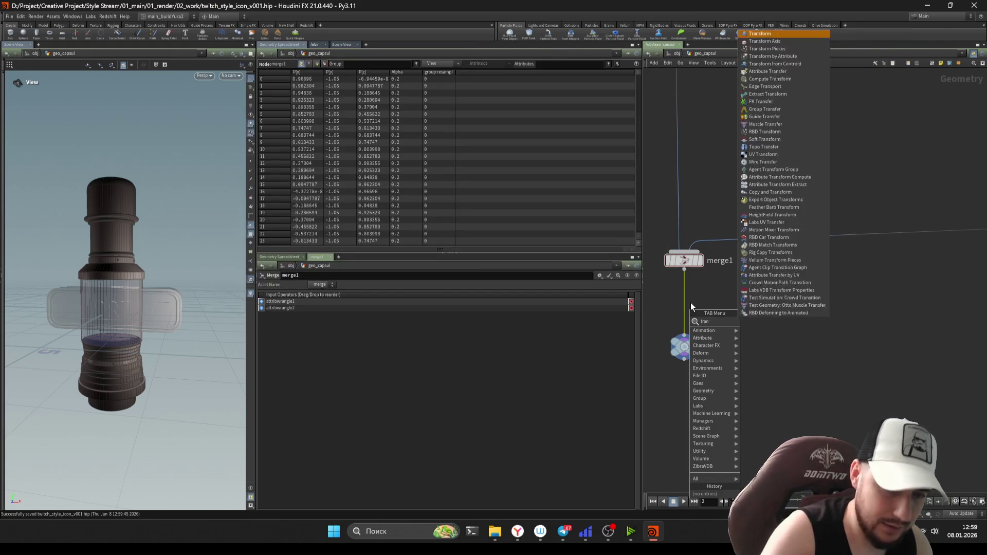
pyautogui.press('Return')
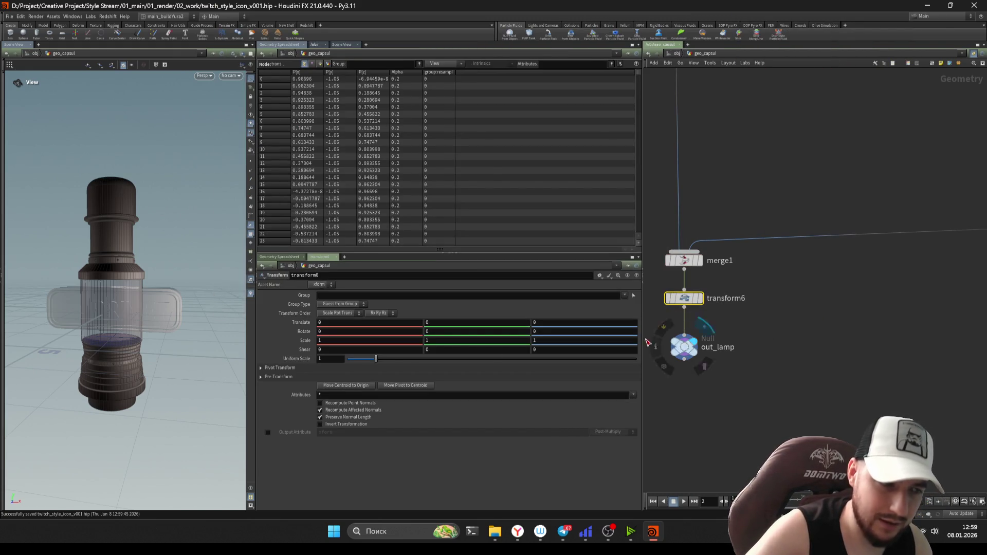
# Set the transform's Uniform Scale to 0.3 and save the scene
pyautogui.moveTo(371, 360); pyautogui.dragTo(357, 358)
pyautogui.scroll(5, 128, 298)
pyautogui.moveTo(129, 298)
pyautogui.mouseDown()
pyautogui.moveTo(150, 301)
pyautogui.moveTo(132, 316)
pyautogui.moveTo(154, 355)
pyautogui.moveTo(155, 309)
pyautogui.mouseUp()
pyautogui.write('34')
pyautogui.press('Return')
pyautogui.hotkey('ctrl', 's')
pyautogui.moveTo(768, 376)
pyautogui.mouseDown(button='middle')
pyautogui.moveTo(767, 202)
pyautogui.moveTo(788, 322)
pyautogui.mouseUp(button='middle')
pyautogui.click(773, 301)
# Select object_merge3 and orbit to a close view of its roof slab
pyautogui.moveTo(760, 412)
pyautogui.mouseDown(button='middle')
pyautogui.moveTo(800, 375)
pyautogui.moveTo(888, 368)
pyautogui.mouseUp(button='middle')
pyautogui.click(679, 247)
pyautogui.moveTo(735, 197); pyautogui.dragTo(664, 342)
pyautogui.moveTo(195, 308)
pyautogui.mouseDown()
pyautogui.moveTo(216, 261)
pyautogui.moveTo(171, 263)
pyautogui.moveTo(149, 293)
pyautogui.moveTo(199, 326)
pyautogui.mouseUp()
pyautogui.moveTo(136, 305)
pyautogui.mouseDown()
pyautogui.moveTo(165, 273)
pyautogui.moveTo(200, 259)
pyautogui.moveTo(149, 278)
pyautogui.mouseUp()
pyautogui.scroll(-2, 745, 343)
pyautogui.scroll(-3, 745, 344)
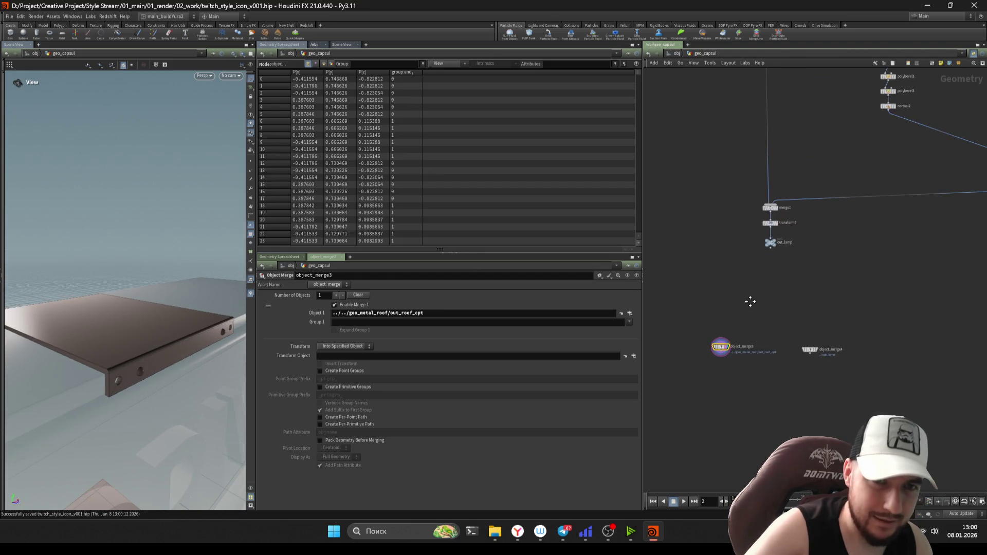
pyautogui.scroll(2, 709, 420)
# Add a Group Create node below object_merge3 with base group 'filled', then save
pyautogui.press('Tab')
pyautogui.moveTo(739, 365)
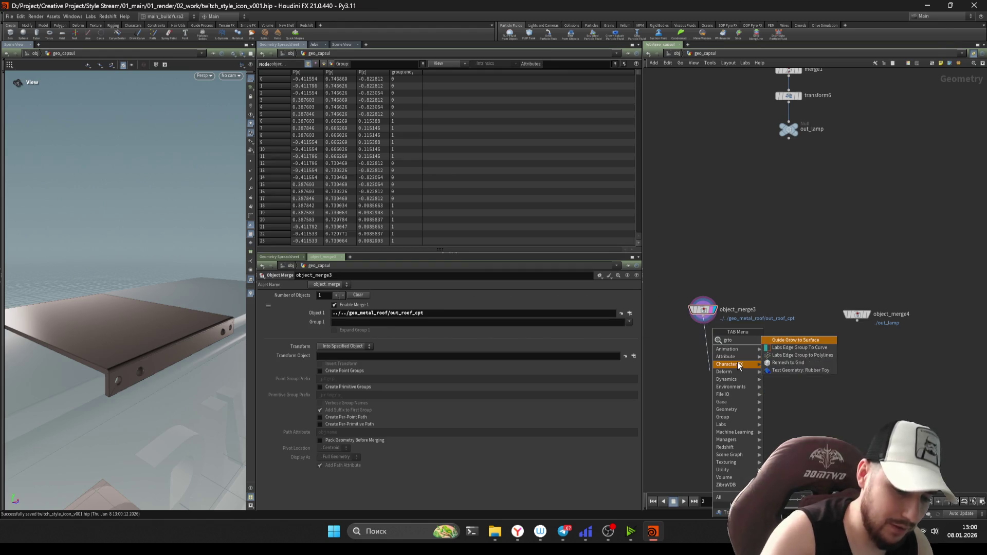
pyautogui.write('oup')
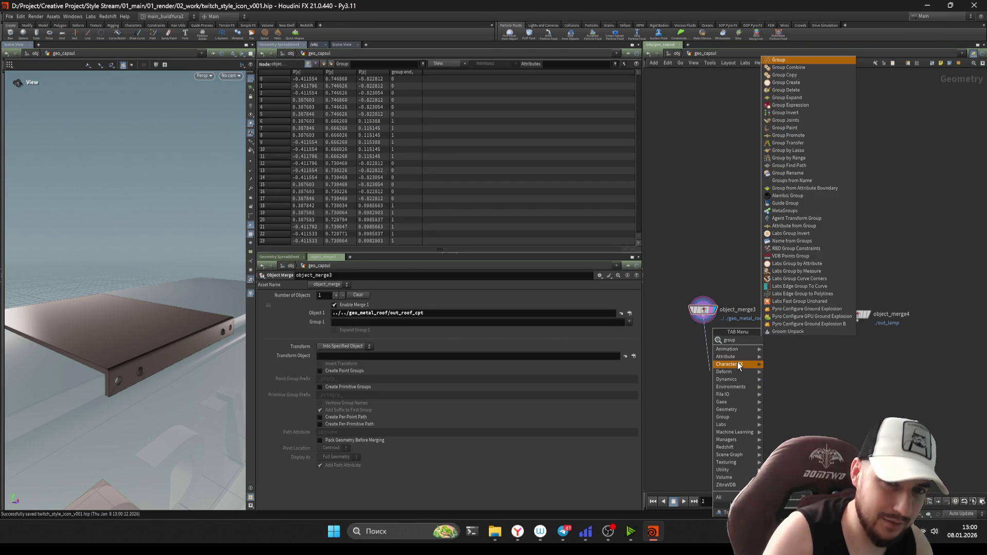
pyautogui.press('Return')
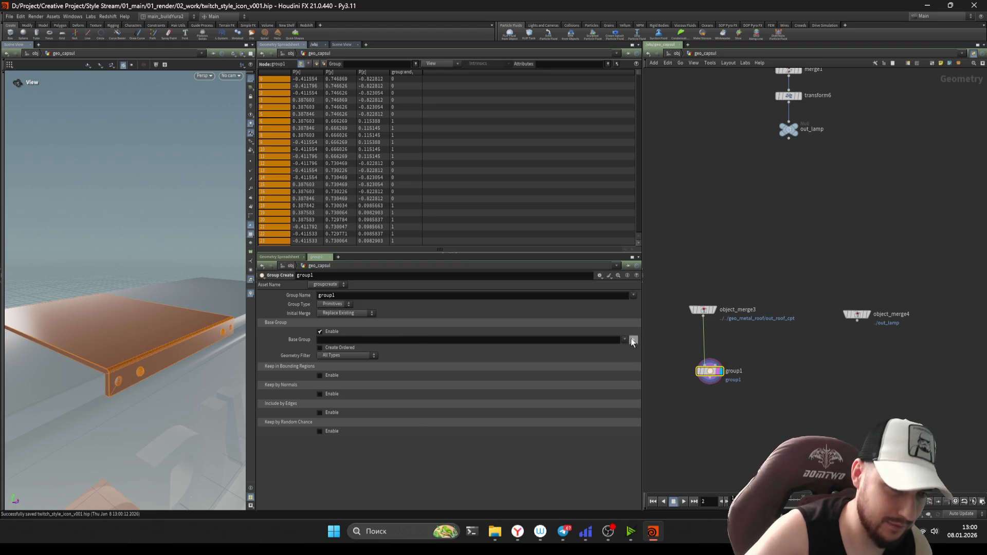
pyautogui.click(629, 349)
pyautogui.moveTo(226, 349)
pyautogui.mouseDown()
pyautogui.moveTo(88, 424)
pyautogui.moveTo(134, 279)
pyautogui.moveTo(134, 319)
pyautogui.moveTo(153, 356)
pyautogui.mouseUp()
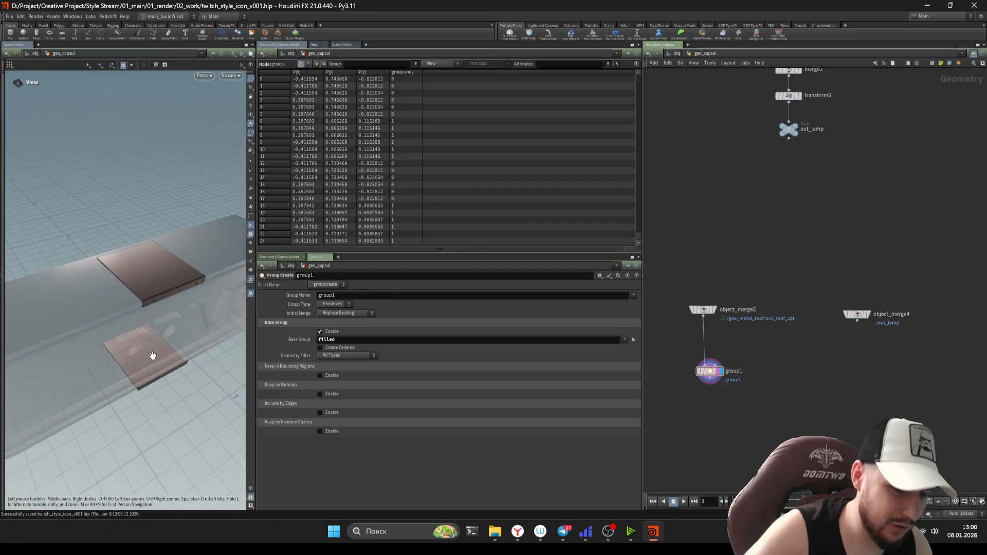
pyautogui.hotkey('ctrl', 's')
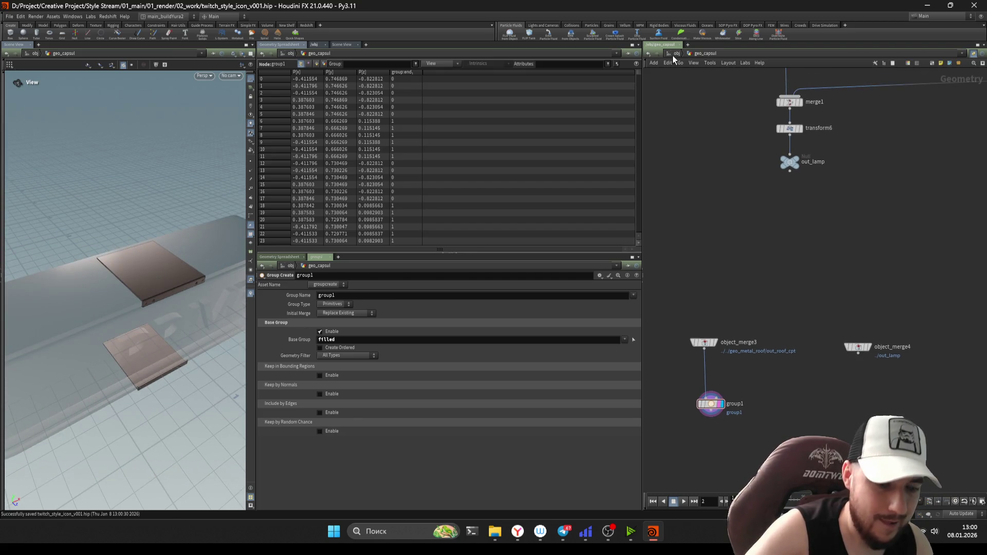
# Save the scene and enter the geo_metal_roof network from /obj
pyautogui.click(673, 56)
pyautogui.hotkey('ctrl', 's')
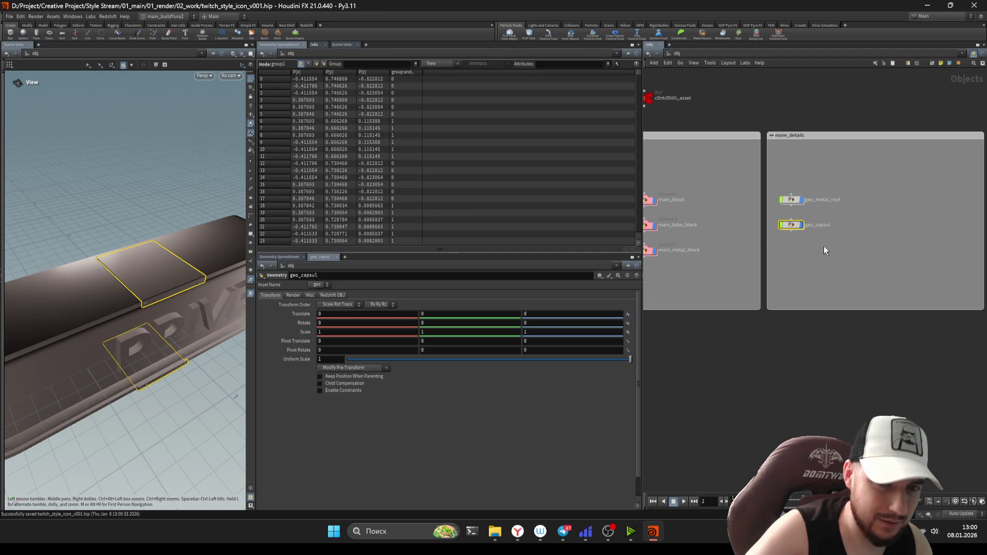
pyautogui.moveTo(774, 212); pyautogui.dragTo(776, 216)
pyautogui.scroll(3, 877, 178)
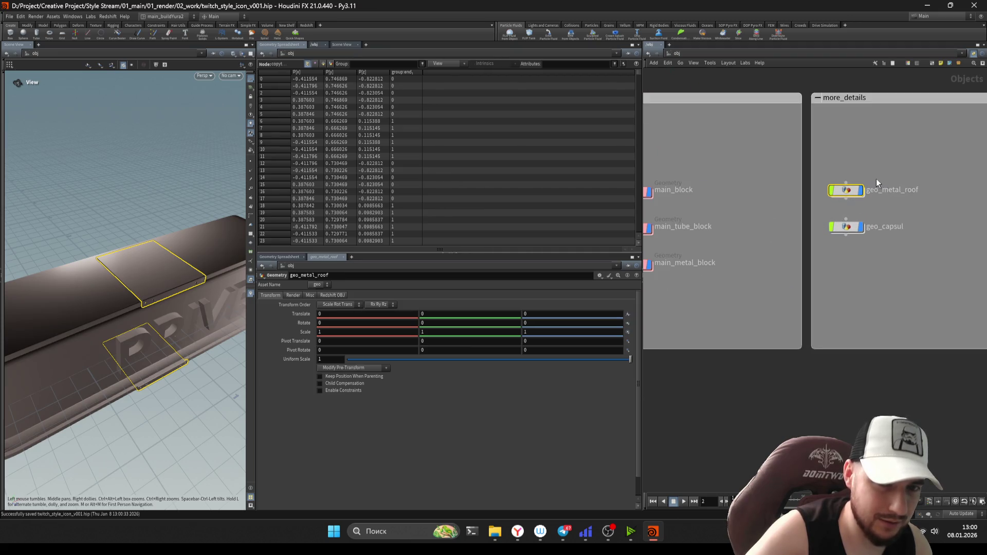
pyautogui.doubleClick(848, 191)
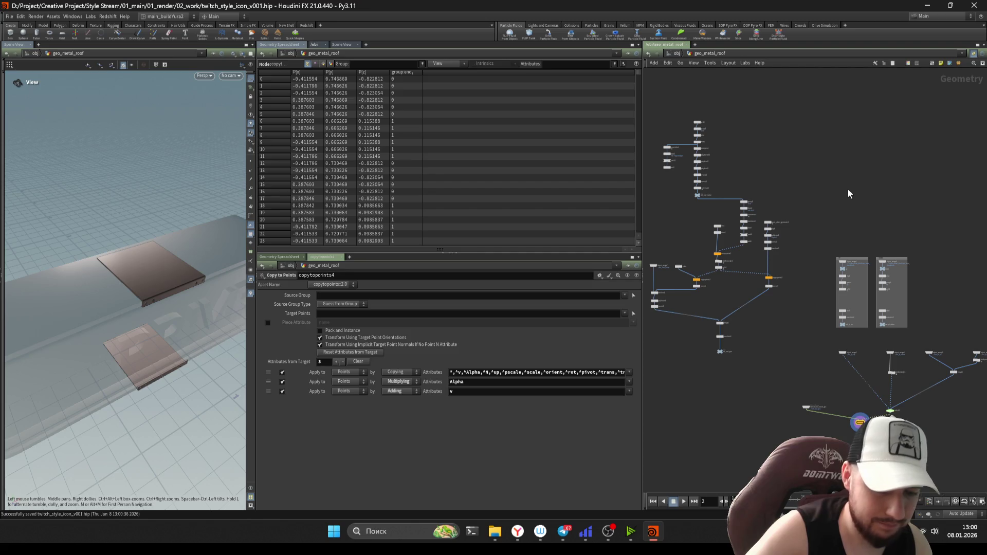
pyautogui.scroll(5, 825, 350)
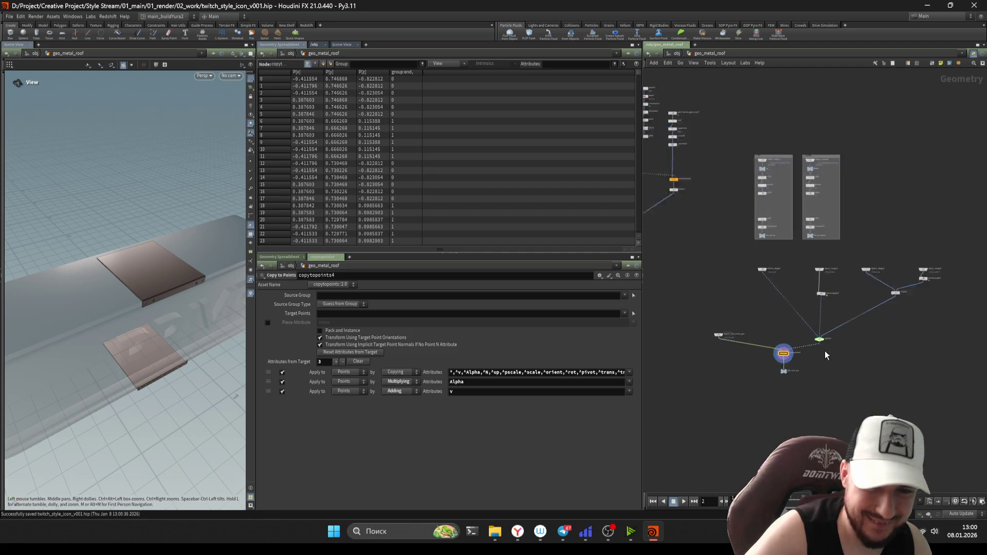
# Review switch1, out_pt_up, add1 and the transform2/transform3 translate expressions
pyautogui.click(822, 332)
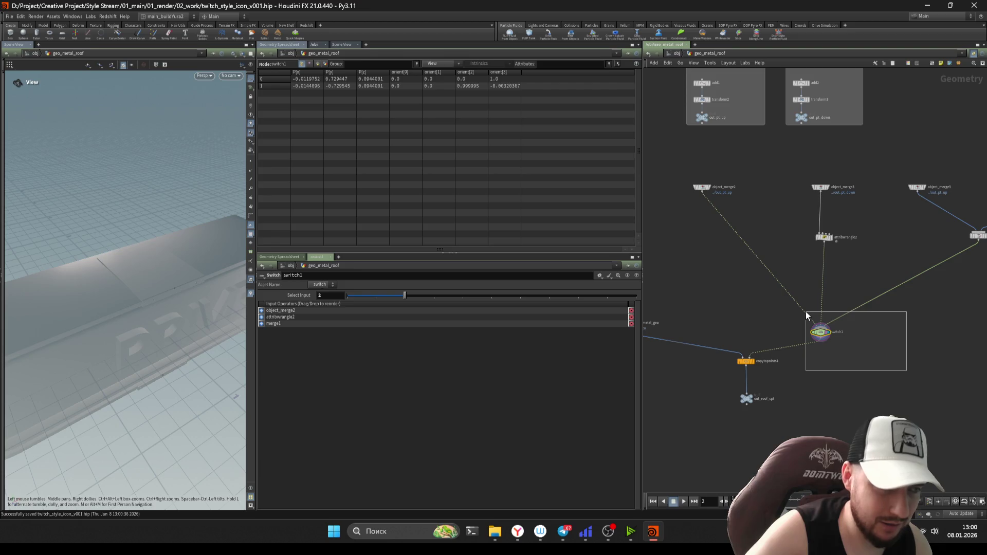
pyautogui.moveTo(866, 353); pyautogui.dragTo(892, 409, button='middle')
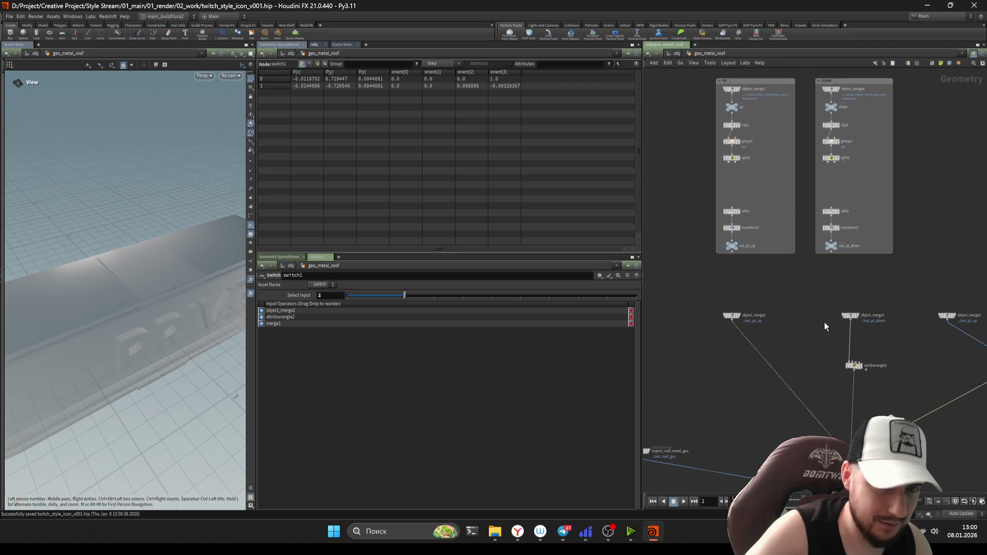
pyautogui.moveTo(816, 308); pyautogui.dragTo(790, 333, button='middle')
pyautogui.scroll(2, 790, 331)
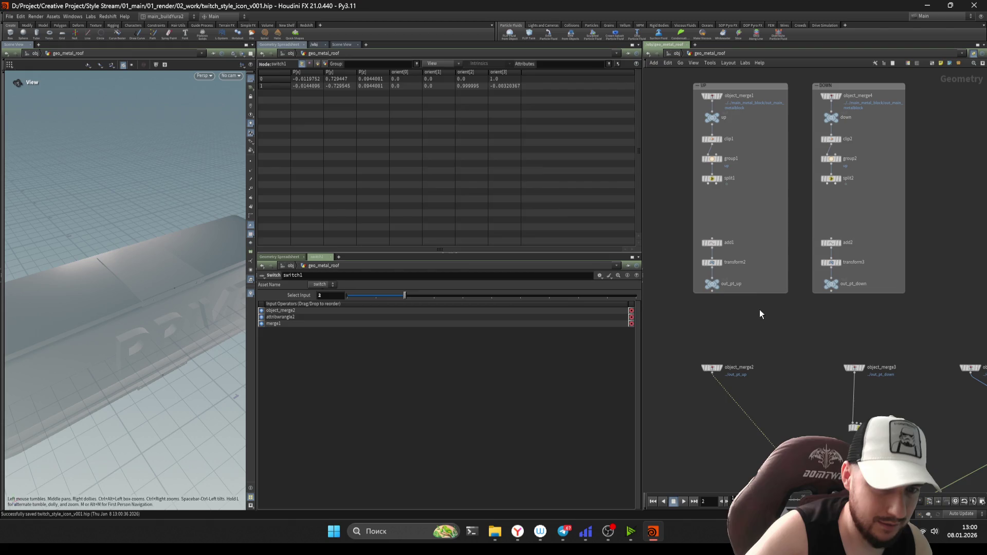
pyautogui.click(711, 285)
pyautogui.click(712, 262)
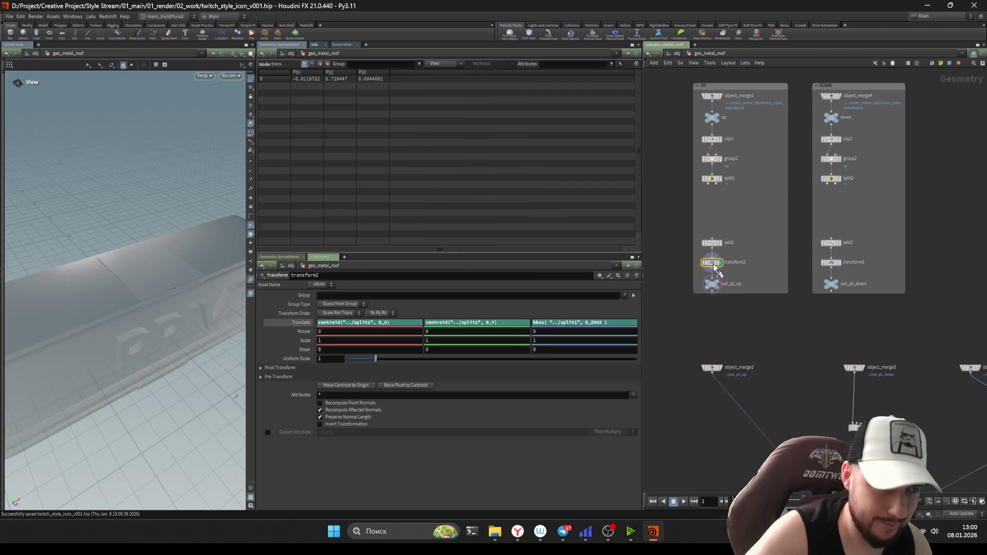
pyautogui.click(712, 243)
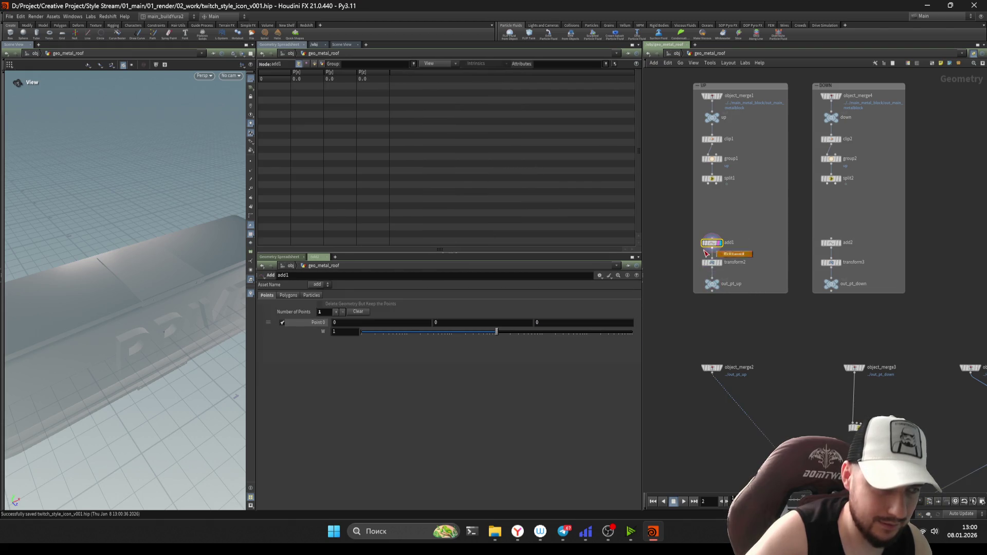
pyautogui.click(708, 262)
pyautogui.click(823, 260)
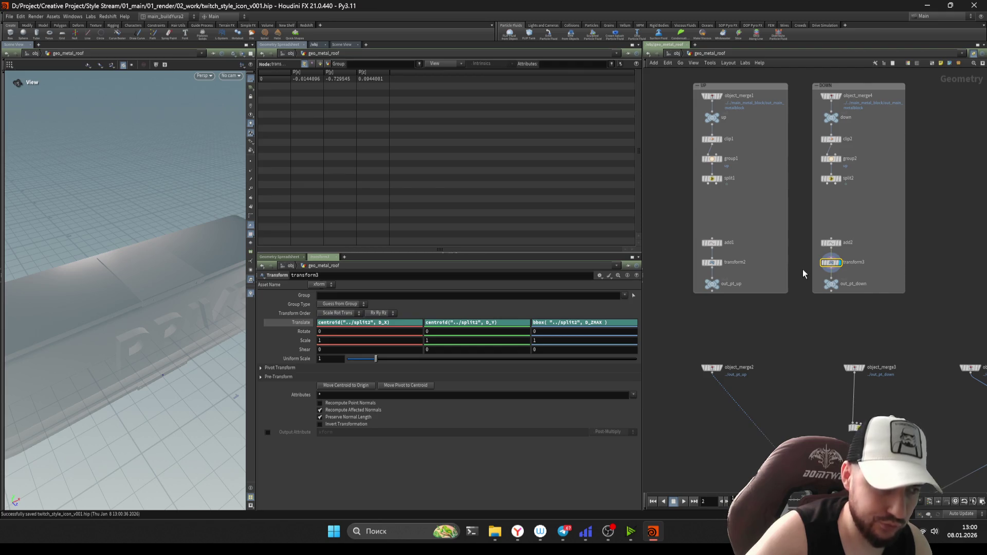
# Check split1 and split2 geometry, then display switch1 and copy it
pyautogui.click(706, 176)
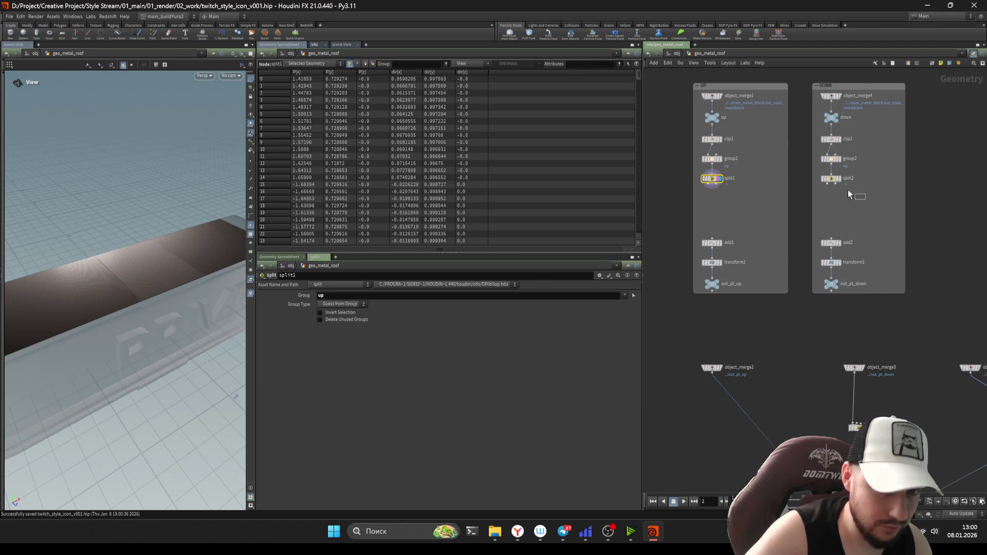
pyautogui.click(833, 178)
pyautogui.moveTo(753, 230); pyautogui.dragTo(745, 205, button='middle')
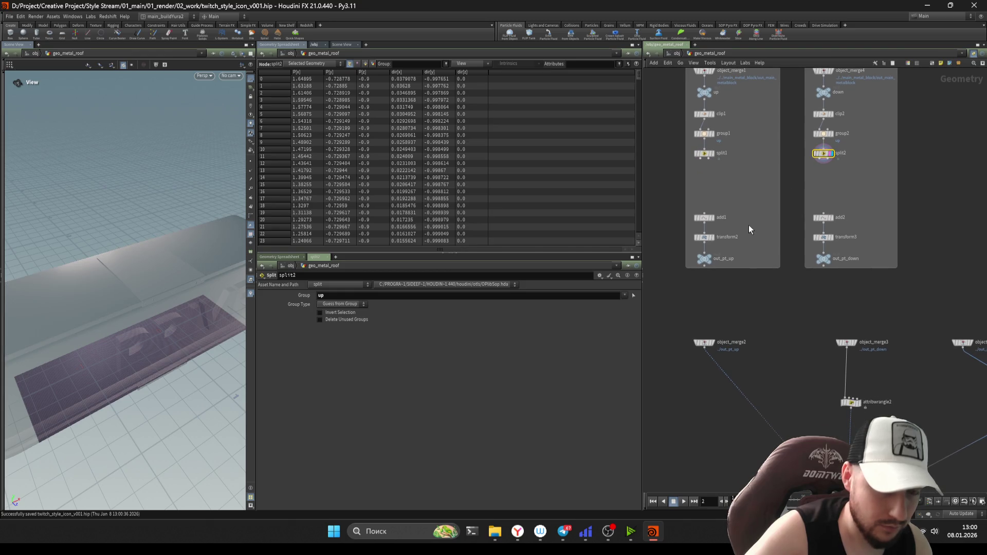
pyautogui.click(706, 237)
pyautogui.moveTo(729, 249)
pyautogui.mouseDown(button='middle')
pyautogui.moveTo(742, 233)
pyautogui.moveTo(773, 353)
pyautogui.mouseUp(button='middle')
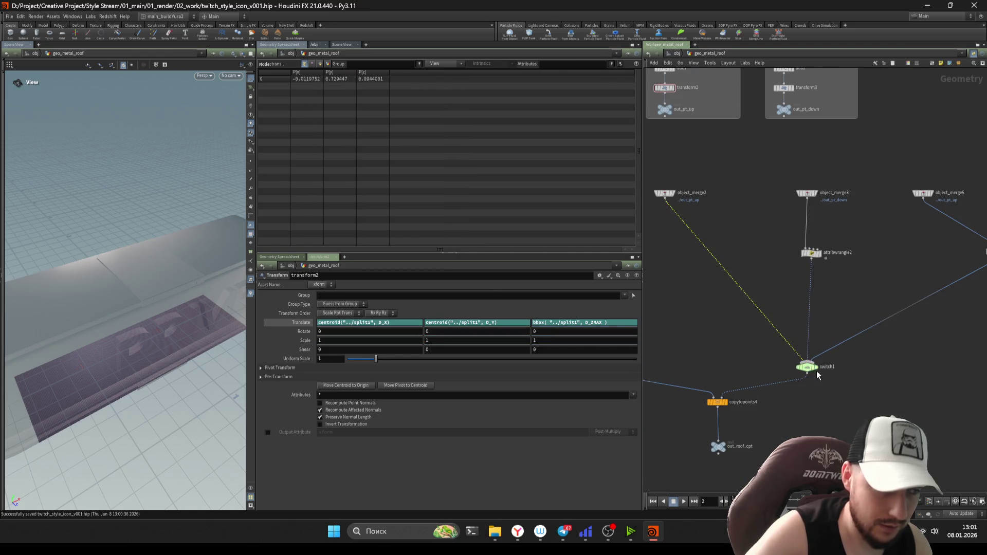
pyautogui.click(816, 371)
pyautogui.moveTo(844, 402); pyautogui.dragTo(856, 409)
pyautogui.moveTo(789, 353); pyautogui.dragTo(859, 410)
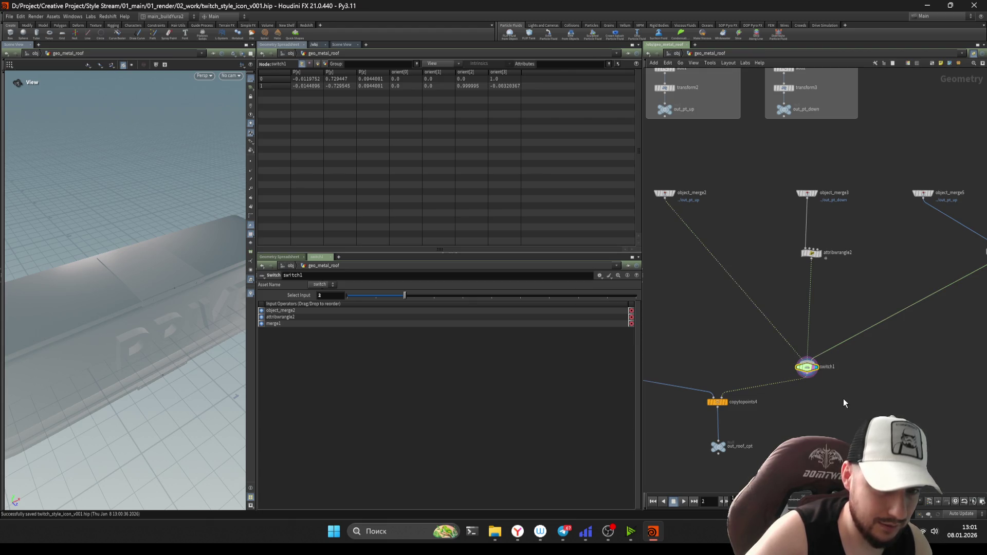
pyautogui.moveTo(767, 348); pyautogui.dragTo(855, 400)
pyautogui.hotkey('ctrl', 'c')
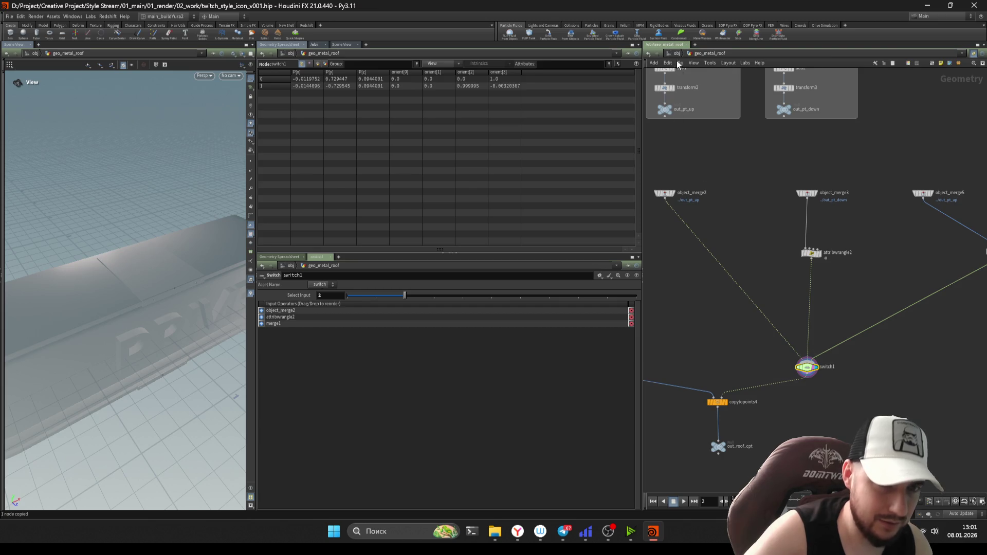
# Add a null named out_pt_down_up below switch1 and save the scene
pyautogui.press('u')
pyautogui.doubleClick(842, 197)
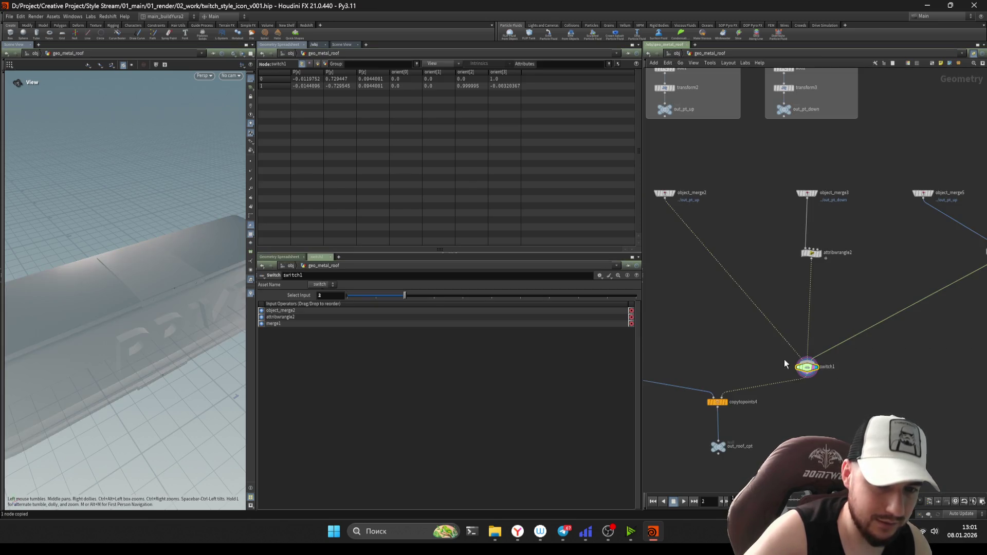
pyautogui.press('Tab')
pyautogui.write('null')
pyautogui.press('Return')
pyautogui.click(800, 390)
pyautogui.doubleClick(825, 393)
pyautogui.write('out_')
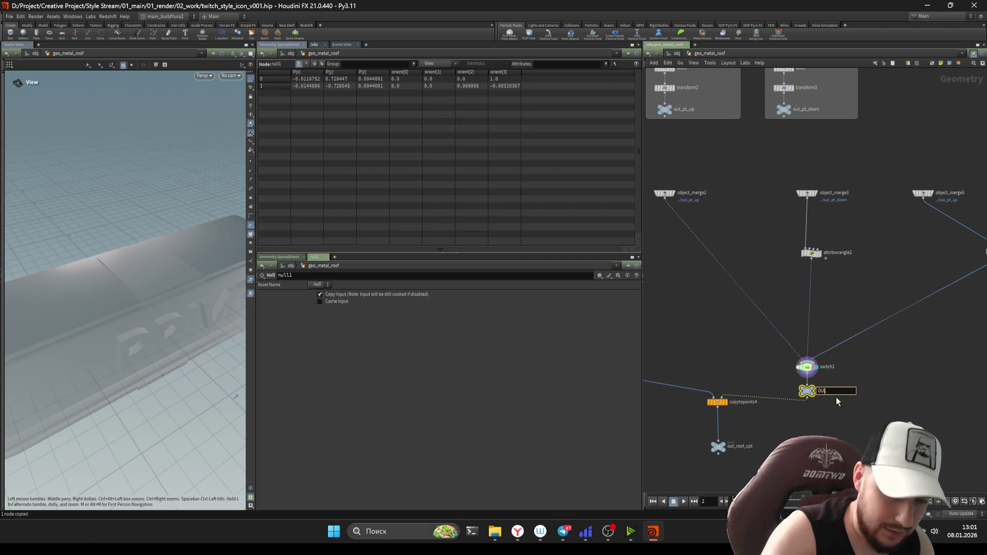
pyautogui.write('pt_')
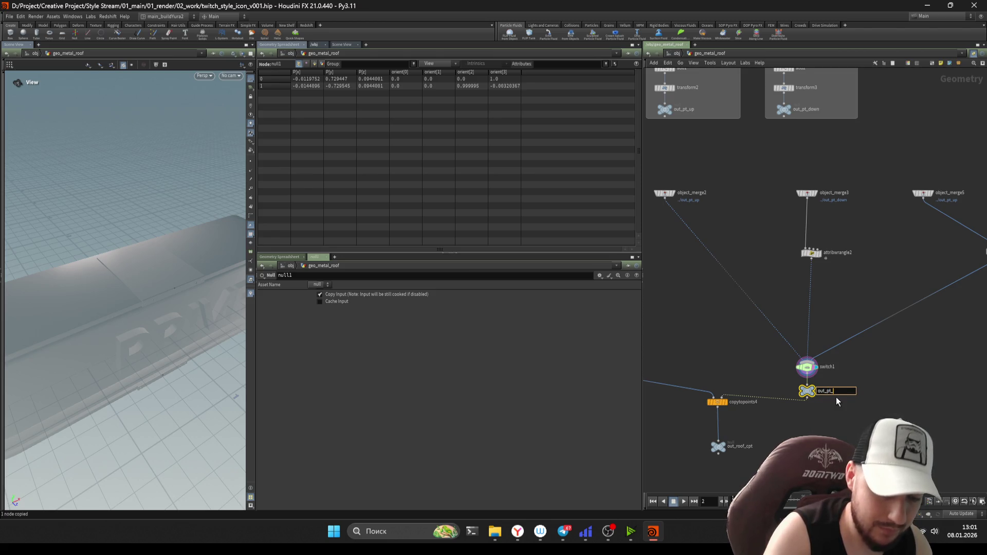
pyautogui.write('down_up')
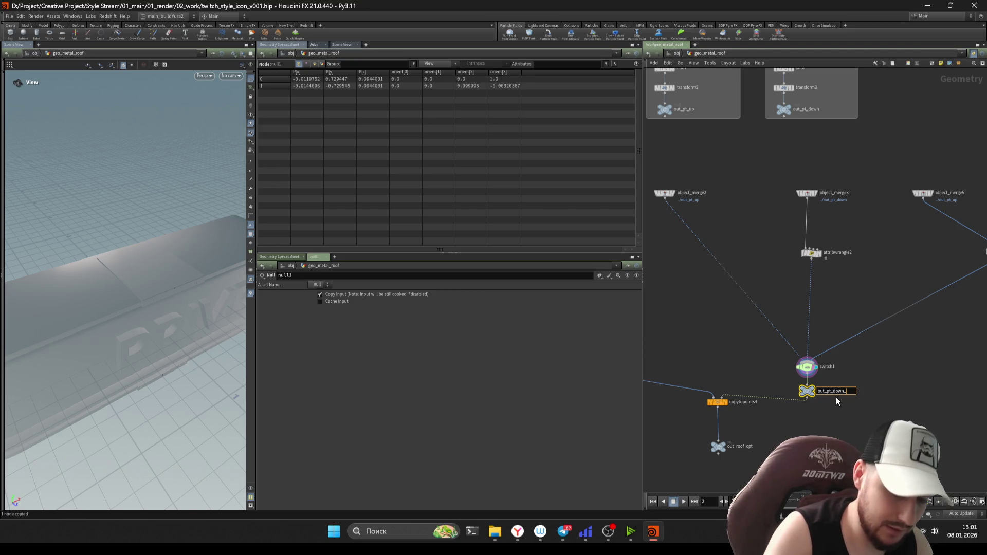
pyautogui.press('Return')
pyautogui.hotkey('ctrl', 's')
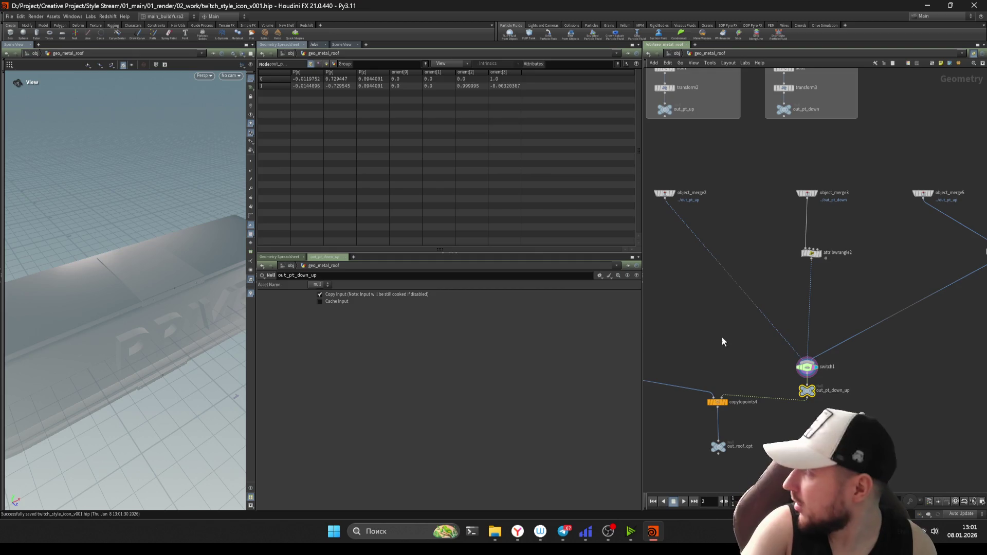
# Line up object_merge3, attribwrangle2, switch1 and out_pt_down_up in one tidy column and save
pyautogui.scroll(2, 777, 387)
pyautogui.moveTo(874, 424); pyautogui.dragTo(775, 337)
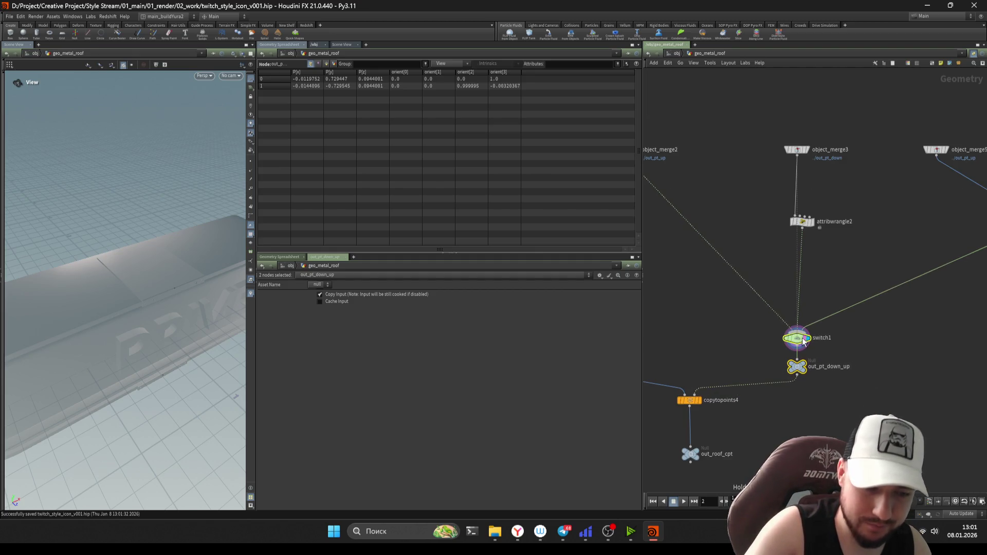
pyautogui.click(731, 341)
pyautogui.scroll(-2, 724, 260)
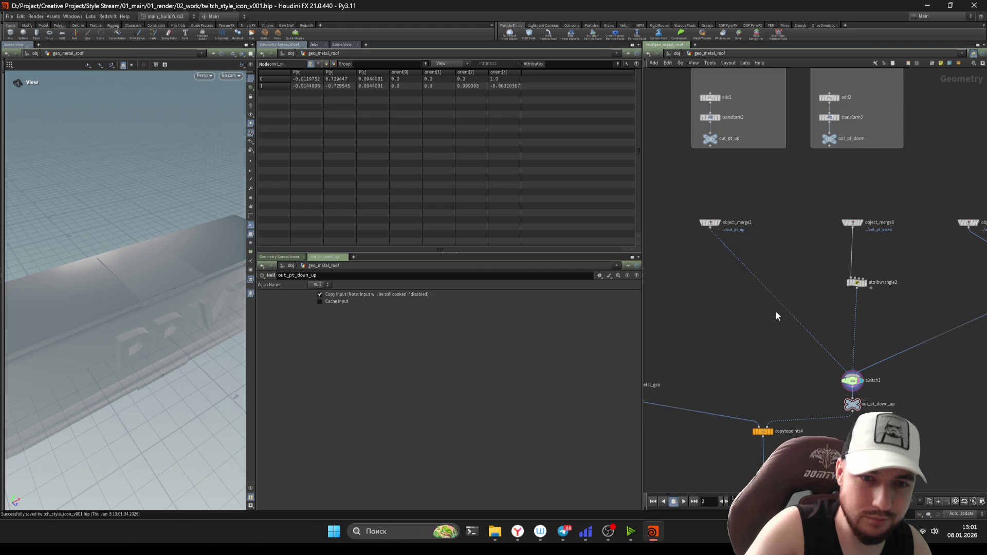
pyautogui.moveTo(763, 218); pyautogui.dragTo(863, 338)
pyautogui.press('l')
pyautogui.moveTo(820, 244); pyautogui.dragTo(797, 244)
pyautogui.moveTo(840, 346); pyautogui.dragTo(805, 434)
pyautogui.moveTo(816, 401); pyautogui.dragTo(794, 403)
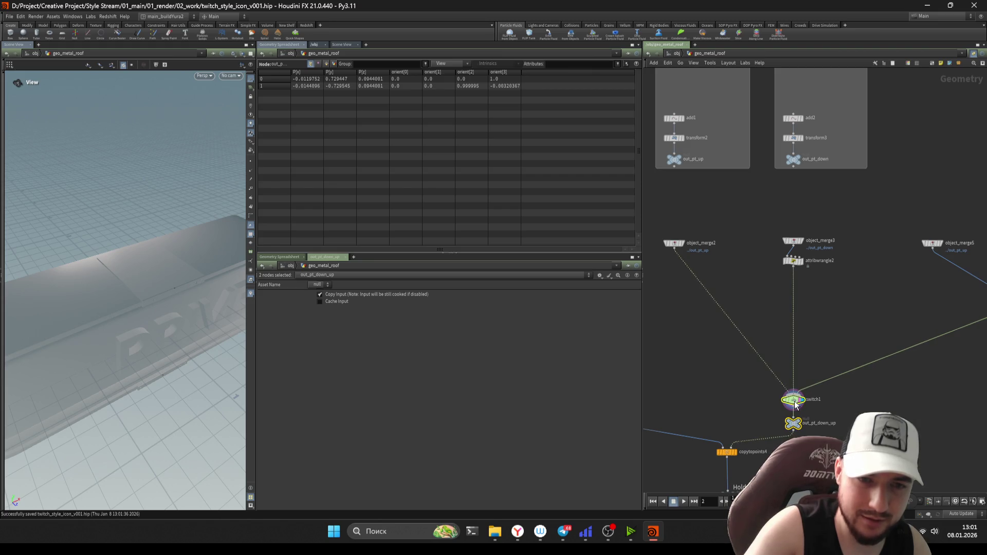
pyautogui.click(816, 377)
pyautogui.moveTo(816, 353); pyautogui.dragTo(841, 331, button='middle')
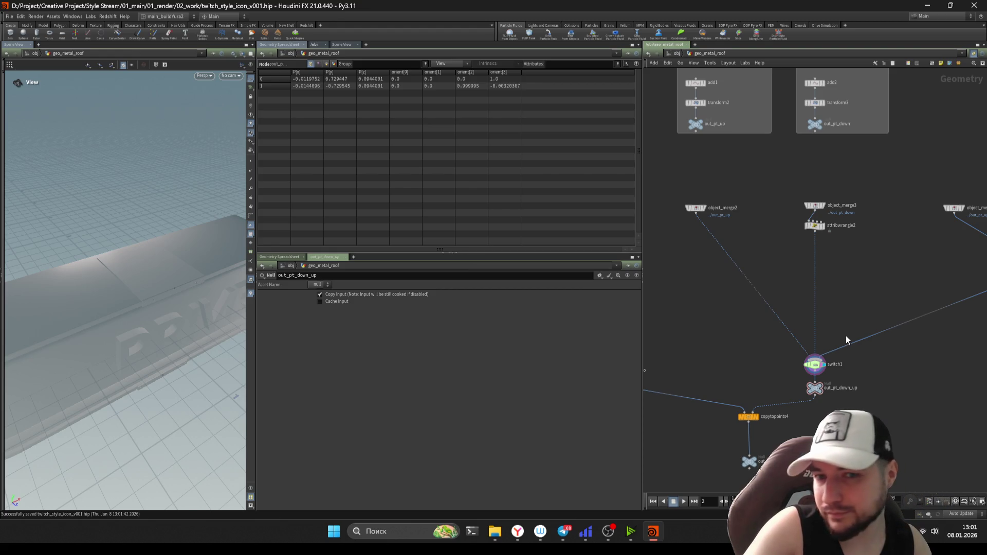
pyautogui.hotkey('ctrl', 's')
# Return to the object-level network and bring up the web browser
pyautogui.moveTo(750, 335); pyautogui.dragTo(765, 338, button='middle')
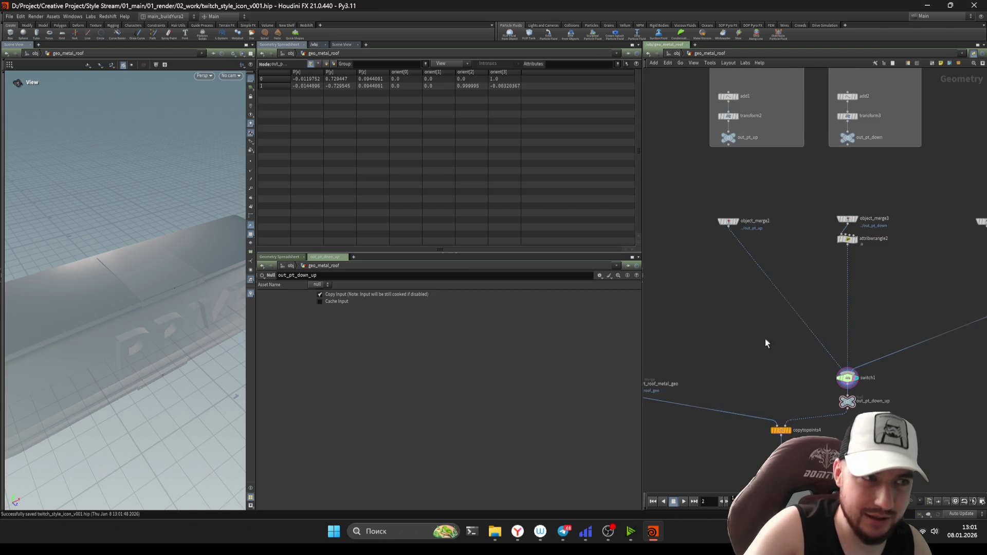
pyautogui.click(677, 53)
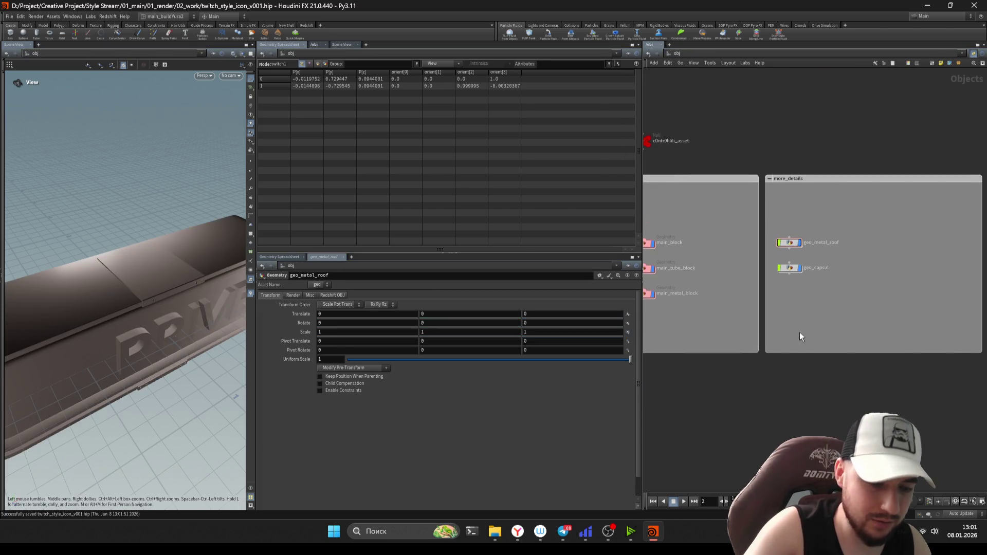
pyautogui.moveTo(761, 334)
pyautogui.mouseDown(button='middle')
pyautogui.moveTo(797, 326)
pyautogui.moveTo(783, 298)
pyautogui.mouseUp(button='middle')
pyautogui.click(518, 531)
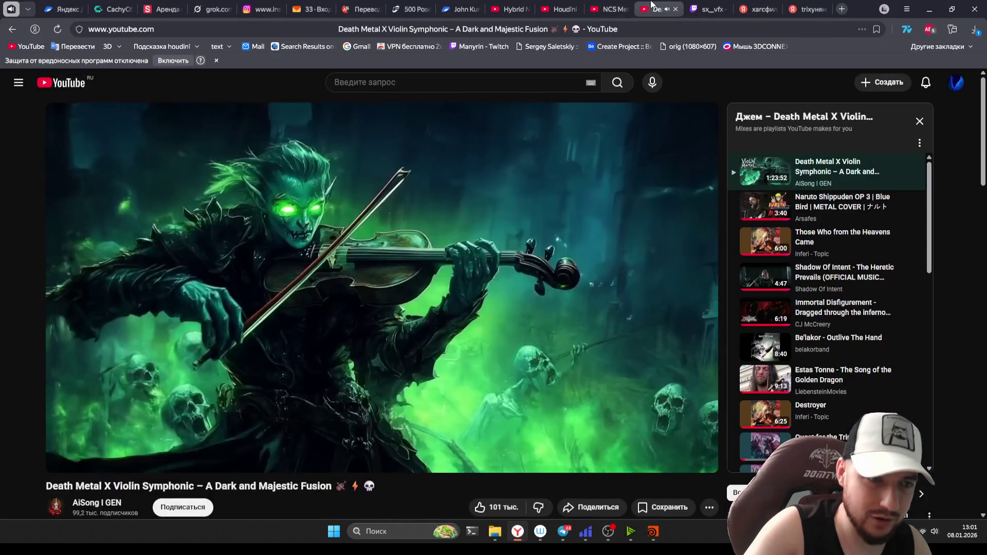
# Play the one-hour [1 Час] КИБЕРПАНК МЕТАЛ V1 video from the NCS Metal Playlist results
pyautogui.click(658, 9)
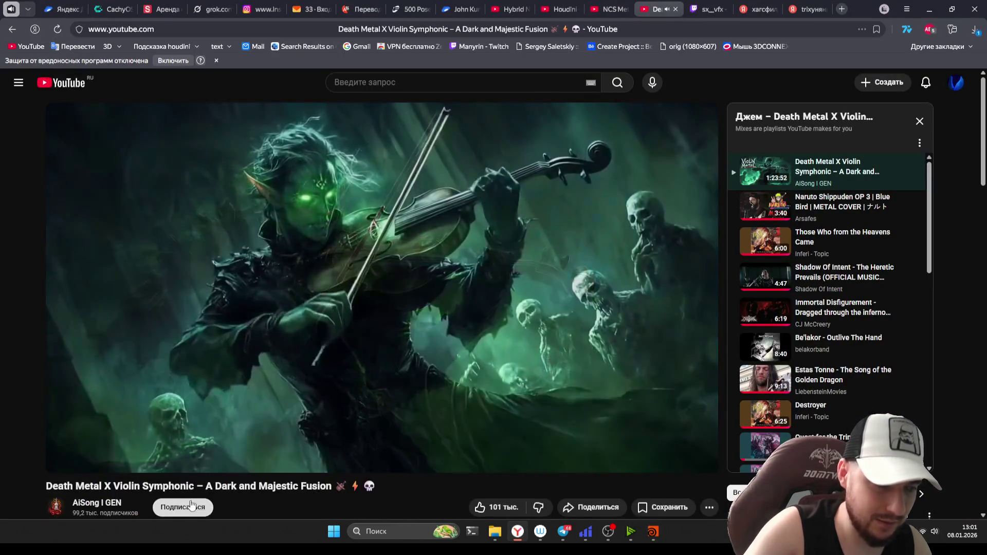
pyautogui.scroll(-1, 261, 495)
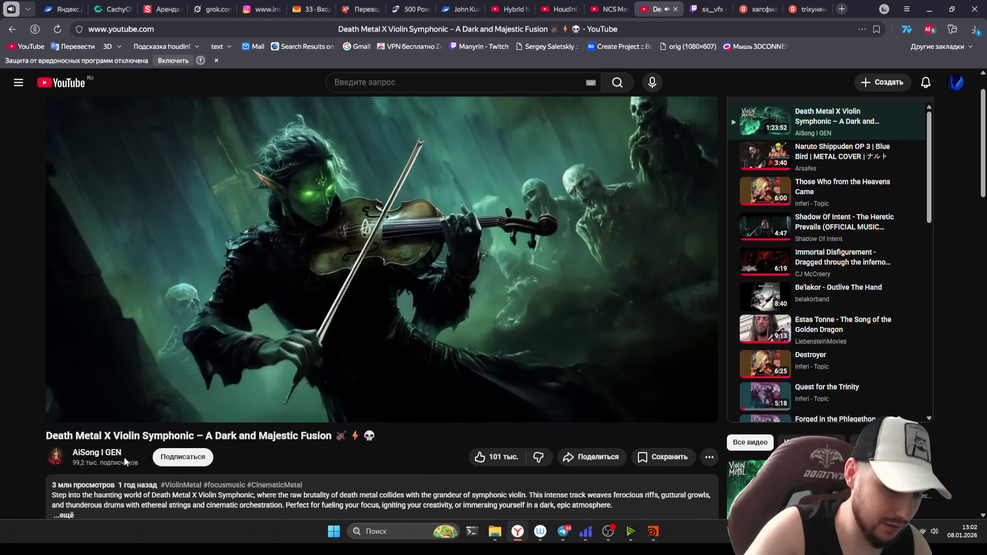
pyautogui.scroll(1, 206, 470)
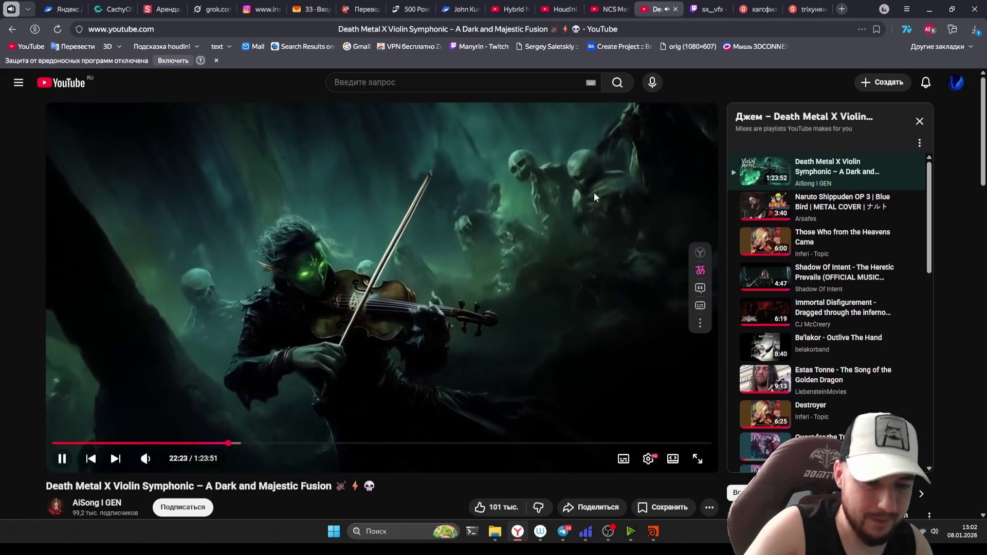
pyautogui.click(612, 9)
pyautogui.scroll(-8, 149, 371)
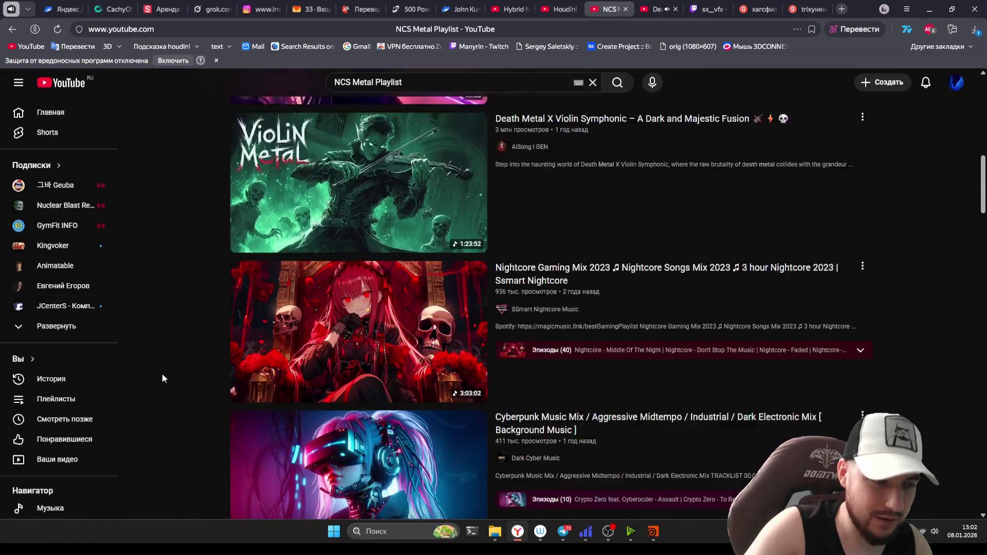
pyautogui.scroll(1, 286, 293)
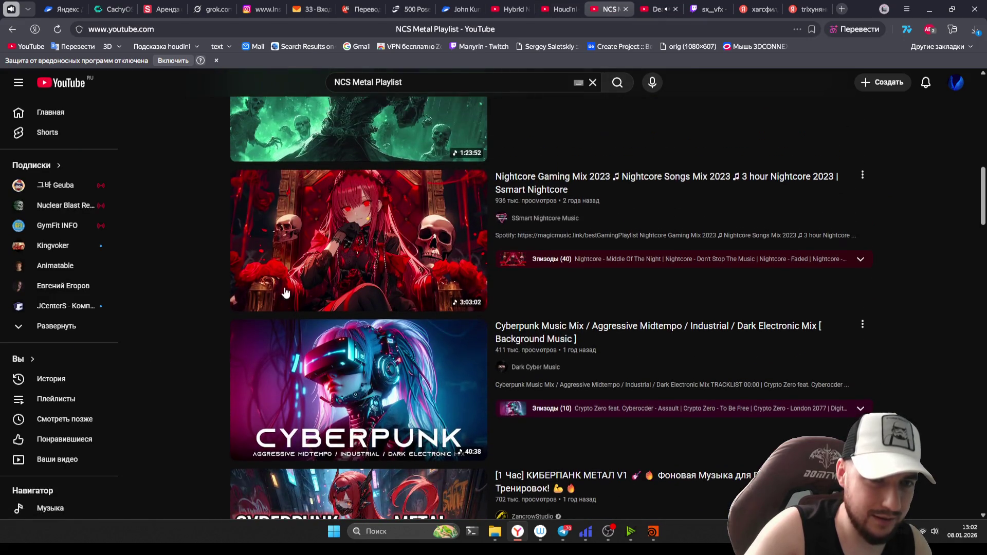
pyautogui.scroll(-2, 208, 276)
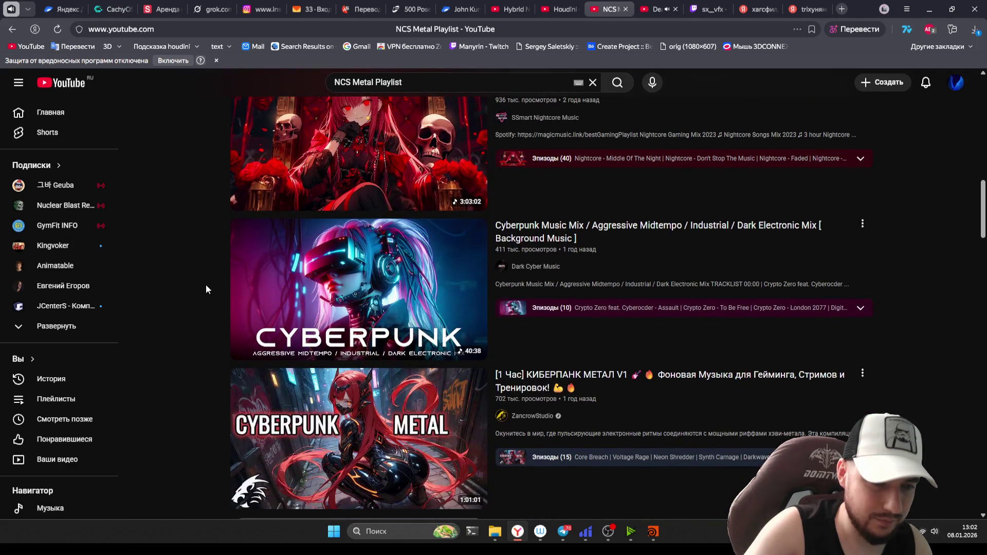
pyautogui.moveTo(530, 382)
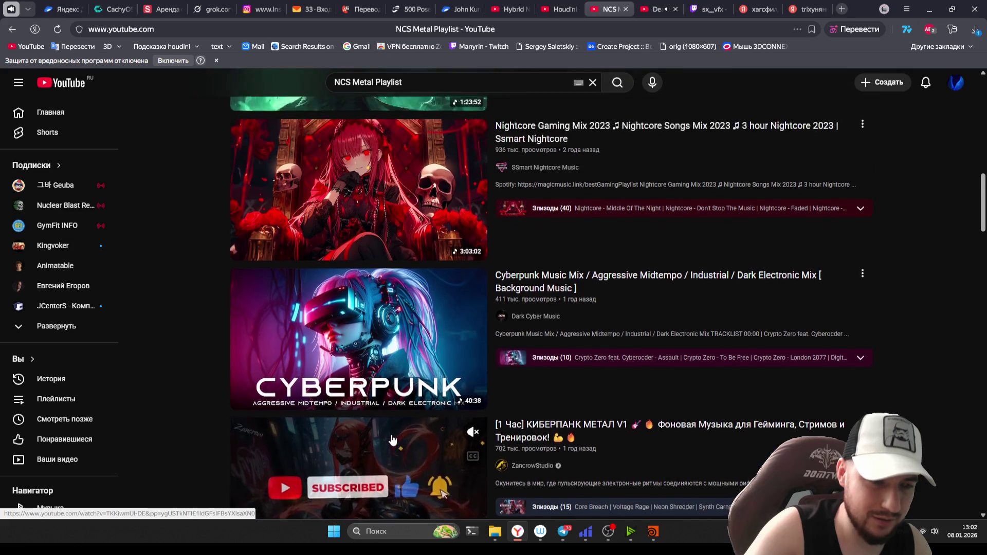
pyautogui.click(383, 406)
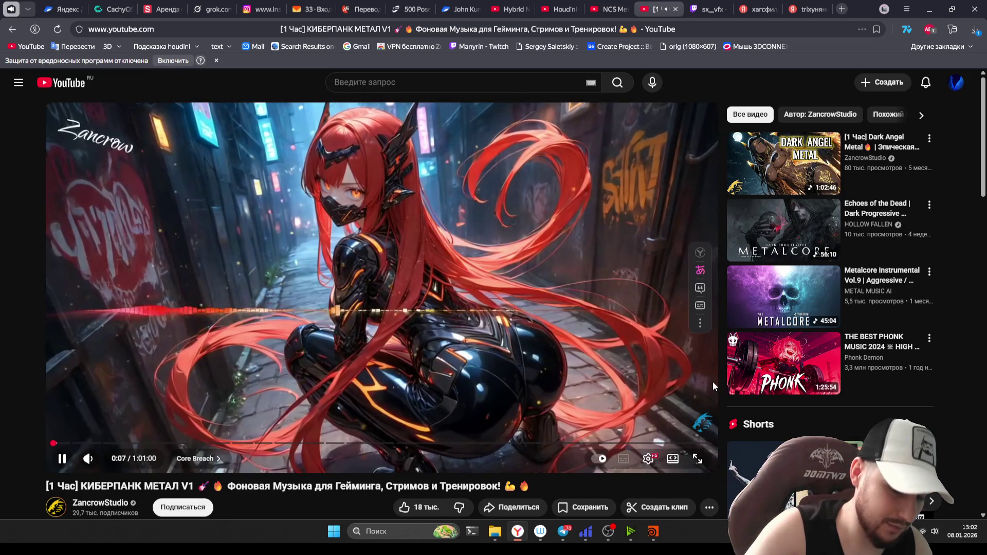
# Minimise the browser and switch back to Houdini
pyautogui.press('super+Down')
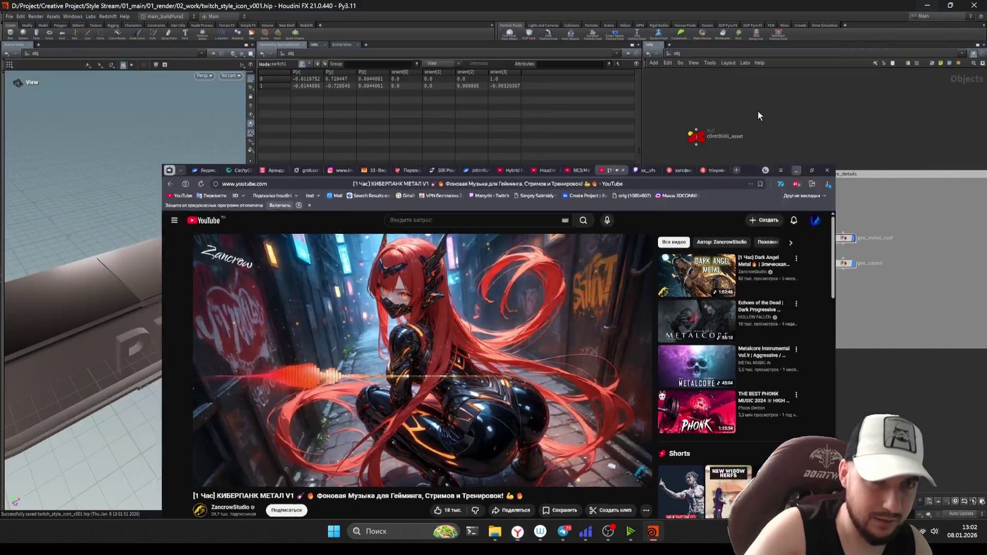
pyautogui.hotkey('alt', 'Tab')
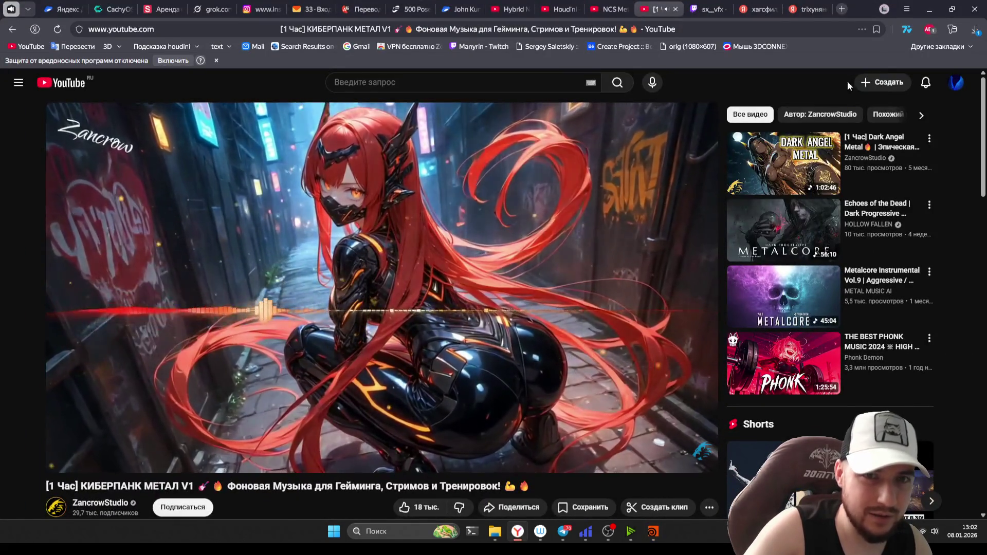
pyautogui.hotkey('alt', 'Tab')
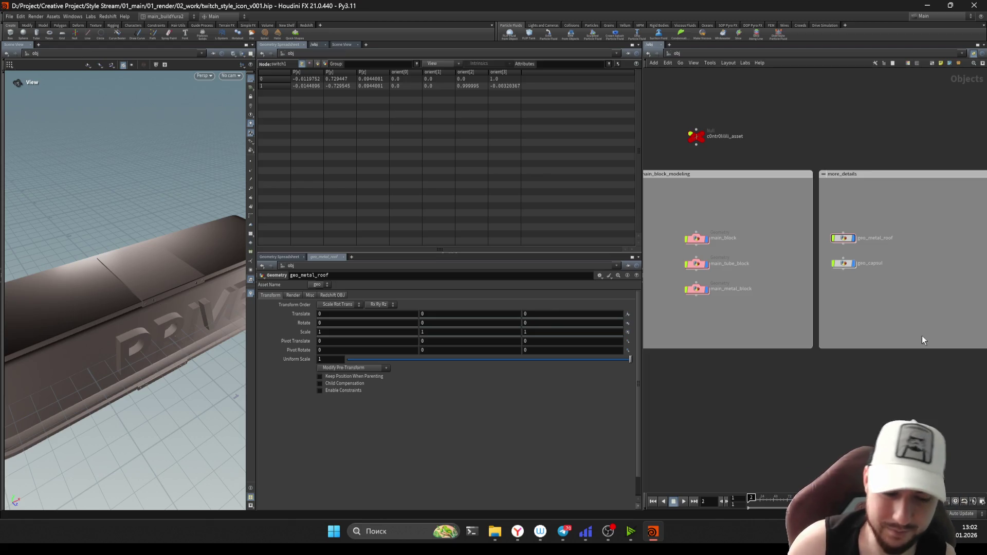
# Inside geo_capsul, duplicate object_merge3 and group1 to the left
pyautogui.hotkey('ctrl', 's')
pyautogui.scroll(6, 848, 274)
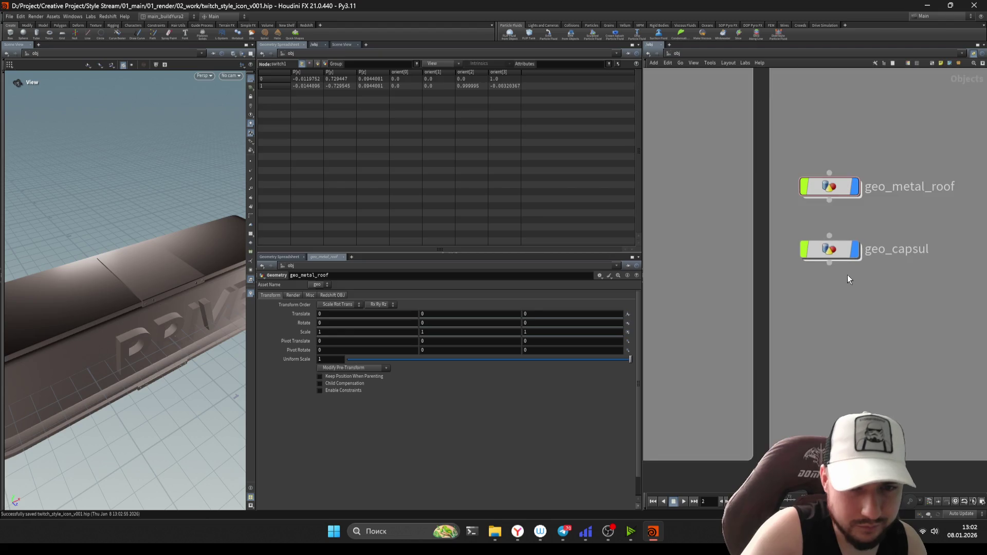
pyautogui.scroll(-3, 800, 338)
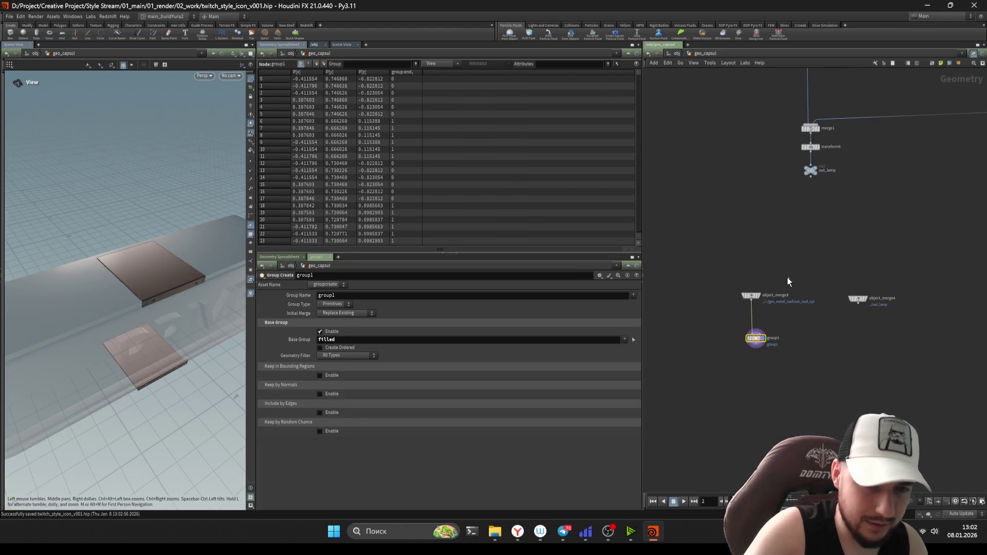
pyautogui.click(751, 295)
pyautogui.moveTo(738, 429); pyautogui.dragTo(800, 412, button='middle')
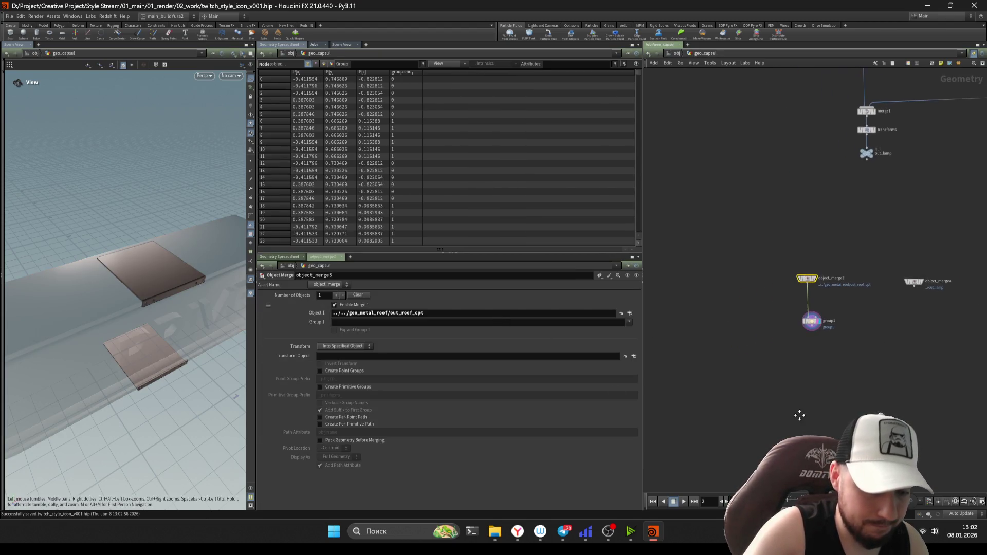
pyautogui.hotkey('ctrl', 's')
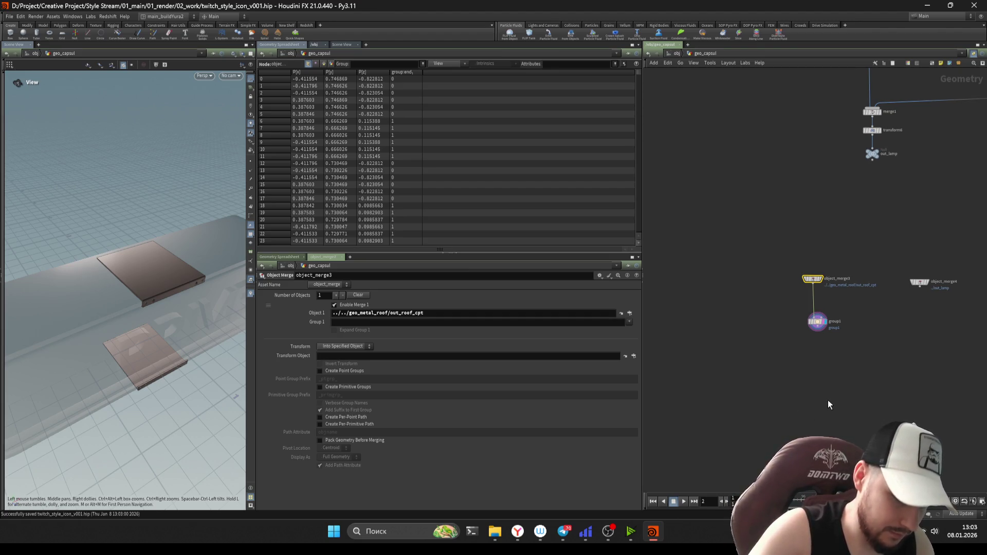
pyautogui.moveTo(832, 426); pyautogui.dragTo(842, 451, button='middle')
pyautogui.hotkey('ctrl', 's')
pyautogui.moveTo(833, 385)
pyautogui.mouseDown()
pyautogui.moveTo(808, 296)
pyautogui.moveTo(703, 286)
pyautogui.moveTo(762, 310)
pyautogui.moveTo(752, 303)
pyautogui.mouseUp()
pyautogui.scroll(2, 824, 341)
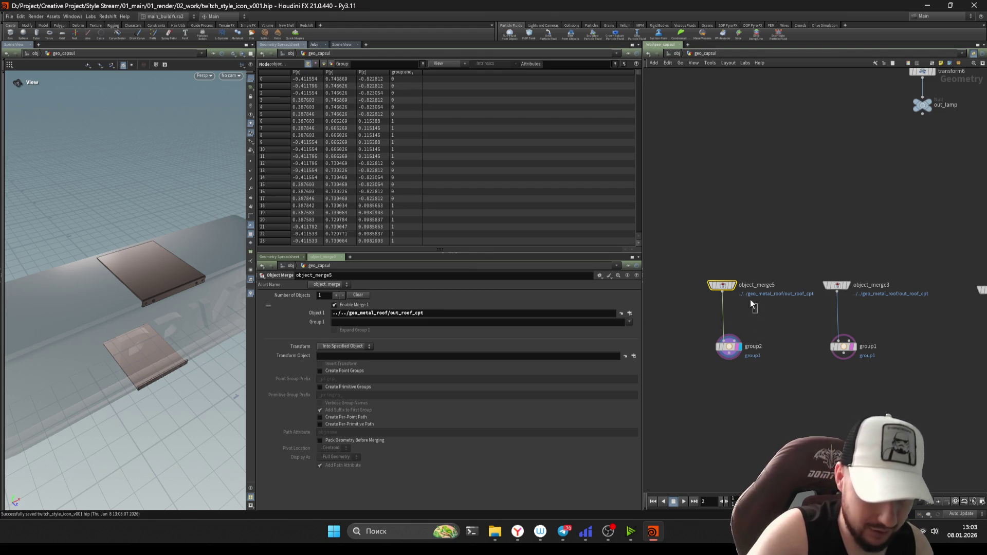
# Point object_merge5's Object 1 path at ../../geo_metal_roof/switch1
pyautogui.doubleClick(406, 312)
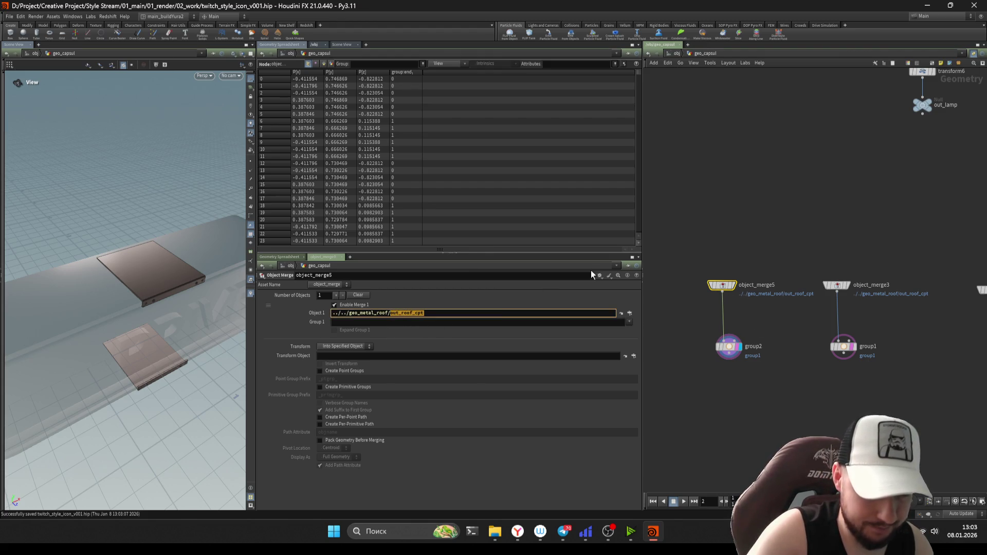
pyautogui.hotkey('ctrl', 'a')
pyautogui.hotkey('ctrl', 'v')
pyautogui.click(344, 312)
pyautogui.press('BackSpace')
pyautogui.press('BackSpace')
pyautogui.press('BackSpace')
pyautogui.write('../../')
pyautogui.press('Return')
# Delete group2 and group1, leaving object_merge5 selected
pyautogui.click(725, 355)
pyautogui.press('Delete')
pyautogui.click(843, 346)
pyautogui.press('Delete')
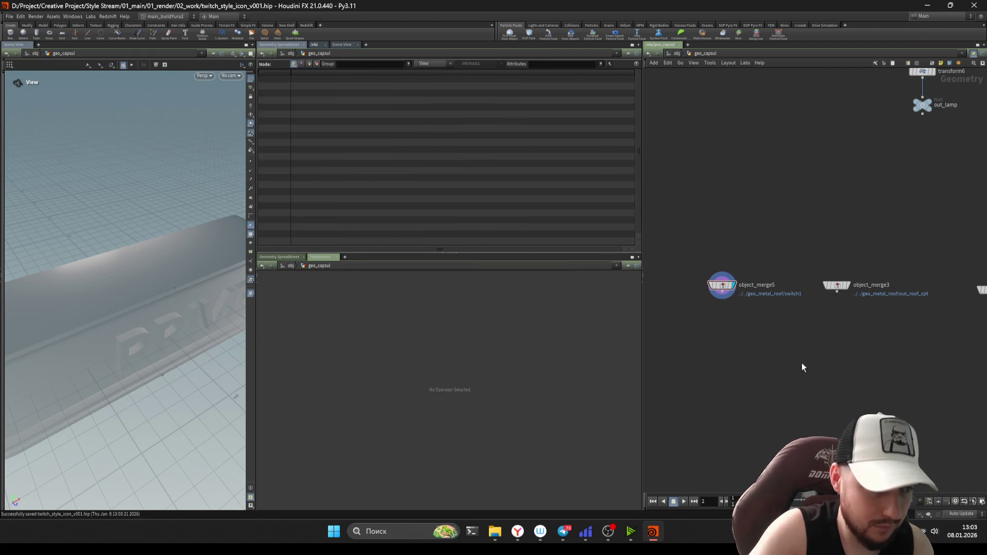
pyautogui.click(722, 286)
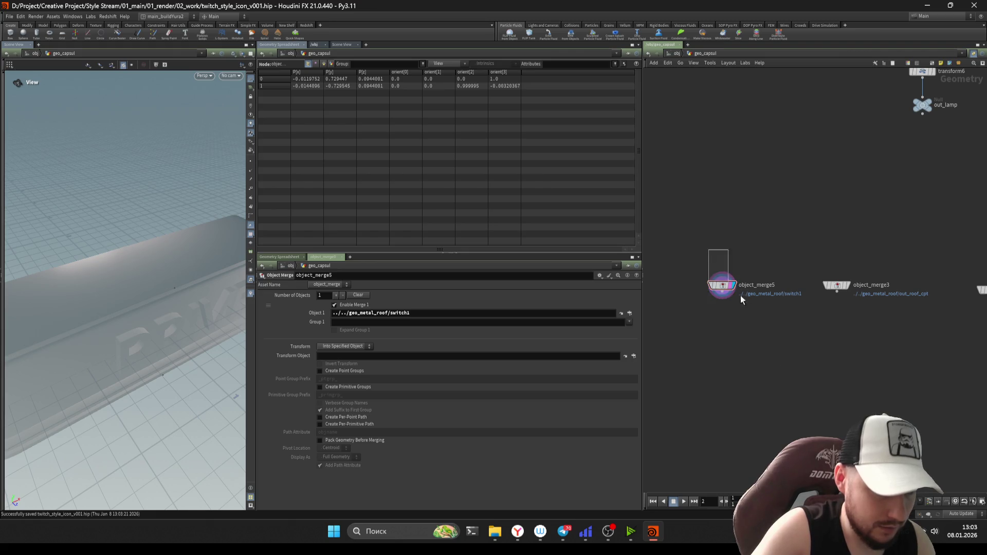
pyautogui.press('Tab')
# Add transform7 fed by object_merge5 and rename object_merge3 to import_roof
pyautogui.write('trans')
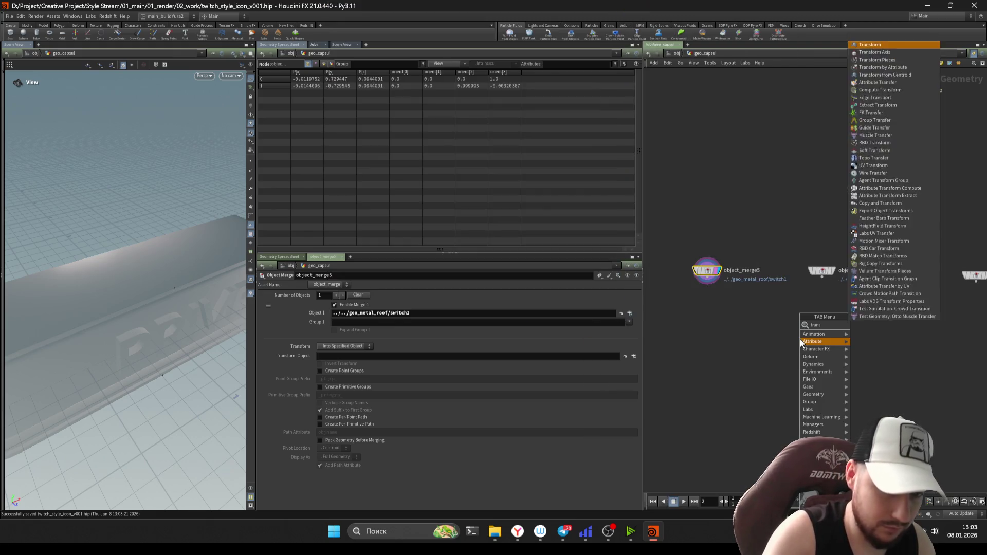
pyautogui.press('Return')
pyautogui.click(800, 339)
pyautogui.moveTo(800, 333); pyautogui.dragTo(709, 298)
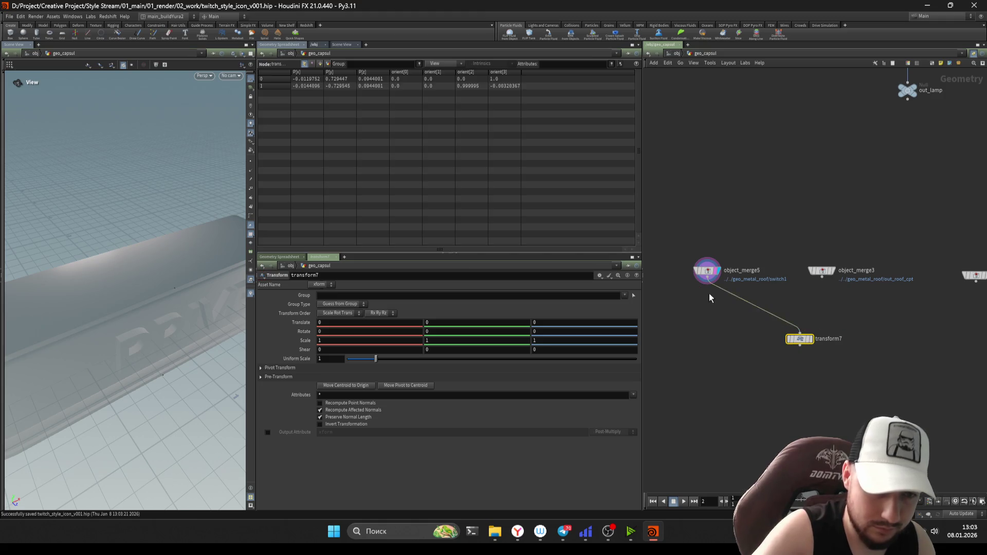
pyautogui.doubleClick(858, 272)
pyautogui.write('import_roo')
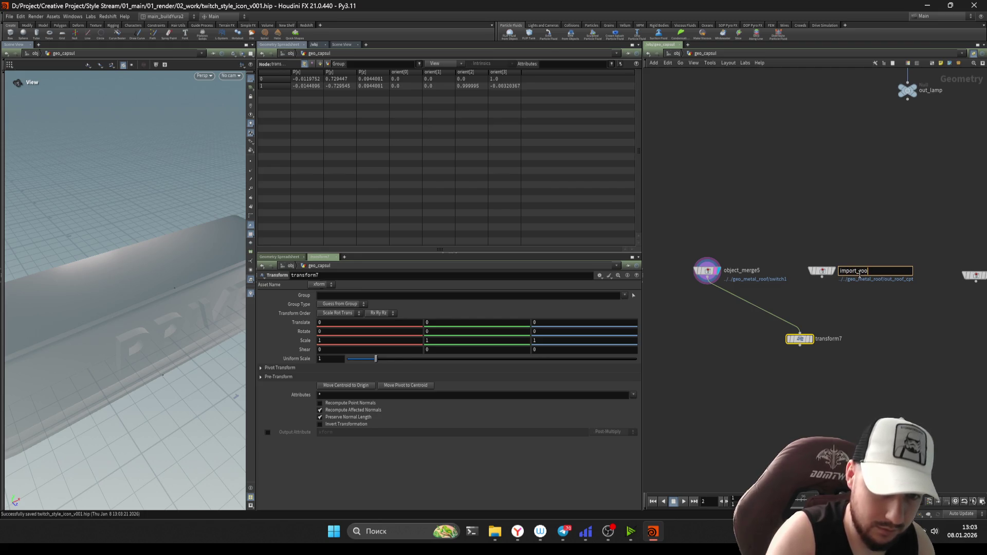
pyautogui.write('f')
pyautogui.press('Return')
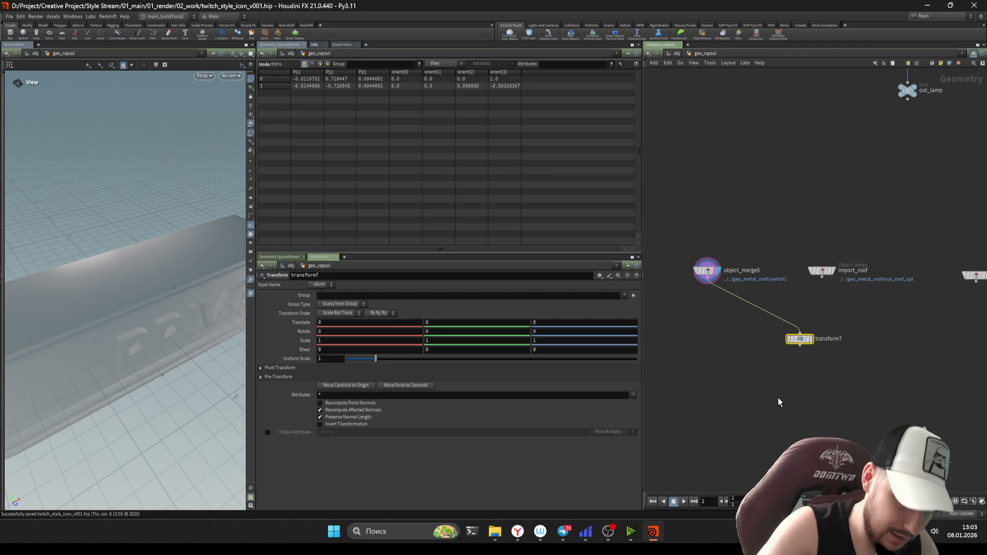
# Lay out transform7 under object_merge5, display its result, and save
pyautogui.moveTo(778, 400); pyautogui.dragTo(822, 449, button='middle')
pyautogui.moveTo(821, 448); pyautogui.dragTo(714, 284)
pyautogui.press('l')
pyautogui.scroll(3, 770, 396)
pyautogui.press('r')
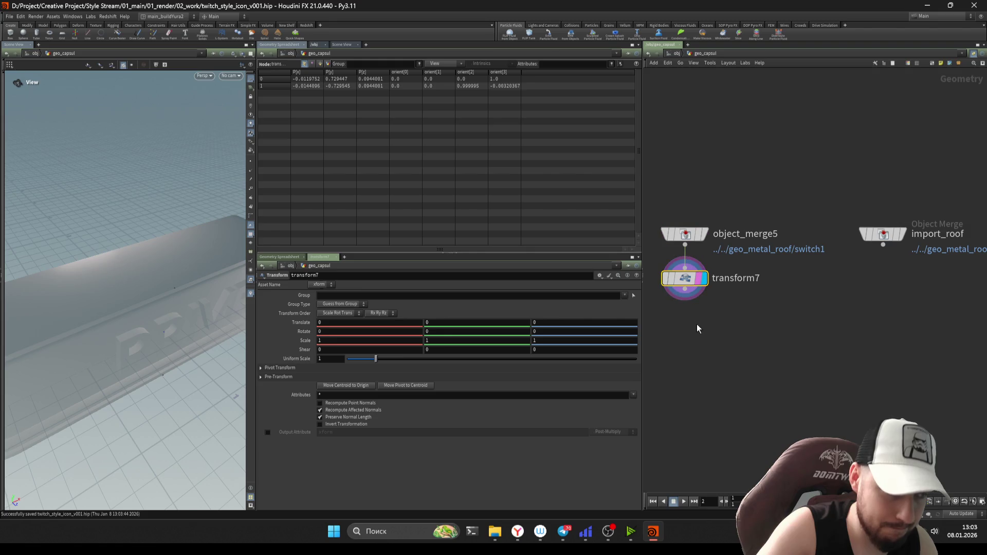
pyautogui.hotkey('ctrl', 's')
pyautogui.click(740, 347)
# Inspect the import_roof geometry, save, then select transform7 and nudge its Translate Z
pyautogui.moveTo(722, 353); pyautogui.dragTo(756, 364, button='middle')
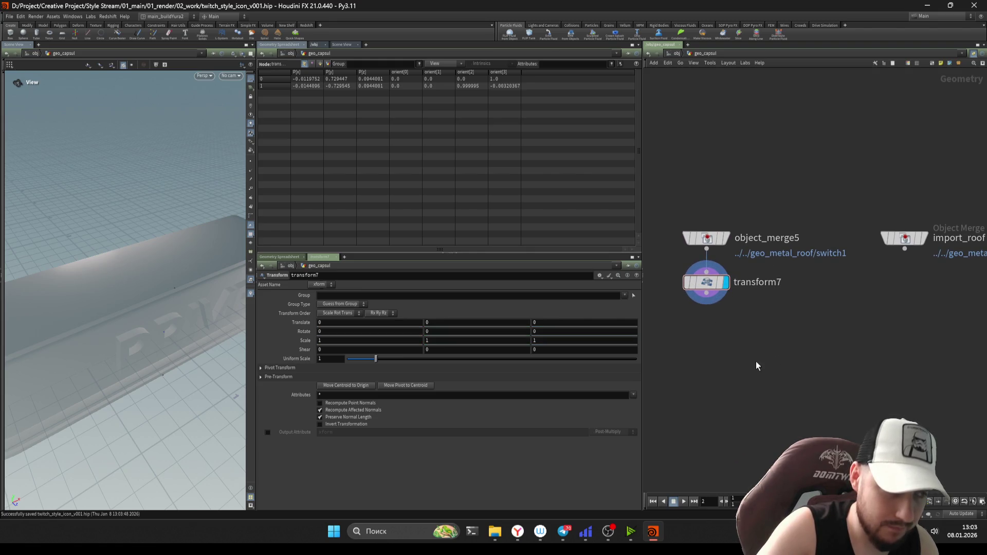
pyautogui.moveTo(780, 374); pyautogui.dragTo(698, 282)
pyautogui.click(905, 239)
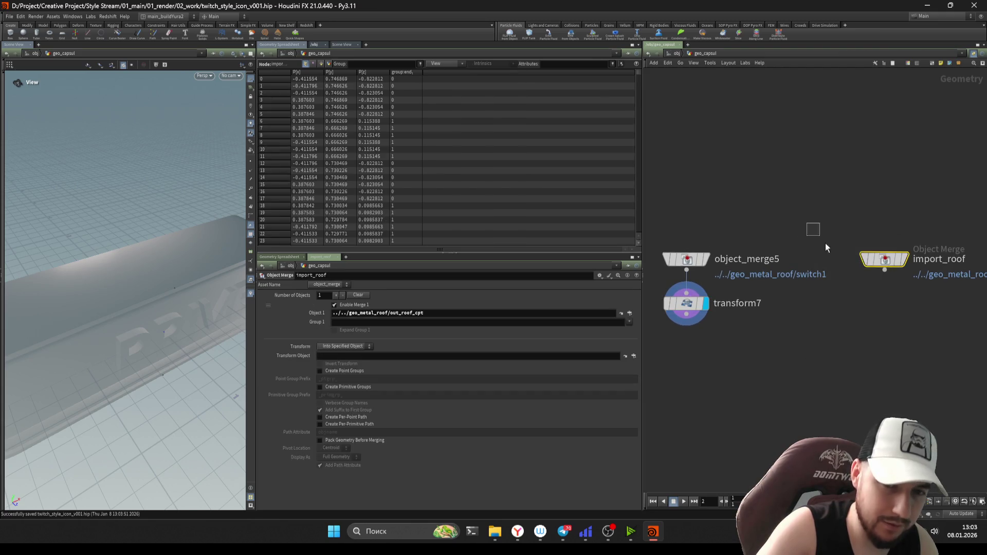
pyautogui.scroll(2, 802, 318)
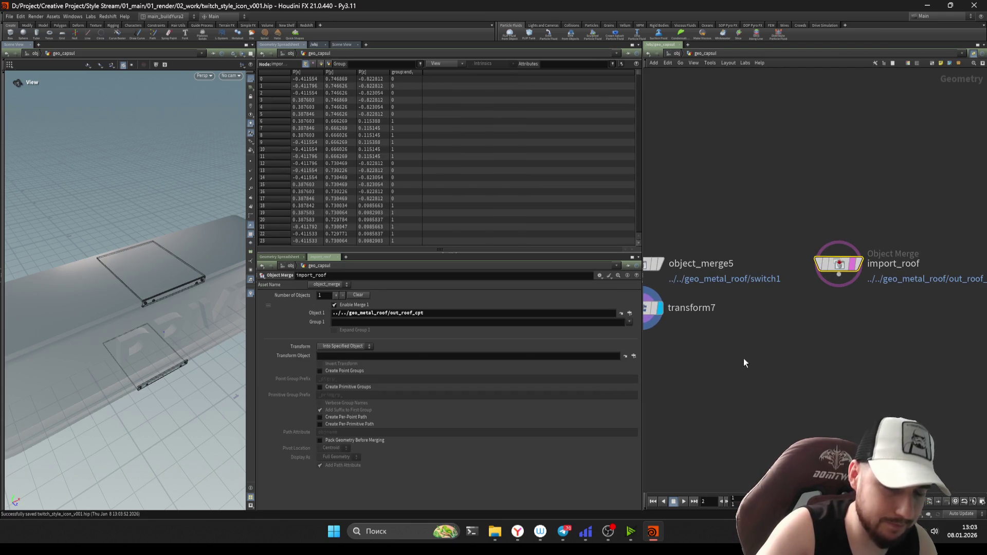
pyautogui.click(652, 308)
pyautogui.moveTo(701, 353); pyautogui.dragTo(739, 355, button='middle')
pyautogui.hotkey('ctrl', 's')
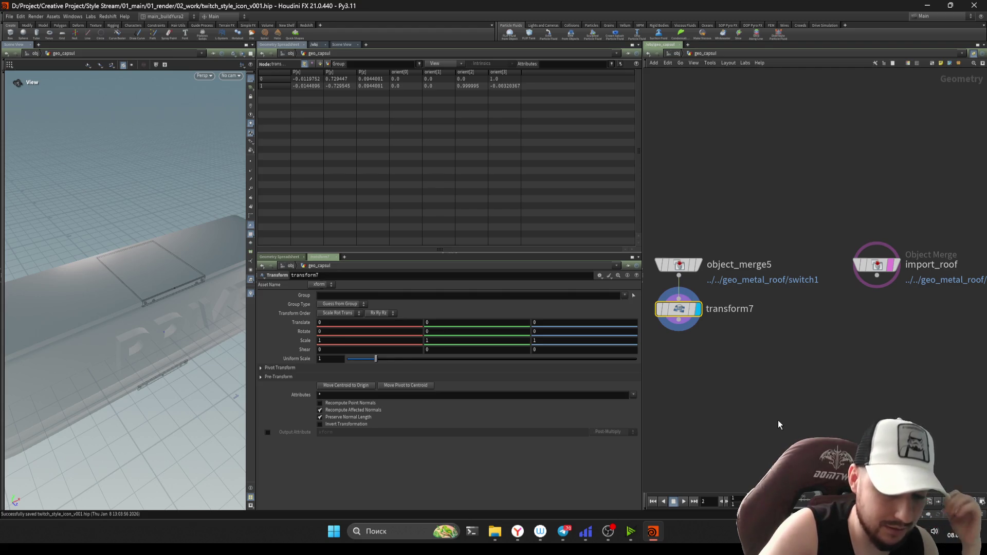
pyautogui.moveTo(537, 323); pyautogui.dragTo(601, 362, button='middle')
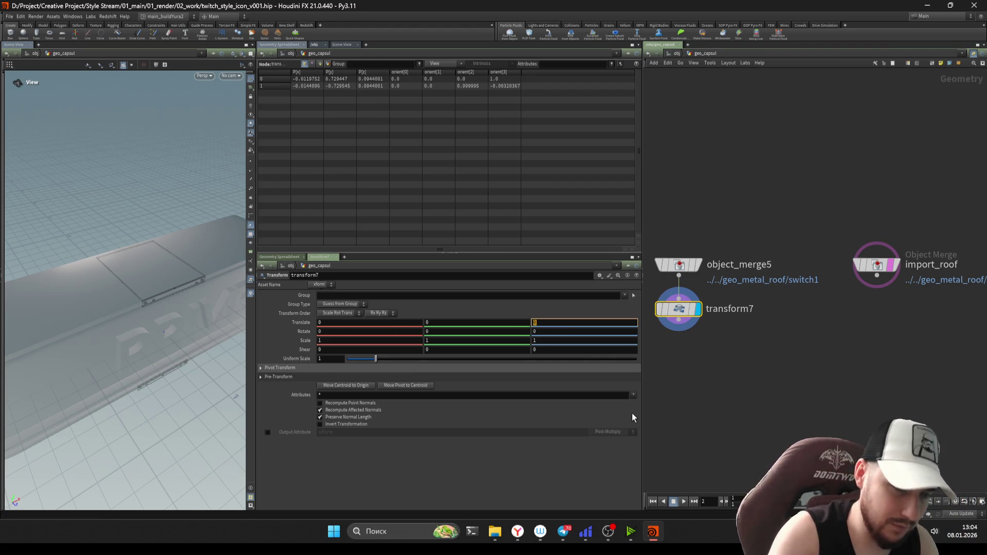
# Drive transform7's Translate Z with centroid("../import_roof", D_Z), revising an initial bbox expression
pyautogui.write('bboox(')
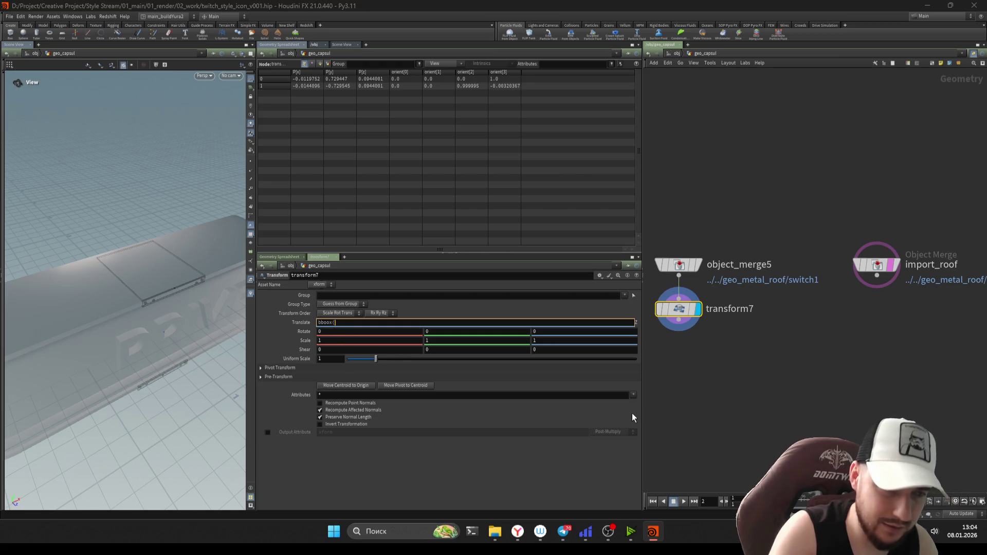
pyautogui.write(' bbox( ')
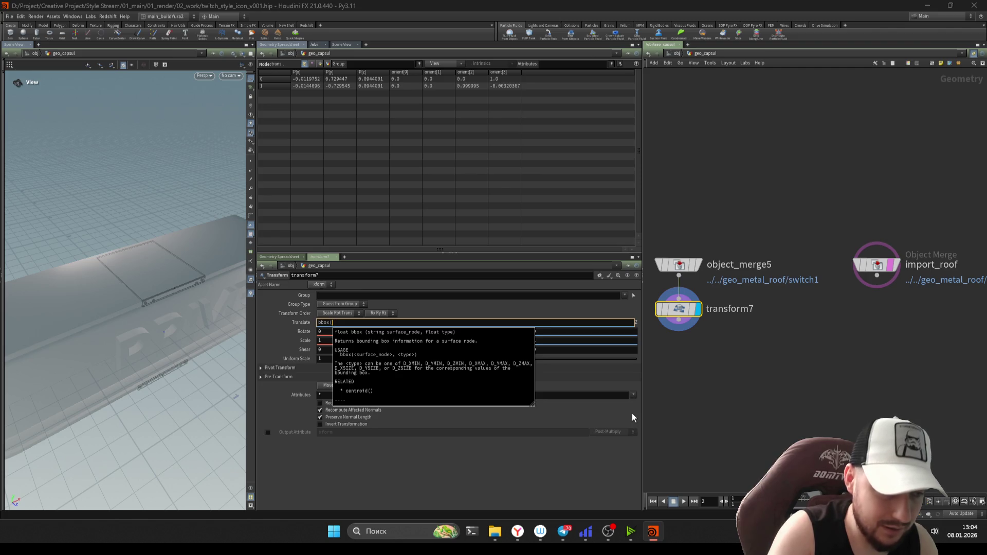
pyautogui.write('"../')
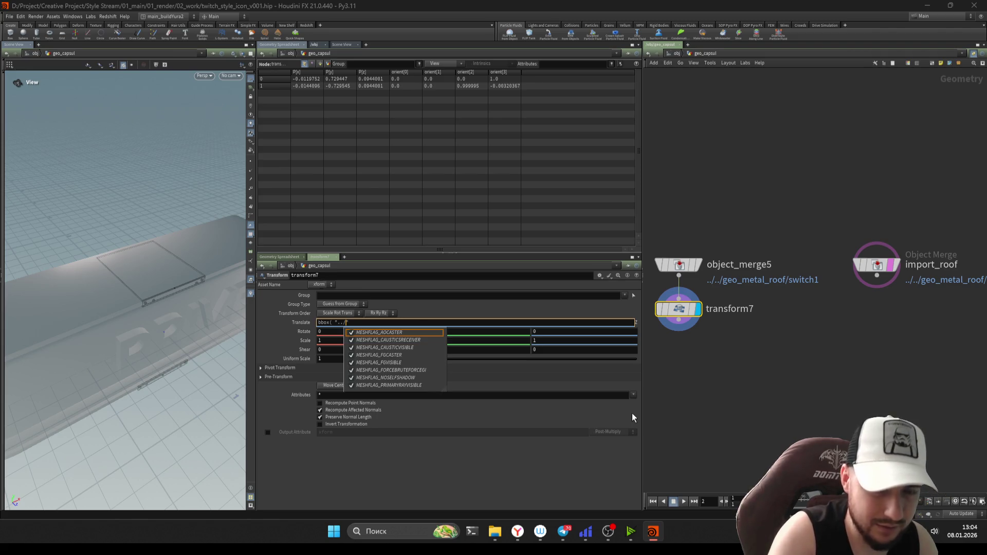
pyautogui.write('import')
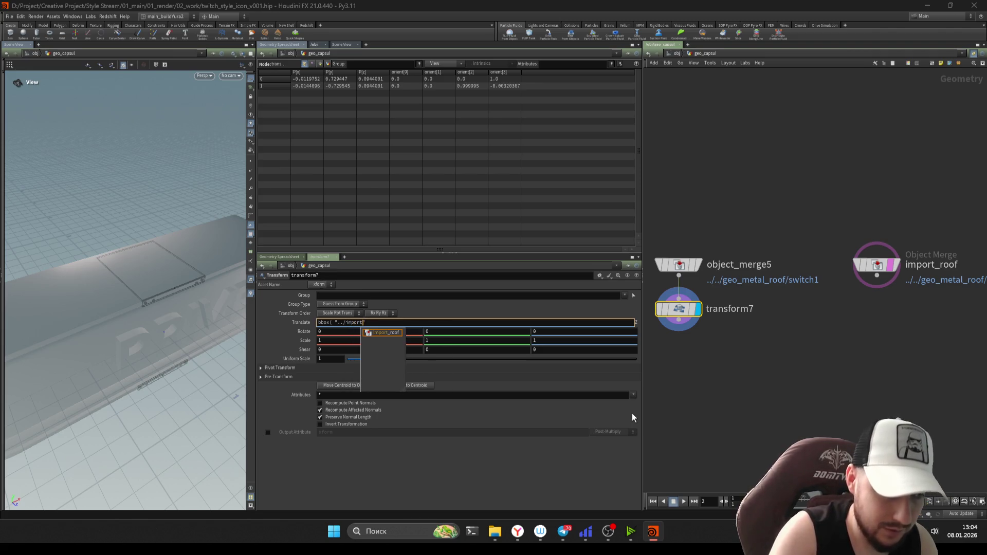
pyautogui.press('Tab')
pyautogui.write('"')
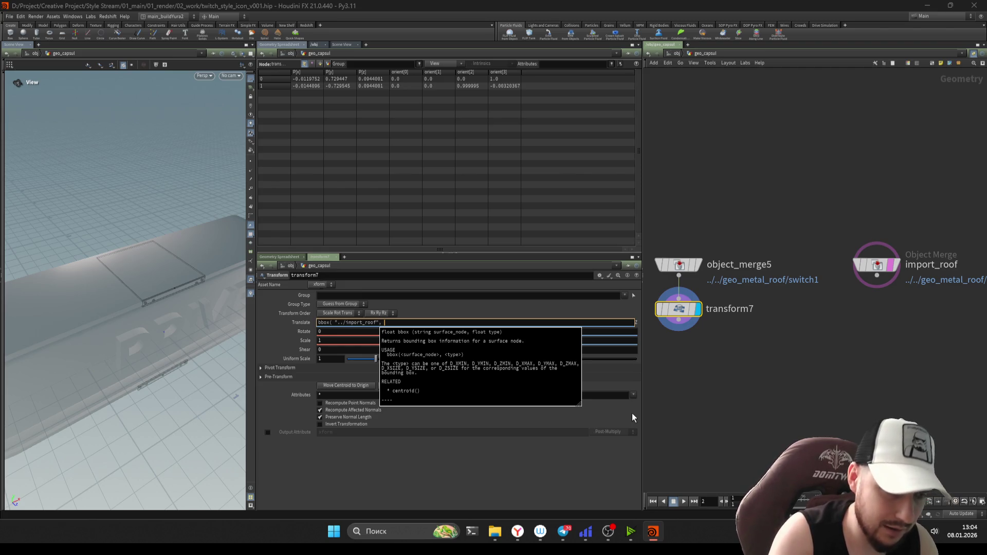
pyautogui.write('D_Z')
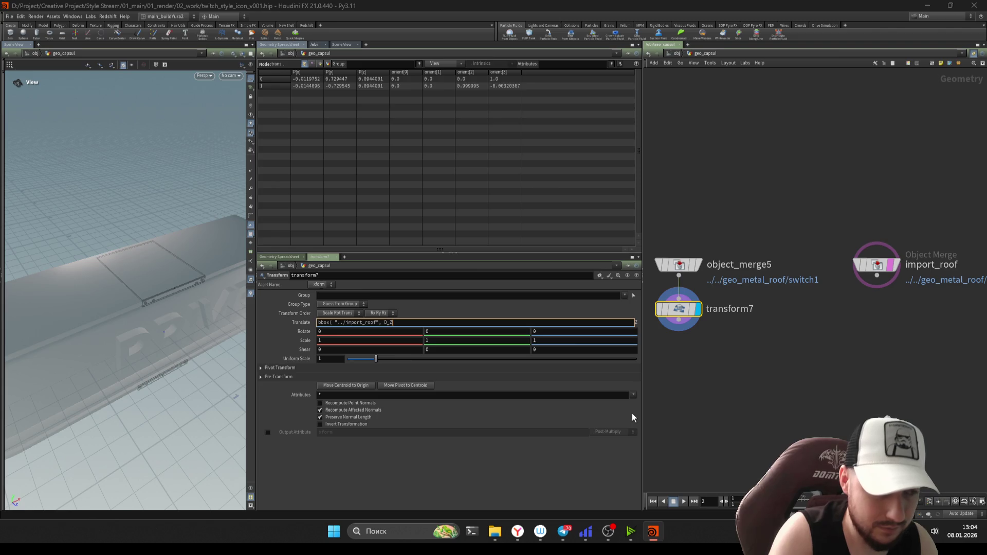
pyautogui.write(' )')
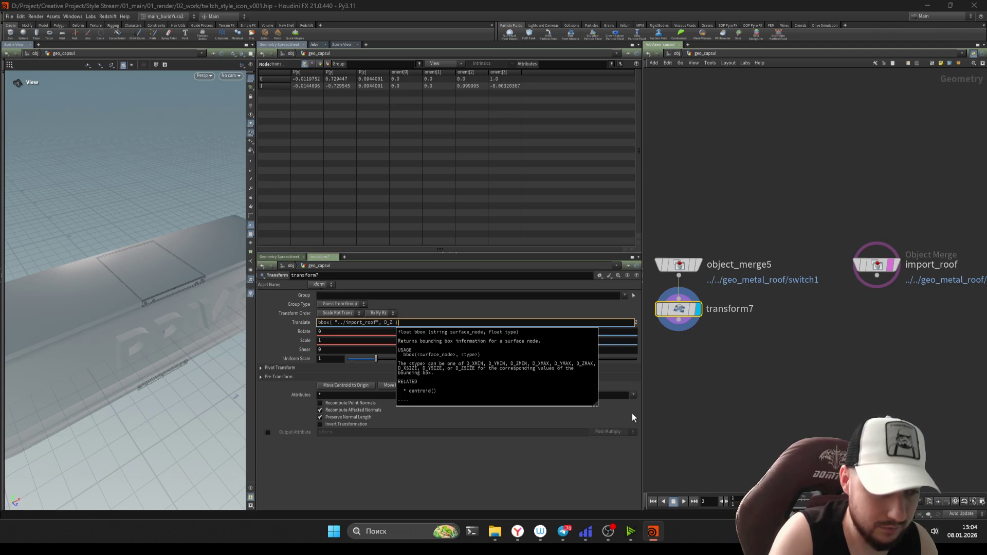
pyautogui.press('Return')
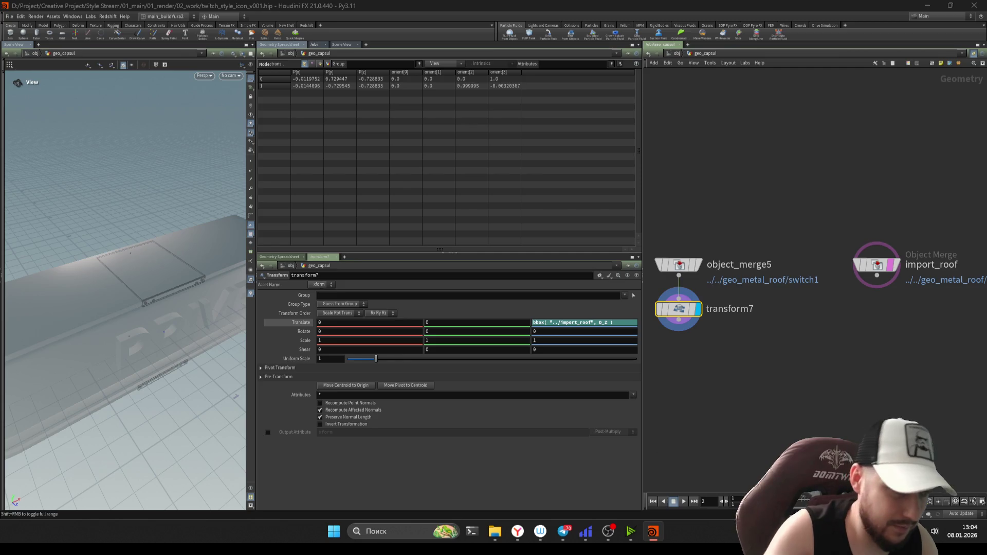
pyautogui.moveTo(130, 266)
pyautogui.mouseDown()
pyautogui.moveTo(145, 214)
pyautogui.moveTo(133, 267)
pyautogui.mouseUp()
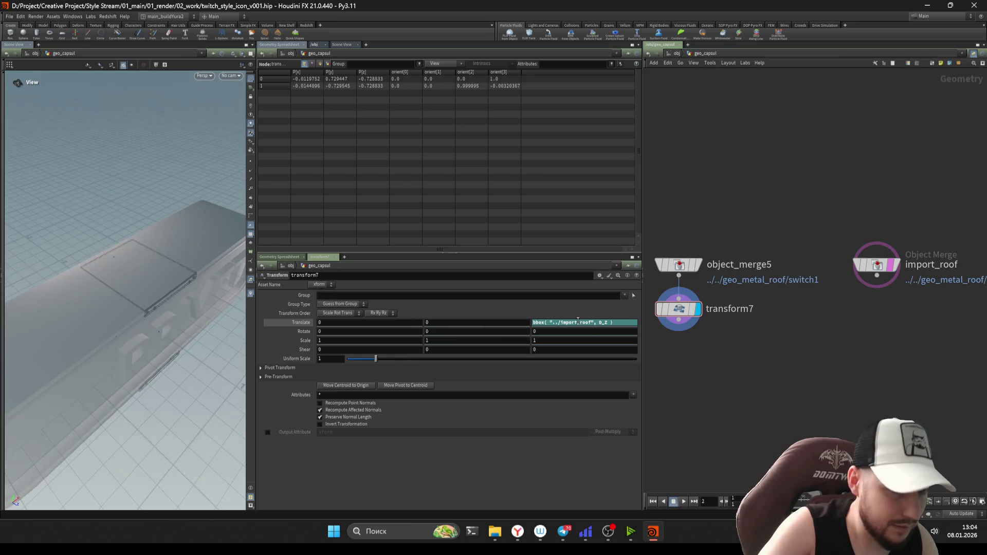
pyautogui.click(543, 323)
pyautogui.write('ntroid')
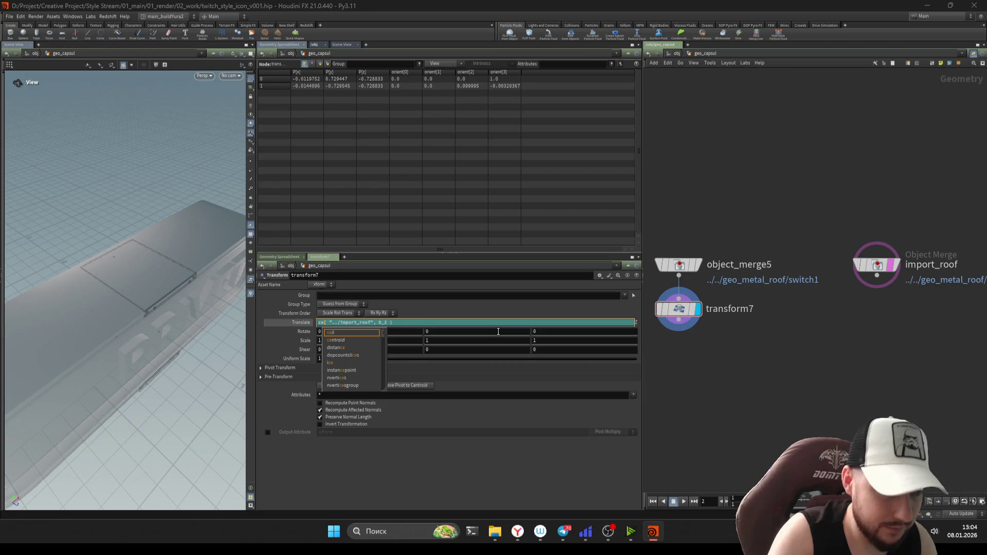
pyautogui.press('Return')
pyautogui.moveTo(139, 286)
pyautogui.mouseDown()
pyautogui.moveTo(110, 260)
pyautogui.moveTo(125, 231)
pyautogui.moveTo(154, 274)
pyautogui.mouseUp()
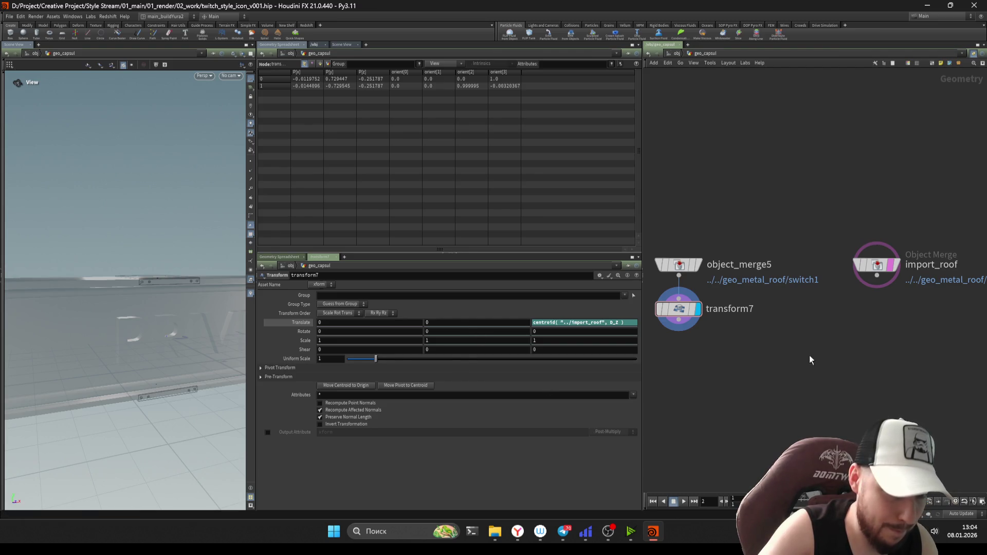
pyautogui.moveTo(666, 309); pyautogui.dragTo(665, 308)
pyautogui.press('Tab')
# Add ray2 under transform7 with import_roof as collision input, method Minimum Distance
pyautogui.write('rat')
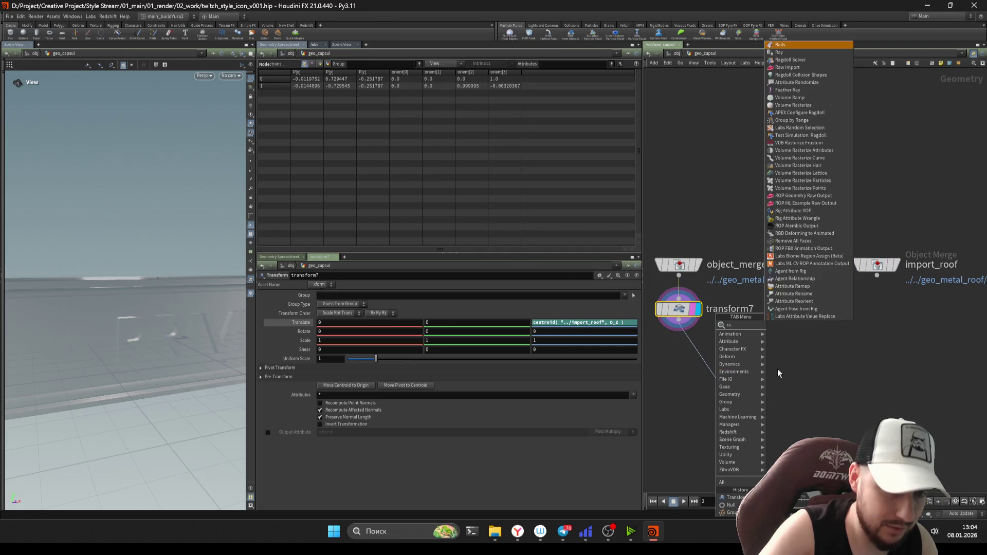
pyautogui.press('BackSpace')
pyautogui.write('y')
pyautogui.click(773, 329)
pyautogui.moveTo(725, 367)
pyautogui.mouseDown()
pyautogui.moveTo(871, 302)
pyautogui.moveTo(874, 265)
pyautogui.mouseUp()
pyautogui.moveTo(155, 334); pyautogui.dragTo(185, 281)
pyautogui.scroll(3, 713, 322)
pyautogui.click(679, 382)
pyautogui.moveTo(678, 334); pyautogui.dragTo(728, 329, button='middle')
pyautogui.click(343, 322)
pyautogui.click(340, 329)
# Check the ray result against object_merge5 and import_roof geometry in the viewport, then save
pyautogui.moveTo(137, 335); pyautogui.dragTo(165, 324)
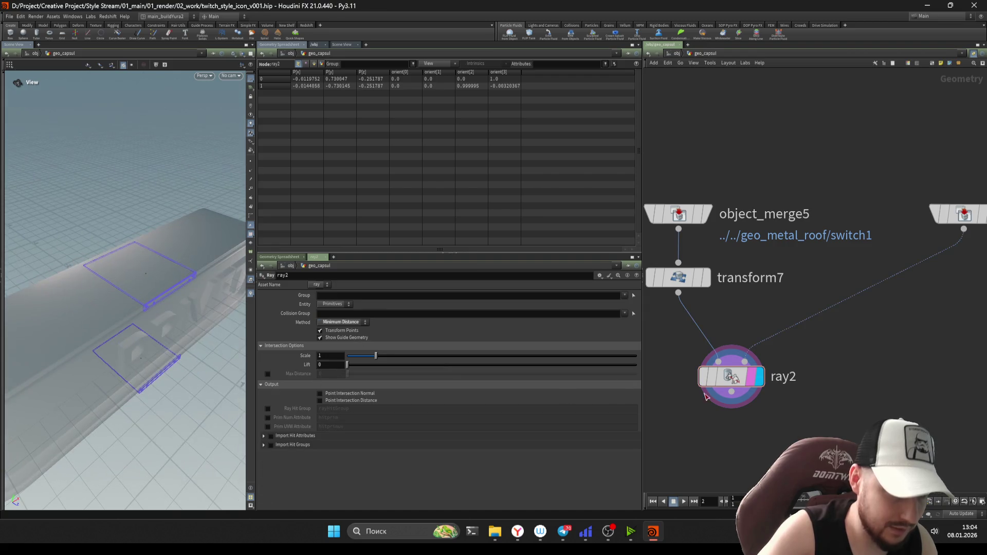
pyautogui.scroll(-2, 744, 347)
pyautogui.moveTo(744, 347); pyautogui.dragTo(853, 364)
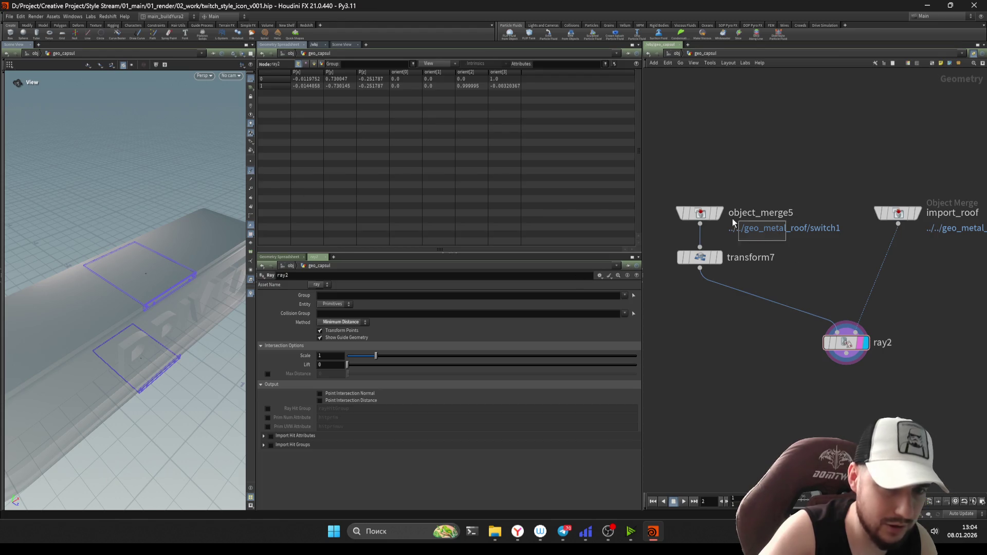
pyautogui.click(720, 213)
pyautogui.moveTo(108, 276)
pyautogui.mouseDown()
pyautogui.moveTo(205, 225)
pyautogui.moveTo(144, 295)
pyautogui.moveTo(170, 268)
pyautogui.mouseUp()
pyautogui.moveTo(699, 257); pyautogui.dragTo(699, 259)
pyautogui.click(914, 213)
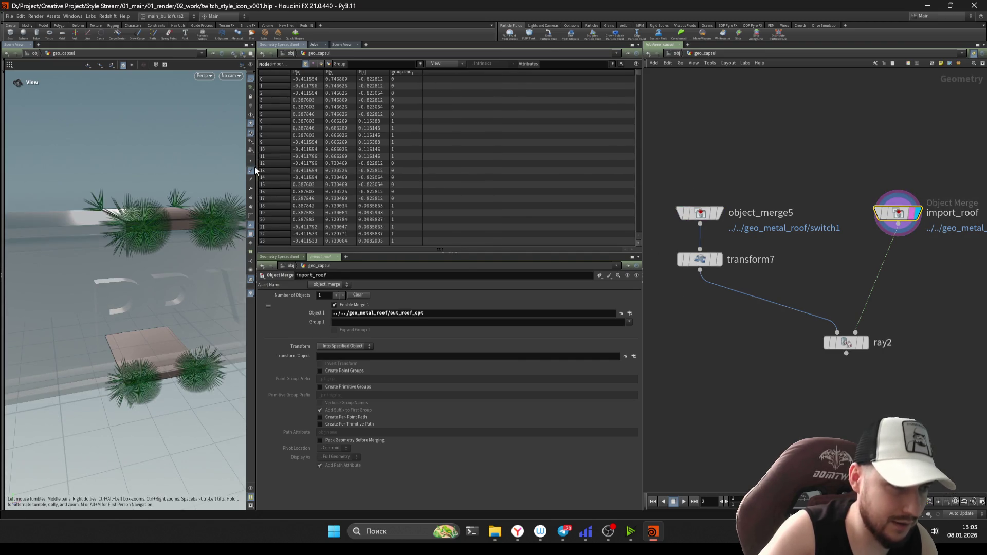
pyautogui.moveTo(924, 283); pyautogui.dragTo(869, 281, button='middle')
pyautogui.moveTo(119, 303)
pyautogui.mouseDown()
pyautogui.moveTo(154, 267)
pyautogui.moveTo(194, 252)
pyautogui.moveTo(158, 242)
pyautogui.moveTo(155, 226)
pyautogui.moveTo(150, 234)
pyautogui.mouseUp()
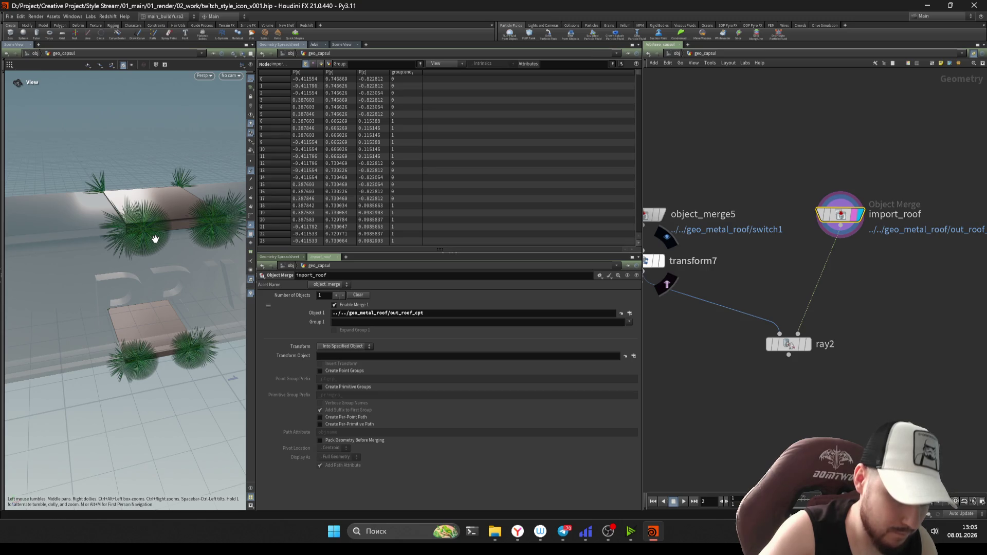
pyautogui.hotkey('ctrl', 's')
# Move ray2 further right, save, and return to the object level
pyautogui.moveTo(763, 268); pyautogui.dragTo(811, 314, button='middle')
pyautogui.moveTo(859, 392); pyautogui.dragTo(896, 395)
pyautogui.hotkey('ctrl', 's')
pyautogui.click(671, 53)
pyautogui.hotkey('ctrl', 's')
pyautogui.scroll(-3, 835, 255)
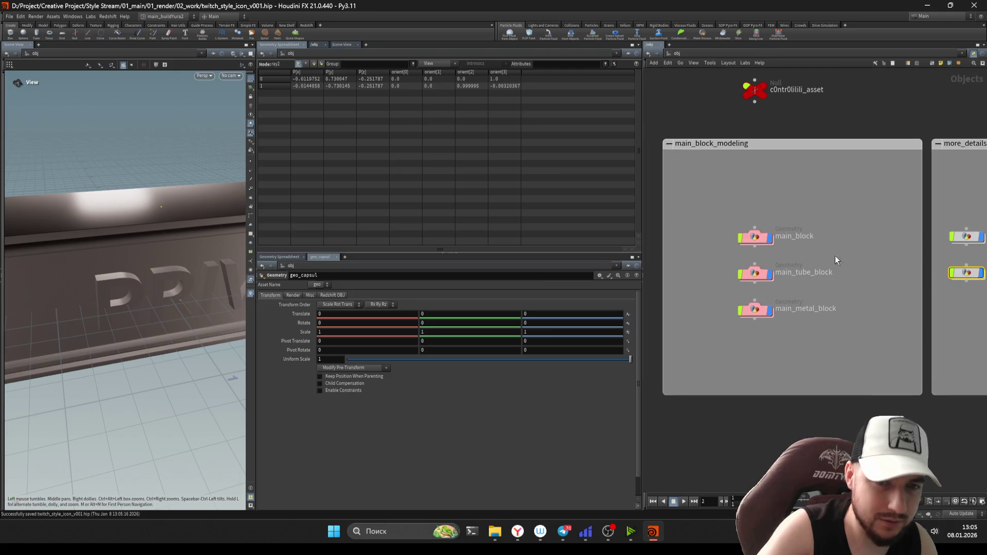
pyautogui.scroll(5, 773, 217)
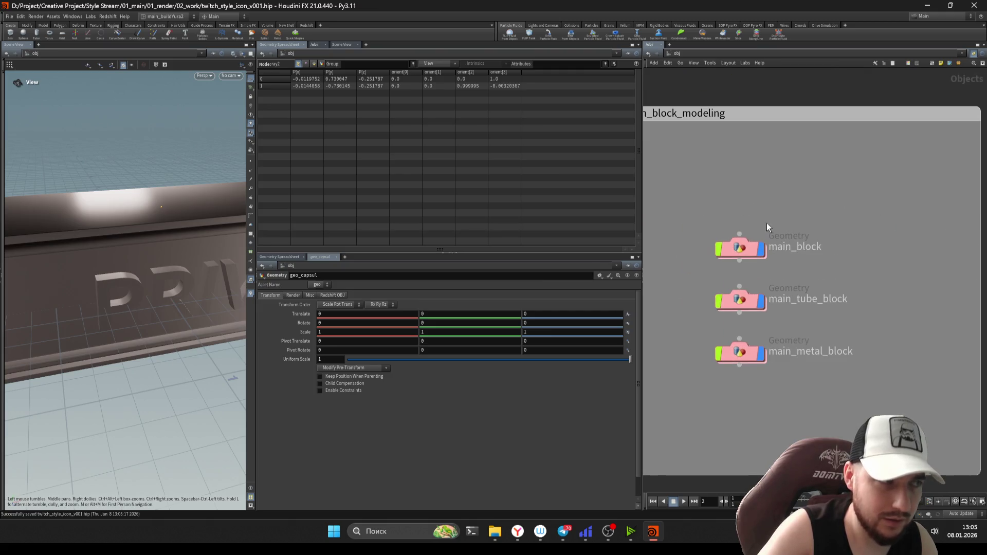
pyautogui.scroll(-2, 731, 226)
pyautogui.moveTo(705, 227); pyautogui.dragTo(913, 281)
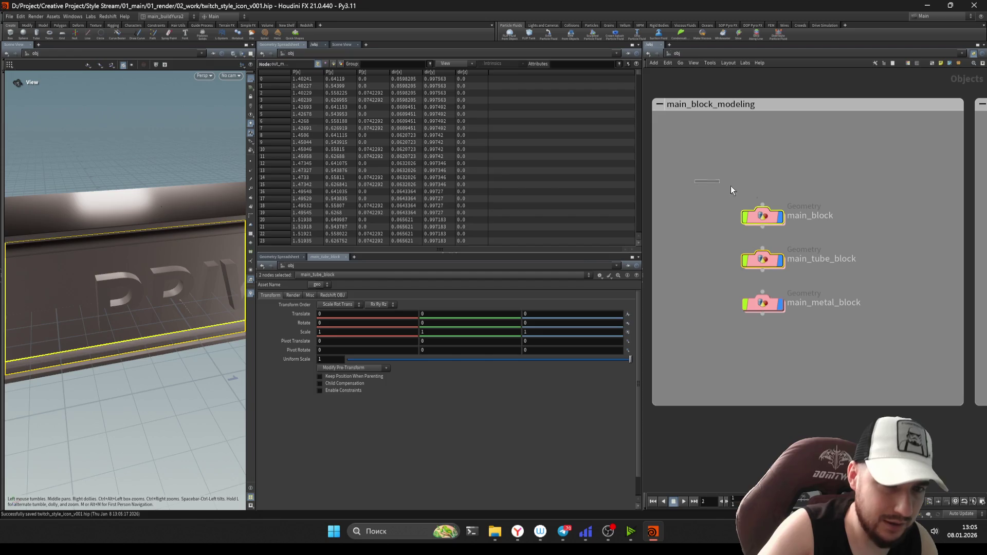
pyautogui.click(762, 303)
pyautogui.scroll(-2, 820, 260)
pyautogui.scroll(2, 791, 254)
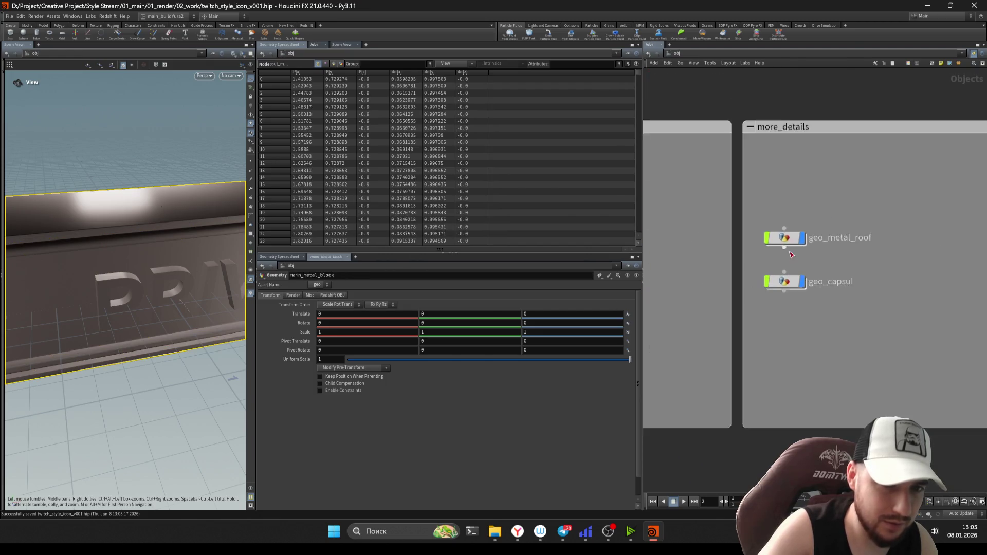
pyautogui.scroll(-2, 791, 254)
pyautogui.scroll(2, 786, 247)
pyautogui.click(781, 242)
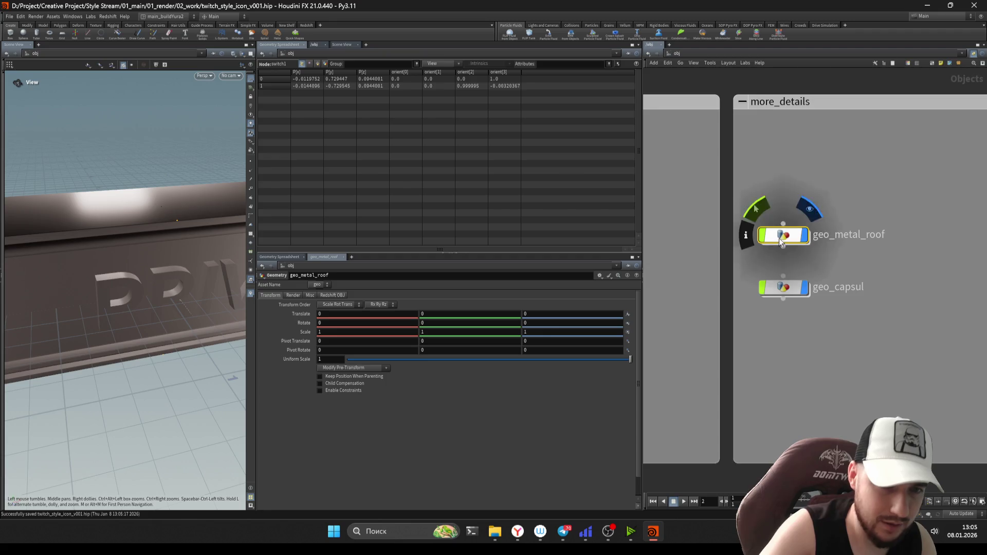
# Enter geo_metal_roof and review object_merge2 and attribwrangle2's orientation code
pyautogui.doubleClick(782, 242)
pyautogui.click(702, 238)
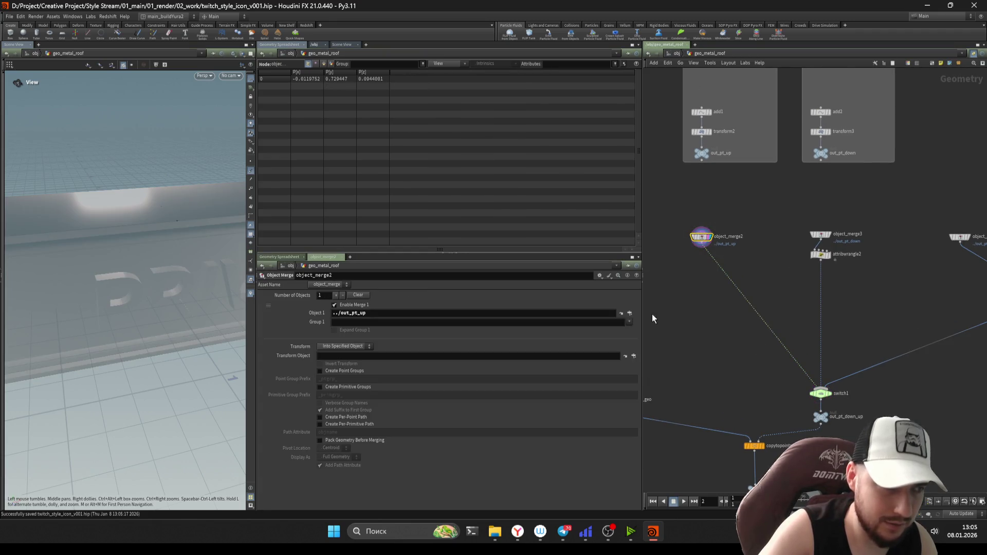
pyautogui.moveTo(693, 323); pyautogui.dragTo(723, 278, button='middle')
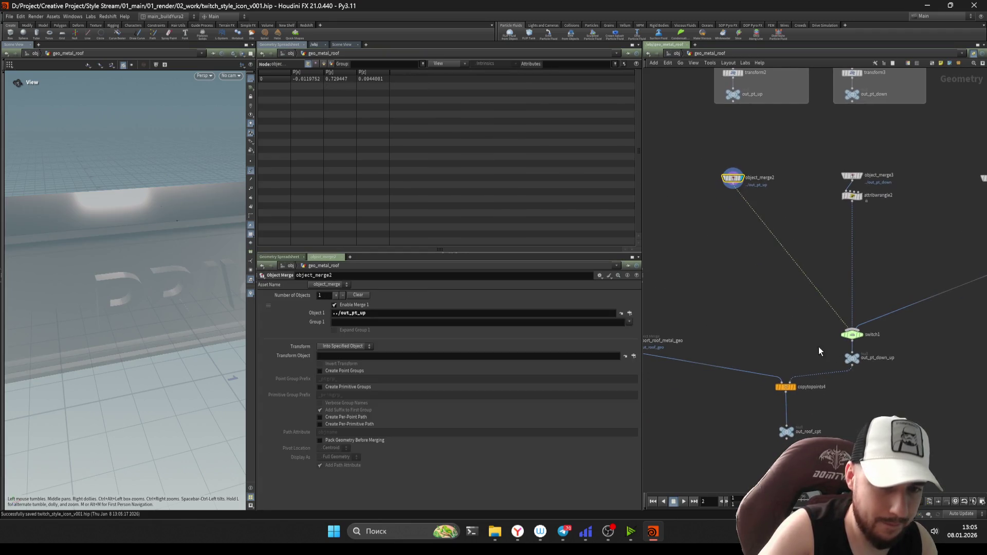
pyautogui.moveTo(899, 227); pyautogui.dragTo(888, 257, button='middle')
pyautogui.click(836, 219)
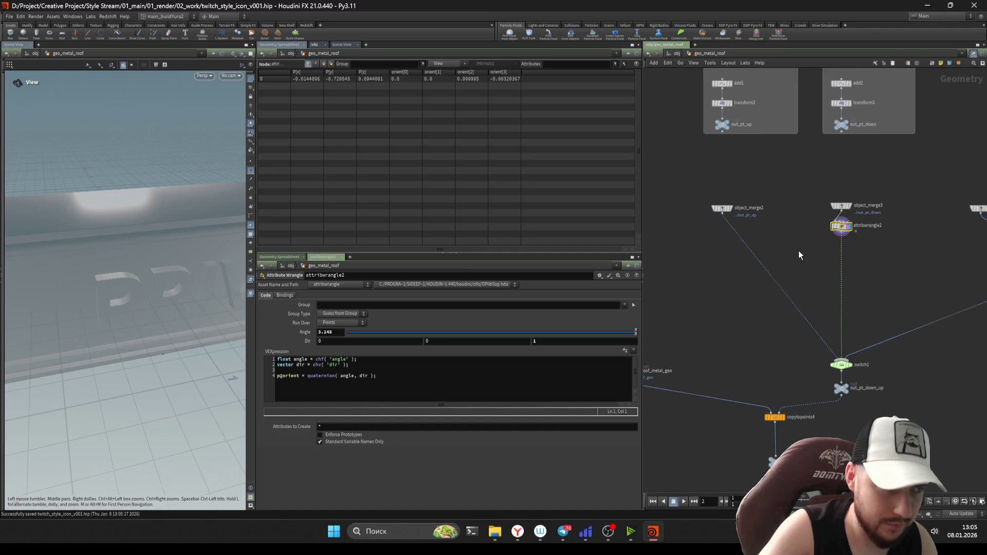
pyautogui.moveTo(681, 263)
pyautogui.mouseDown()
pyautogui.moveTo(760, 192)
pyautogui.moveTo(767, 171)
pyautogui.mouseUp()
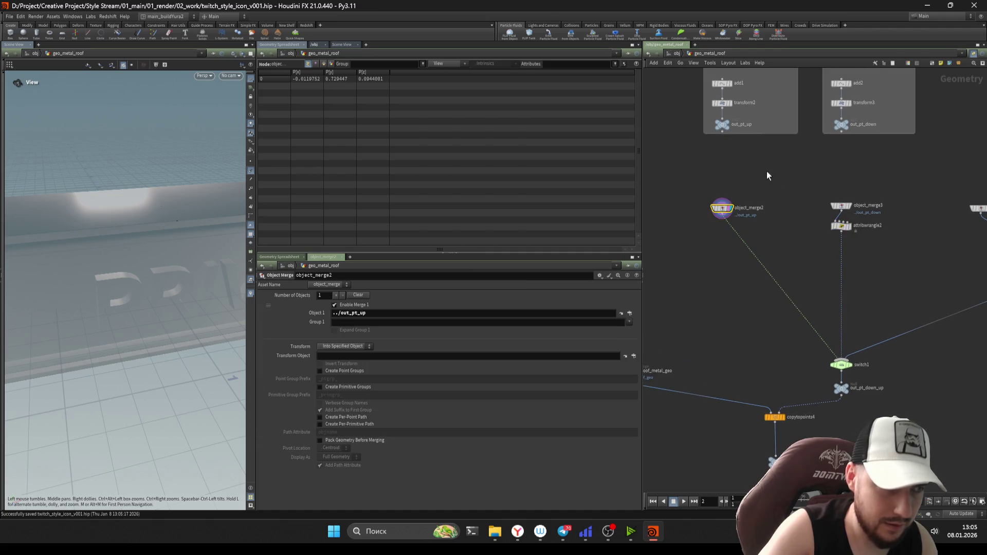
pyautogui.click(698, 278)
pyautogui.moveTo(716, 297); pyautogui.dragTo(716, 299, button='middle')
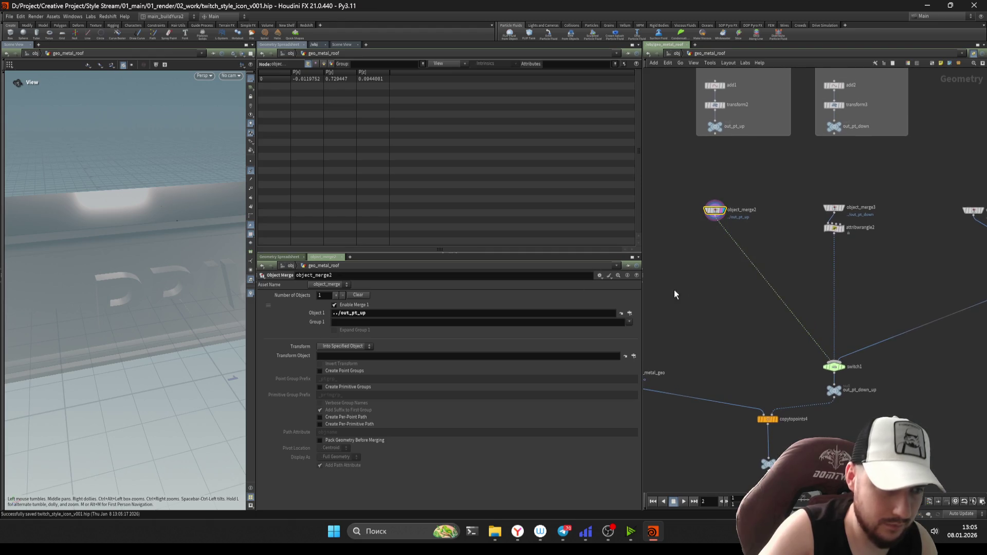
pyautogui.click(723, 283)
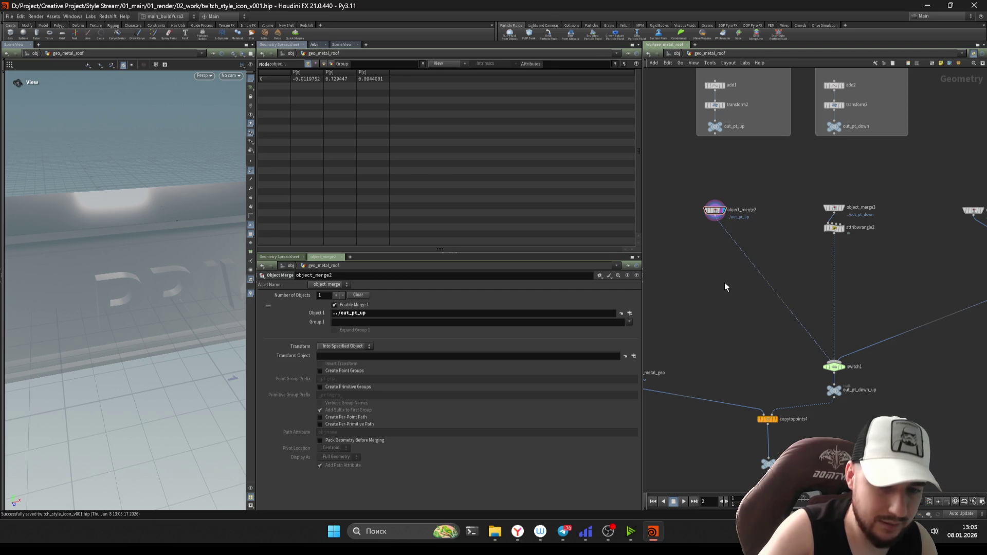
# Add attribwrangle4 below object_merge2 with the code v@N = {0, 1, 0};
pyautogui.press('Tab')
pyautogui.write('attribw')
pyautogui.press('Return')
pyautogui.click(718, 230)
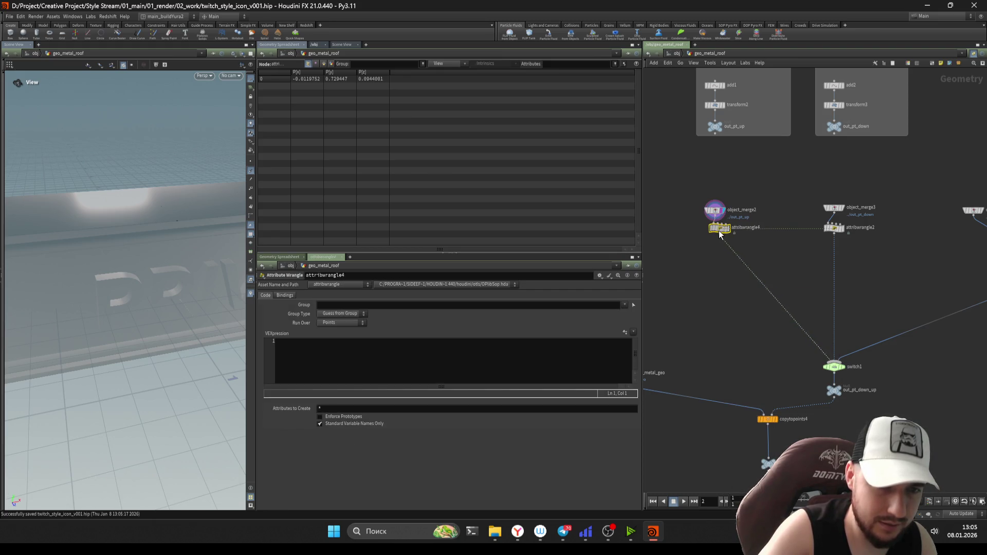
pyautogui.moveTo(752, 257); pyautogui.dragTo(727, 282, button='middle')
pyautogui.click(406, 337)
pyautogui.write('v@N = { 0,  1, 0 };')
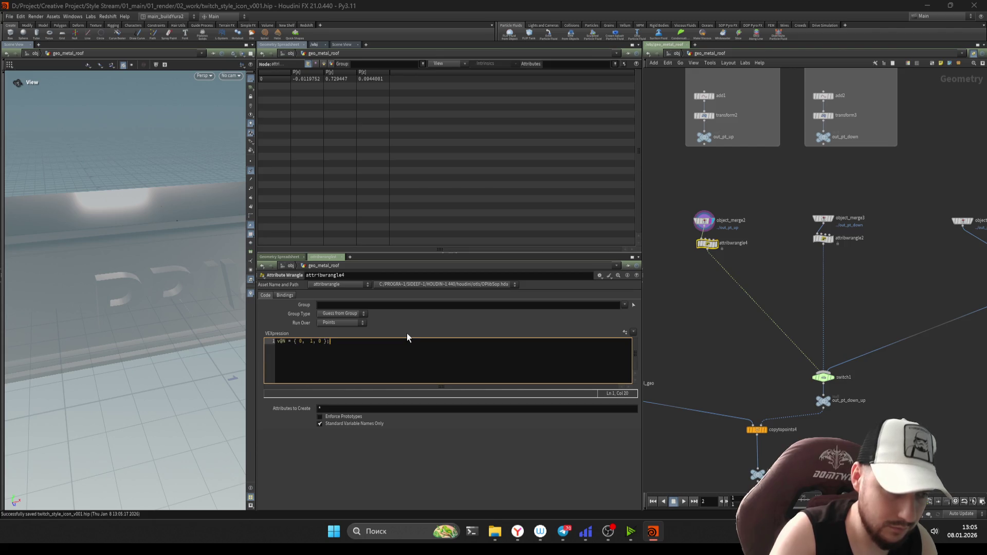
# Copy the wrangle into the down-points branch and change its normal to {0, -1, 0}
pyautogui.moveTo(757, 321)
pyautogui.mouseDown()
pyautogui.moveTo(716, 256)
pyautogui.moveTo(701, 248)
pyautogui.mouseUp()
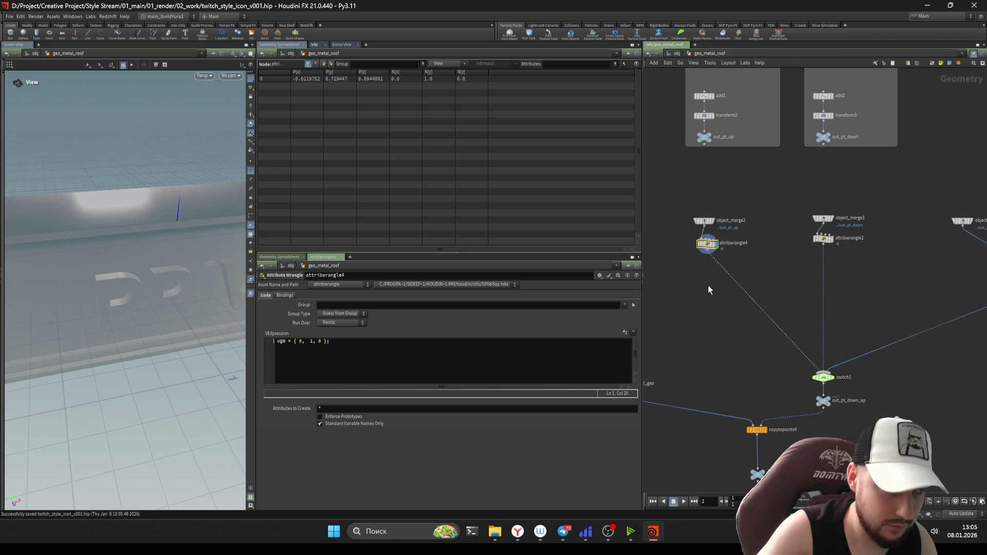
pyautogui.moveTo(186, 229)
pyautogui.mouseDown()
pyautogui.moveTo(242, 216)
pyautogui.moveTo(662, 285)
pyautogui.mouseUp()
pyautogui.scroll(-2, 756, 264)
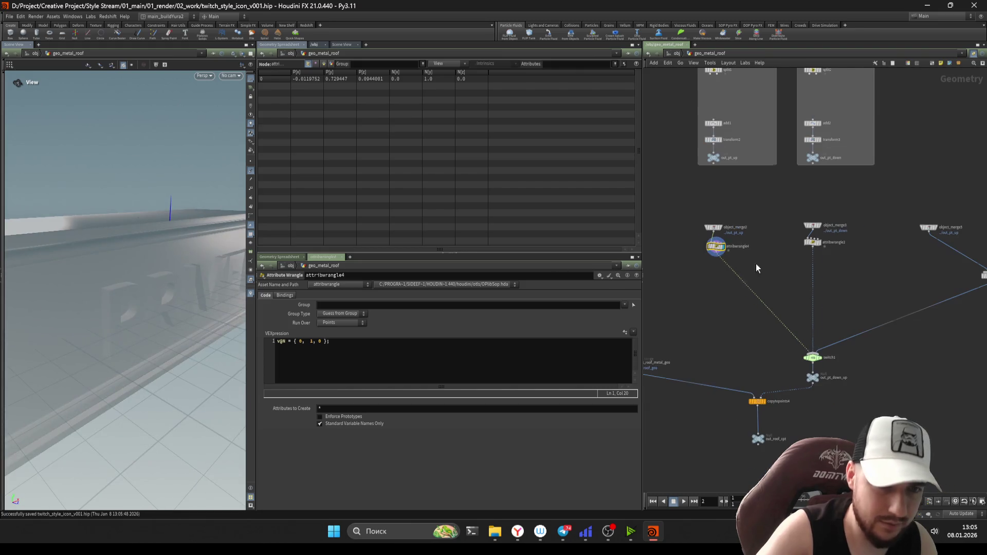
pyautogui.keyDown('alt'); pyautogui.moveTo(718, 251); pyautogui.dragTo(812, 268); pyautogui.keyUp('alt')
pyautogui.click(311, 341)
pyautogui.press('BackSpace')
pyautogui.write('-1')
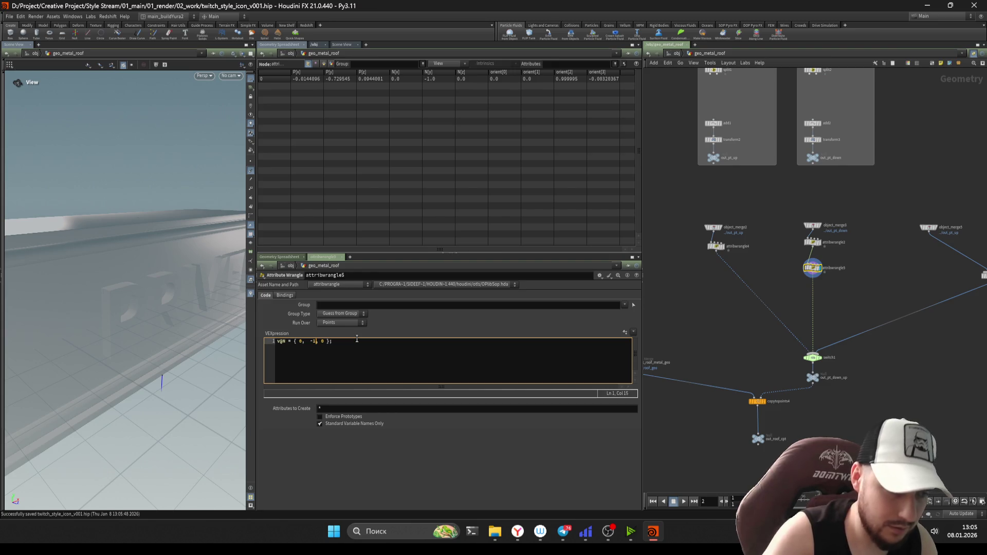
pyautogui.scroll(-2, 861, 329)
# Paste copies of the wrangles into the merge1 branch, with attribwrangle6 under object_merge5
pyautogui.moveTo(961, 297); pyautogui.dragTo(666, 311)
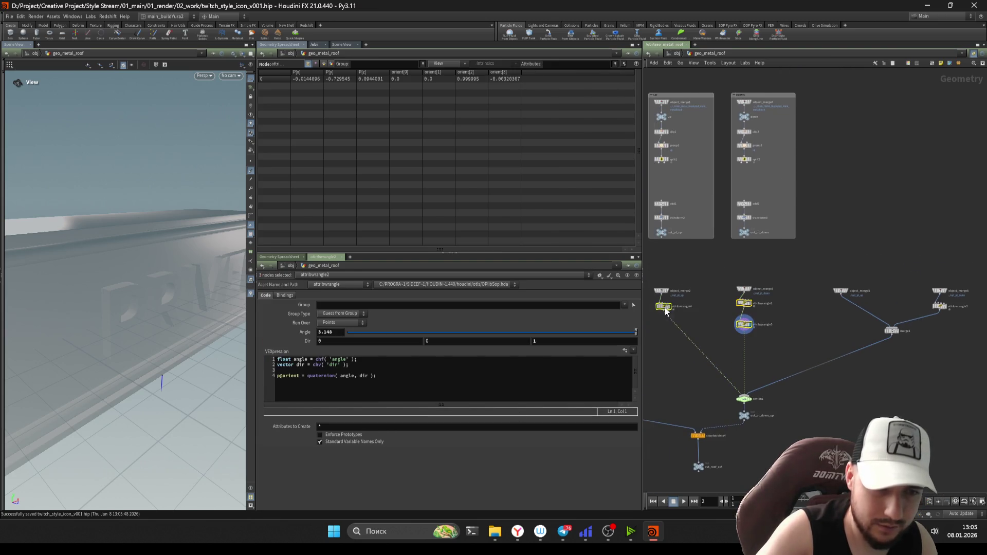
pyautogui.hotkey('ctrl', 'z')
pyautogui.hotkey('ctrl', 'shift', 'z')
pyautogui.hotkey('ctrl', 'z')
pyautogui.keyDown('shift'); pyautogui.click(663, 307); pyautogui.keyUp('shift')
pyautogui.scroll(3, 818, 335)
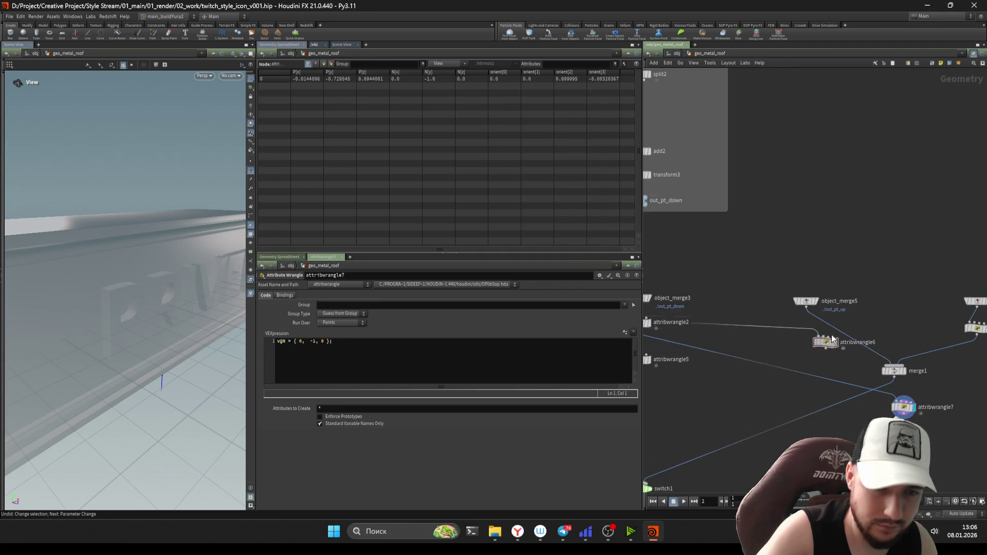
pyautogui.click(946, 362)
pyautogui.moveTo(946, 361); pyautogui.dragTo(910, 374, button='middle')
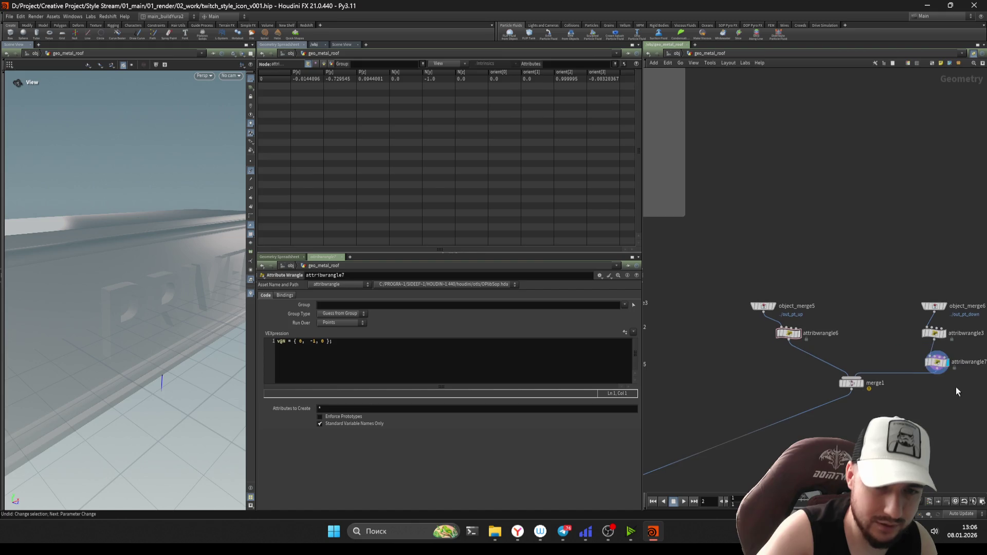
pyautogui.moveTo(788, 334); pyautogui.dragTo(759, 341)
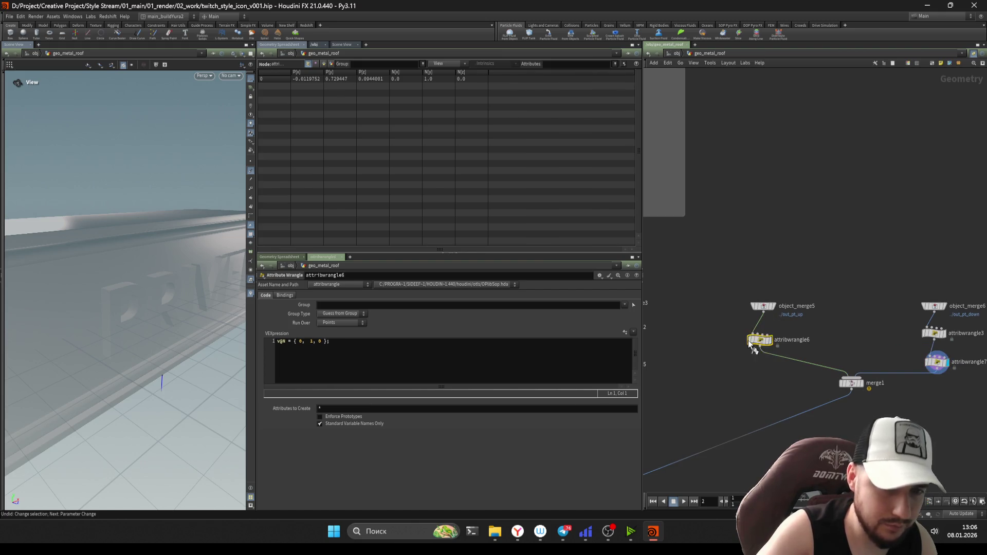
pyautogui.scroll(-2, 718, 353)
# Save and rearrange object_merge5, attribwrangle6 and merge1 in the down branch
pyautogui.hotkey('ctrl', 's')
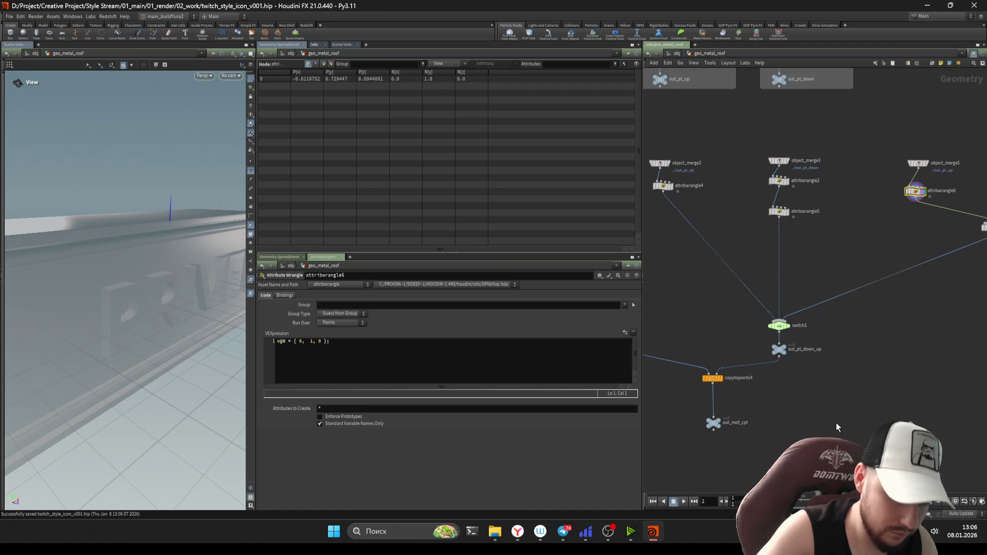
pyautogui.scroll(-2, 837, 422)
pyautogui.moveTo(836, 422); pyautogui.dragTo(782, 387, button='middle')
pyautogui.moveTo(782, 388); pyautogui.dragTo(808, 341)
pyautogui.hotkey('ctrl', 's')
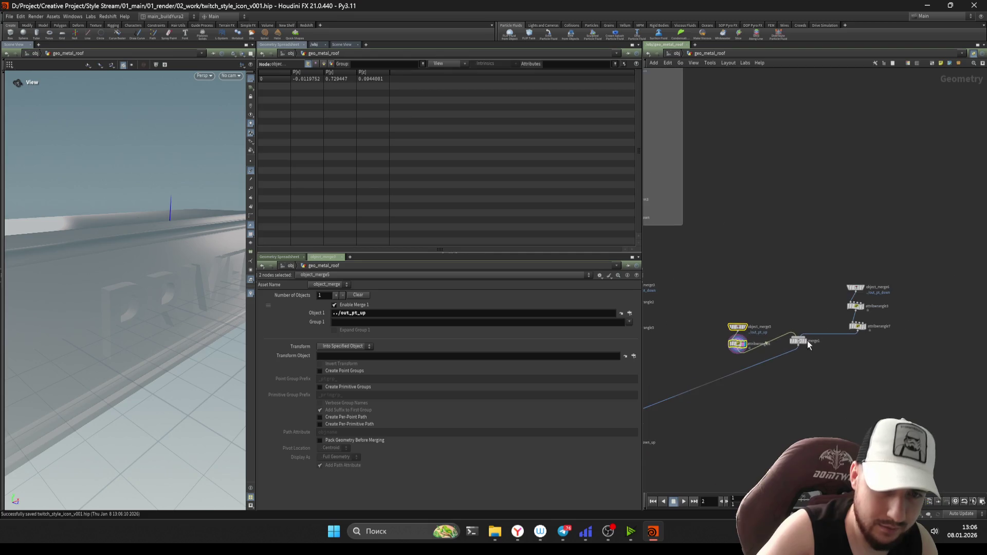
pyautogui.moveTo(751, 289); pyautogui.dragTo(751, 282)
pyautogui.moveTo(853, 237); pyautogui.dragTo(877, 349)
pyautogui.moveTo(866, 301); pyautogui.dragTo(865, 315)
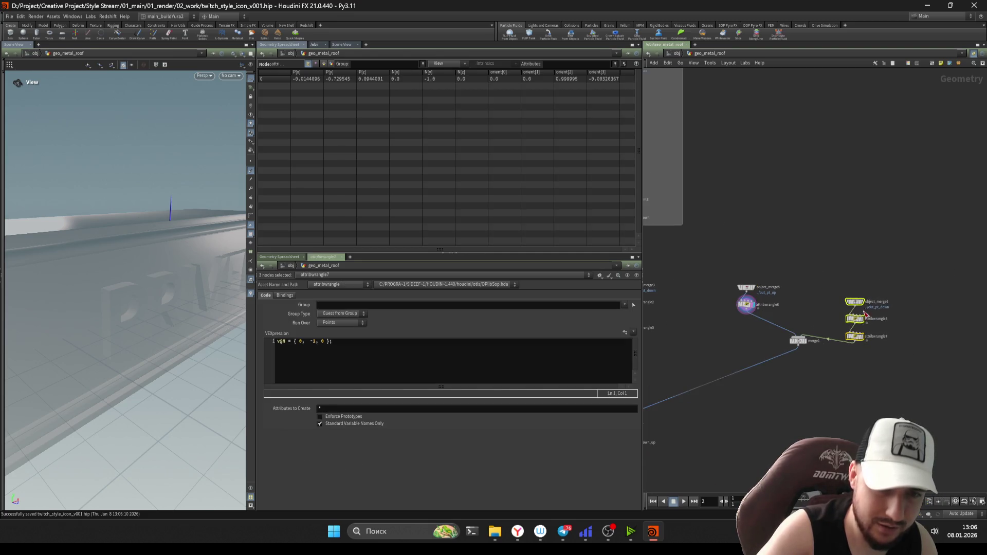
pyautogui.click(863, 294)
pyautogui.moveTo(803, 342); pyautogui.dragTo(753, 340)
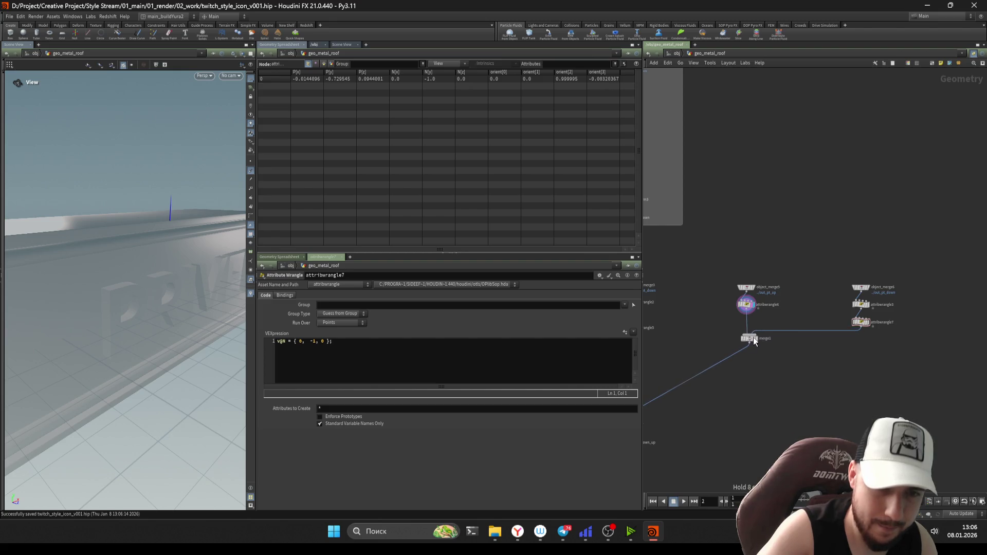
# Line up the object_merge3 and object_merge2 columns level with object_merge5
pyautogui.moveTo(765, 389); pyautogui.dragTo(842, 385, button='middle')
pyautogui.moveTo(678, 295); pyautogui.dragTo(706, 366)
pyautogui.moveTo(698, 309); pyautogui.dragTo(701, 289)
pyautogui.moveTo(624, 315); pyautogui.dragTo(753, 322, button='middle')
pyautogui.moveTo(707, 316)
pyautogui.mouseDown()
pyautogui.moveTo(746, 355)
pyautogui.moveTo(725, 329)
pyautogui.moveTo(726, 293)
pyautogui.mouseUp()
pyautogui.click(775, 375)
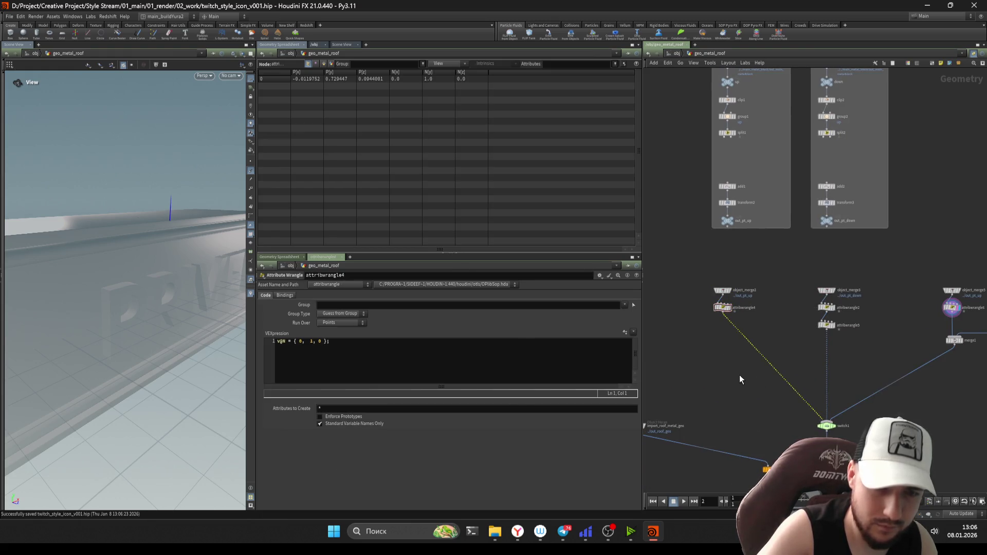
# Enter geo_capsul, check transform7 and orbit the viewport around the roof
pyautogui.press('u')
pyautogui.doubleClick(776, 287)
pyautogui.scroll(-3, 782, 416)
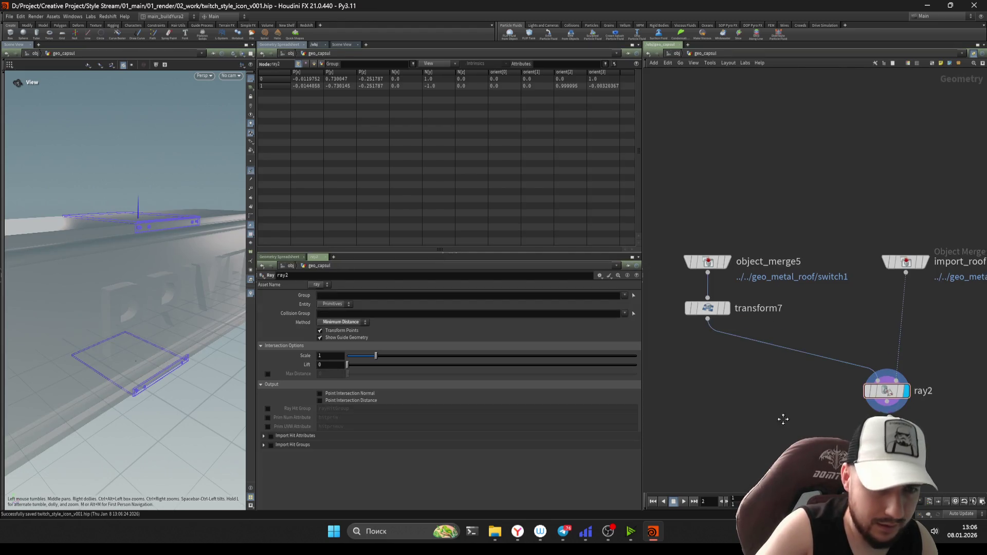
pyautogui.moveTo(822, 400)
pyautogui.mouseDown()
pyautogui.moveTo(905, 317)
pyautogui.moveTo(847, 425)
pyautogui.mouseUp()
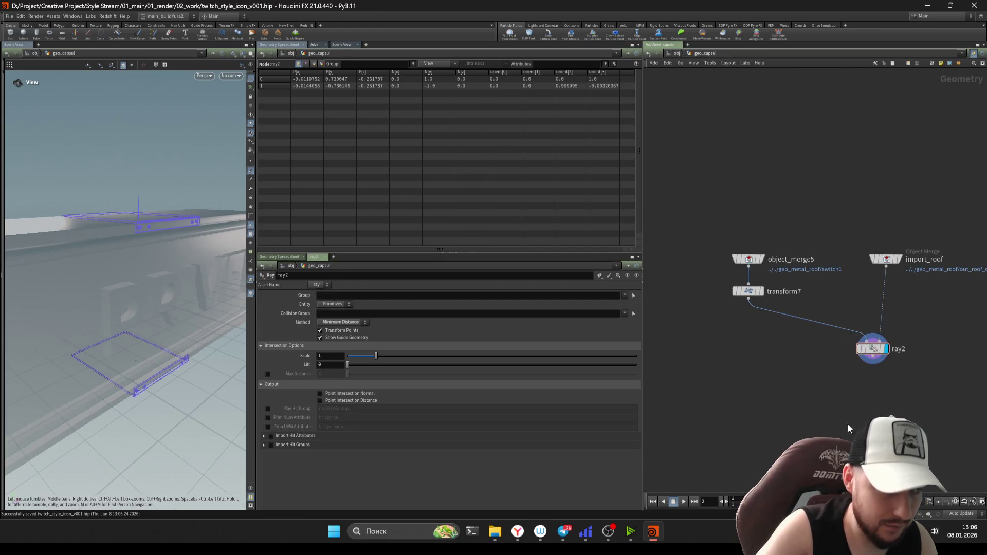
pyautogui.moveTo(848, 424); pyautogui.dragTo(839, 382, button='middle')
pyautogui.moveTo(170, 354)
pyautogui.mouseDown()
pyautogui.moveTo(132, 346)
pyautogui.moveTo(164, 354)
pyautogui.mouseUp()
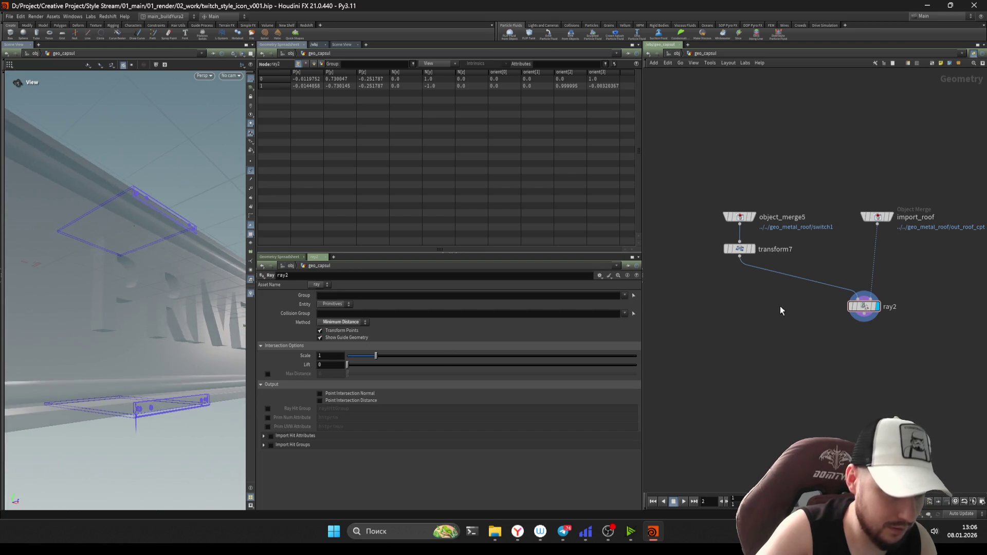
pyautogui.click(743, 251)
pyautogui.moveTo(743, 251); pyautogui.dragTo(698, 312, button='middle')
pyautogui.moveTo(170, 288)
pyautogui.mouseDown()
pyautogui.moveTo(141, 273)
pyautogui.moveTo(134, 246)
pyautogui.mouseUp()
# Display ray2's projected points, inspect them close up, and save
pyautogui.click(819, 366)
pyautogui.press('r')
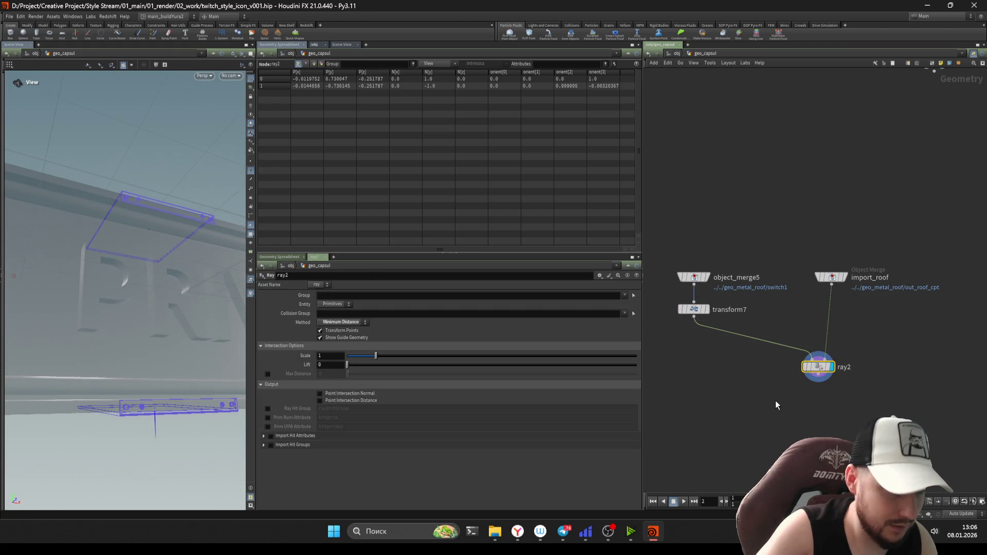
pyautogui.moveTo(154, 319)
pyautogui.mouseDown()
pyautogui.moveTo(146, 331)
pyautogui.moveTo(178, 334)
pyautogui.moveTo(154, 329)
pyautogui.mouseUp()
pyautogui.moveTo(866, 424); pyautogui.dragTo(791, 363)
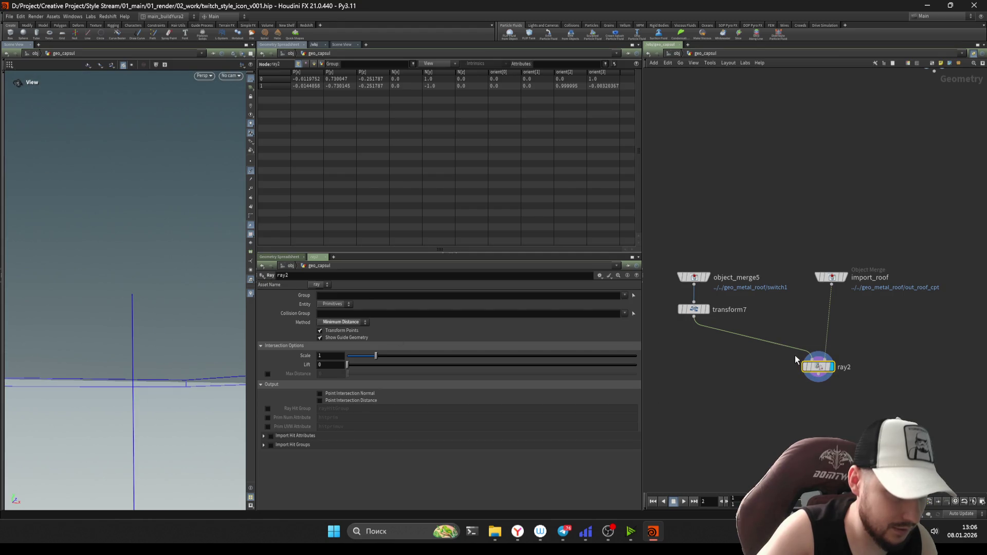
pyautogui.moveTo(159, 302)
pyautogui.mouseDown()
pyautogui.moveTo(58, 370)
pyautogui.moveTo(181, 289)
pyautogui.moveTo(232, 303)
pyautogui.mouseUp()
pyautogui.hotkey('ctrl', 's')
pyautogui.scroll(-3, 881, 390)
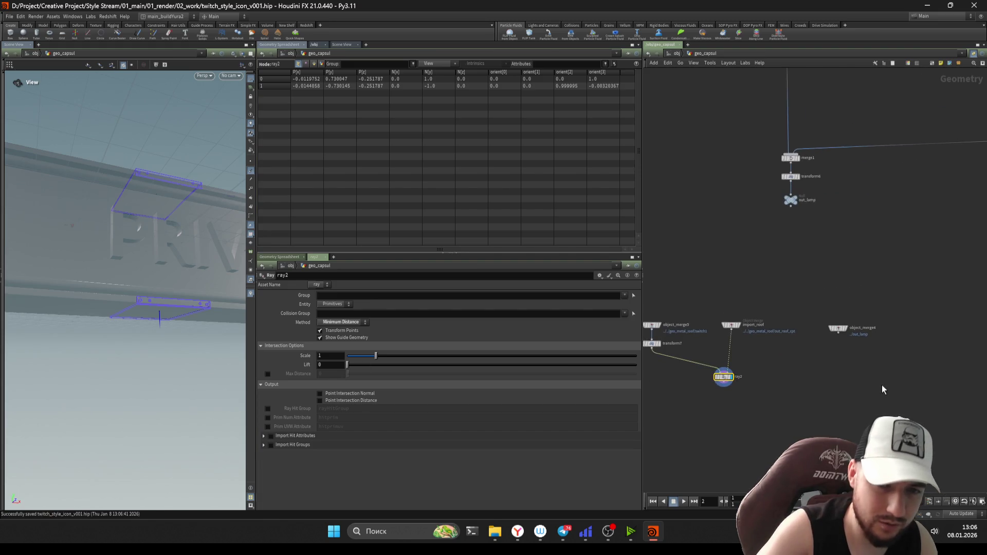
# Display object_merge4's imported lamp geometry, orbit around it, and save
pyautogui.click(838, 328)
pyautogui.moveTo(170, 267)
pyautogui.mouseDown()
pyautogui.moveTo(141, 263)
pyautogui.moveTo(161, 315)
pyautogui.moveTo(163, 286)
pyautogui.moveTo(118, 278)
pyautogui.moveTo(106, 257)
pyautogui.moveTo(148, 230)
pyautogui.moveTo(159, 275)
pyautogui.moveTo(144, 269)
pyautogui.moveTo(126, 315)
pyautogui.mouseUp()
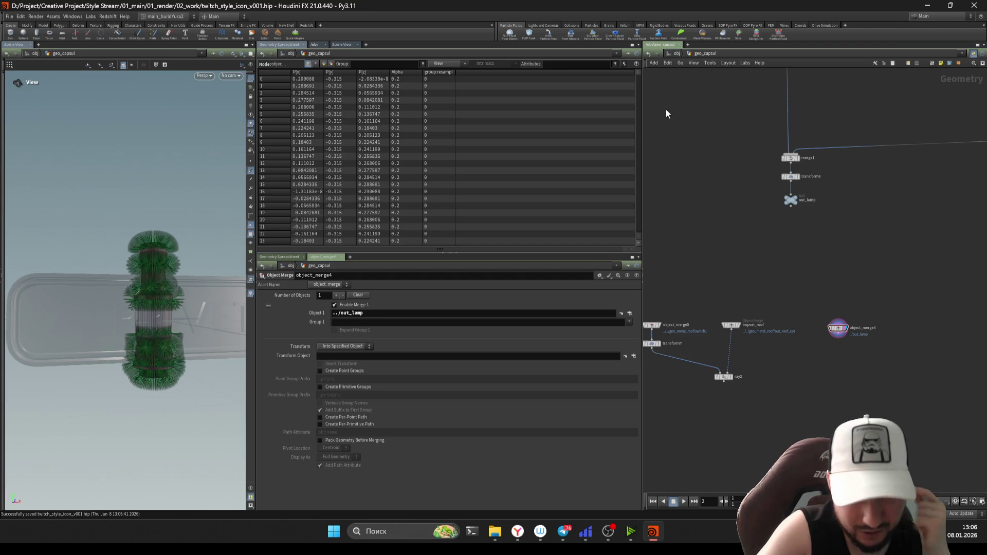
pyautogui.hotkey('ctrl', 's')
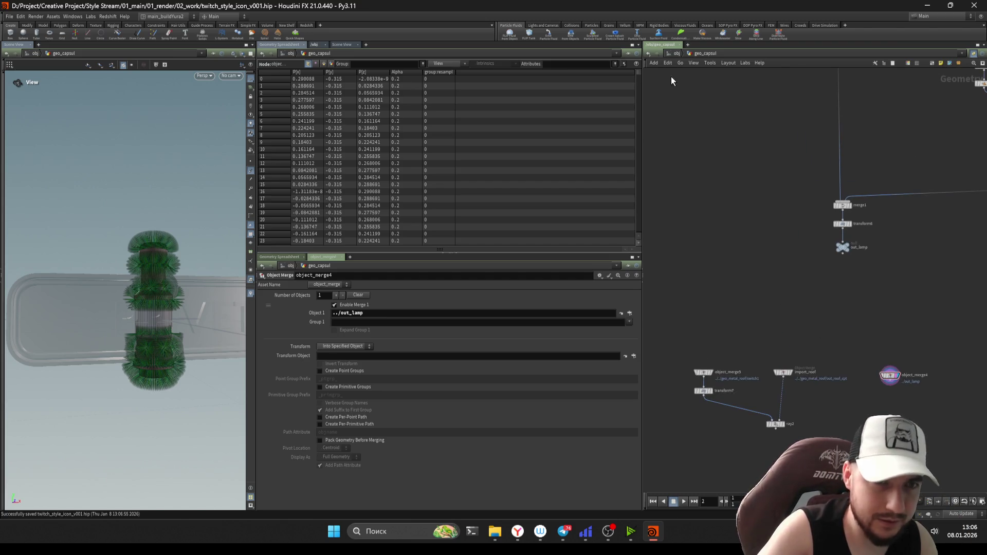
pyautogui.press('u')
pyautogui.doubleClick(787, 237)
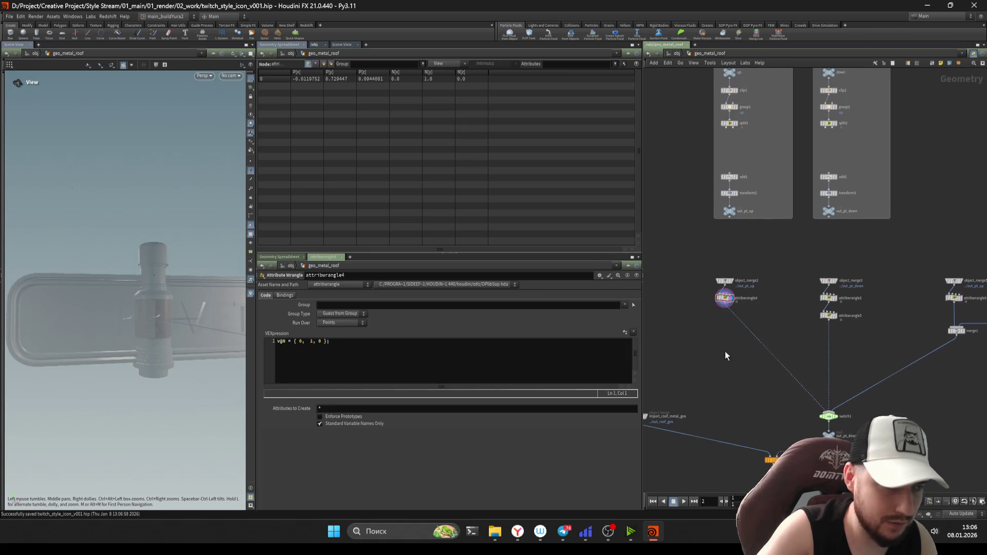
# Add s@name = "up"; to the up-point wrangles attribwrangle4 and attribwrangle6
pyautogui.press('Tab')
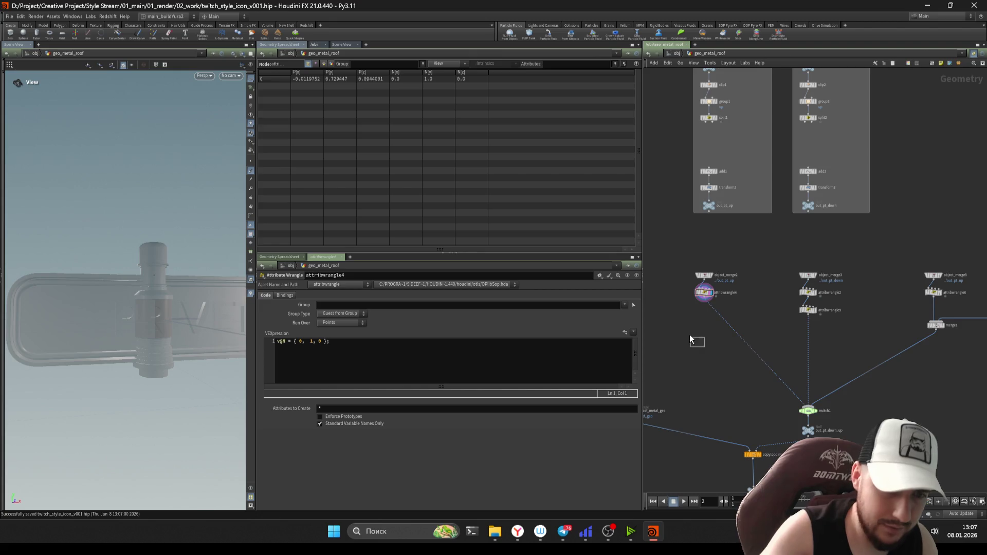
pyautogui.click(415, 365)
pyautogui.write('s@name = "up";')
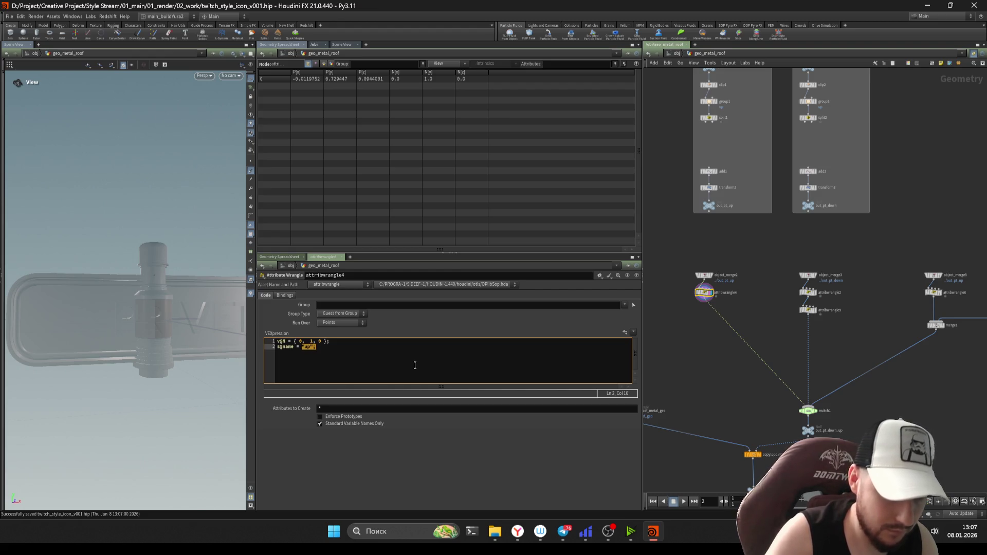
pyautogui.hotkey('ctrl', 'Return')
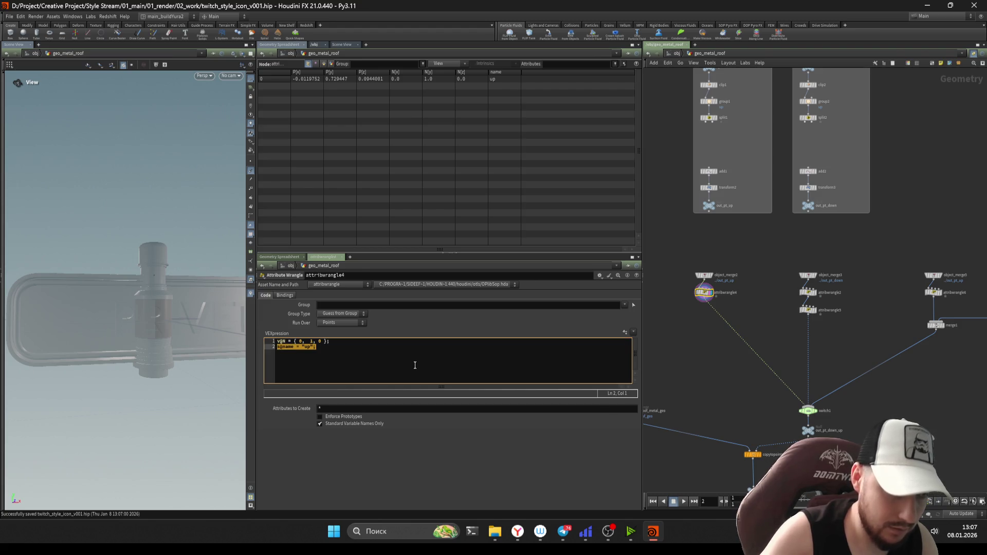
pyautogui.moveTo(812, 346); pyautogui.dragTo(638, 336, button='middle')
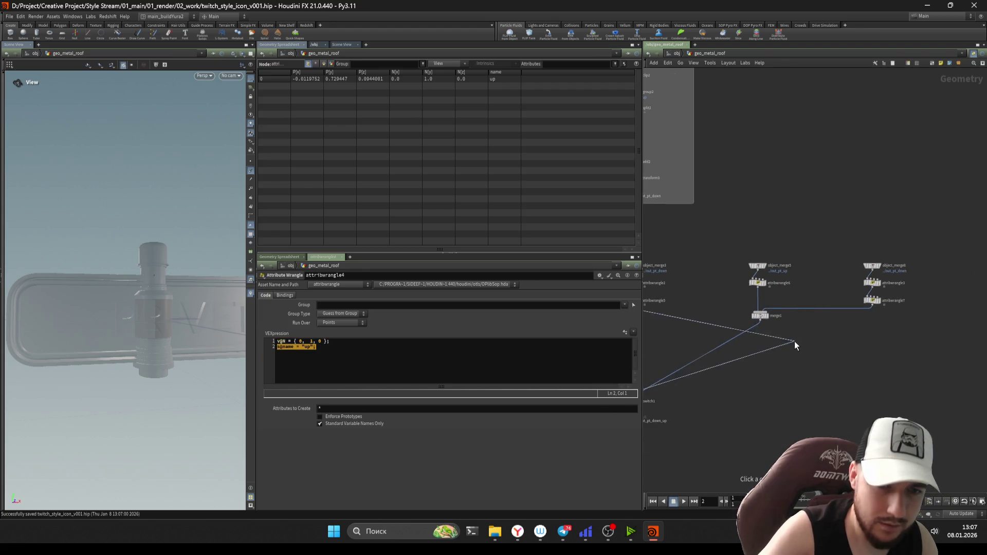
pyautogui.click(756, 282)
pyautogui.press('Return')
pyautogui.write('s@name = "up";')
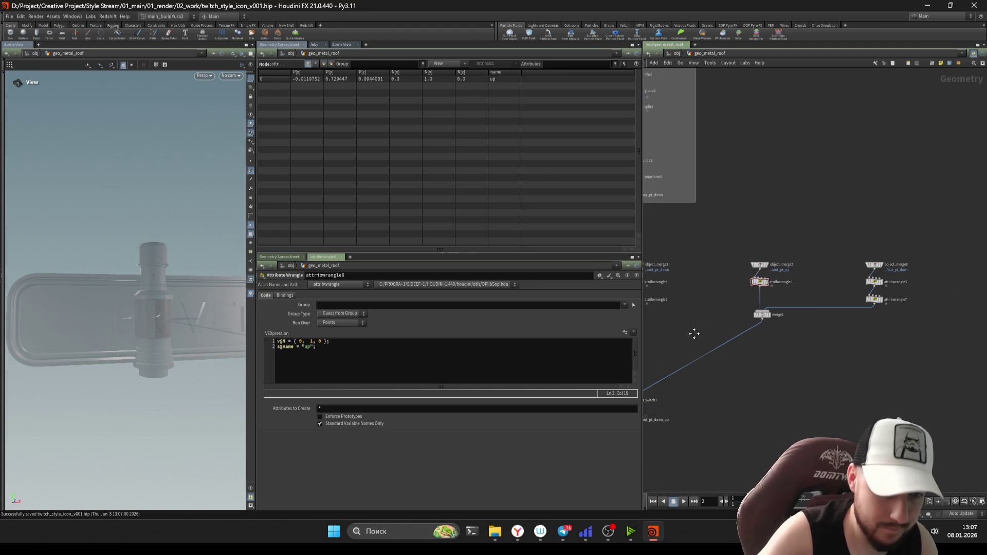
# Add the name line for the down points in attribwrangle5 and select attribwrangle7
pyautogui.moveTo(696, 331); pyautogui.dragTo(805, 326, button='middle')
pyautogui.click(742, 296)
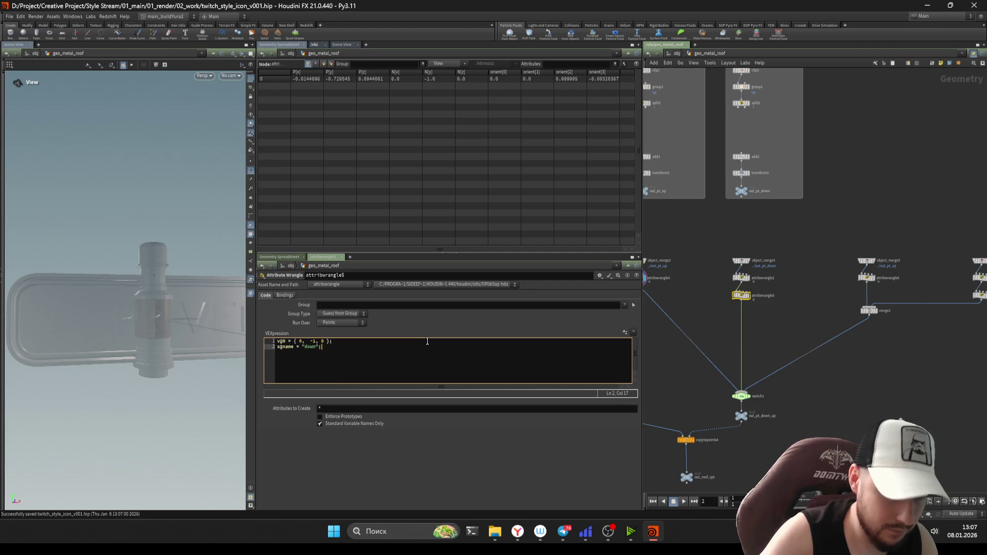
pyautogui.hotkey('shift', 'Home')
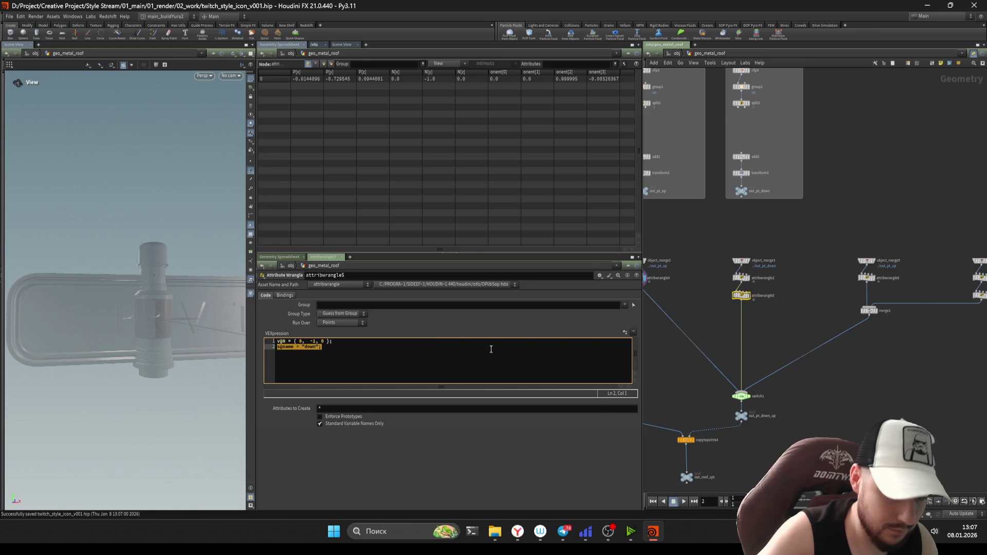
pyautogui.moveTo(928, 360); pyautogui.dragTo(832, 369, button='middle')
pyautogui.moveTo(884, 297); pyautogui.dragTo(884, 299)
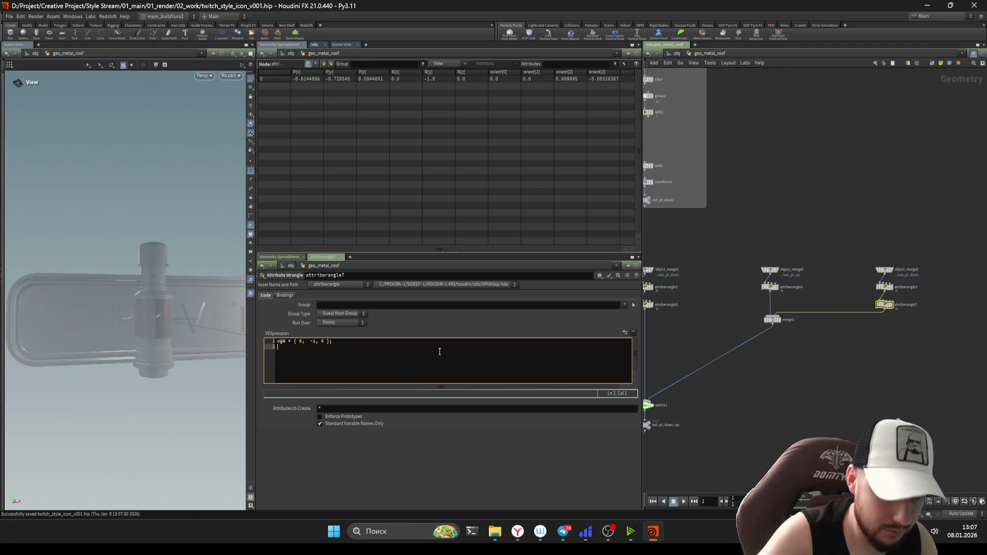
pyautogui.moveTo(806, 242); pyautogui.dragTo(803, 252, button='middle')
# Enter geo_capsul and undo the accidentally pasted Pyro bonfire nodes
pyautogui.press('u')
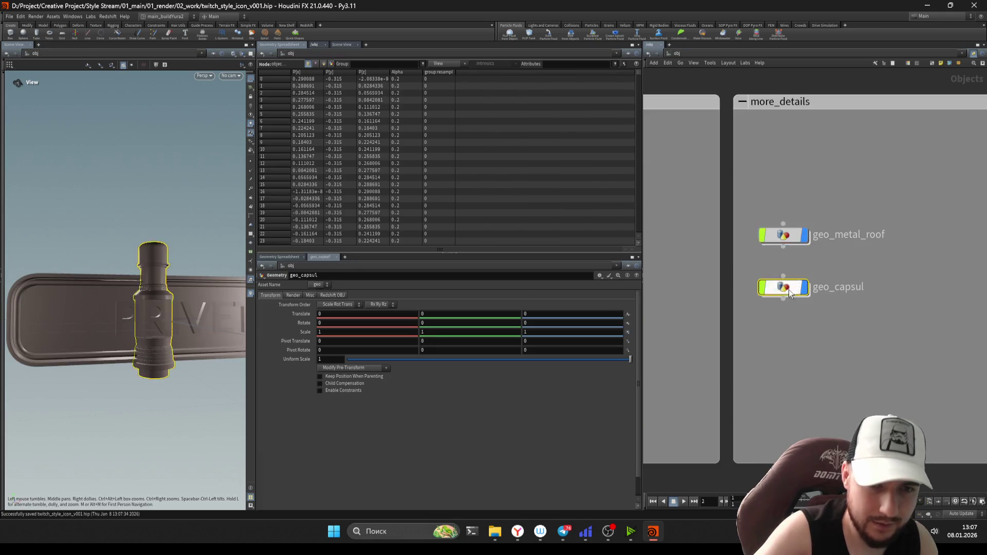
pyautogui.doubleClick(838, 298)
pyautogui.press('Tab')
pyautogui.write('cp')
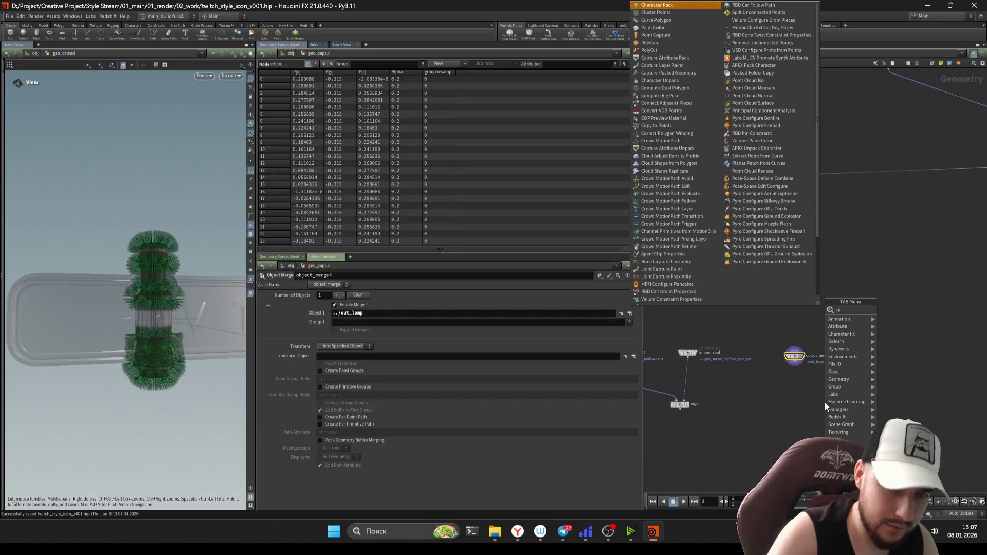
pyautogui.press('Escape')
pyautogui.hotkey('ctrl', 'v')
pyautogui.scroll(-2, 885, 388)
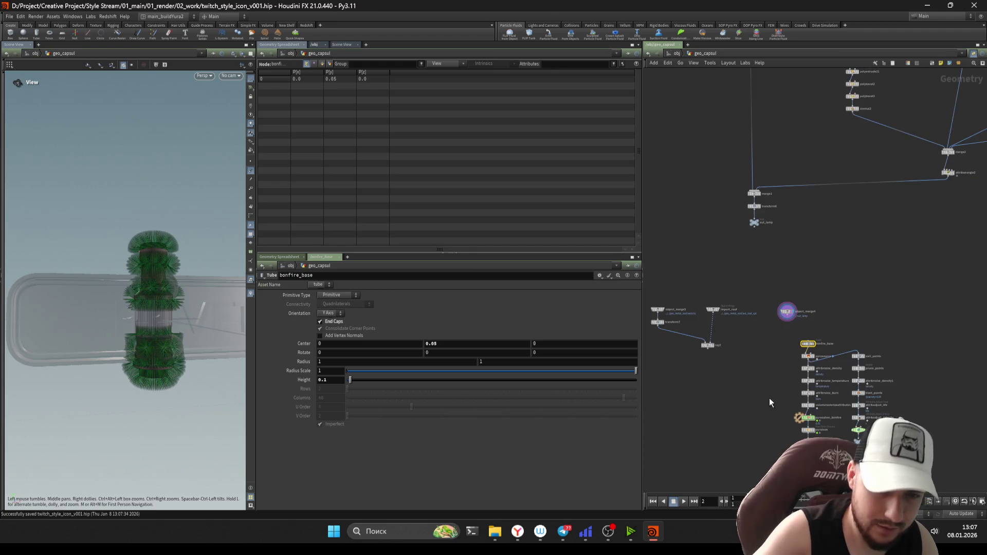
pyautogui.hotkey('ctrl', 'z')
pyautogui.press('Tab')
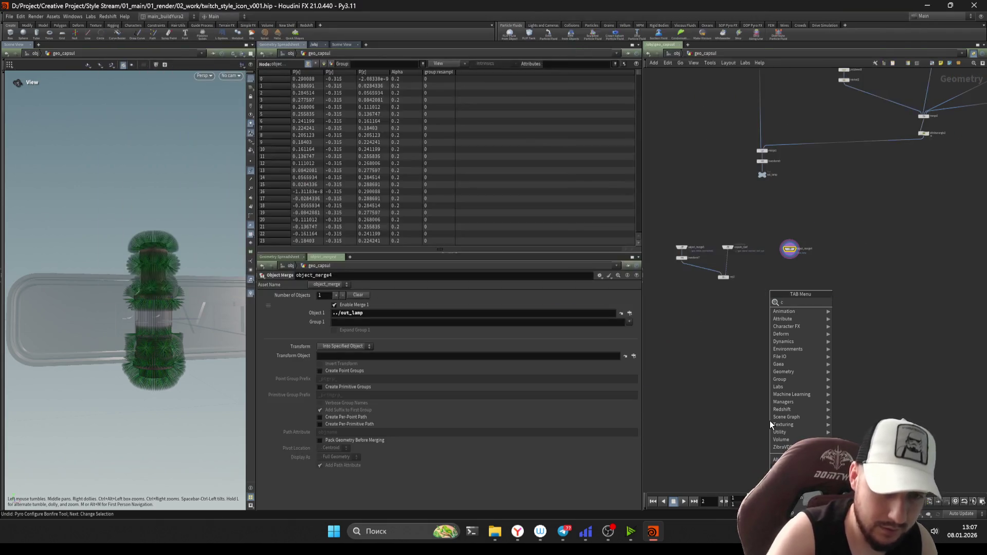
pyautogui.press('Escape')
pyautogui.hotkey('ctrl', 'z')
# Move copytopoints3 up, save, and enable its Piece Attribute set to name
pyautogui.moveTo(770, 421); pyautogui.dragTo(785, 351)
pyautogui.hotkey('ctrl', 's')
pyautogui.click(268, 322)
pyautogui.scroll(4, 782, 363)
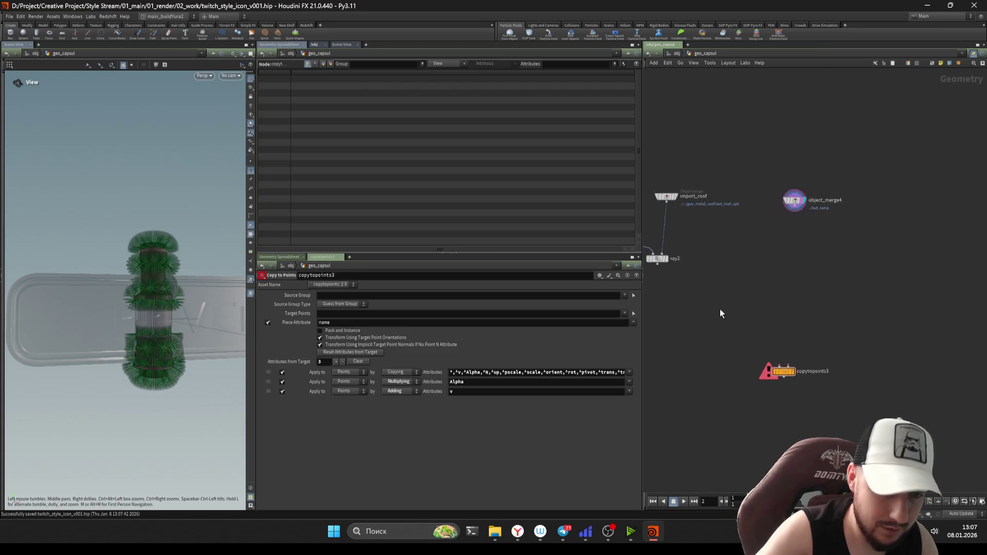
# Inspect object_merge4, normal2 and attribwrangle2 along the out_lamp chain
pyautogui.click(796, 200)
pyautogui.scroll(-1, 901, 264)
pyautogui.moveTo(901, 264); pyautogui.dragTo(842, 303, button='middle')
pyautogui.scroll(-3, 735, 318)
pyautogui.click(745, 306)
pyautogui.scroll(3, 750, 286)
pyautogui.scroll(-2, 751, 290)
pyautogui.scroll(2, 835, 397)
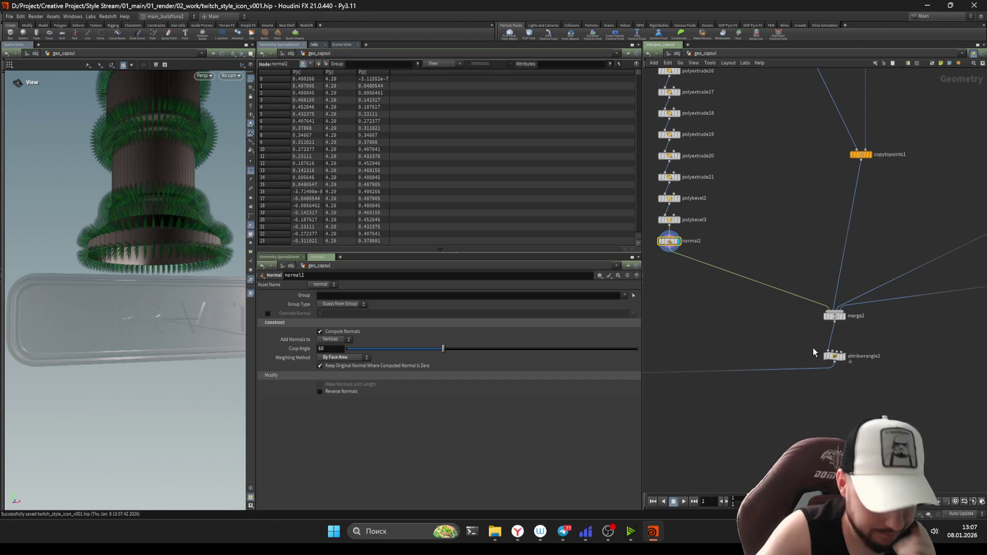
pyautogui.scroll(-2, 800, 355)
pyautogui.scroll(1, 836, 323)
pyautogui.scroll(-2, 781, 334)
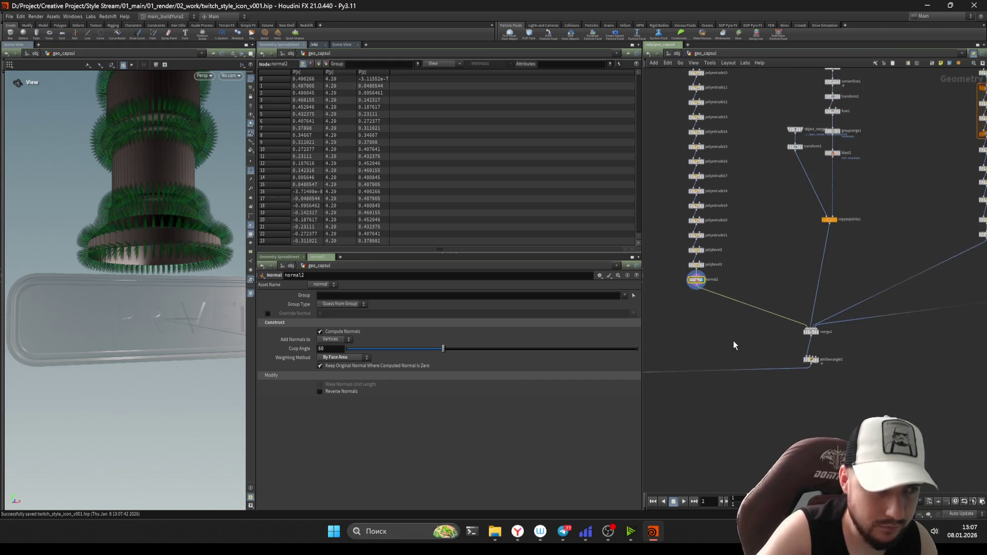
pyautogui.scroll(1, 736, 342)
pyautogui.click(805, 381)
pyautogui.scroll(1, 807, 391)
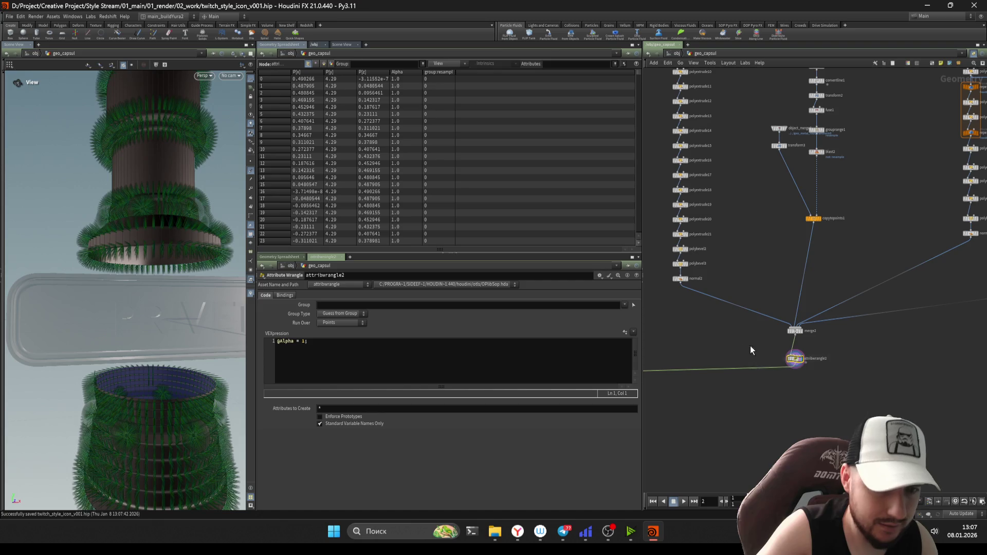
pyautogui.scroll(2, 826, 392)
pyautogui.moveTo(743, 361); pyautogui.dragTo(684, 301)
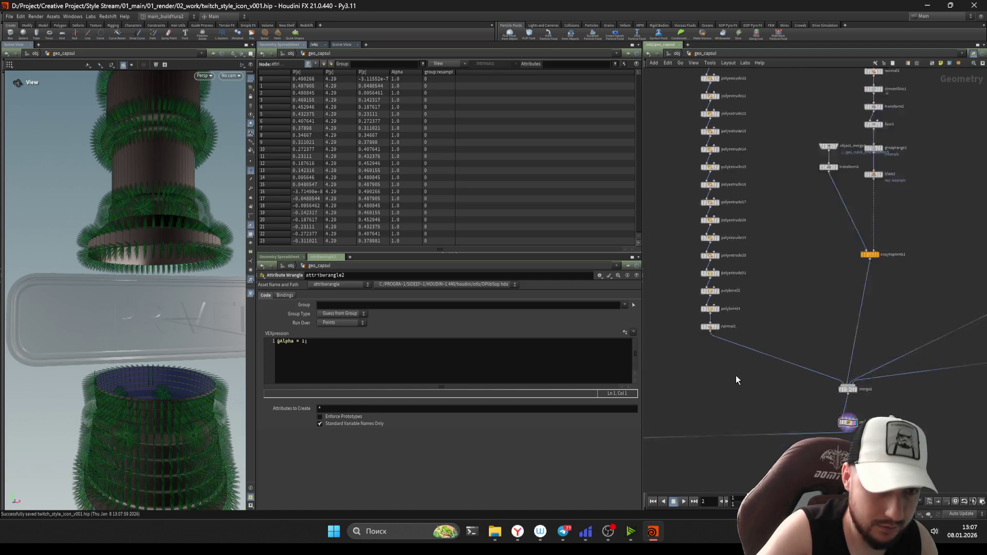
# Search the node menu for 'col' without adding a node
pyautogui.press('Tab')
pyautogui.write('col')
pyautogui.press('Escape')
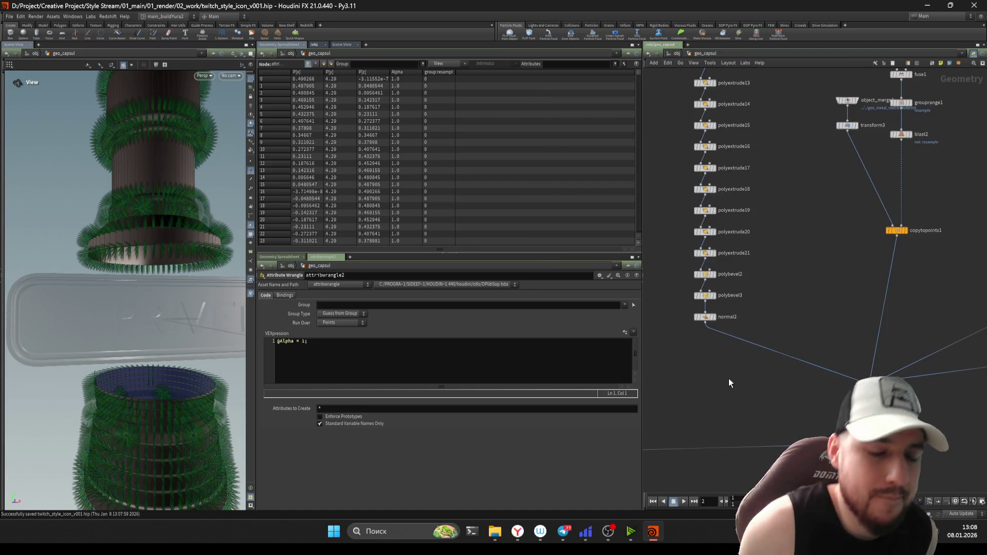
pyautogui.press('Tab')
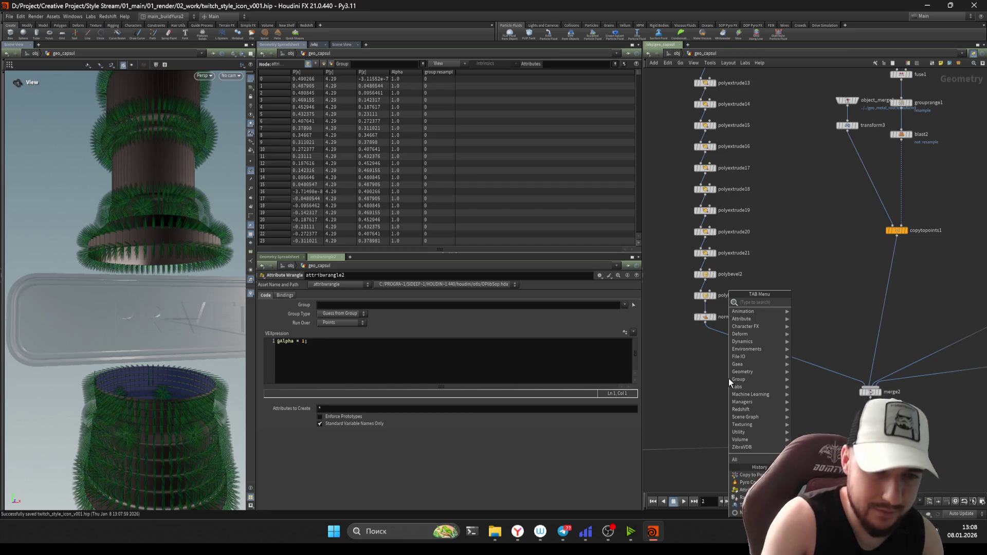
# Add attribwrangle3 via 'wran' onto the normal2→merge2 wire, then inspect out_lamp
pyautogui.write('wran')
pyautogui.press('Return')
pyautogui.click(729, 379)
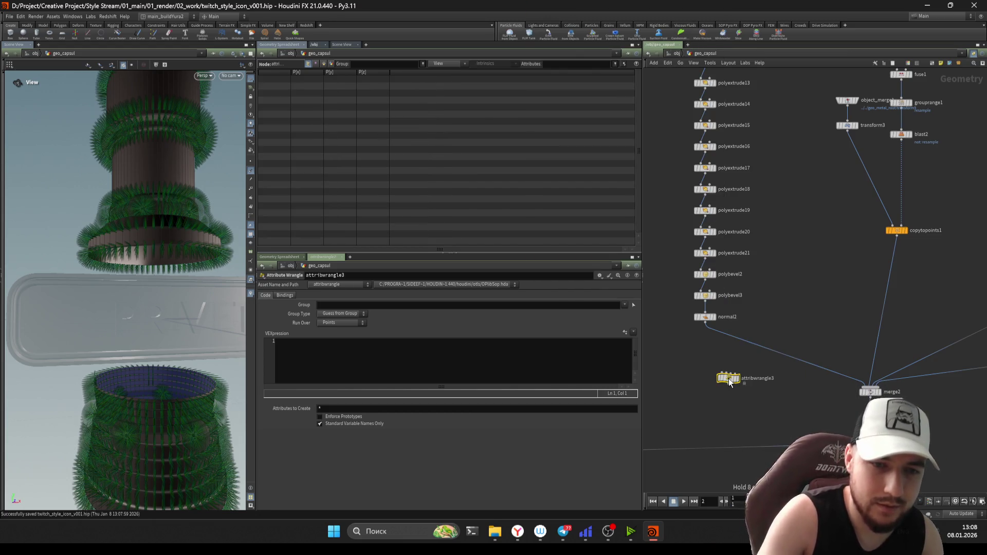
pyautogui.scroll(3, 728, 386)
pyautogui.moveTo(728, 386)
pyautogui.mouseDown()
pyautogui.moveTo(702, 337)
pyautogui.moveTo(711, 333)
pyautogui.mouseUp()
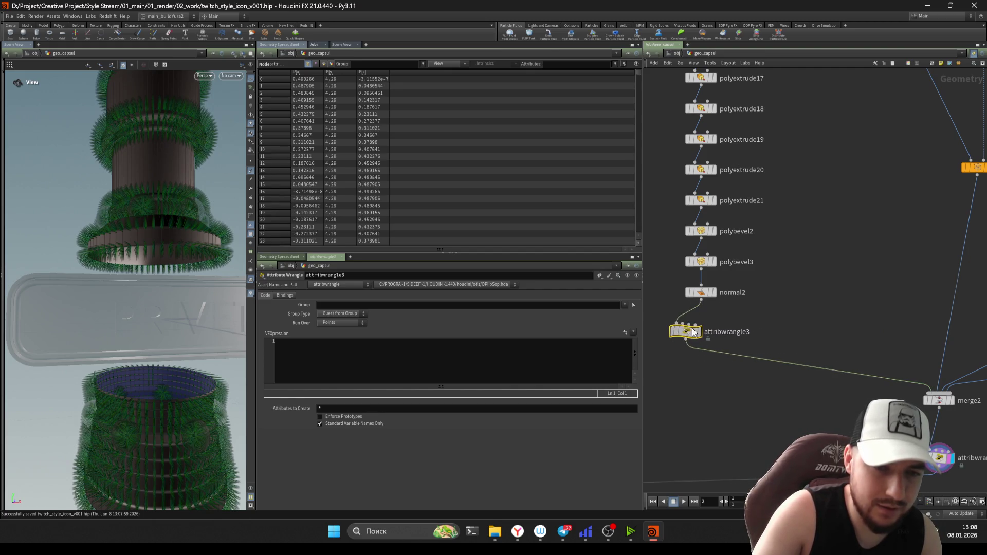
pyautogui.scroll(-5, 849, 242)
pyautogui.moveTo(820, 330); pyautogui.dragTo(766, 399)
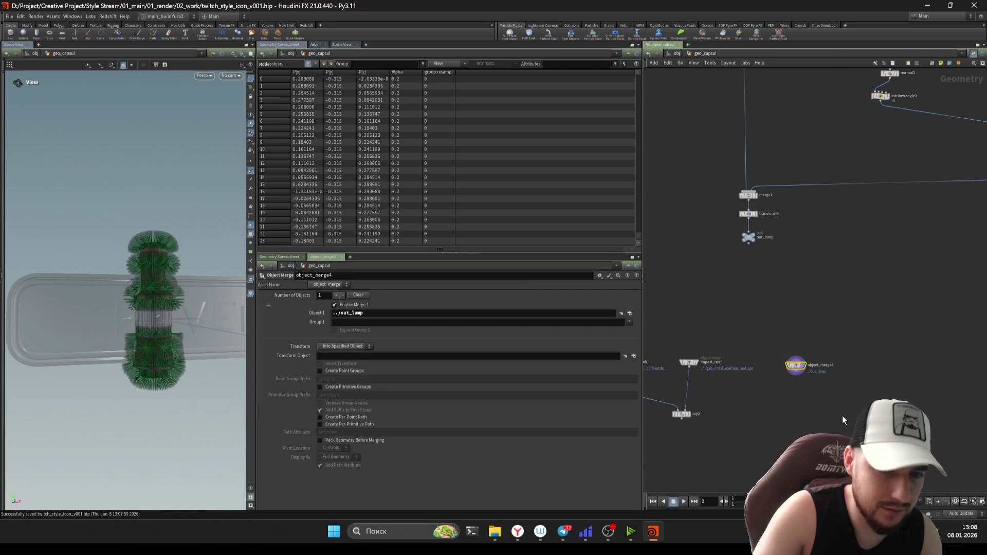
pyautogui.scroll(3, 829, 386)
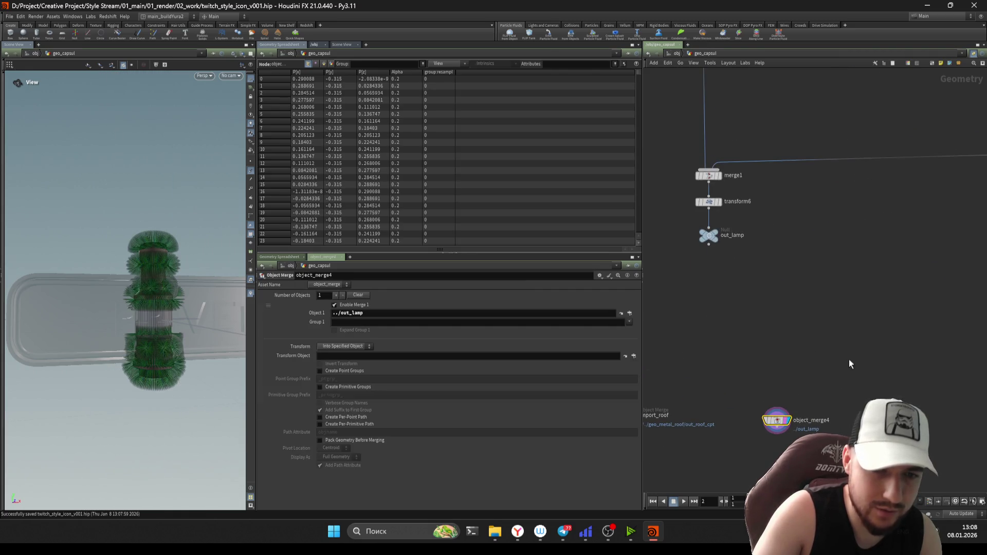
pyautogui.moveTo(850, 359); pyautogui.dragTo(845, 402, button='middle')
pyautogui.moveTo(791, 412); pyautogui.dragTo(680, 262)
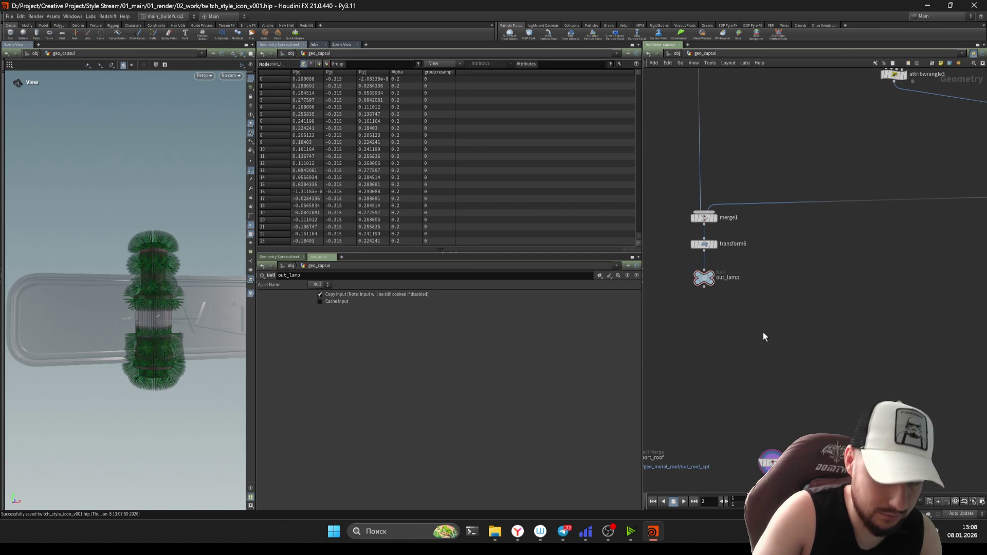
pyautogui.scroll(-5, 763, 337)
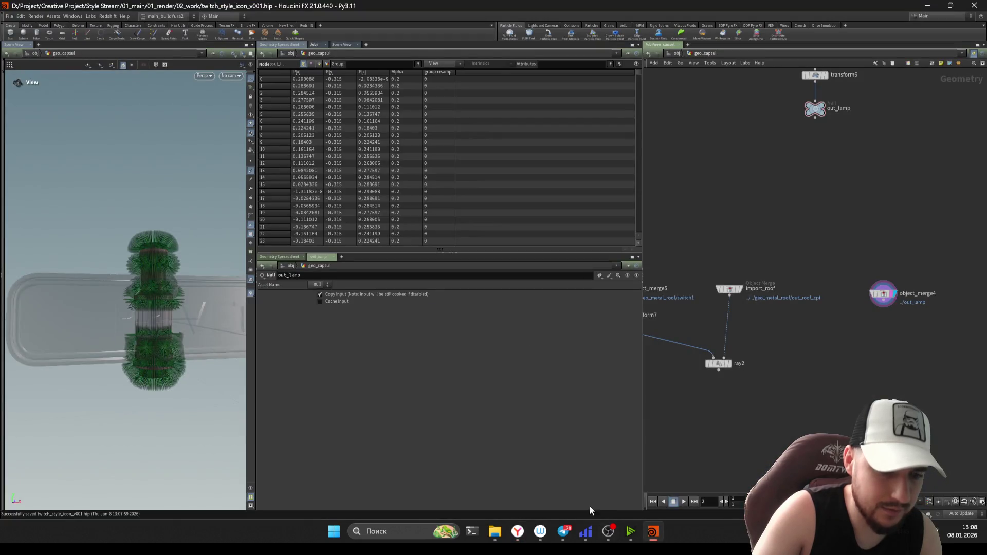
pyautogui.scroll(-5, 720, 264)
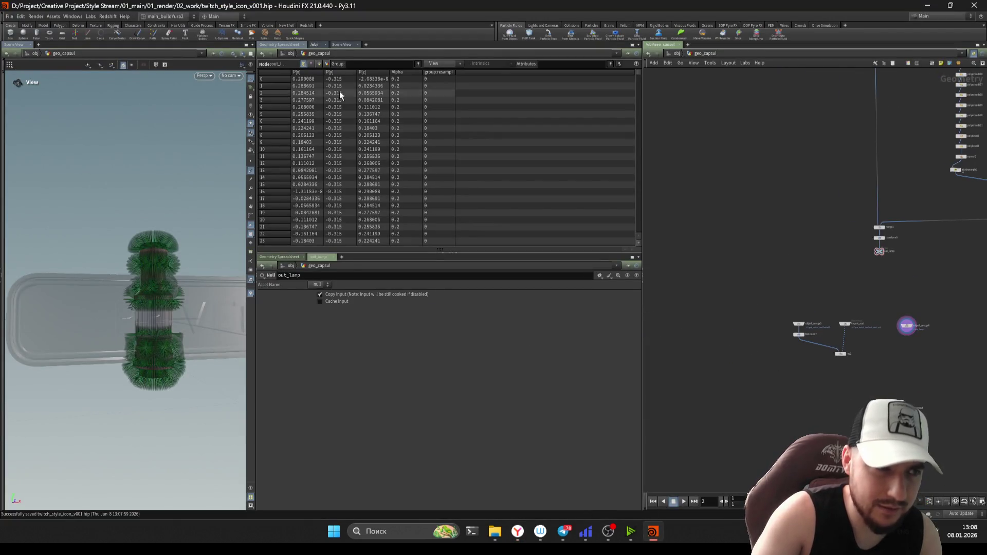
# Swap the upper pane's Scene View for an /obj Network View showing the reference image
pyautogui.click(315, 45)
pyautogui.click(325, 45)
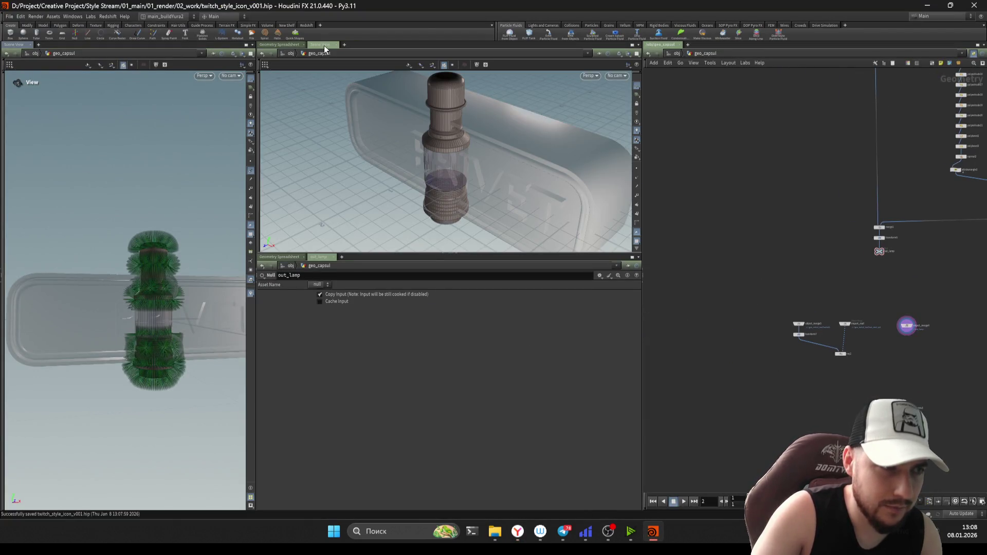
pyautogui.click(336, 46)
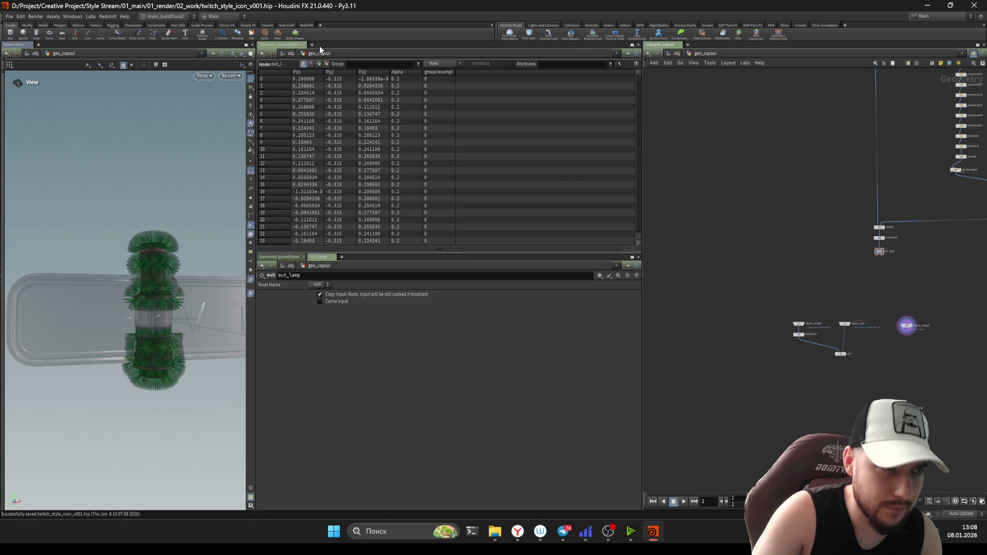
pyautogui.moveTo(320, 59)
pyautogui.click(406, 69)
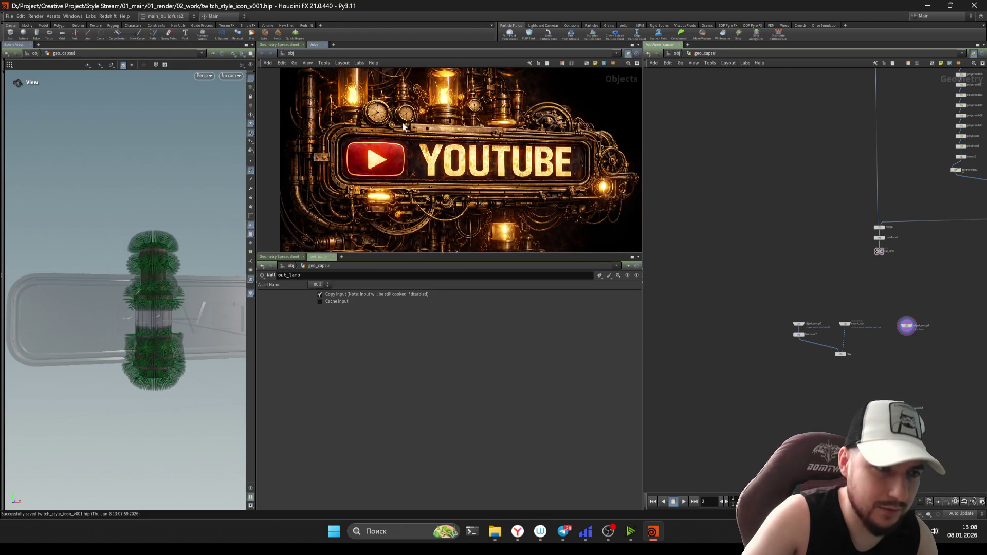
pyautogui.scroll(-2, 708, 148)
pyautogui.moveTo(735, 233); pyautogui.dragTo(677, 189, button='middle')
pyautogui.scroll(5, 721, 276)
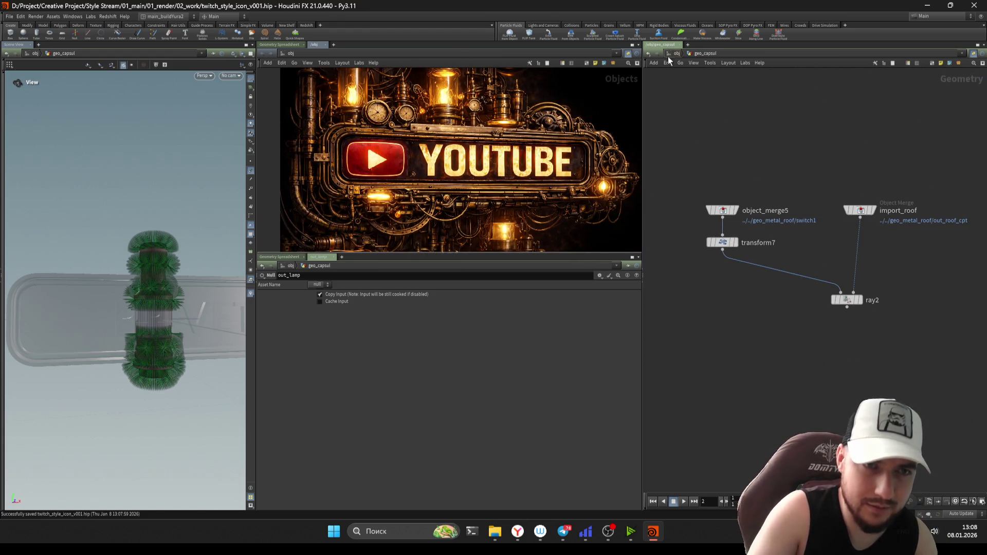
# In geo_capsul, wire ray2 into copytopoints3's target points and object_merge4 into its second input
pyautogui.click(671, 53)
pyautogui.doubleClick(776, 286)
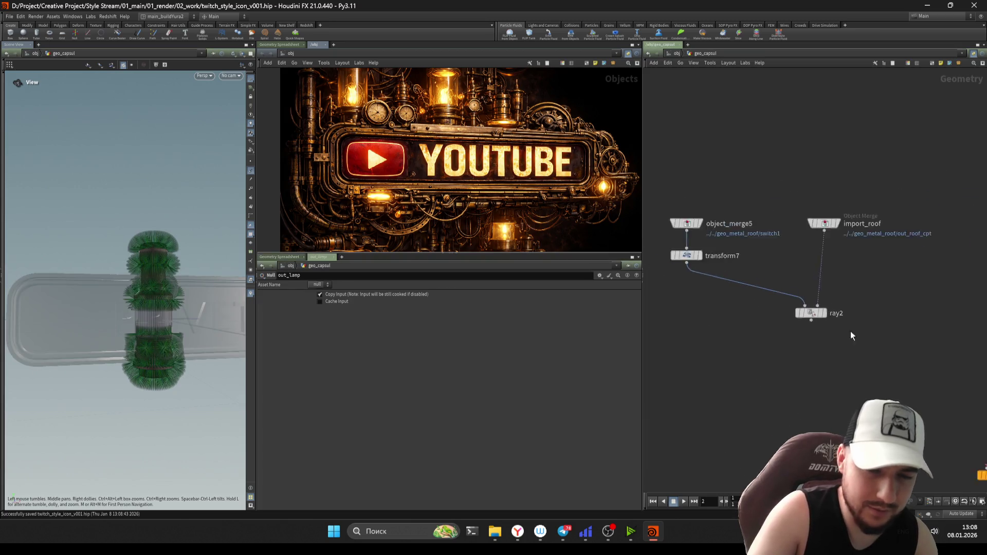
pyautogui.click(811, 313)
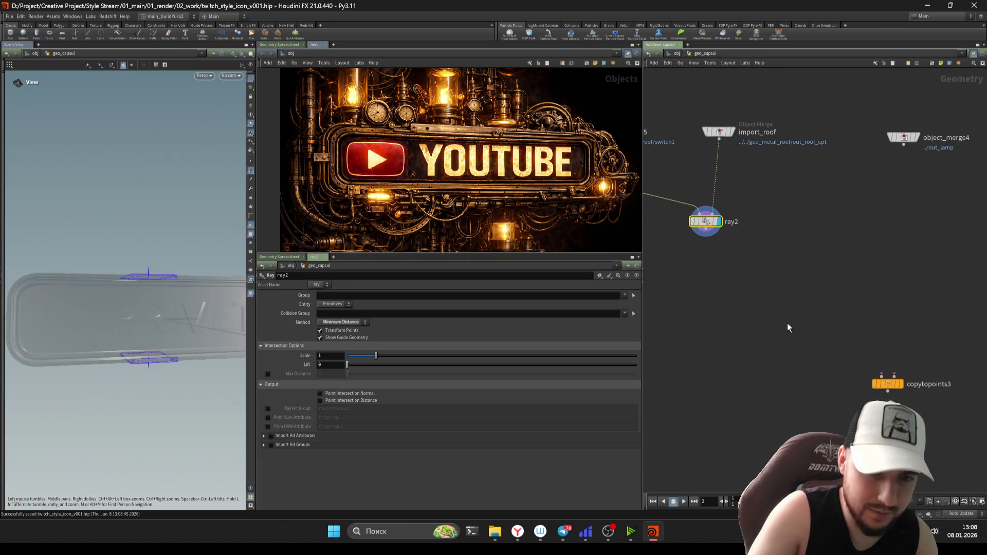
pyautogui.press('Tab')
pyautogui.press('Escape')
pyautogui.moveTo(707, 235)
pyautogui.mouseDown()
pyautogui.moveTo(890, 373)
pyautogui.moveTo(892, 234)
pyautogui.mouseUp()
pyautogui.click(897, 381)
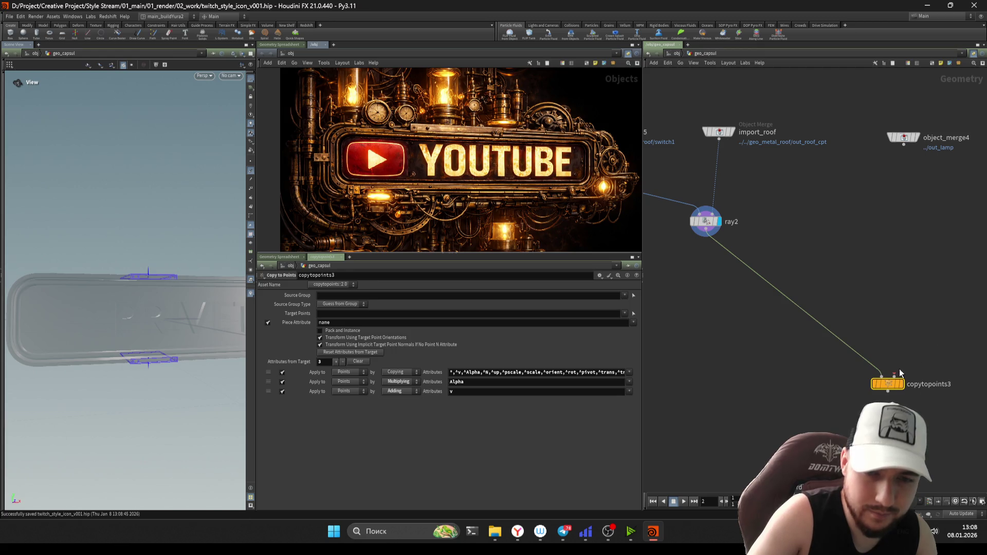
pyautogui.moveTo(906, 153); pyautogui.dragTo(885, 374)
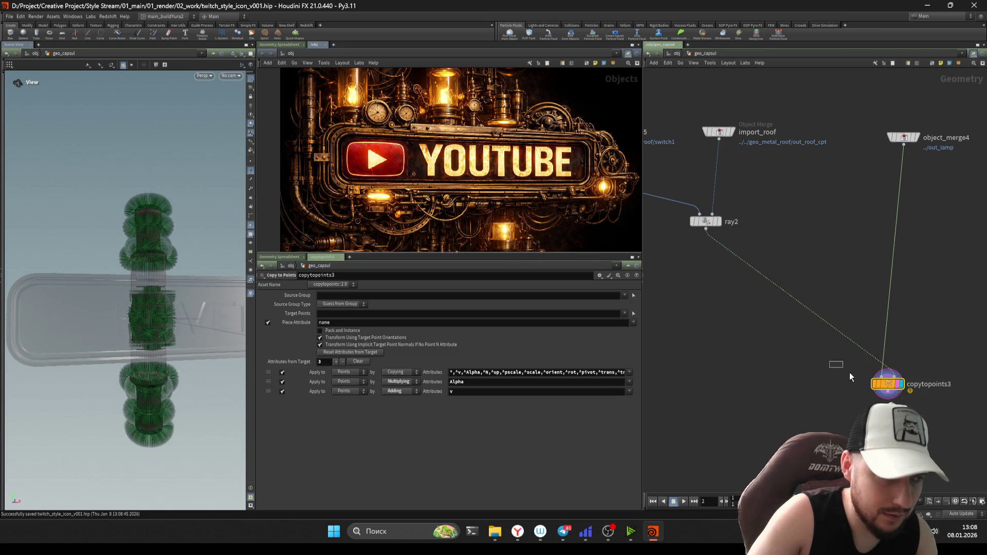
# Add matchsize3 below object_merge4 with Justify Y set to Min, then orbit to check the capsule
pyautogui.moveTo(198, 352); pyautogui.dragTo(159, 326)
pyautogui.scroll(3, 159, 326)
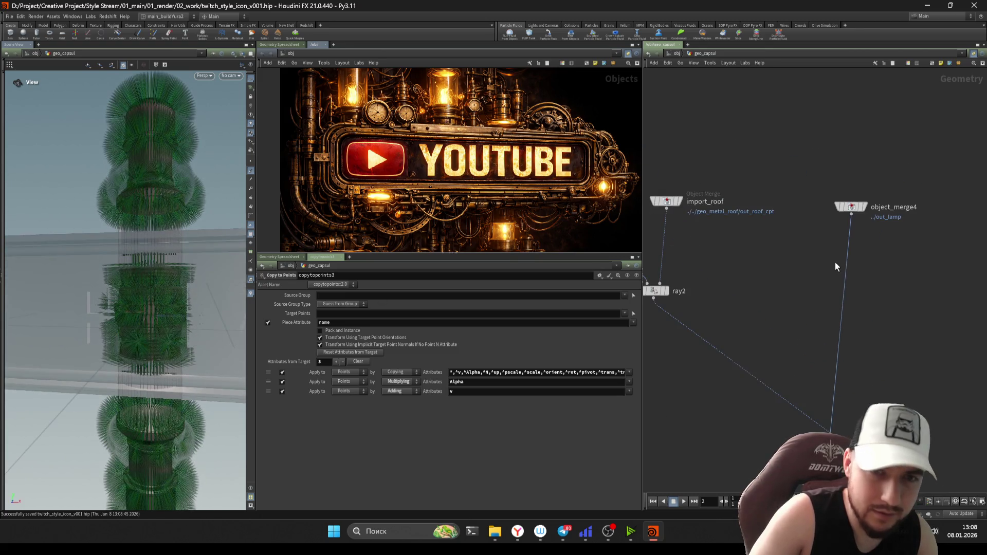
pyautogui.press('Tab')
pyautogui.write('matchs')
pyautogui.press('Return')
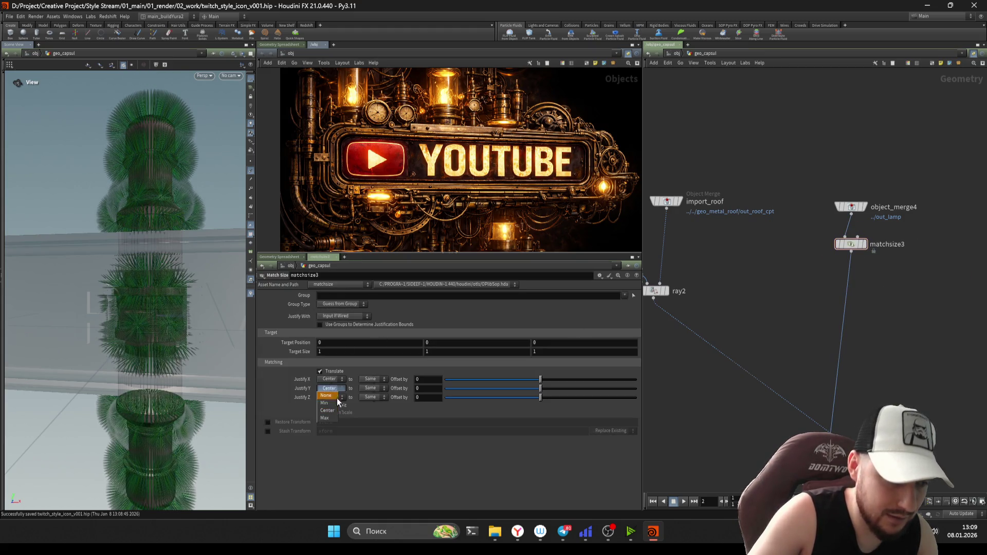
pyautogui.click(339, 403)
pyautogui.moveTo(196, 329)
pyautogui.mouseDown()
pyautogui.moveTo(194, 341)
pyautogui.moveTo(161, 258)
pyautogui.moveTo(205, 220)
pyautogui.moveTo(196, 237)
pyautogui.moveTo(220, 292)
pyautogui.moveTo(112, 249)
pyautogui.mouseUp()
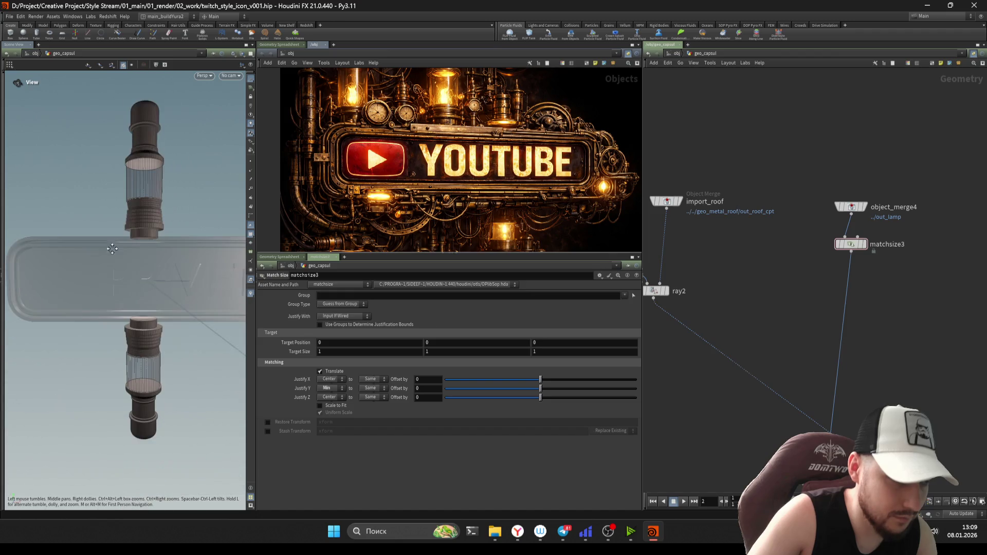
pyautogui.moveTo(202, 161)
pyautogui.mouseDown()
pyautogui.moveTo(240, 219)
pyautogui.moveTo(355, 209)
pyautogui.mouseUp()
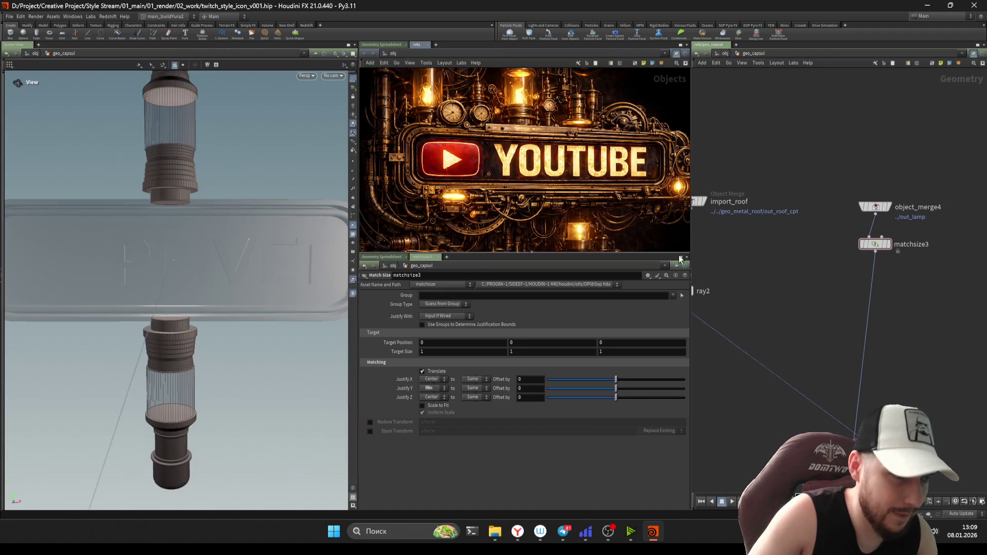
# Move object_merge4 and matchsize3 to the left of copytopoints3
pyautogui.moveTo(816, 359); pyautogui.dragTo(816, 248, button='middle')
pyautogui.click(828, 329)
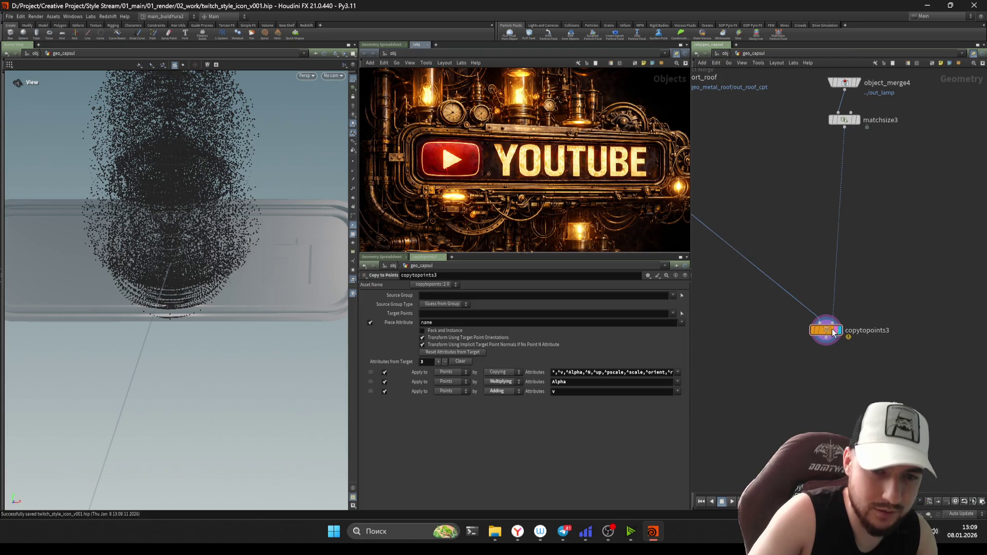
pyautogui.scroll(-3, 772, 350)
pyautogui.moveTo(936, 252)
pyautogui.mouseDown()
pyautogui.moveTo(910, 287)
pyautogui.moveTo(754, 323)
pyautogui.mouseUp()
pyautogui.click(905, 366)
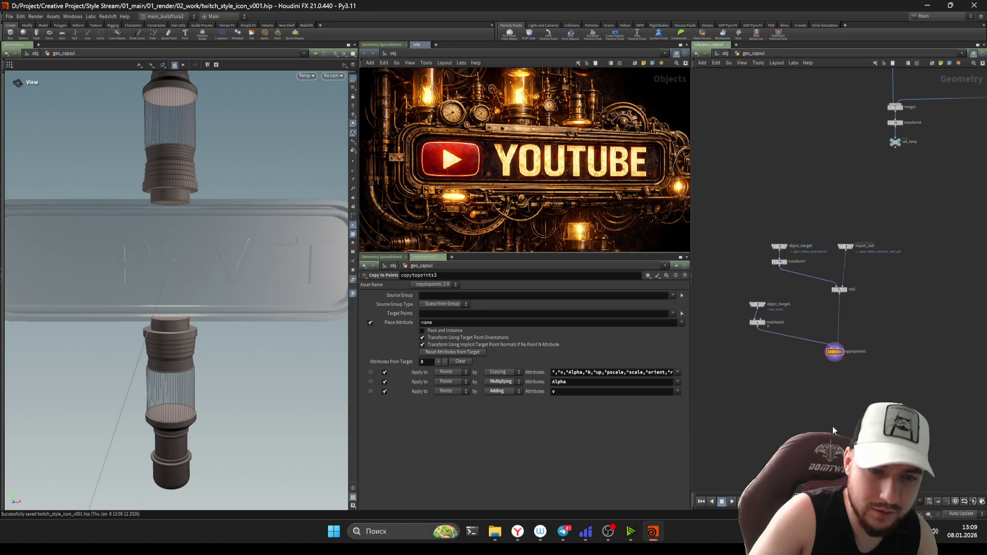
# Return to object level, switch the viewport to plain grey shading, and enter geo_metal_roof
pyautogui.press('u')
pyautogui.click(353, 88)
pyautogui.click(347, 120)
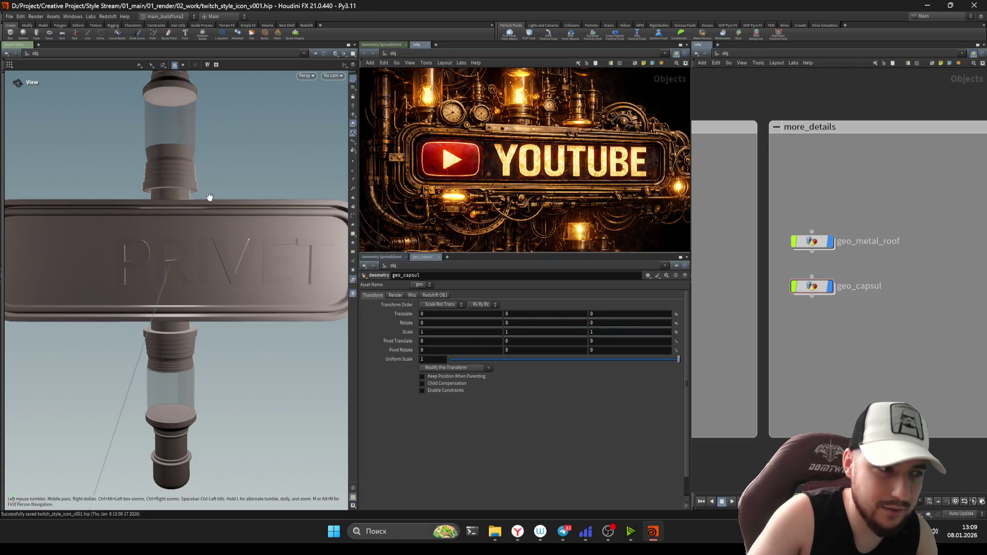
pyautogui.hotkey('space', 'h')
pyautogui.moveTo(179, 227); pyautogui.dragTo(193, 256)
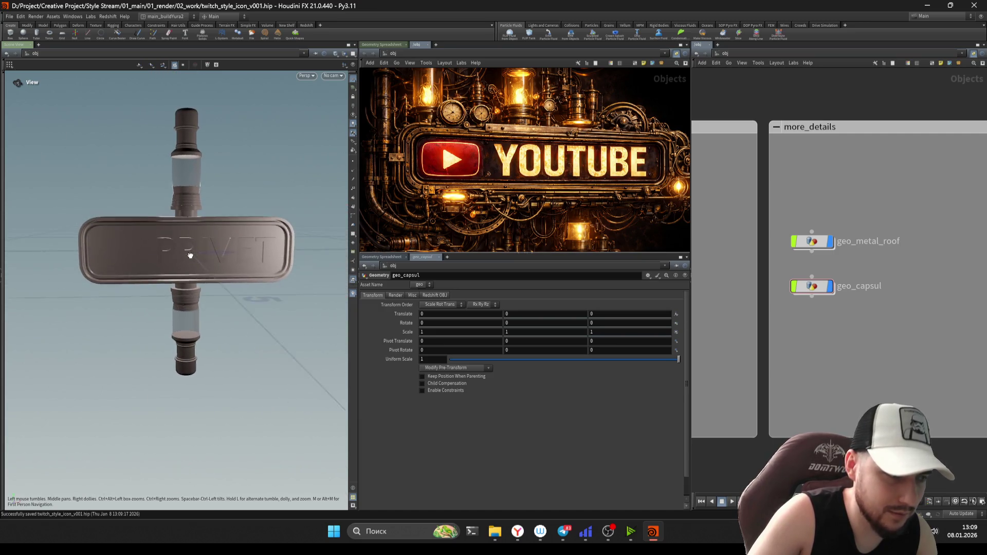
pyautogui.click(354, 119)
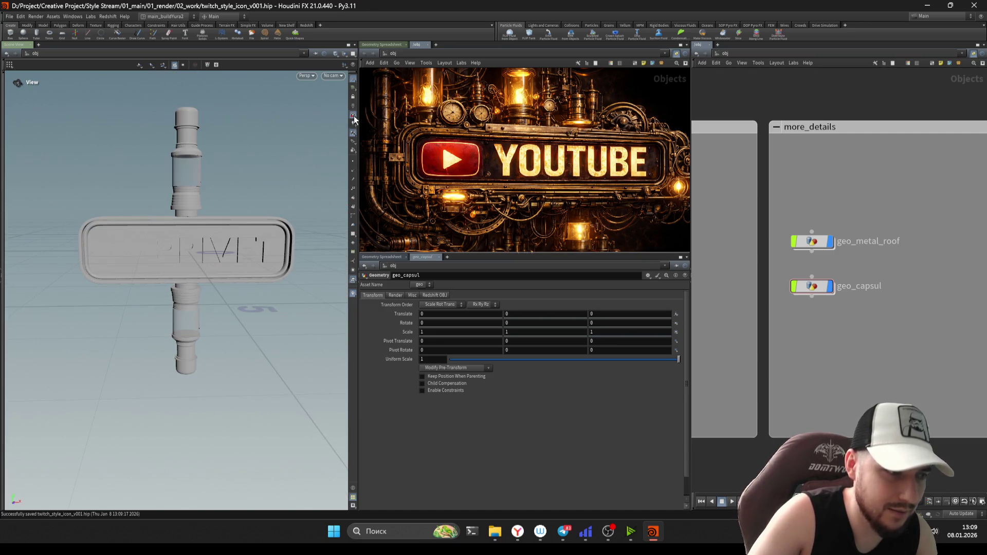
pyautogui.moveTo(238, 228)
pyautogui.mouseDown()
pyautogui.moveTo(185, 214)
pyautogui.moveTo(228, 218)
pyautogui.moveTo(177, 260)
pyautogui.moveTo(198, 221)
pyautogui.moveTo(154, 267)
pyautogui.mouseUp()
pyautogui.doubleClick(812, 242)
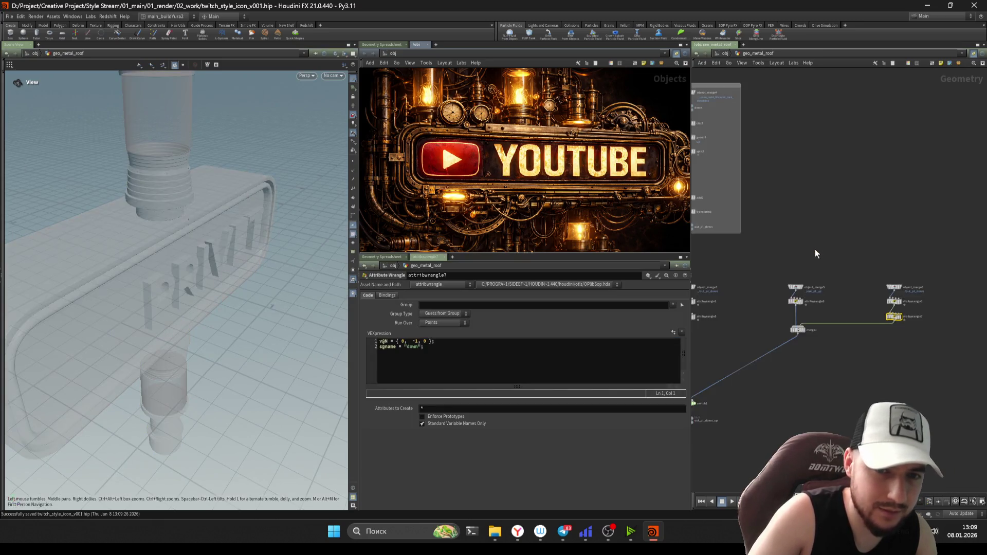
# Add an output0 node and wire out_roof_cpt into it
pyautogui.scroll(3, 825, 345)
pyautogui.press('Tab')
pyautogui.write('ou')
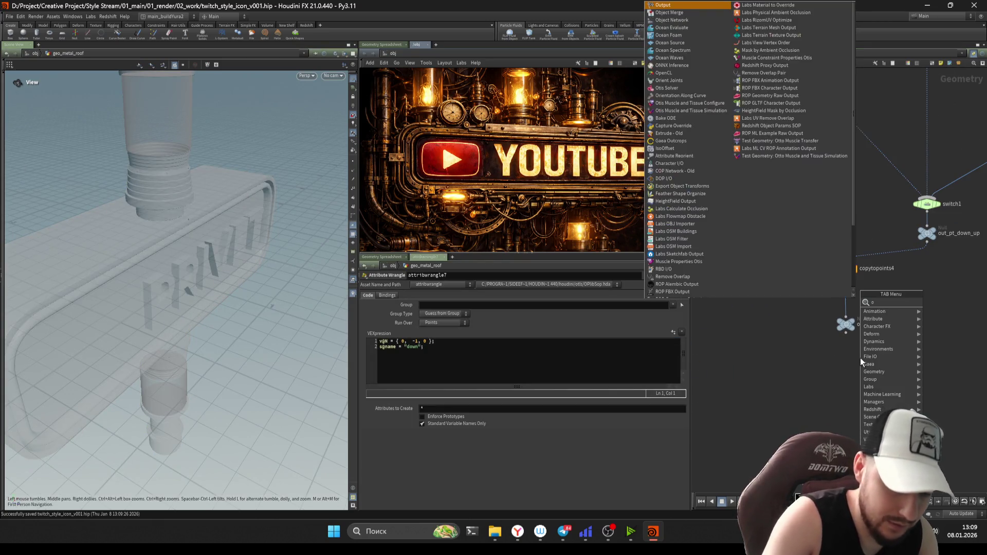
pyautogui.write('tput')
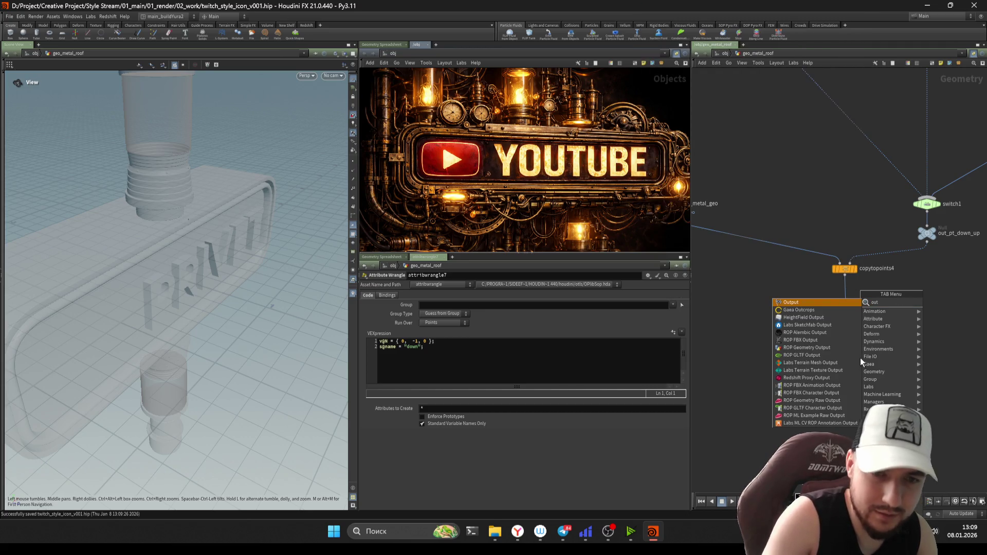
pyautogui.press('Return')
pyautogui.click(860, 358)
pyautogui.scroll(2, 860, 359)
pyautogui.moveTo(840, 323)
pyautogui.mouseDown()
pyautogui.moveTo(860, 354)
pyautogui.moveTo(854, 373)
pyautogui.mouseUp()
# Stack copytopoints4, out_roof_cpt and output0 into a column, save, and move switch1 left
pyautogui.moveTo(791, 338); pyautogui.dragTo(860, 388)
pyautogui.scroll(2, 762, 107)
pyautogui.scroll(-2, 838, 188)
pyautogui.moveTo(838, 188); pyautogui.dragTo(789, 182, button='middle')
pyautogui.moveTo(820, 419); pyautogui.dragTo(808, 272)
pyautogui.press('l')
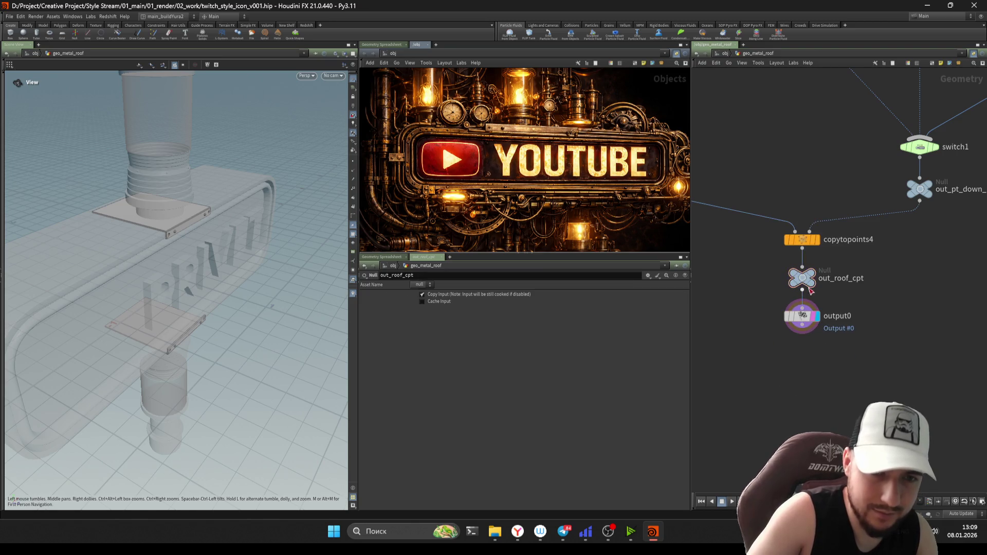
pyautogui.hotkey('ctrl', 's')
pyautogui.moveTo(958, 268); pyautogui.dragTo(859, 371, button='middle')
pyautogui.moveTo(821, 251); pyautogui.dragTo(799, 261)
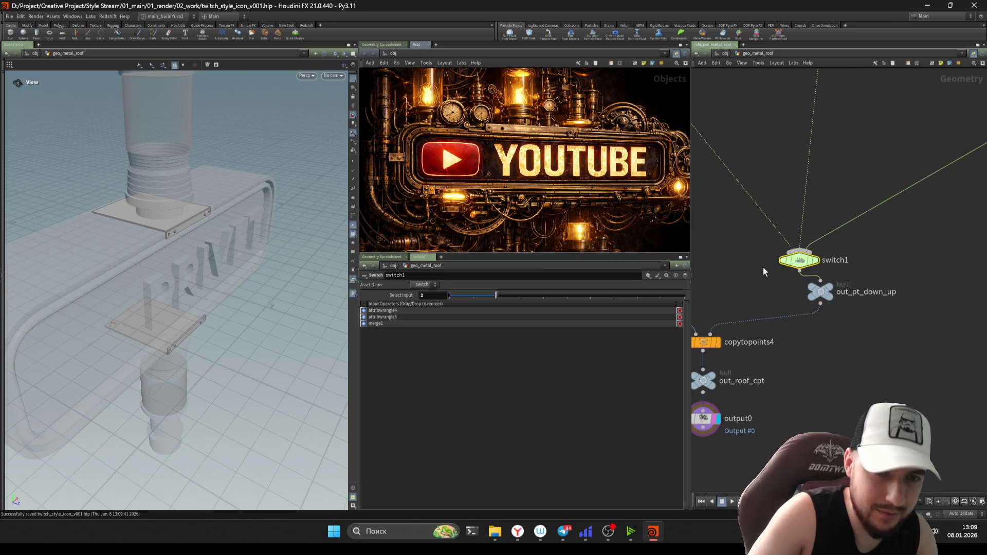
# Preview each switch1 input from a front view of the sign and post
pyautogui.click(480, 298)
pyautogui.moveTo(146, 290)
pyautogui.mouseDown()
pyautogui.moveTo(125, 335)
pyautogui.moveTo(220, 283)
pyautogui.moveTo(234, 313)
pyautogui.mouseUp()
pyautogui.moveTo(468, 294)
pyautogui.mouseDown()
pyautogui.moveTo(499, 297)
pyautogui.moveTo(434, 295)
pyautogui.moveTo(467, 298)
pyautogui.moveTo(448, 297)
pyautogui.mouseUp()
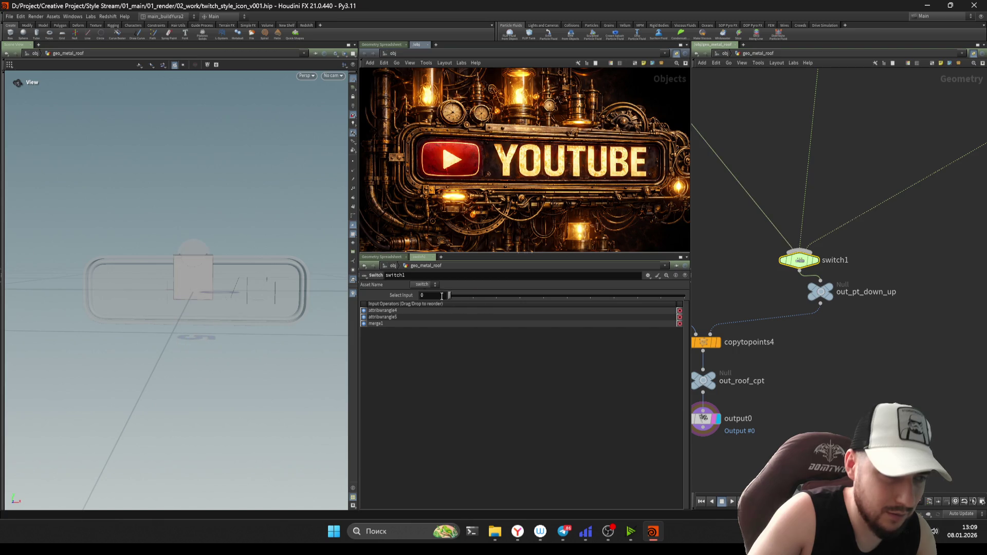
pyautogui.scroll(-3, 728, 271)
# Check attribwrangle4 and attribwrangle5, then delete the normal line from attribwrangle6
pyautogui.click(776, 216)
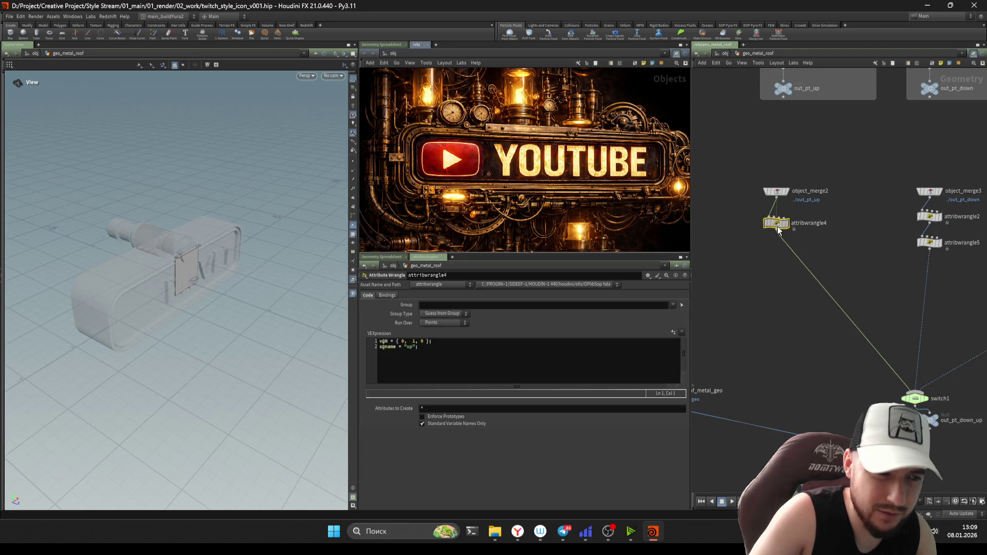
pyautogui.moveTo(774, 217); pyautogui.dragTo(777, 233)
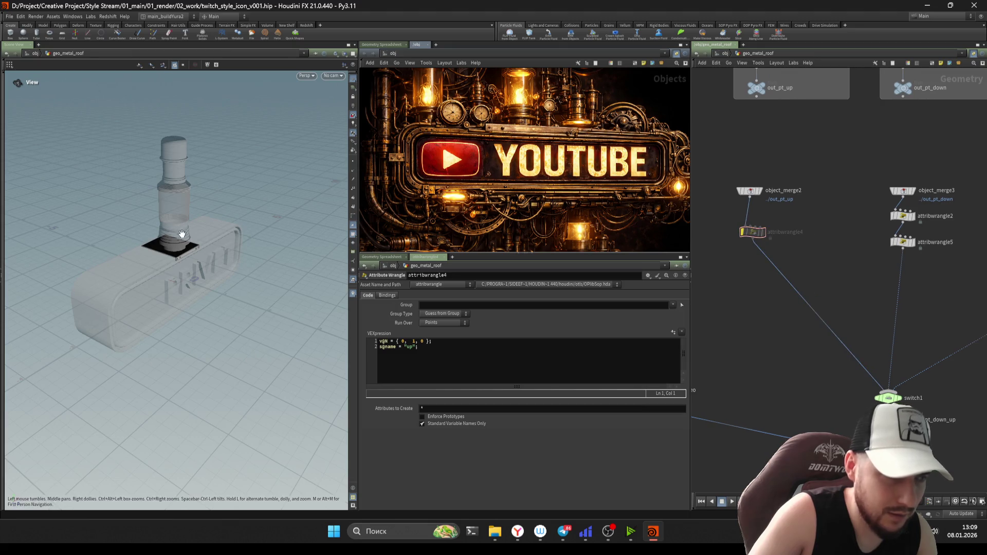
pyautogui.moveTo(923, 261); pyautogui.dragTo(859, 254, button='middle')
pyautogui.click(865, 247)
pyautogui.click(807, 198)
pyautogui.moveTo(806, 198); pyautogui.dragTo(819, 248, button='middle')
pyautogui.tripleClick(406, 341)
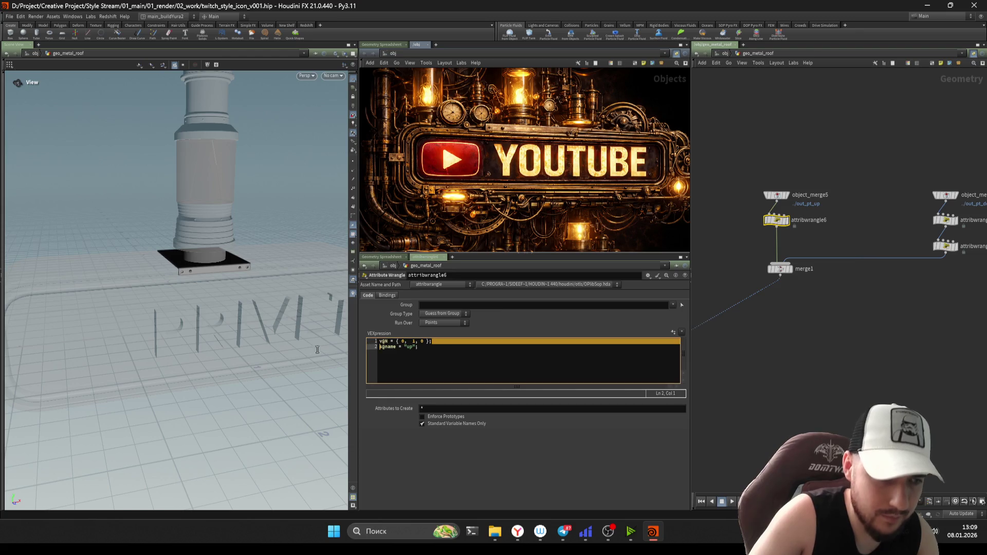
pyautogui.press('BackSpace')
# Inspect attribwrangle7's normal line and select out_pt_down_up
pyautogui.moveTo(862, 323); pyautogui.dragTo(806, 357, button='middle')
pyautogui.moveTo(859, 266); pyautogui.dragTo(890, 255)
pyautogui.click(891, 281)
pyautogui.moveTo(843, 319); pyautogui.dragTo(951, 297, button='middle')
pyautogui.moveTo(436, 341); pyautogui.dragTo(356, 338)
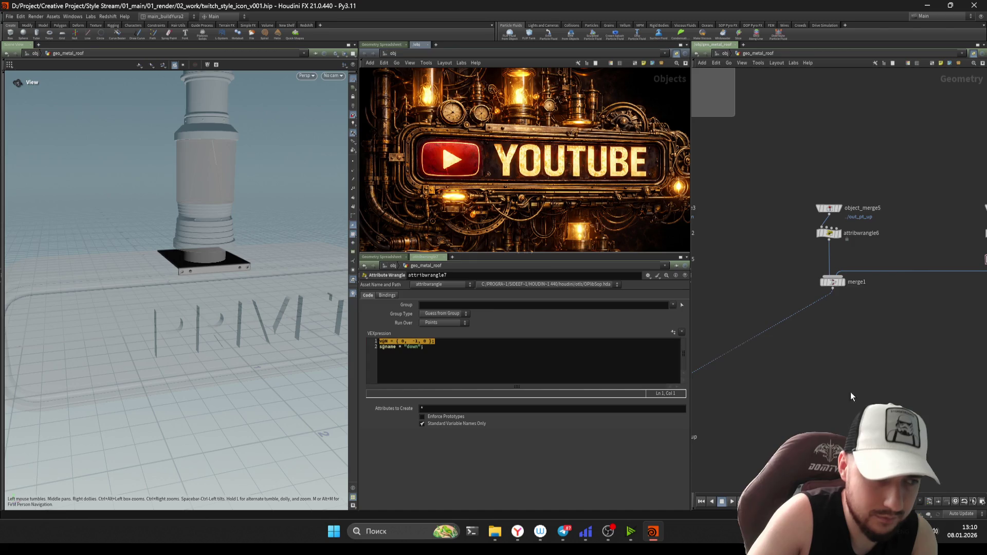
pyautogui.moveTo(851, 396); pyautogui.dragTo(802, 241, button='middle')
pyautogui.click(773, 253)
pyautogui.moveTo(696, 322); pyautogui.dragTo(735, 296, button='middle')
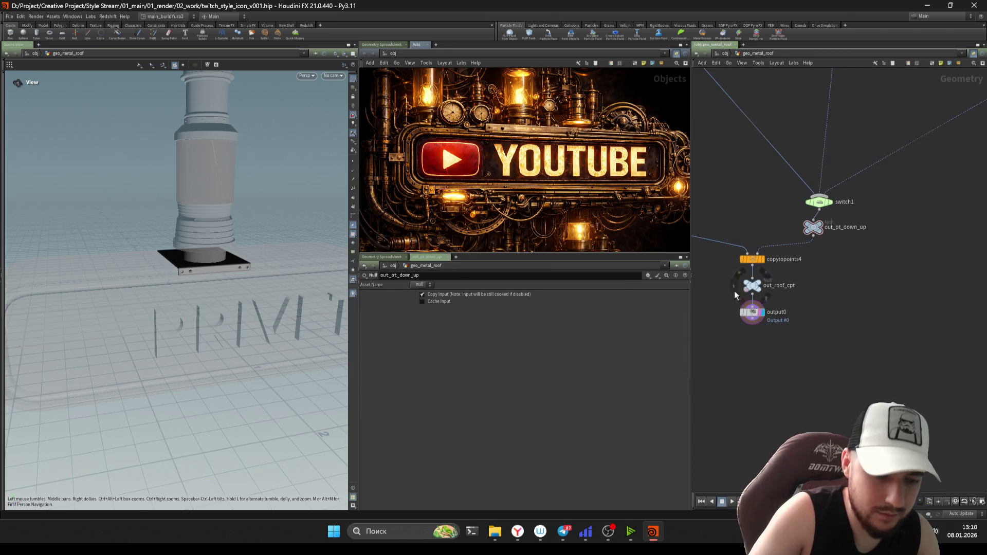
# Preview switch1's inputs ending on input 0, then check copytopoints4's settings
pyautogui.click(819, 202)
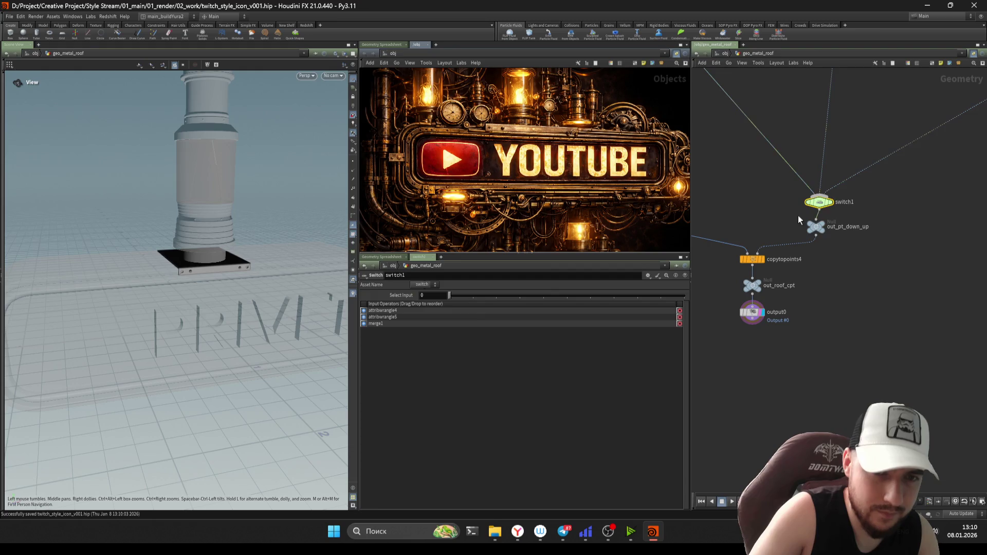
pyautogui.moveTo(461, 300)
pyautogui.mouseDown()
pyautogui.moveTo(496, 298)
pyautogui.moveTo(437, 297)
pyautogui.moveTo(440, 304)
pyautogui.mouseUp()
pyautogui.moveTo(236, 275)
pyautogui.mouseDown()
pyautogui.moveTo(205, 287)
pyautogui.moveTo(330, 213)
pyautogui.moveTo(210, 293)
pyautogui.moveTo(221, 278)
pyautogui.mouseUp()
pyautogui.rightClick(221, 277)
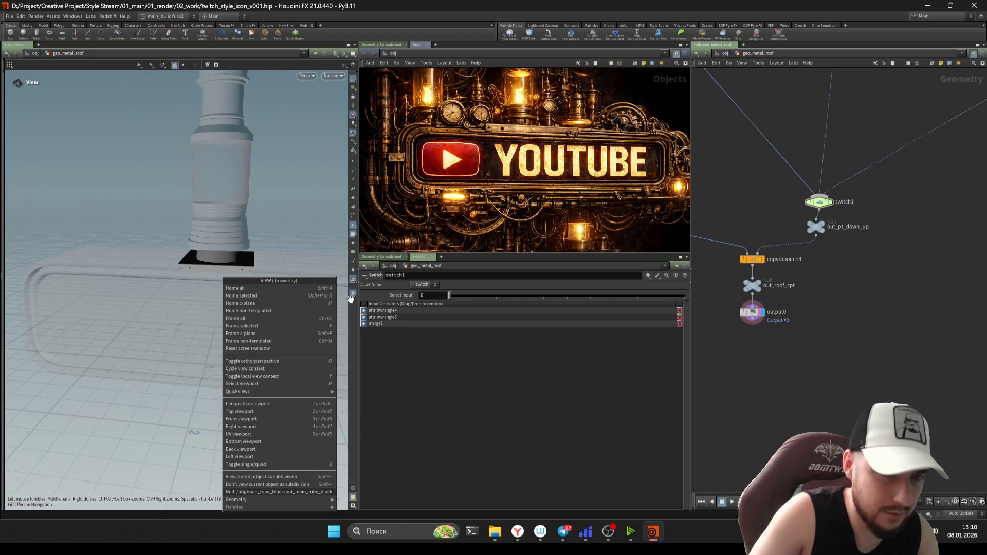
pyautogui.press('Down')
pyautogui.press('Down')
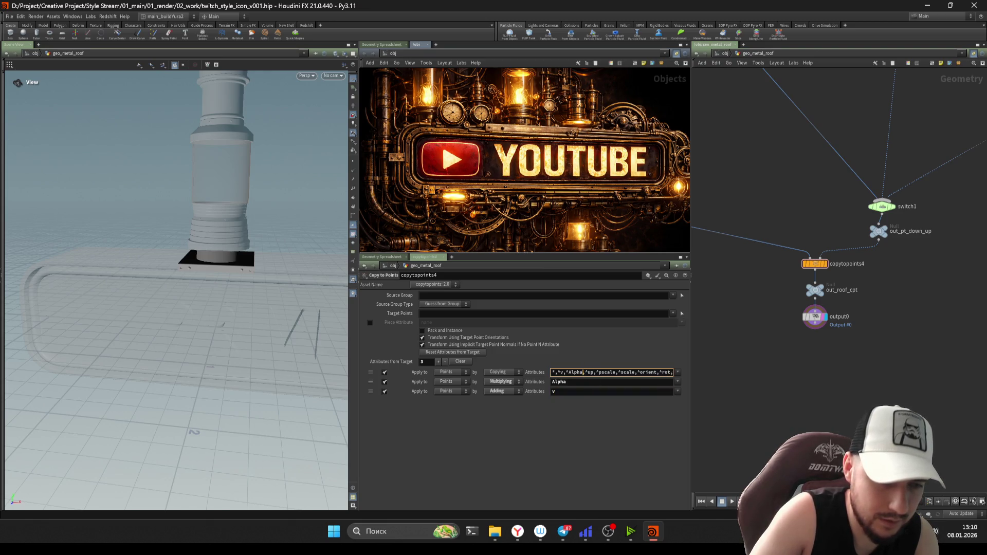
# Review attribwrangle4, attribwrangle3 and output0, zooming in on the black plate
pyautogui.moveTo(748, 427)
pyautogui.mouseDown(button='middle')
pyautogui.moveTo(764, 344)
pyautogui.moveTo(782, 321)
pyautogui.moveTo(795, 332)
pyautogui.mouseUp(button='middle')
pyautogui.moveTo(751, 221)
pyautogui.mouseDown()
pyautogui.moveTo(801, 149)
pyautogui.moveTo(828, 175)
pyautogui.mouseUp()
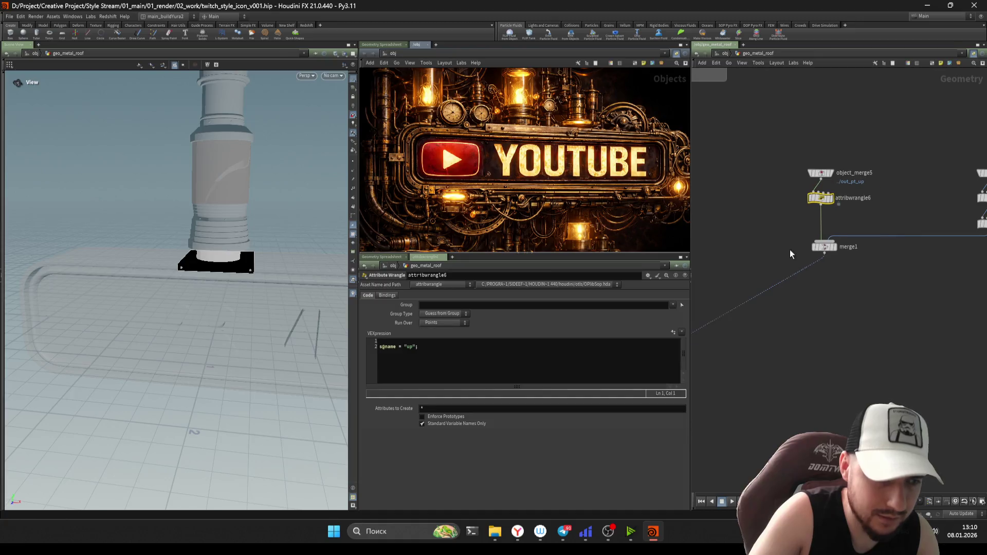
pyautogui.moveTo(883, 258); pyautogui.dragTo(947, 241)
pyautogui.moveTo(906, 361)
pyautogui.mouseDown(button='middle')
pyautogui.moveTo(833, 275)
pyautogui.moveTo(792, 345)
pyautogui.moveTo(785, 297)
pyautogui.mouseUp(button='middle')
pyautogui.click(789, 317)
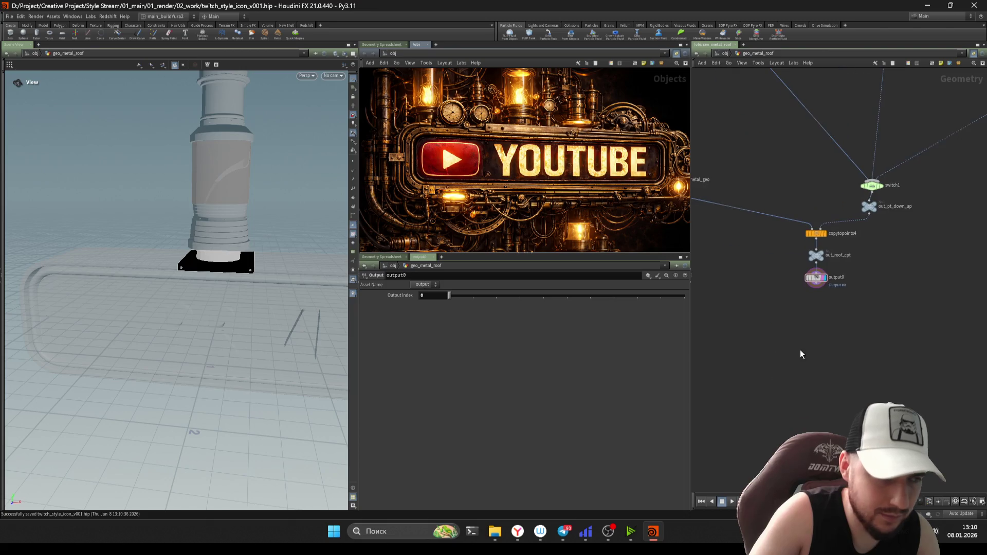
pyautogui.scroll(5, 223, 260)
pyautogui.moveTo(223, 260)
pyautogui.mouseDown()
pyautogui.moveTo(244, 214)
pyautogui.moveTo(232, 242)
pyautogui.mouseUp()
pyautogui.scroll(2, 868, 310)
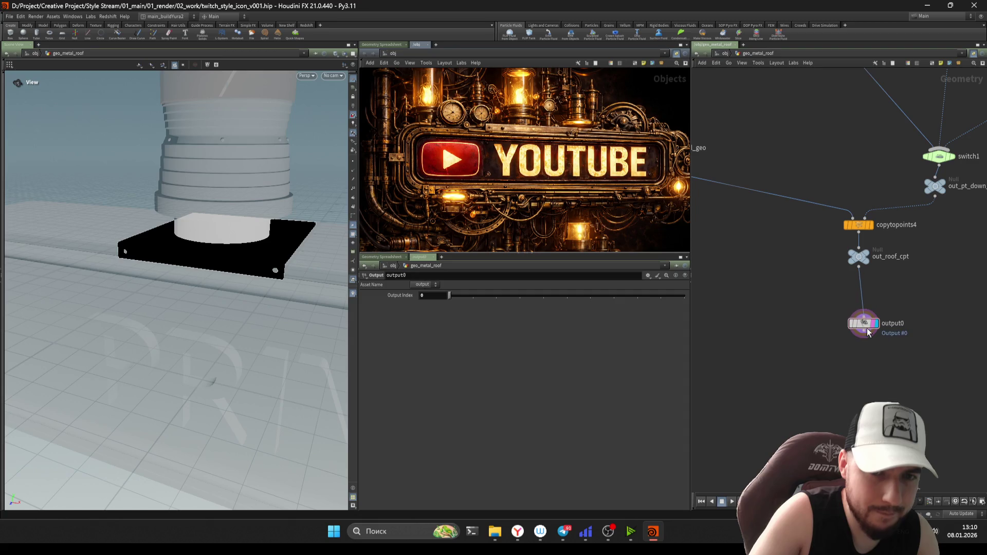
# Insert a Normal node (normal4) between out_roof_cpt and output0, weighted By Face Area
pyautogui.press('Tab')
pyautogui.write('normal')
pyautogui.press('Return')
pyautogui.click(838, 280)
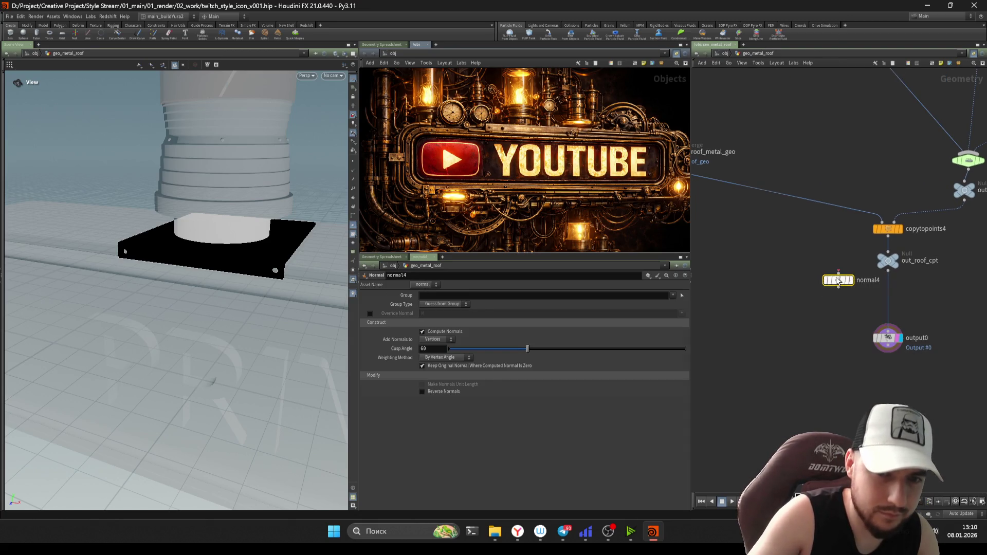
pyautogui.click(882, 293)
pyautogui.moveTo(286, 271); pyautogui.dragTo(319, 288)
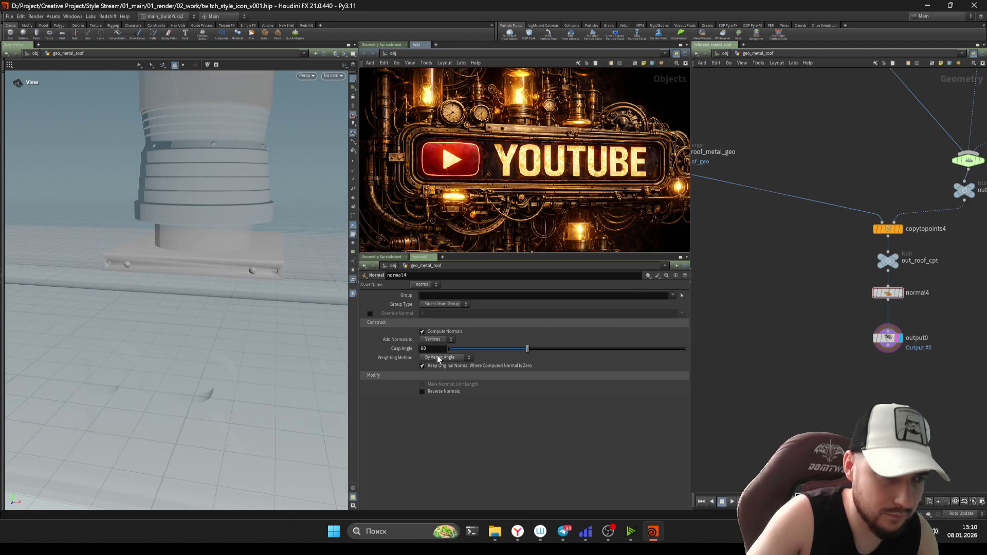
pyautogui.scroll(-10, 196, 273)
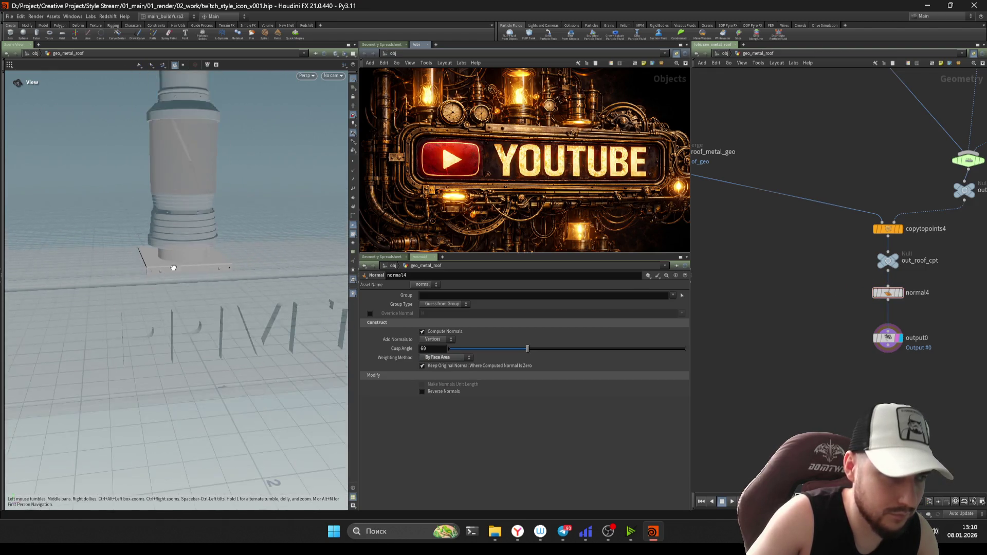
pyautogui.moveTo(191, 258)
pyautogui.mouseDown()
pyautogui.moveTo(222, 252)
pyautogui.moveTo(189, 256)
pyautogui.moveTo(291, 209)
pyautogui.mouseUp()
# Save, return to object level, and view the plate in grey shading with wireframe
pyautogui.press('u')
pyautogui.hotkey('ctrl', 's')
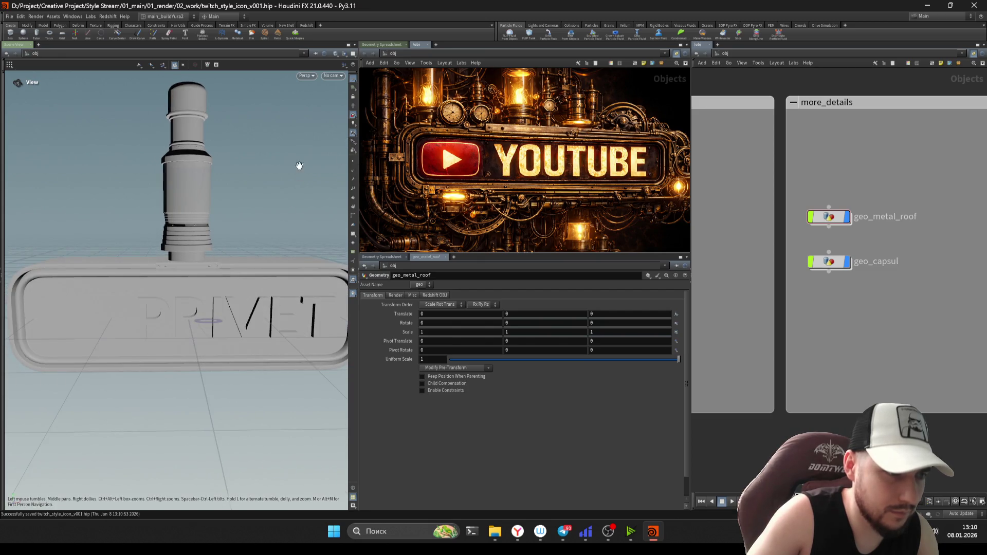
pyautogui.click(353, 126)
pyautogui.click(353, 118)
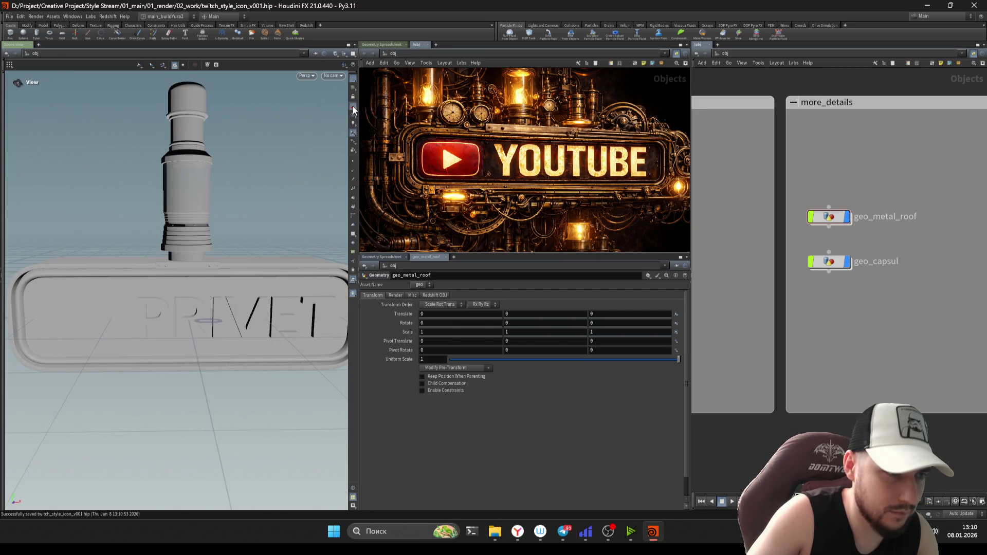
pyautogui.moveTo(329, 267)
pyautogui.mouseDown()
pyautogui.moveTo(183, 279)
pyautogui.moveTo(191, 288)
pyautogui.moveTo(264, 286)
pyautogui.moveTo(213, 293)
pyautogui.moveTo(223, 304)
pyautogui.moveTo(203, 293)
pyautogui.moveTo(220, 307)
pyautogui.moveTo(205, 289)
pyautogui.mouseUp()
pyautogui.hotkey('shift', 'w')
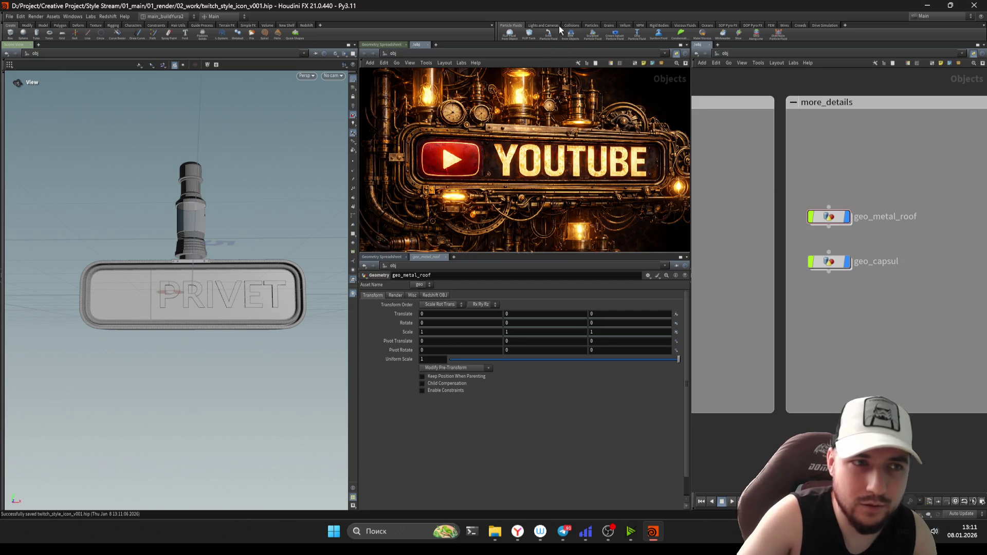
# Create camera cam1 with transforms zeroed and Translate Z set to 13
pyautogui.click(664, 26)
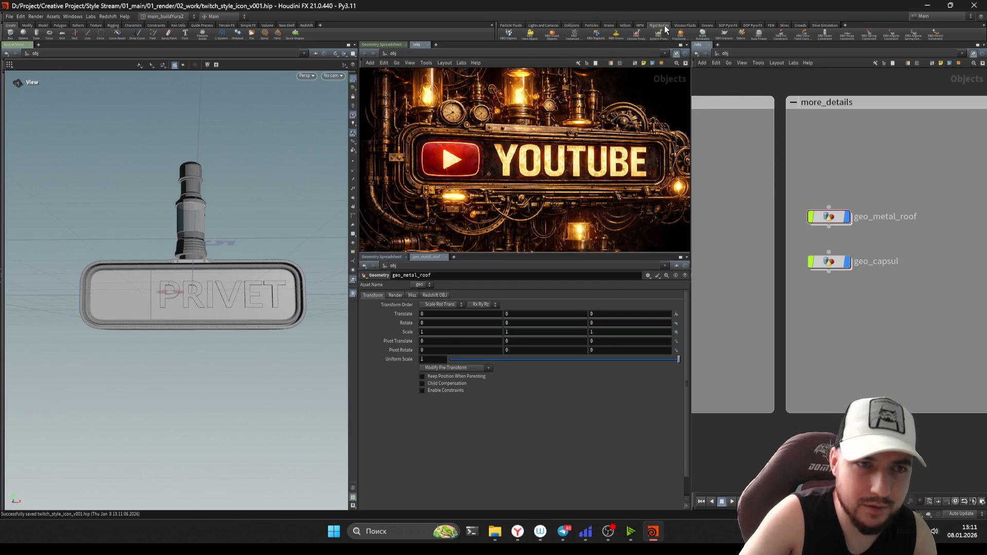
pyautogui.click(520, 26)
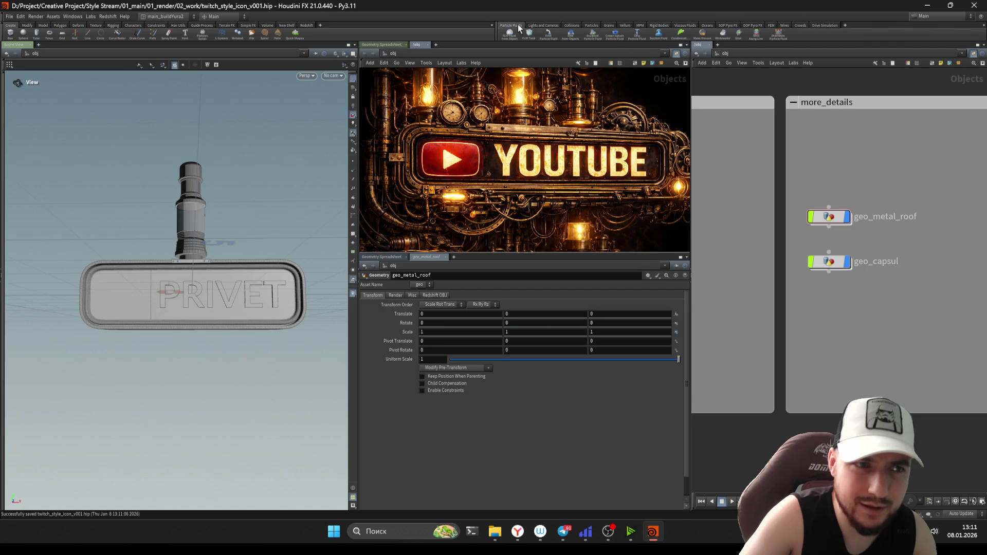
pyautogui.click(501, 34)
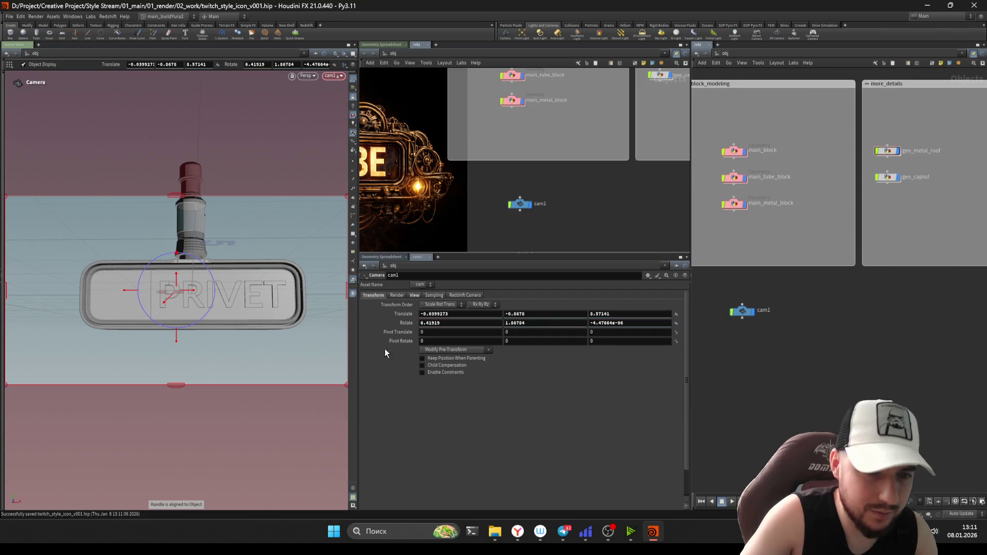
pyautogui.keyDown('ctrl'); pyautogui.middleClick(460, 314); pyautogui.keyUp('ctrl')
pyautogui.keyDown('ctrl'); pyautogui.middleClick(460, 323); pyautogui.keyUp('ctrl')
pyautogui.keyDown('ctrl'); pyautogui.middleClick(545, 314); pyautogui.keyUp('ctrl')
pyautogui.keyDown('ctrl'); pyautogui.middleClick(611, 314); pyautogui.keyUp('ctrl')
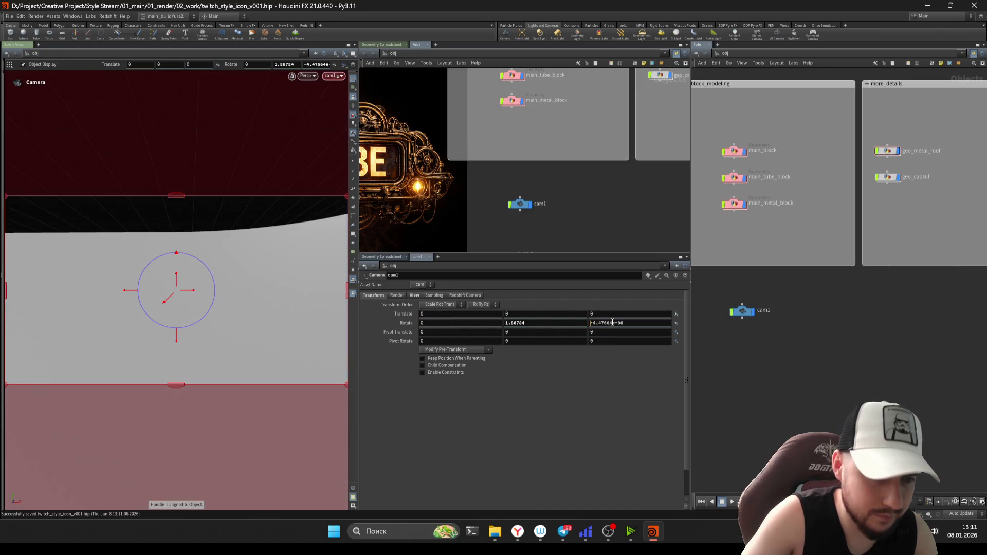
pyautogui.moveTo(612, 314); pyautogui.dragTo(662, 306, button='middle')
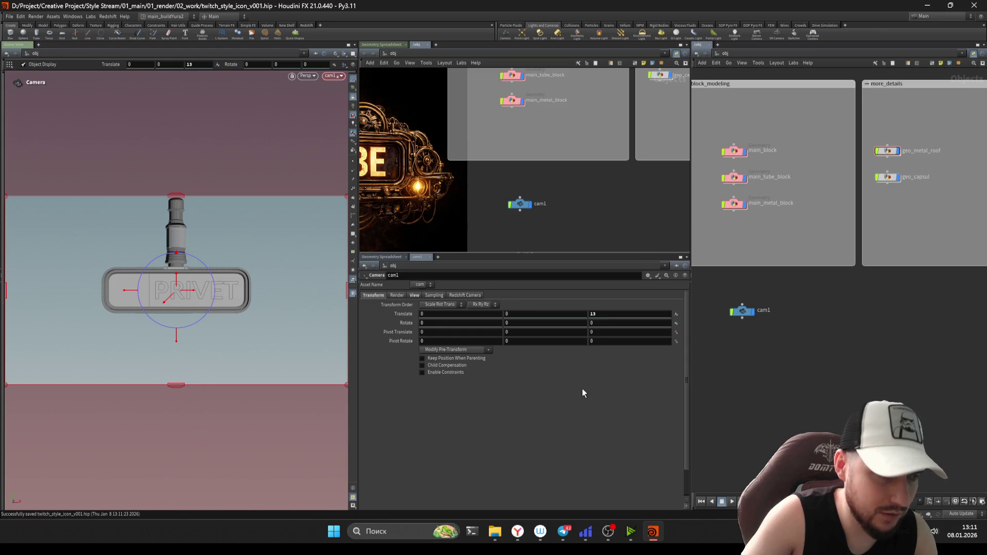
# Move the YouTube background image node aside and select the control null c0ntr0lilili_asset
pyautogui.scroll(-5, 848, 311)
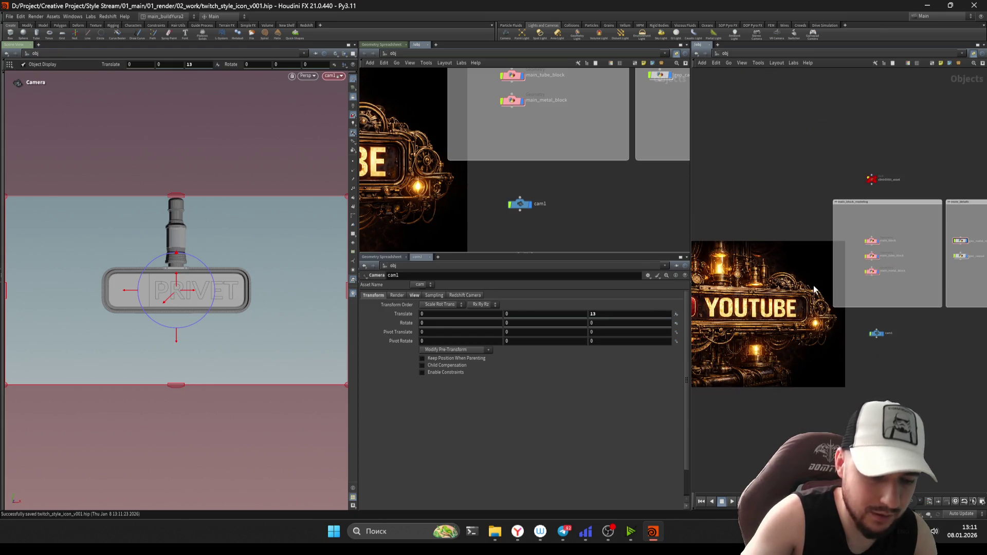
pyautogui.moveTo(814, 285); pyautogui.dragTo(708, 240)
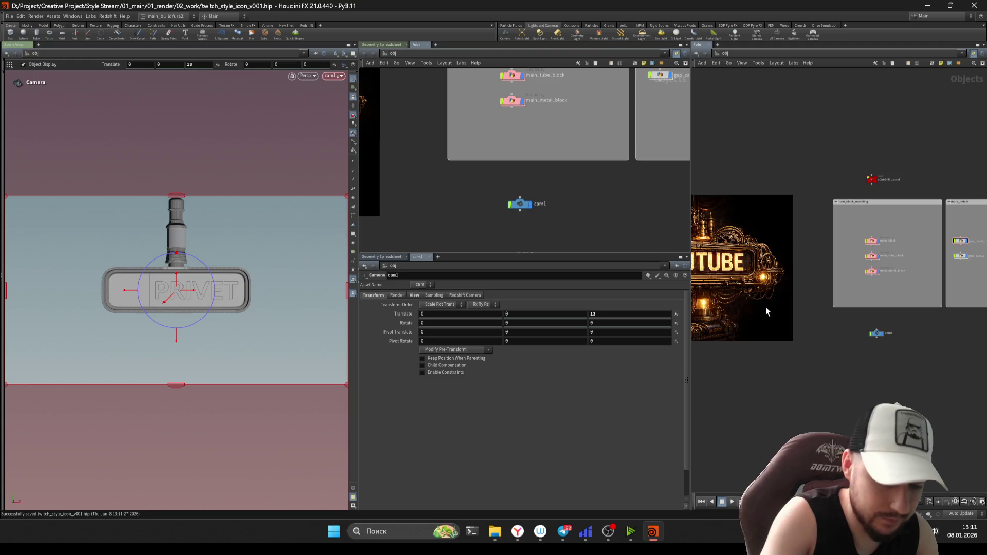
pyautogui.scroll(4, 977, 419)
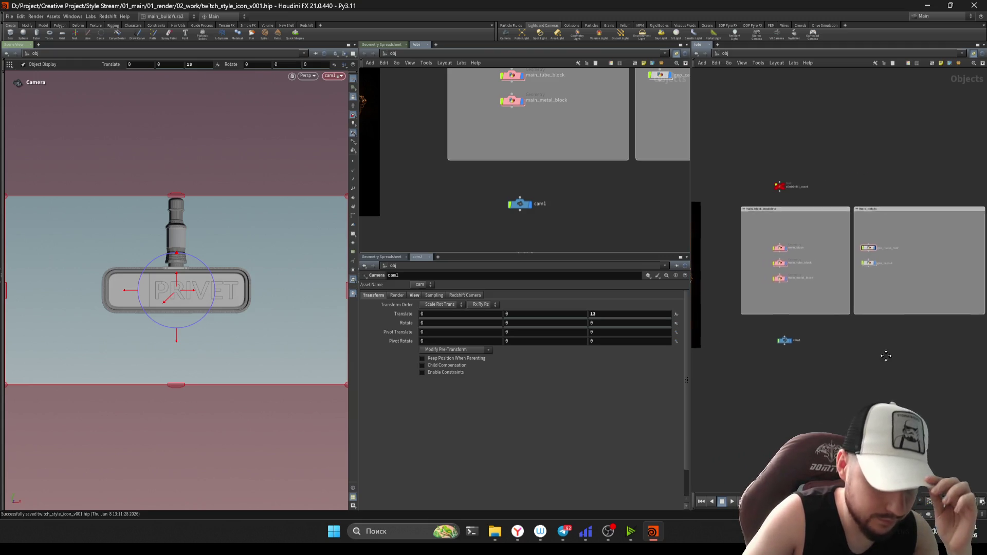
pyautogui.scroll(-4, 797, 313)
pyautogui.moveTo(797, 313)
pyautogui.mouseDown(button='middle')
pyautogui.moveTo(766, 180)
pyautogui.moveTo(841, 184)
pyautogui.mouseUp(button='middle')
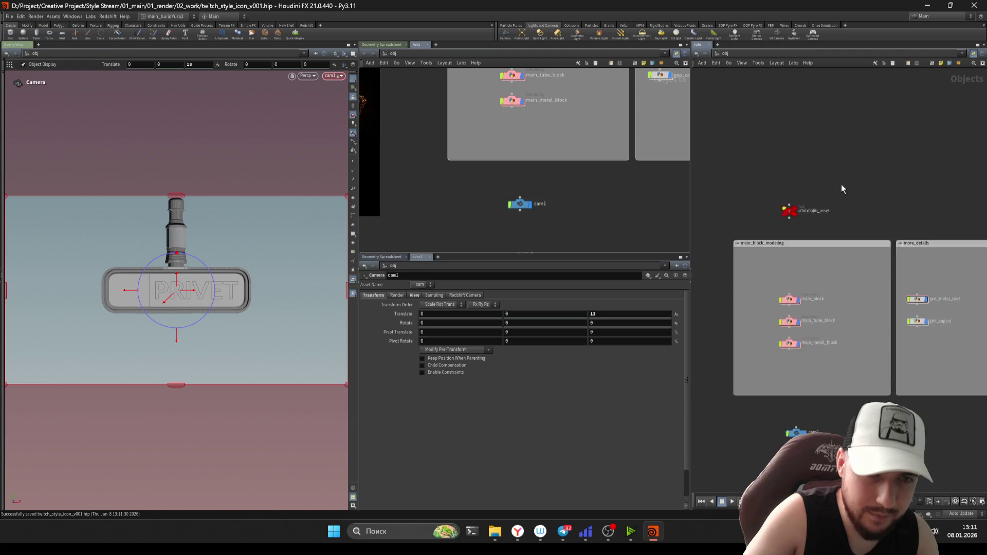
pyautogui.scroll(2, 802, 206)
pyautogui.click(779, 216)
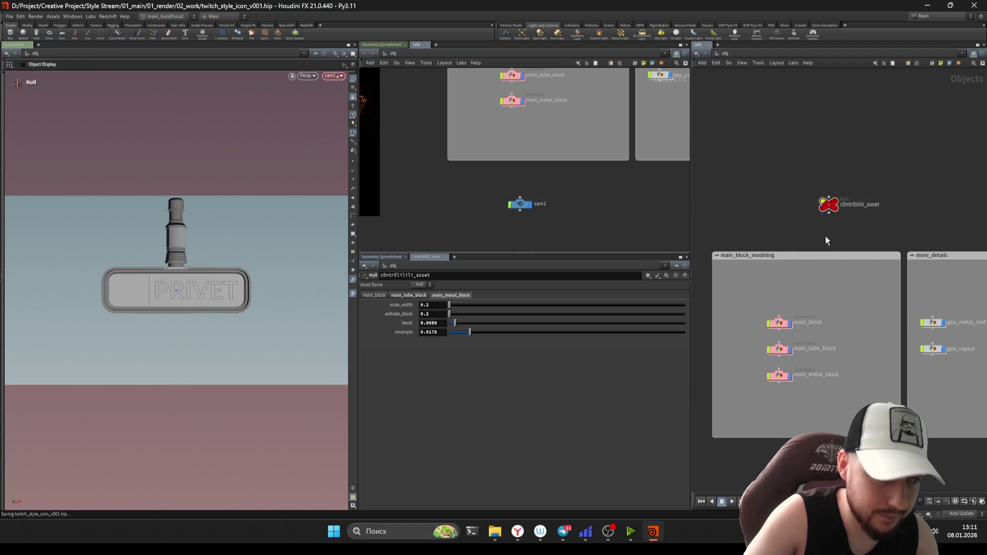
# Add a metal_roof folder to the control null's parameter interface
pyautogui.click(647, 275)
pyautogui.click(669, 282)
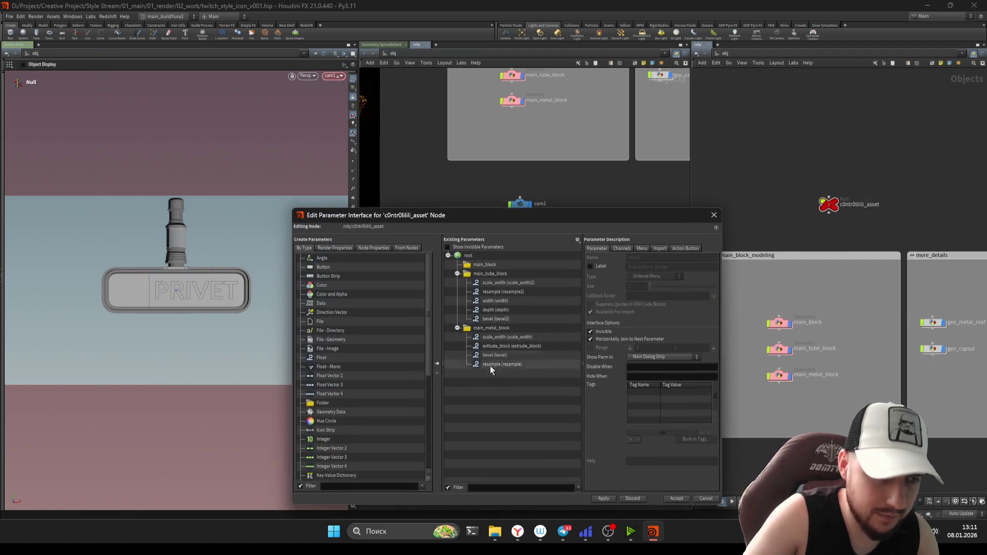
pyautogui.click(360, 266)
pyautogui.click(360, 211)
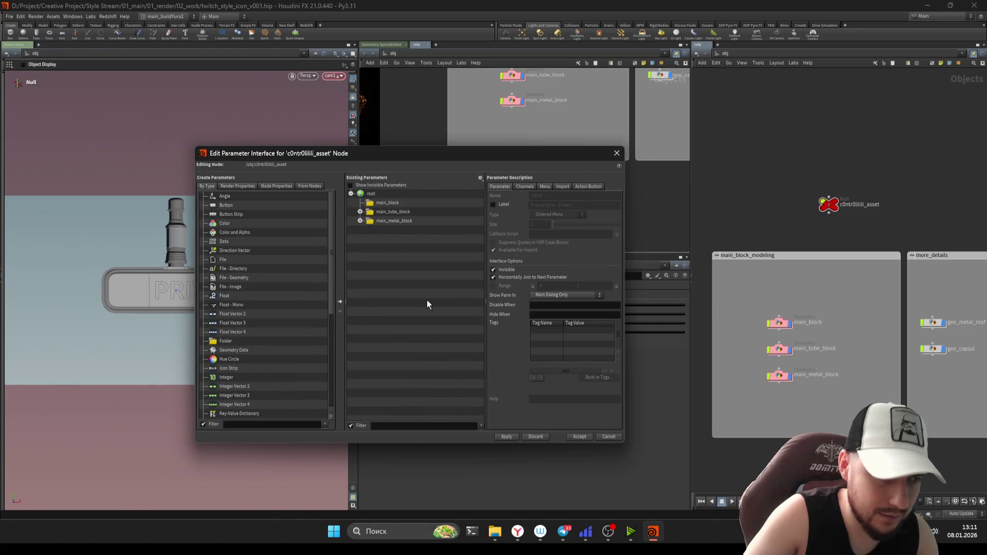
pyautogui.moveTo(225, 341)
pyautogui.mouseDown()
pyautogui.moveTo(384, 217)
pyautogui.moveTo(371, 198)
pyautogui.mouseUp()
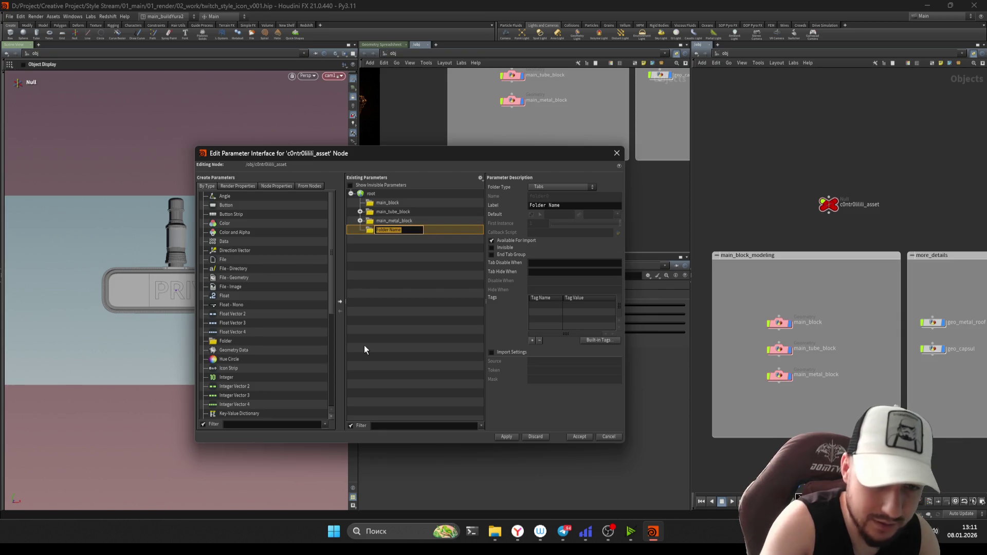
pyautogui.write('metal_r')
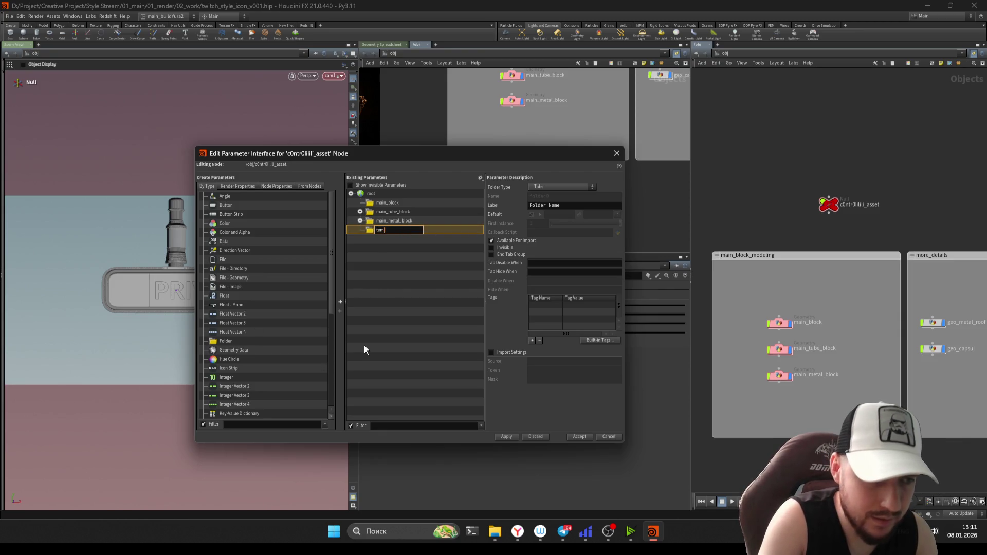
pyautogui.write('oof')
pyautogui.press('Return')
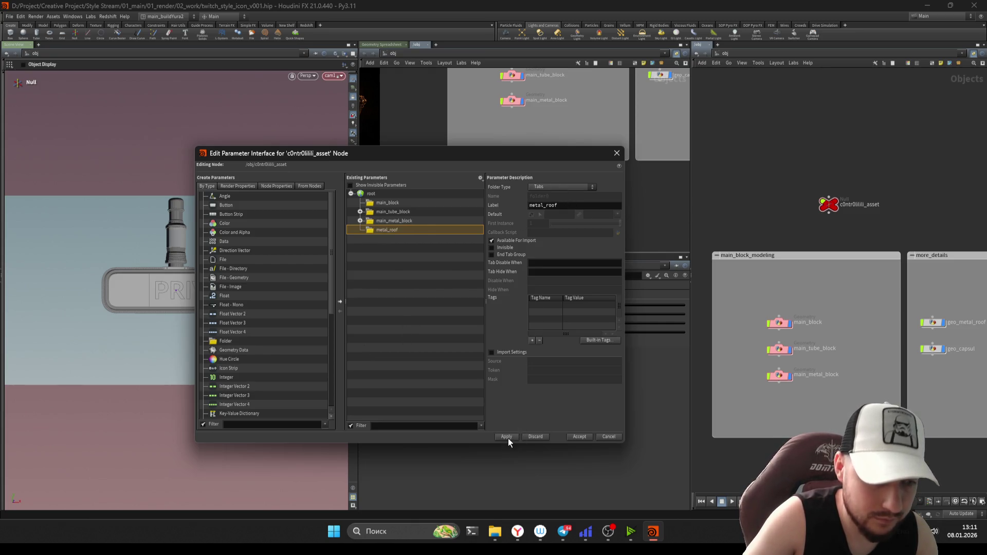
# Add a second folder labelled capsul after metal_roof and apply the changes
pyautogui.moveTo(300, 320); pyautogui.dragTo(382, 230)
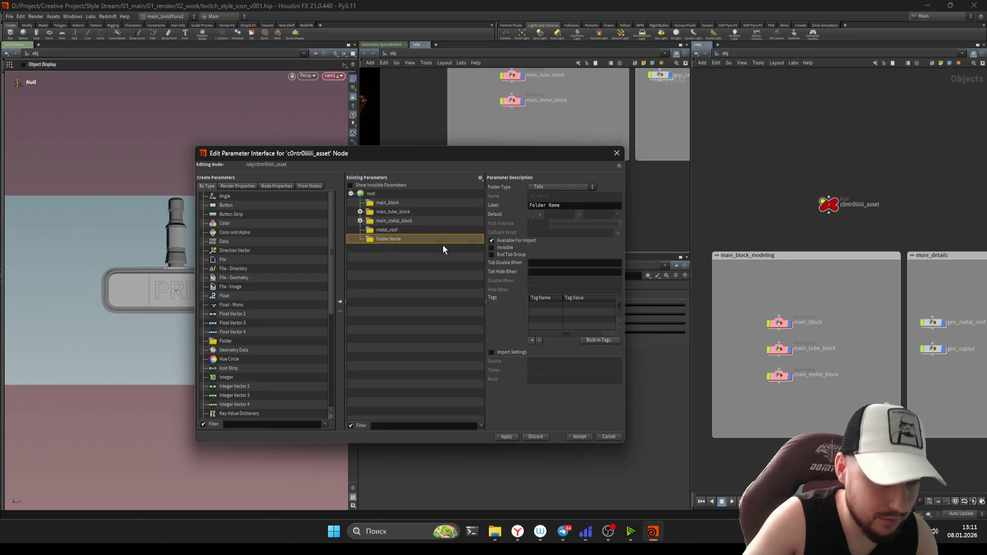
pyautogui.click(575, 205)
pyautogui.write('capsul')
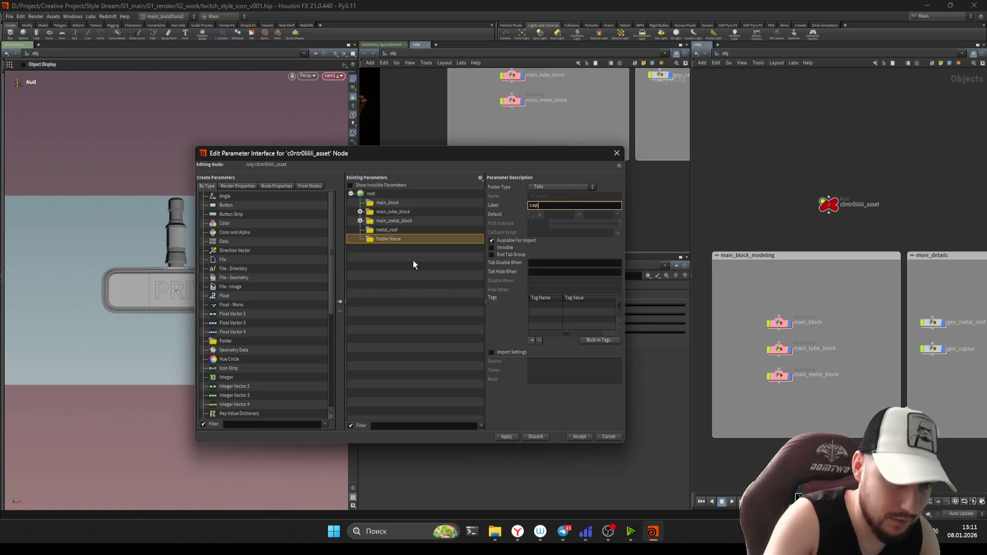
pyautogui.press('Return')
pyautogui.click(515, 437)
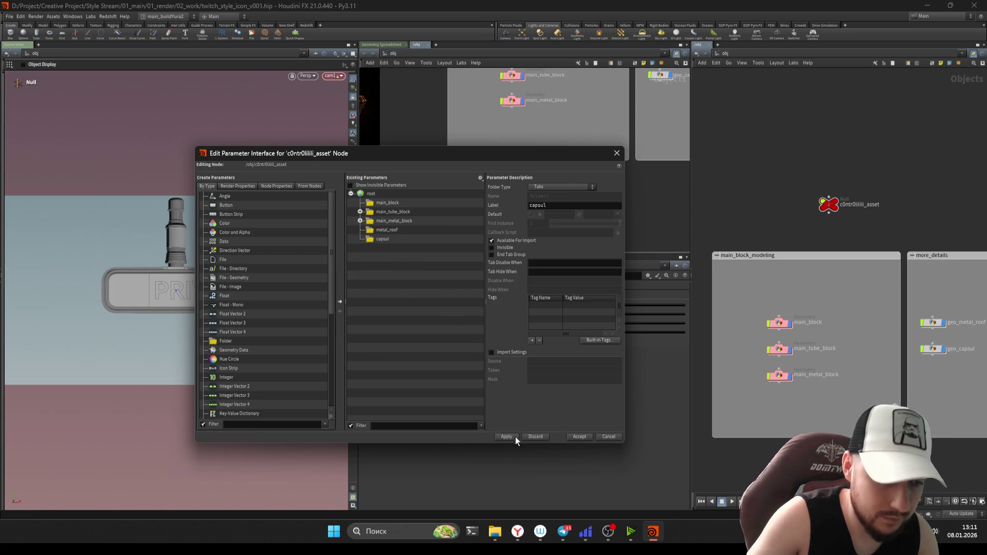
pyautogui.scroll(-6, 236, 335)
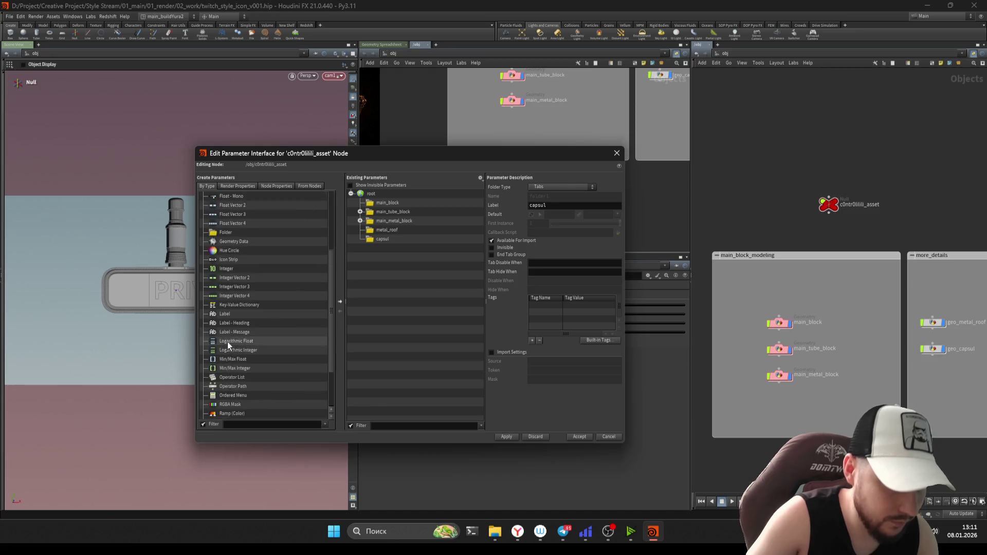
pyautogui.scroll(6, 232, 355)
pyautogui.click(386, 230)
pyautogui.scroll(5, 805, 299)
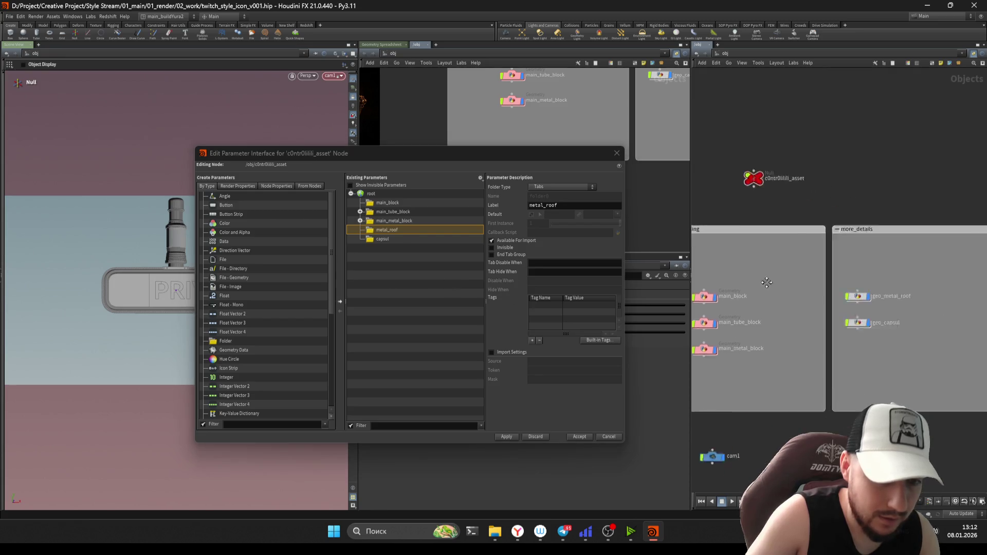
# Enter the geo_metal_roof network and move the parameter editor off the model
pyautogui.doubleClick(806, 298)
pyautogui.moveTo(585, 153)
pyautogui.mouseDown()
pyautogui.moveTo(481, 296)
pyautogui.moveTo(473, 170)
pyautogui.mouseUp()
pyautogui.scroll(-6, 828, 278)
pyautogui.scroll(6, 853, 329)
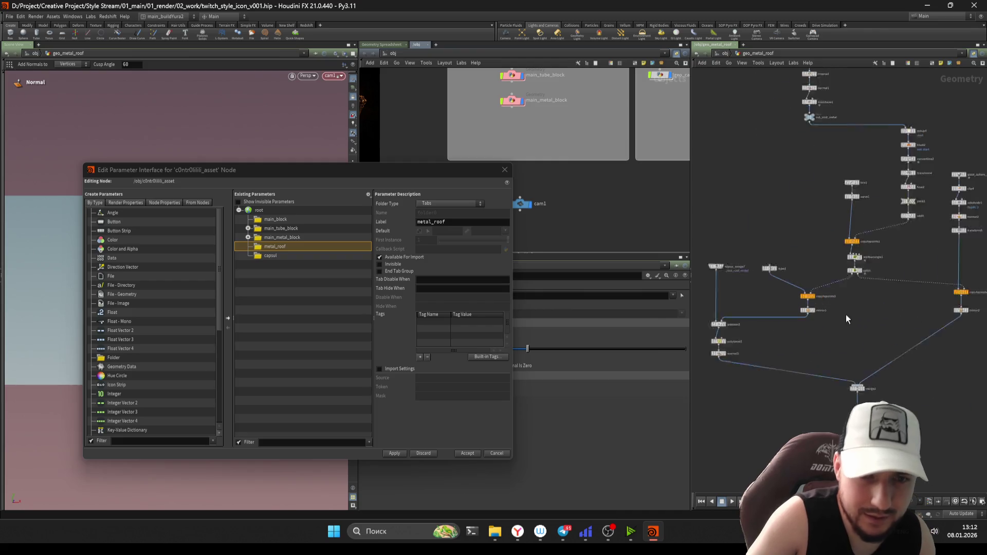
pyautogui.scroll(2, 824, 290)
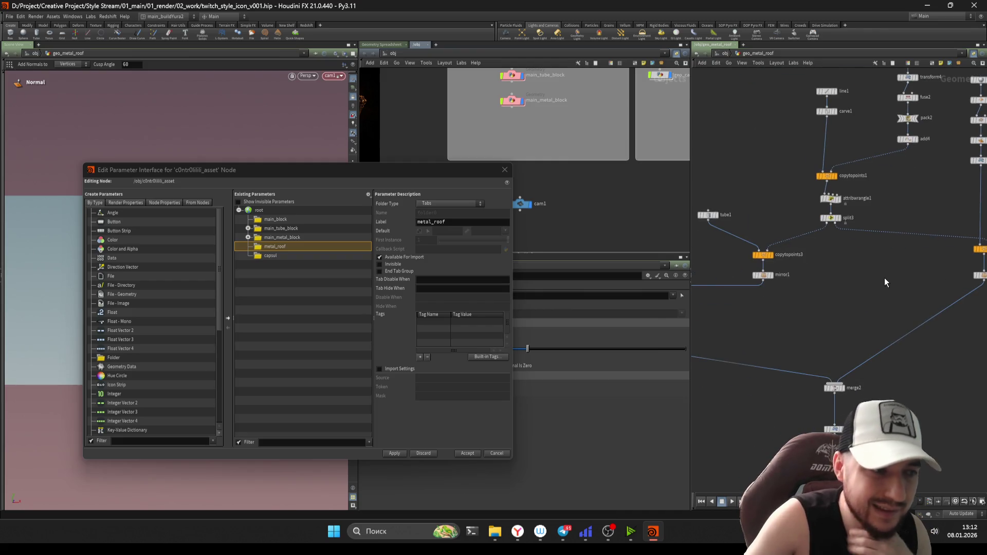
pyautogui.moveTo(355, 170)
pyautogui.mouseDown()
pyautogui.moveTo(376, 414)
pyautogui.moveTo(362, 404)
pyautogui.moveTo(355, 338)
pyautogui.moveTo(340, 378)
pyautogui.mouseUp()
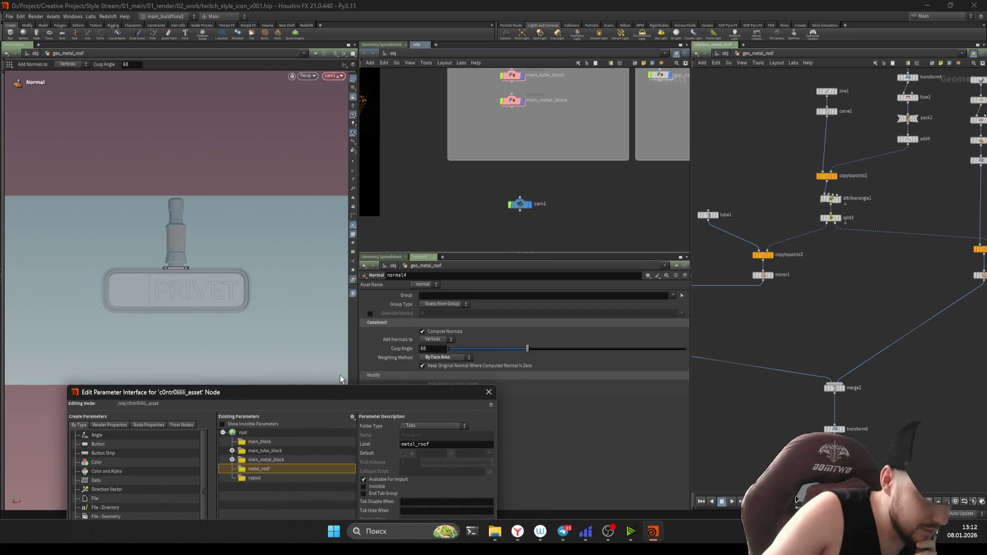
pyautogui.click(345, 65)
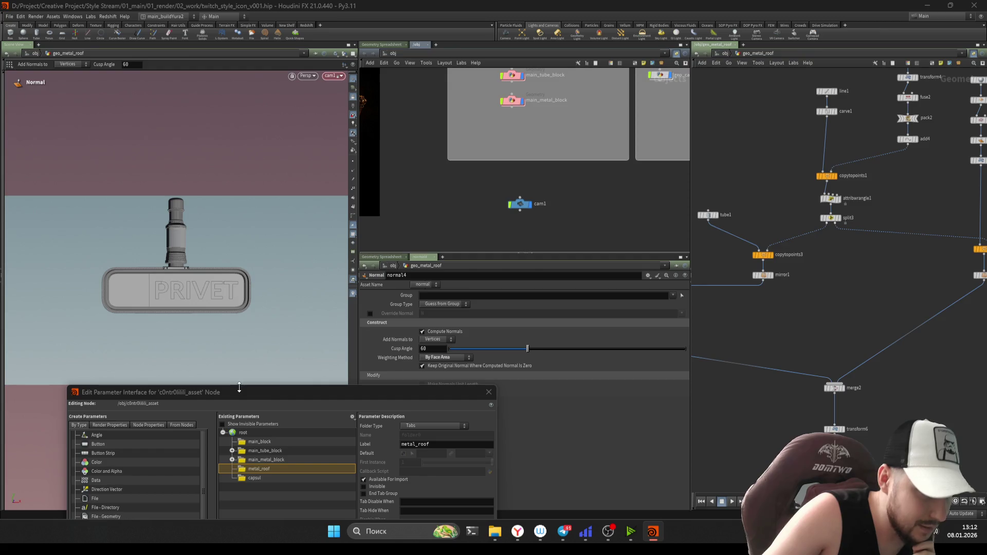
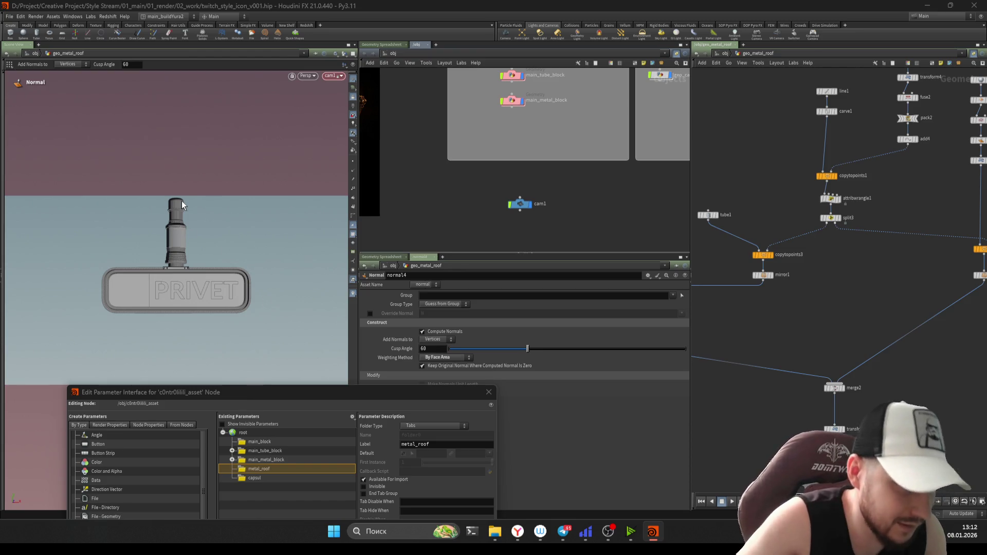
# Add two new toggle parameters to the metal_roof folder
pyautogui.moveTo(803, 329); pyautogui.dragTo(864, 322, button='middle')
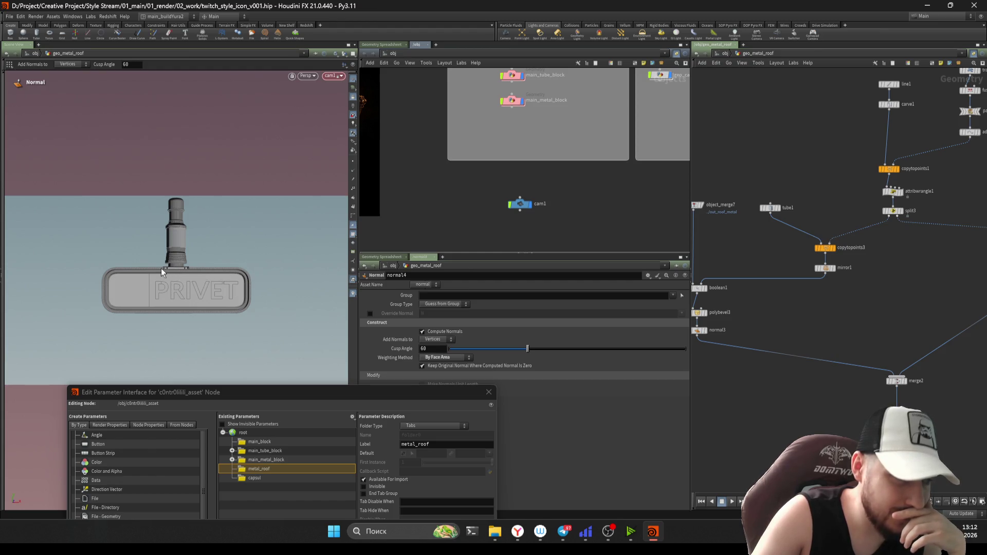
pyautogui.moveTo(296, 393)
pyautogui.mouseDown()
pyautogui.moveTo(483, 239)
pyautogui.moveTo(432, 328)
pyautogui.moveTo(437, 383)
pyautogui.moveTo(456, 260)
pyautogui.moveTo(469, 357)
pyautogui.mouseUp()
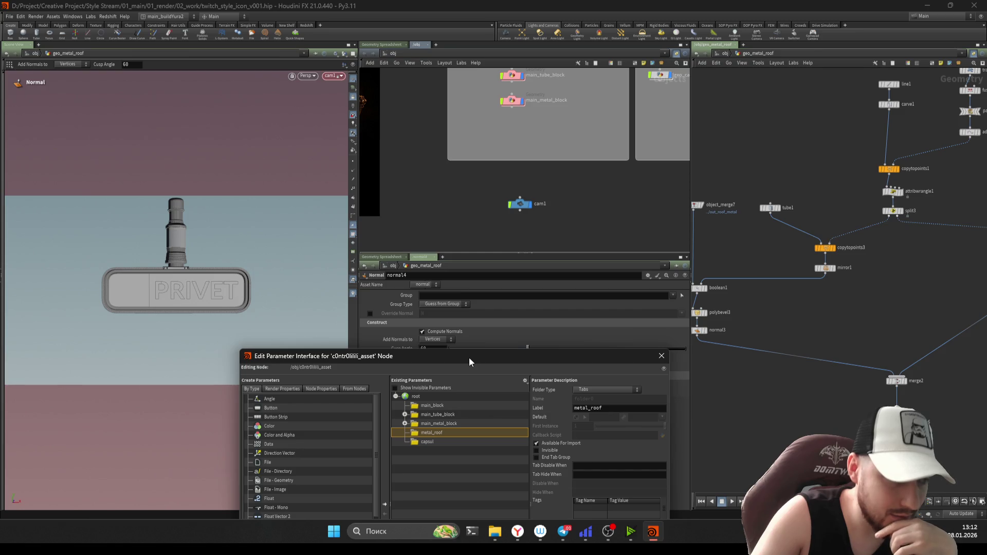
pyautogui.moveTo(469, 357)
pyautogui.mouseDown()
pyautogui.moveTo(467, 195)
pyautogui.moveTo(480, 344)
pyautogui.moveTo(495, 165)
pyautogui.moveTo(514, 152)
pyautogui.moveTo(498, 159)
pyautogui.mouseUp()
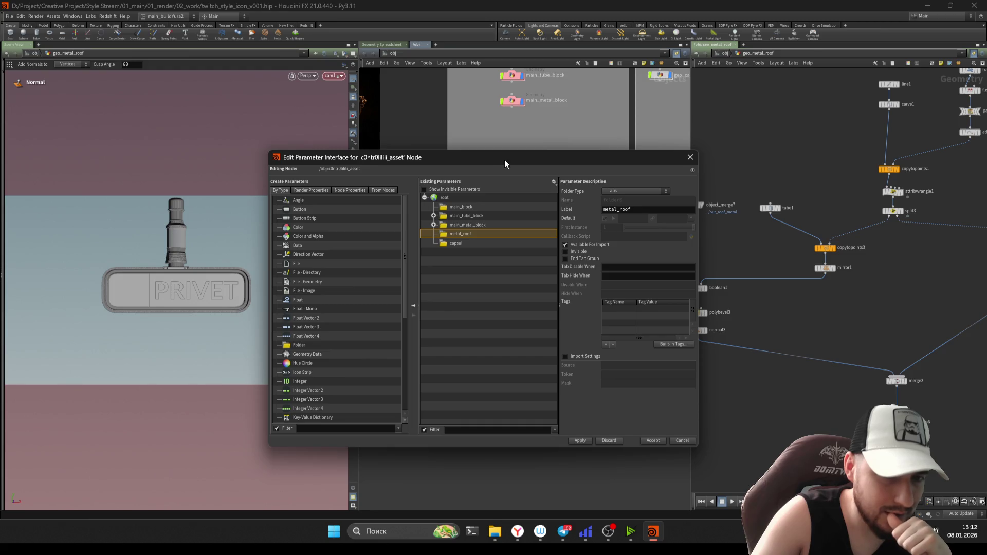
pyautogui.moveTo(912, 327)
pyautogui.mouseDown(button='middle')
pyautogui.moveTo(792, 345)
pyautogui.moveTo(826, 402)
pyautogui.mouseUp(button='middle')
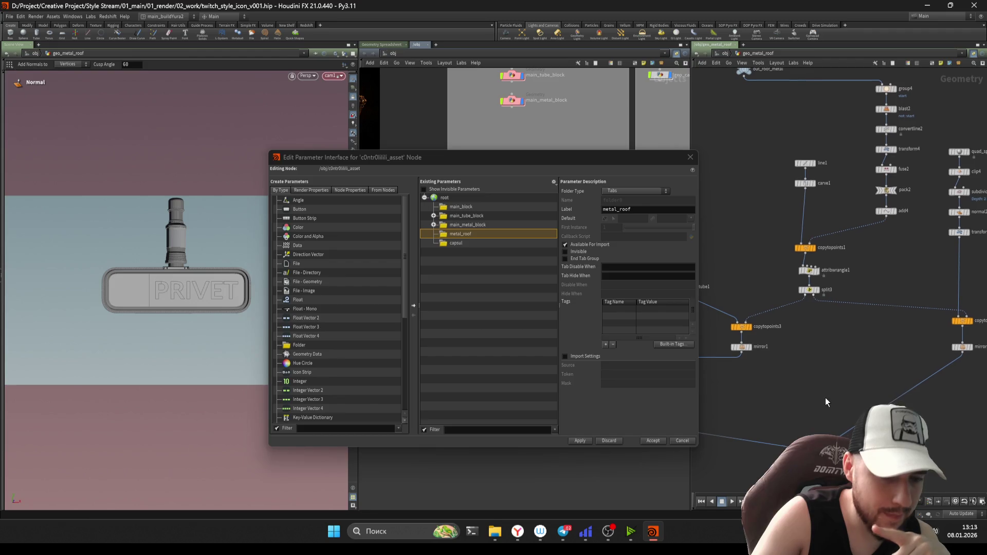
pyautogui.scroll(-5, 318, 351)
pyautogui.scroll(6, 318, 355)
pyautogui.scroll(-3, 317, 338)
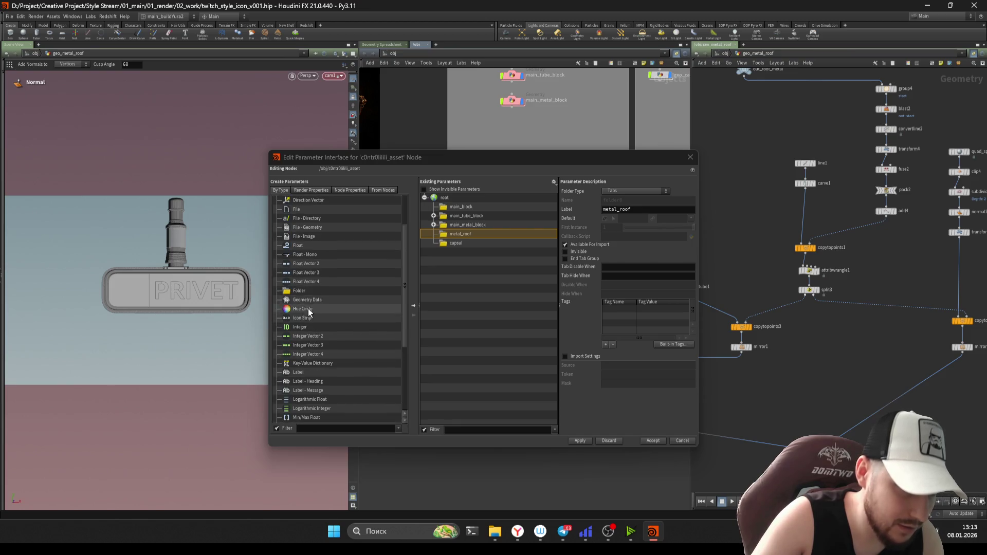
pyautogui.scroll(-5, 313, 334)
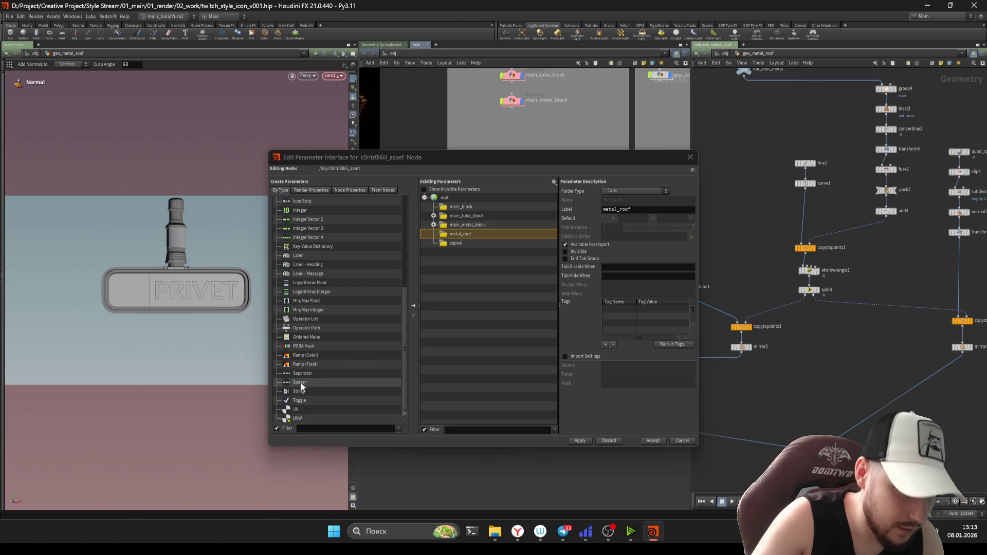
pyautogui.moveTo(300, 401); pyautogui.dragTo(461, 242)
pyautogui.moveTo(300, 405)
pyautogui.mouseDown()
pyautogui.moveTo(473, 244)
pyautogui.moveTo(477, 252)
pyautogui.mouseUp()
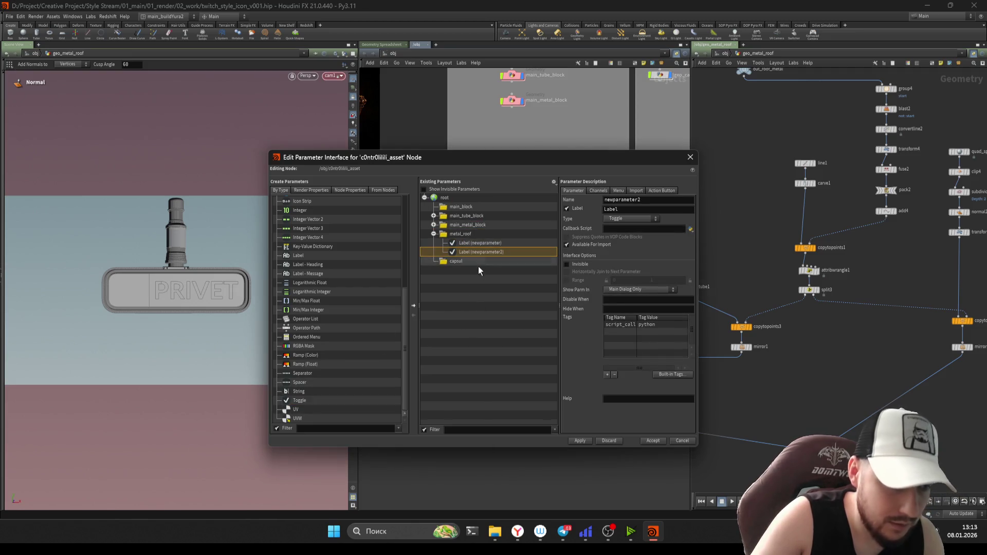
pyautogui.press('Return')
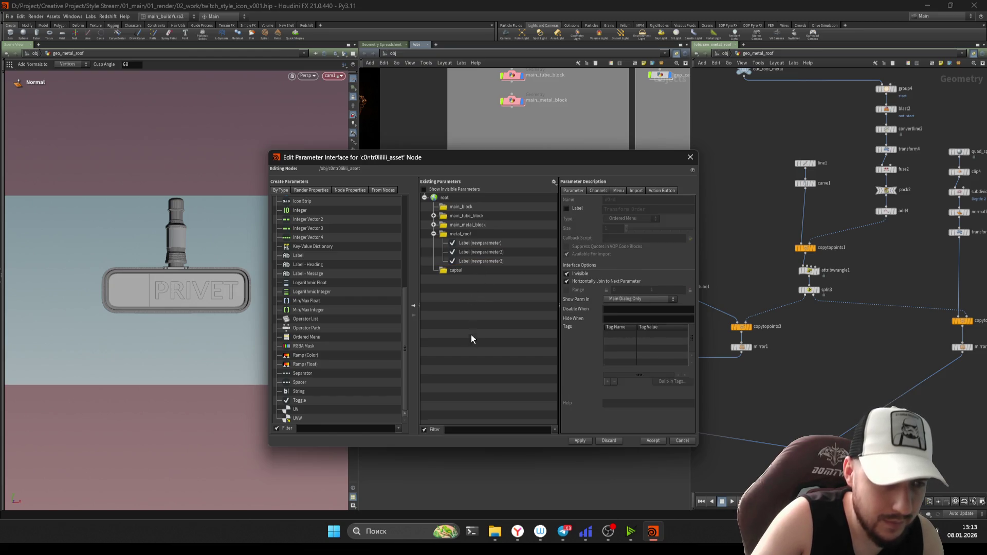
# Rename the two new toggles mirror_01 and mirror_02
pyautogui.click(471, 243)
pyautogui.doubleClick(629, 200)
pyautogui.write('mirror_01')
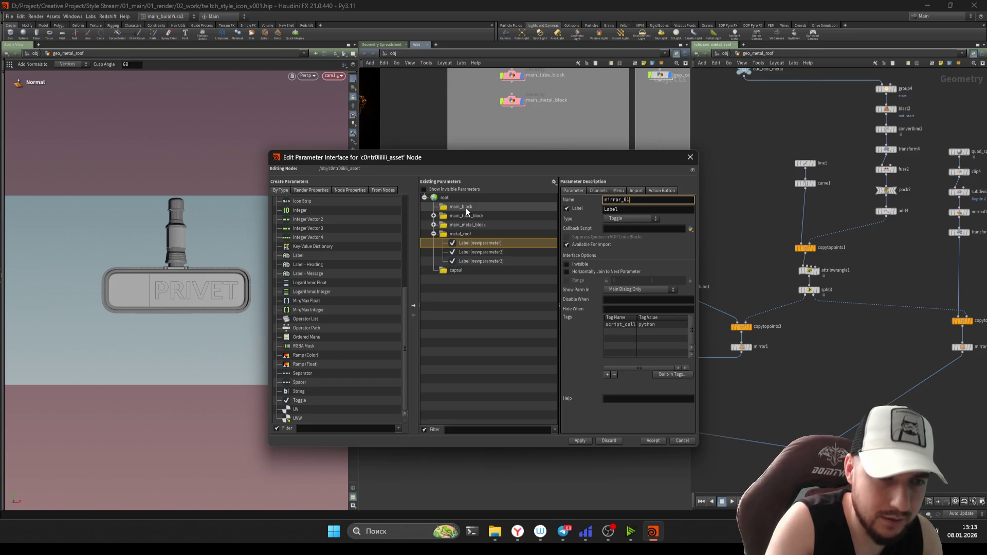
pyautogui.press('Tab')
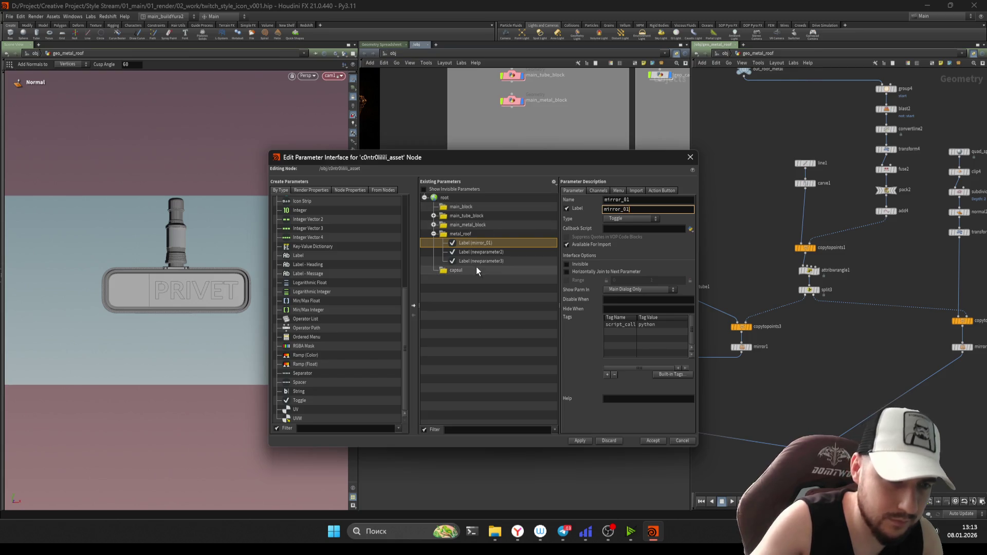
pyautogui.click(476, 252)
pyautogui.write('mirror_0')
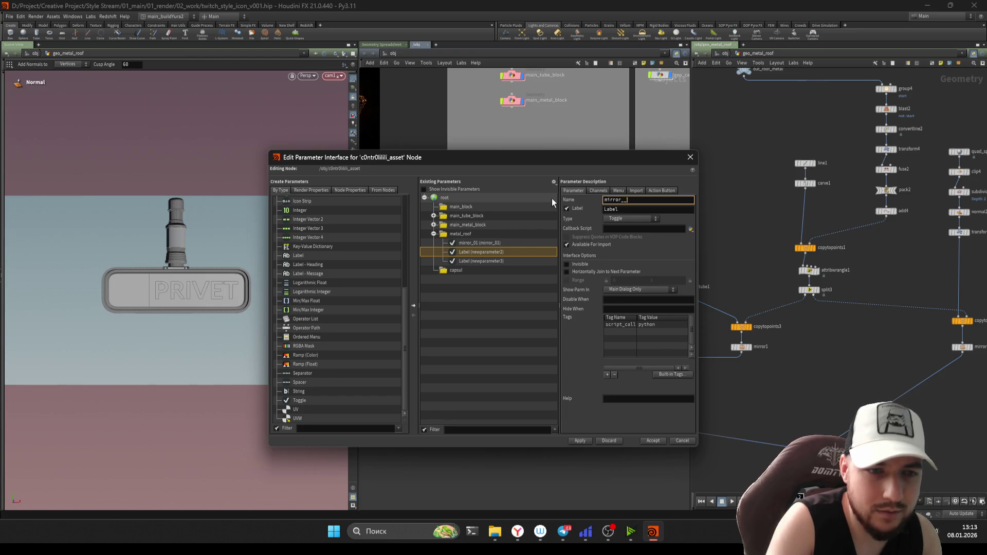
pyautogui.write('2')
pyautogui.press('Tab')
pyautogui.write('mirror_02')
pyautogui.press('Return')
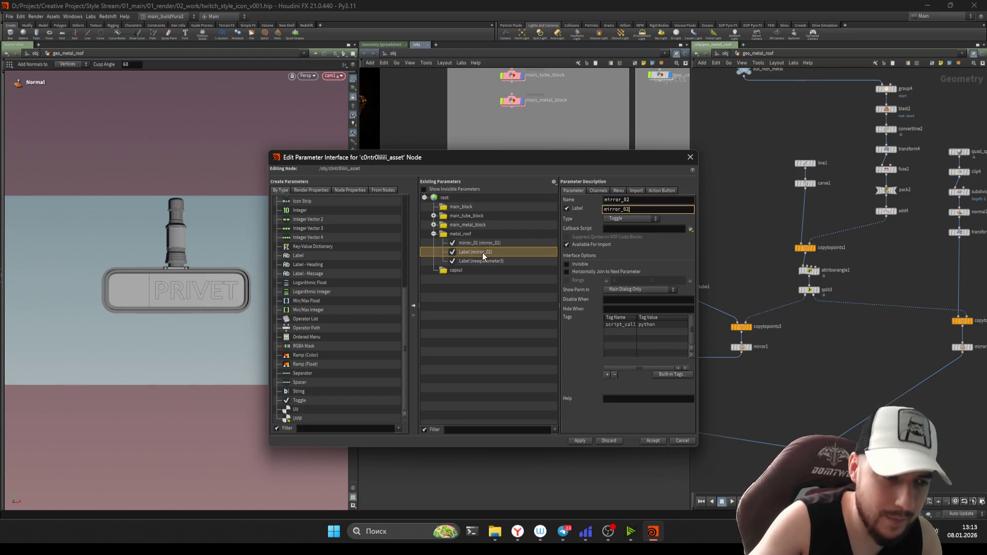
# Name the third toggle 'switch', with the label switch
pyautogui.click(520, 259)
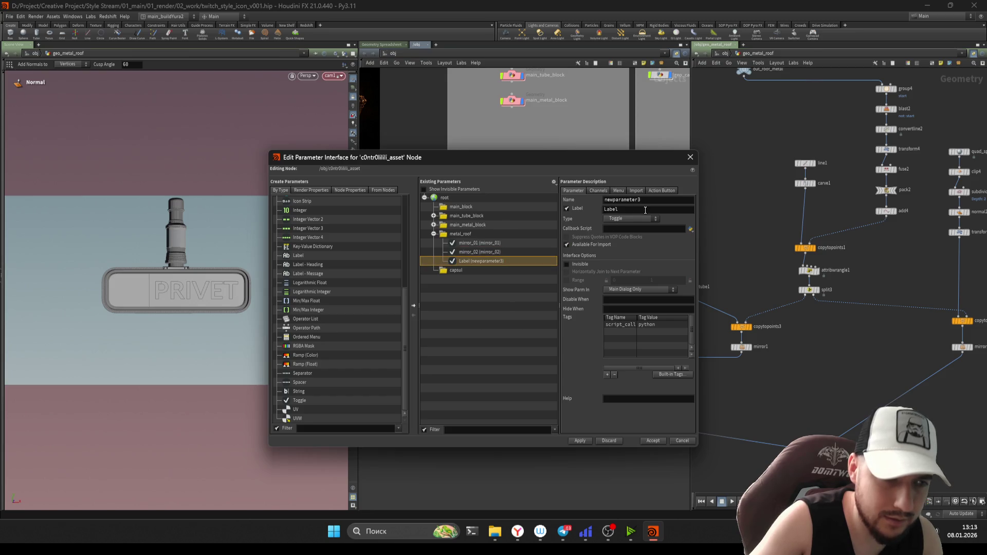
pyautogui.write('switch')
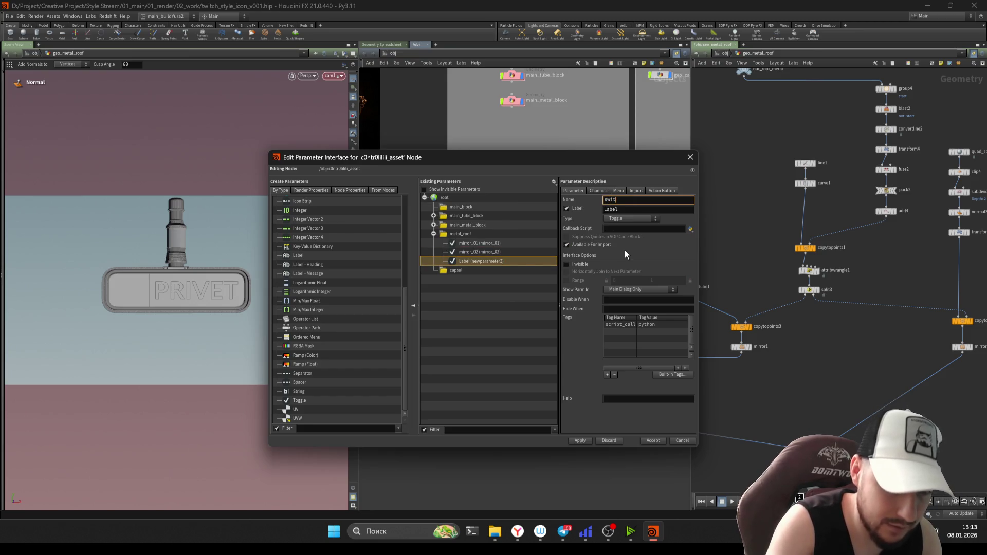
pyautogui.press('Tab')
pyautogui.write('switch')
pyautogui.press('Return')
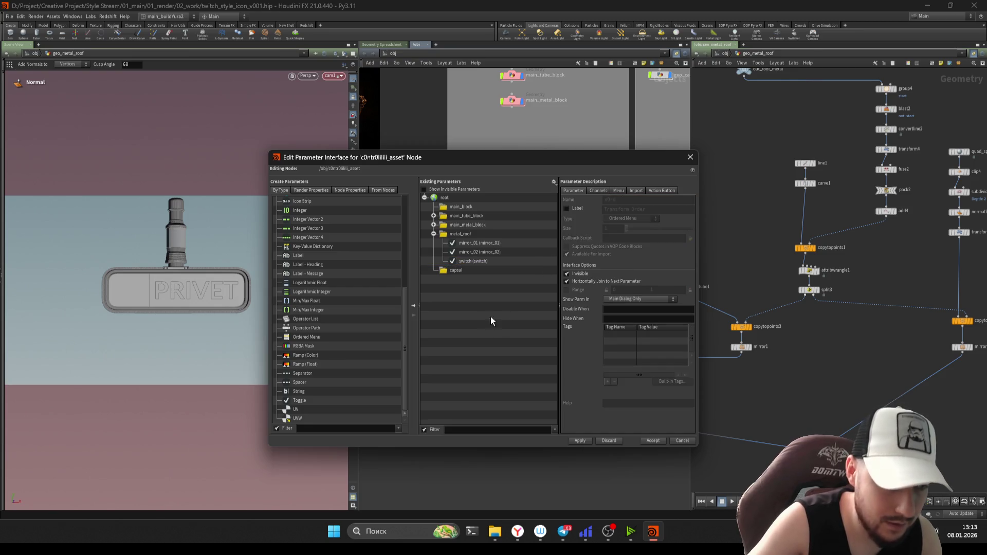
pyautogui.click(472, 319)
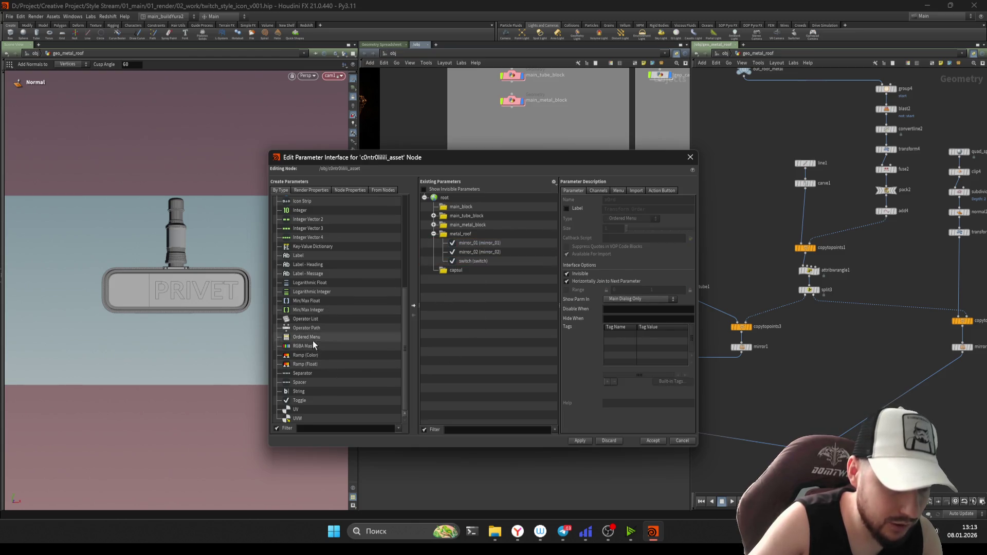
# Add a float parameter named dist to metal_roof and apply the changes
pyautogui.scroll(6, 305, 282)
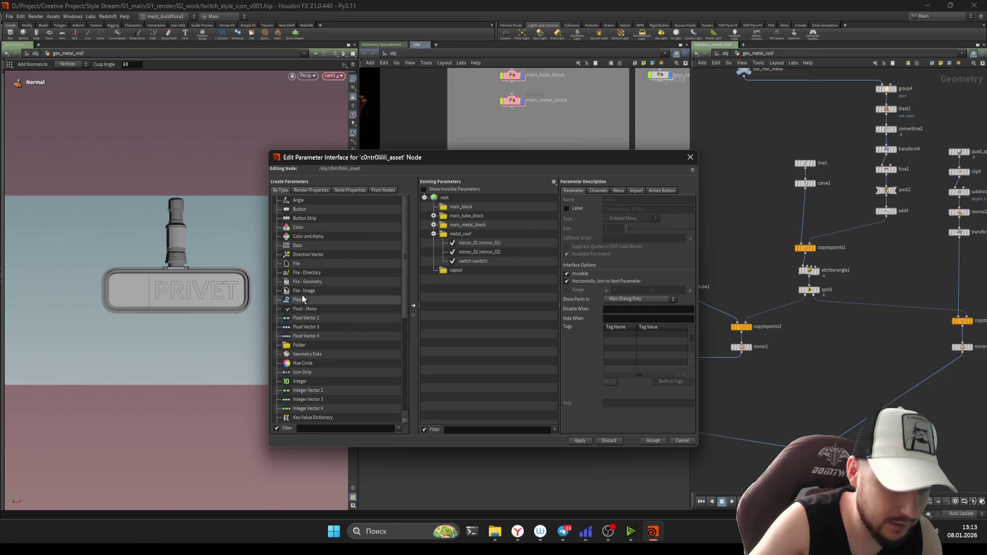
pyautogui.moveTo(334, 295)
pyautogui.mouseDown()
pyautogui.moveTo(453, 245)
pyautogui.moveTo(455, 255)
pyautogui.mouseUp()
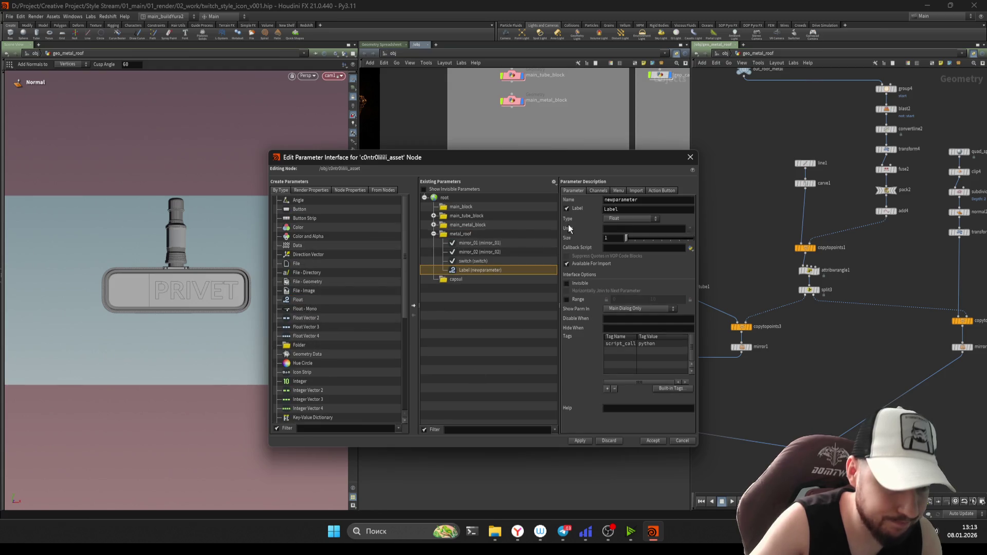
pyautogui.write('dist')
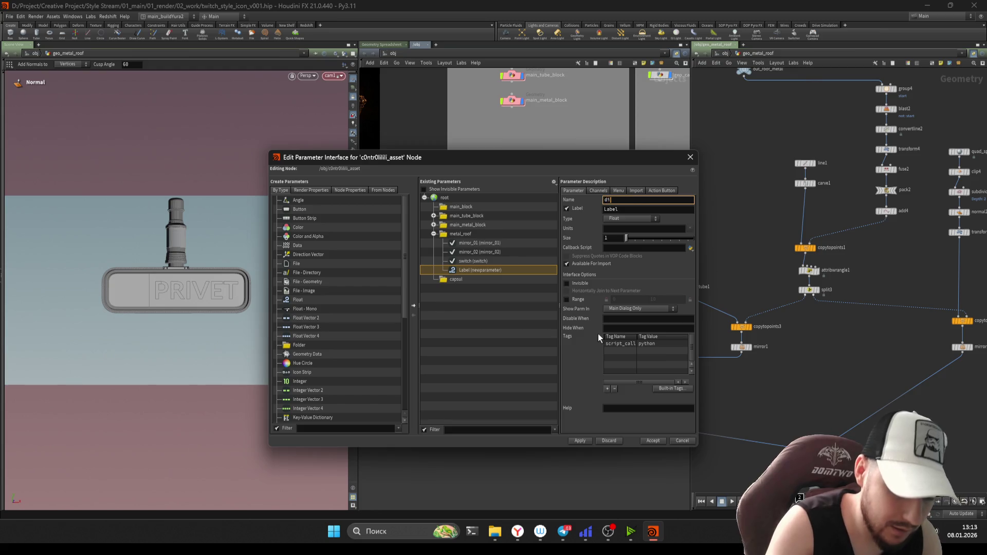
pyautogui.press('Return')
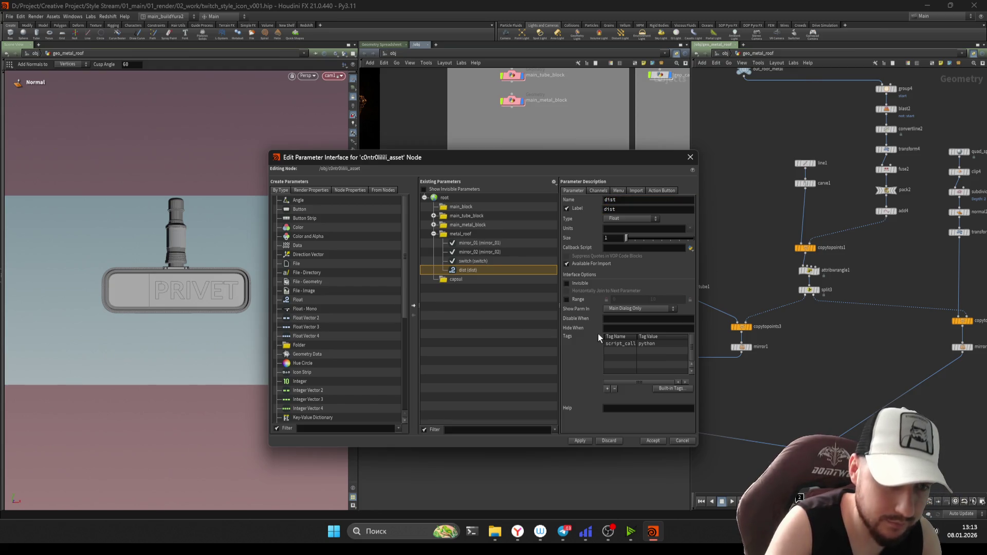
pyautogui.click(580, 441)
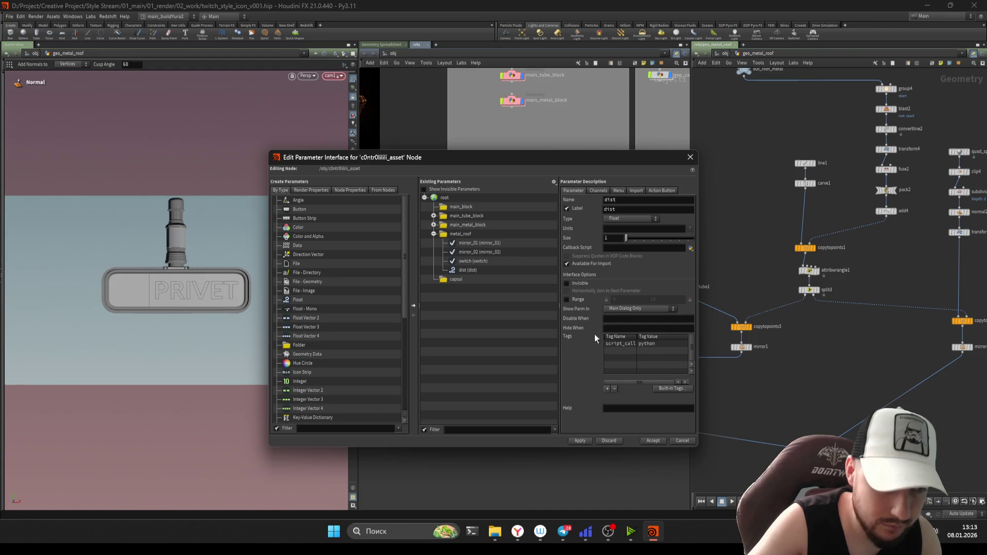
pyautogui.moveTo(573, 157); pyautogui.dragTo(127, 154)
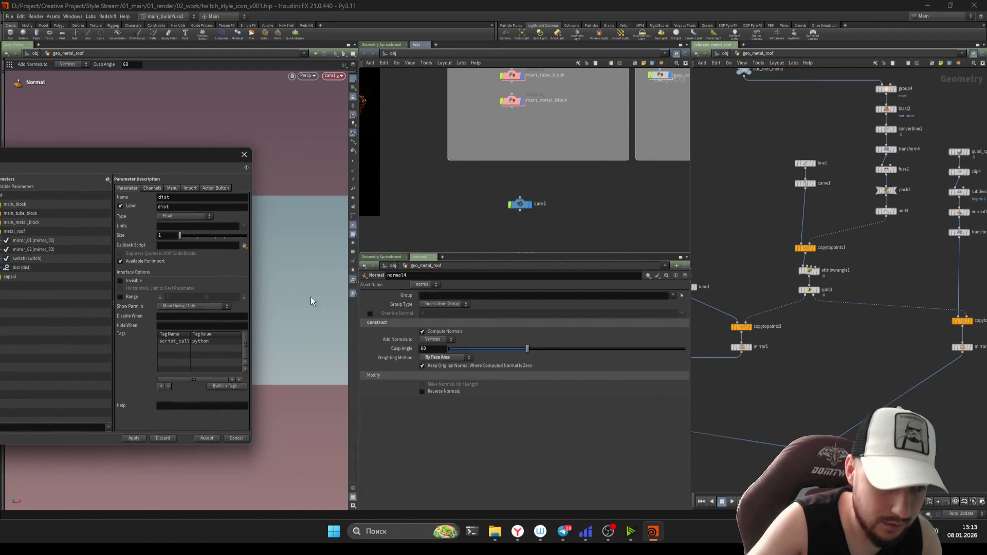
# Review the control null's metal_roof parameters, then go inside geo_metal_roof and save
pyautogui.click(718, 54)
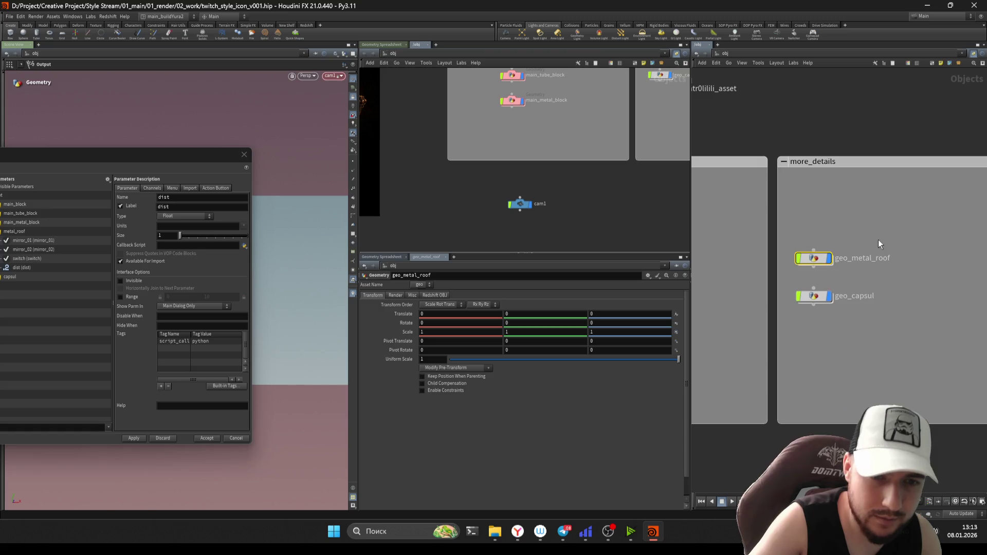
pyautogui.moveTo(884, 114); pyautogui.dragTo(795, 163)
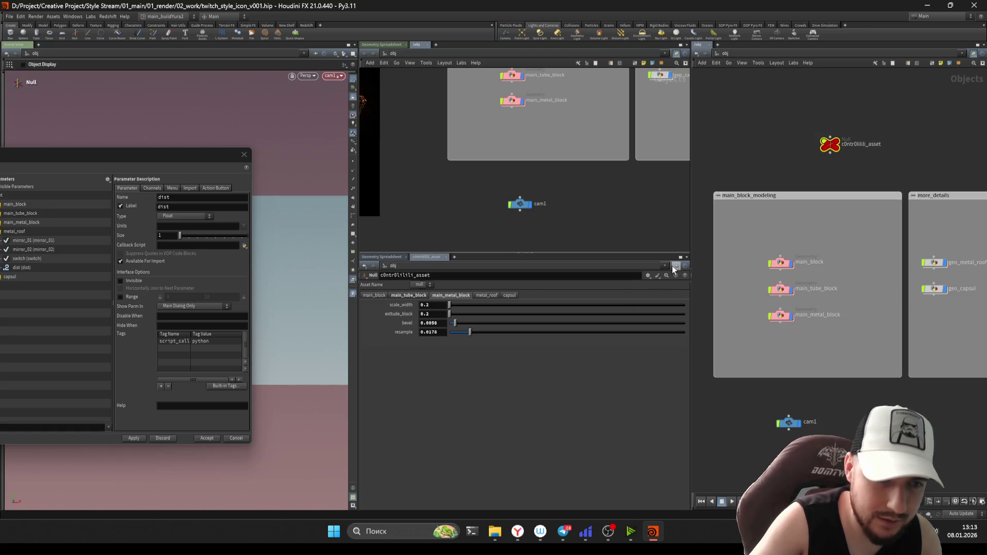
pyautogui.click(492, 297)
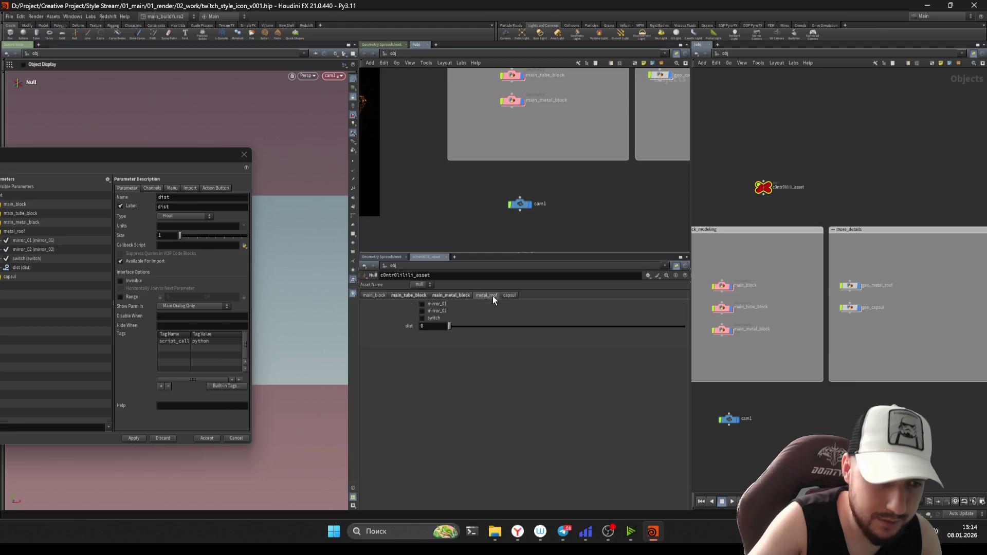
pyautogui.doubleClick(810, 300)
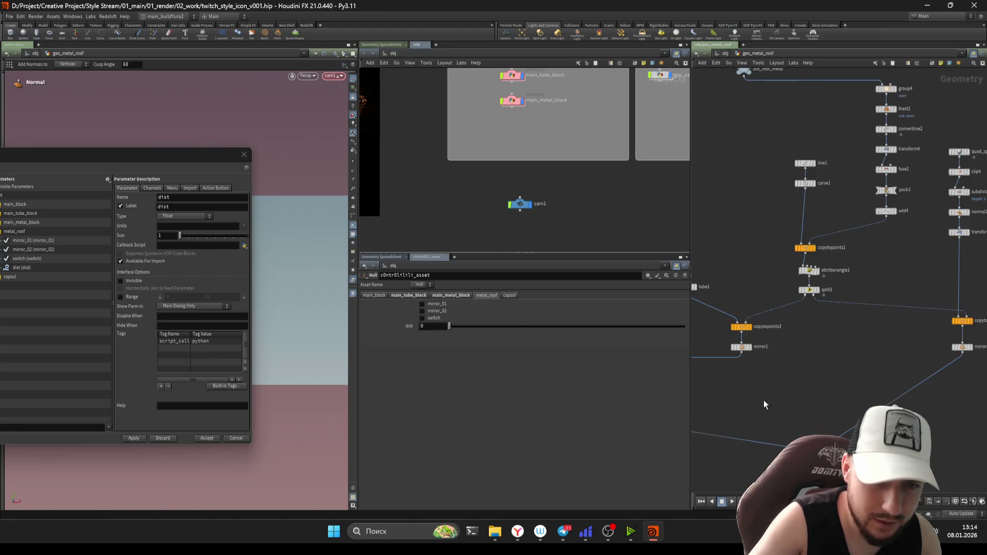
pyautogui.hotkey('ctrl', 's')
# Move the upper node chain up and to the right, and save the scene
pyautogui.moveTo(843, 144)
pyautogui.mouseDown()
pyautogui.moveTo(761, 267)
pyautogui.moveTo(852, 253)
pyautogui.moveTo(821, 256)
pyautogui.mouseUp()
pyautogui.click(800, 289)
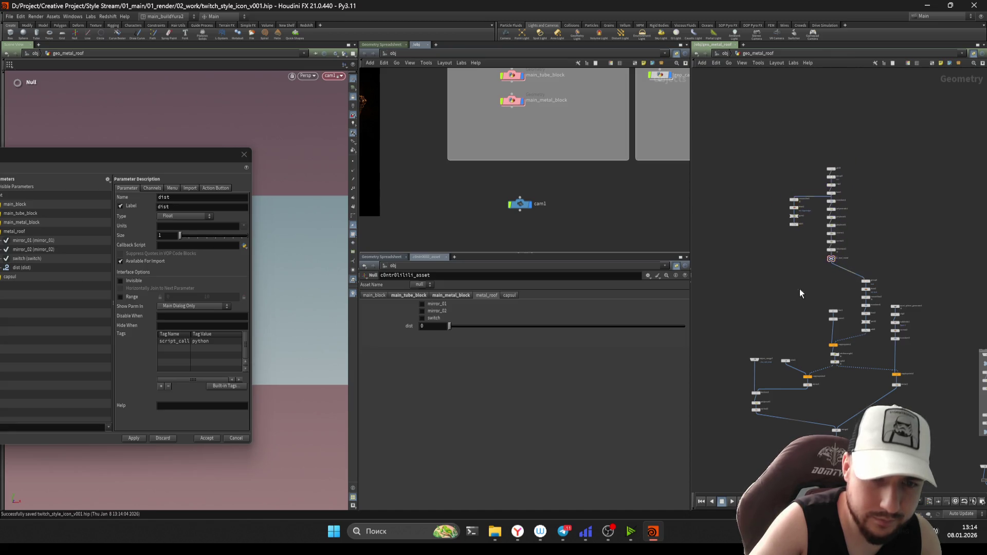
pyautogui.scroll(-2, 843, 283)
pyautogui.hotkey('ctrl', 's')
# Delete the node between object_merge2 and switch1
pyautogui.moveTo(890, 275); pyautogui.dragTo(817, 190, button='middle')
pyautogui.scroll(3, 788, 266)
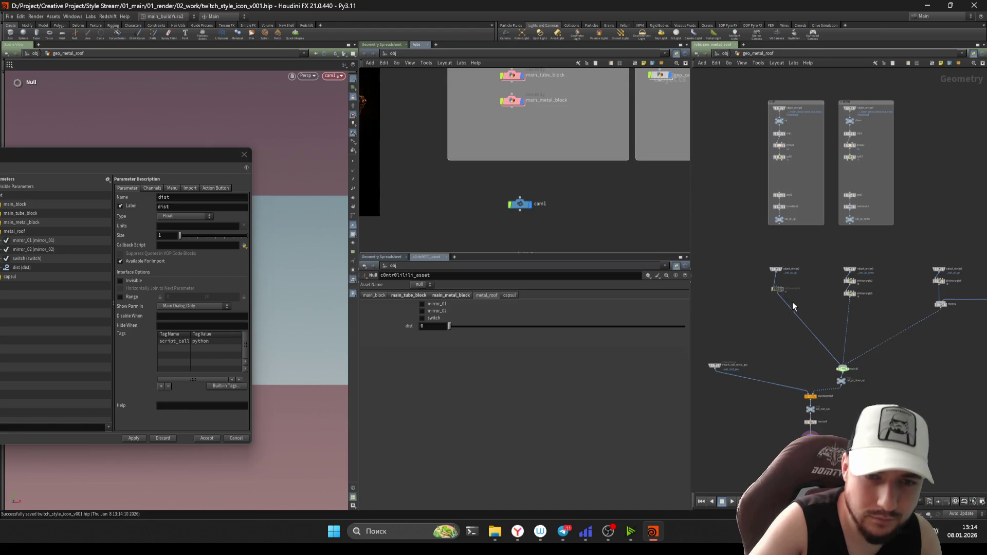
pyautogui.moveTo(816, 314); pyautogui.dragTo(777, 309, button='middle')
pyautogui.scroll(2, 778, 309)
pyautogui.moveTo(726, 278); pyautogui.dragTo(773, 295)
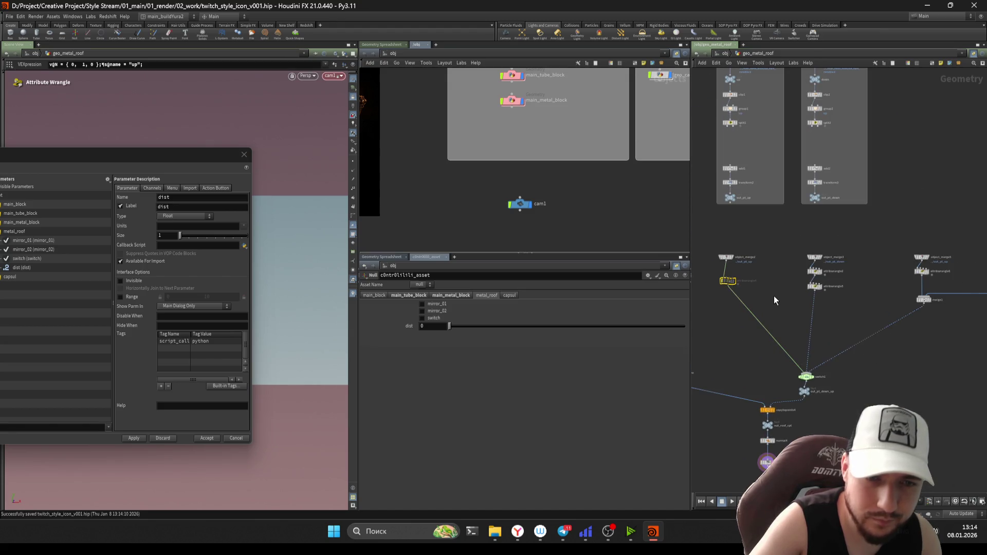
pyautogui.press('Delete')
# Box-select the note boxes and output nodes and move them down and left
pyautogui.scroll(-2, 763, 297)
pyautogui.scroll(-2, 766, 331)
pyautogui.moveTo(758, 273)
pyautogui.mouseDown(button='middle')
pyautogui.moveTo(830, 264)
pyautogui.moveTo(785, 256)
pyautogui.moveTo(784, 271)
pyautogui.mouseUp(button='middle')
pyautogui.scroll(-2, 785, 271)
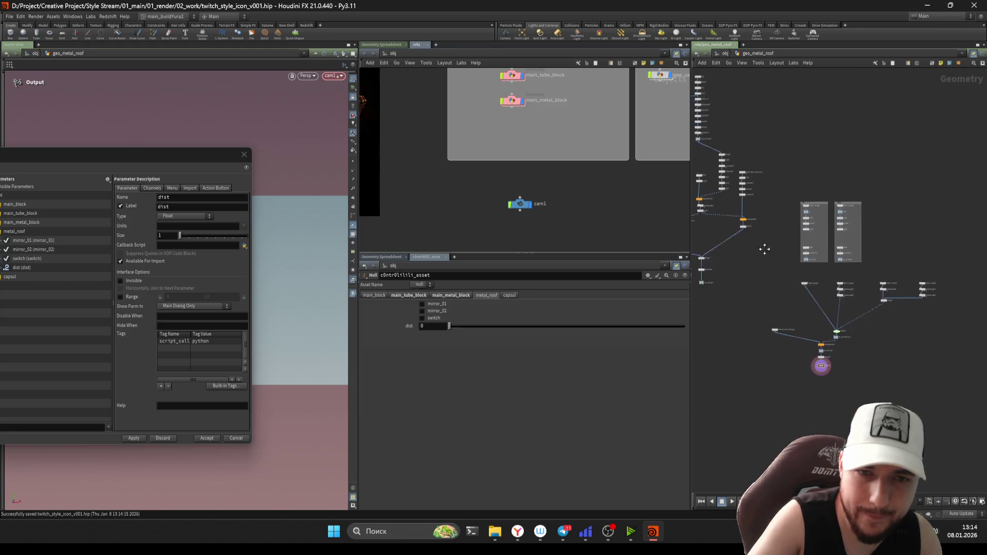
pyautogui.moveTo(869, 337); pyautogui.dragTo(894, 336, button='middle')
pyautogui.moveTo(980, 344); pyautogui.dragTo(801, 189)
pyautogui.moveTo(801, 189); pyautogui.dragTo(908, 163, button='middle')
pyautogui.moveTo(947, 199)
pyautogui.mouseDown()
pyautogui.moveTo(809, 277)
pyautogui.moveTo(851, 275)
pyautogui.mouseUp()
pyautogui.click(909, 267)
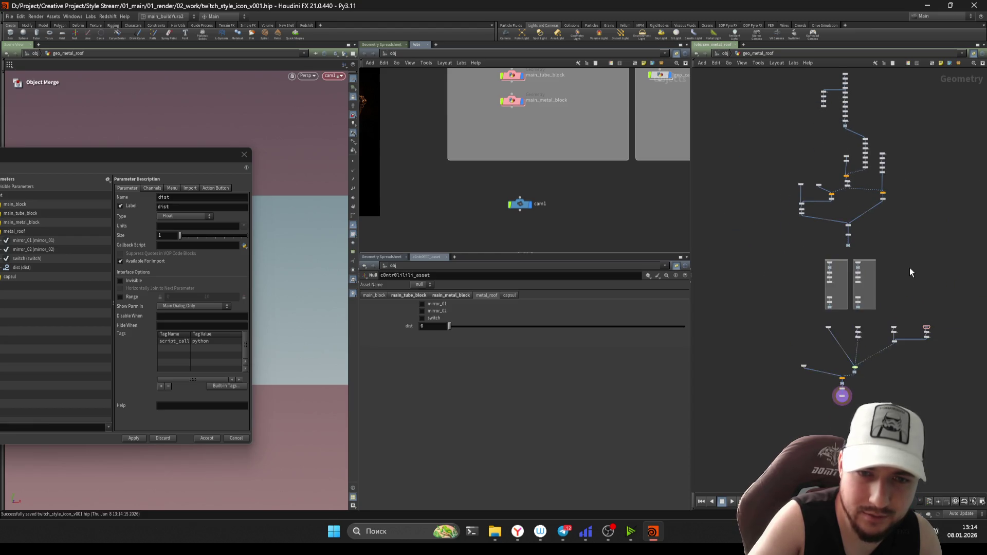
# Check the merge and mirror1 nodes, then select split3 to show its settings
pyautogui.scroll(2, 910, 267)
pyautogui.moveTo(906, 238); pyautogui.dragTo(880, 184, button='middle')
pyautogui.moveTo(864, 280); pyautogui.dragTo(843, 384, button='middle')
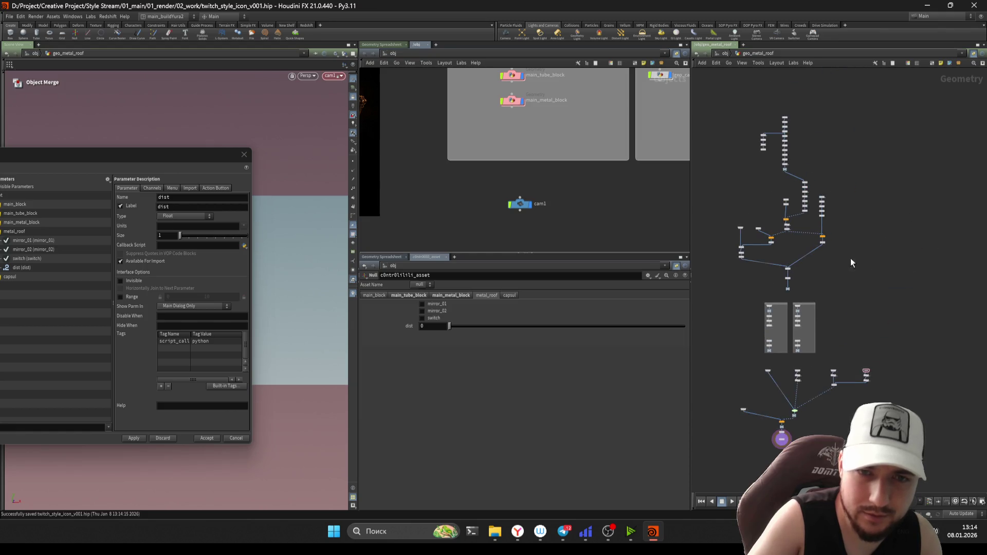
pyautogui.scroll(3, 863, 360)
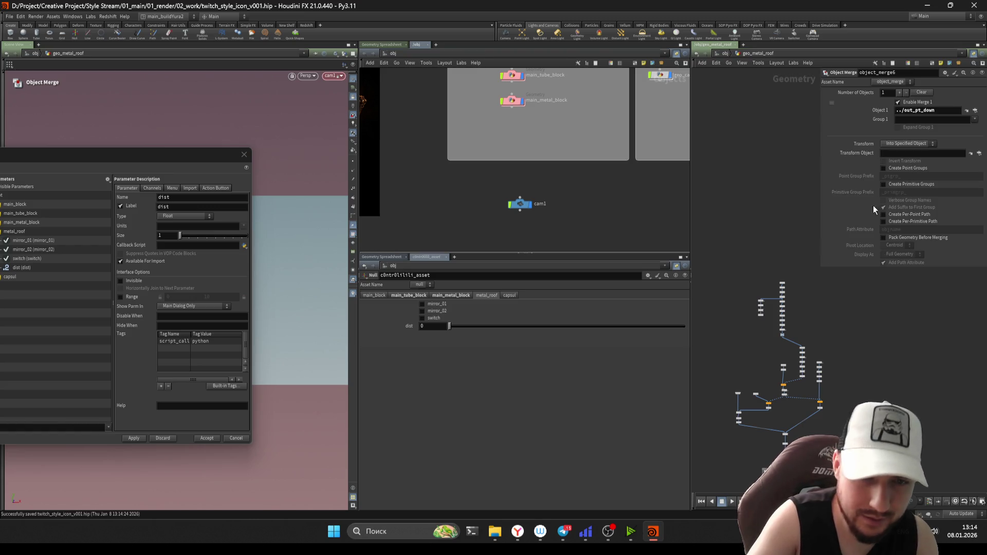
pyautogui.press('p')
pyautogui.scroll(5, 726, 241)
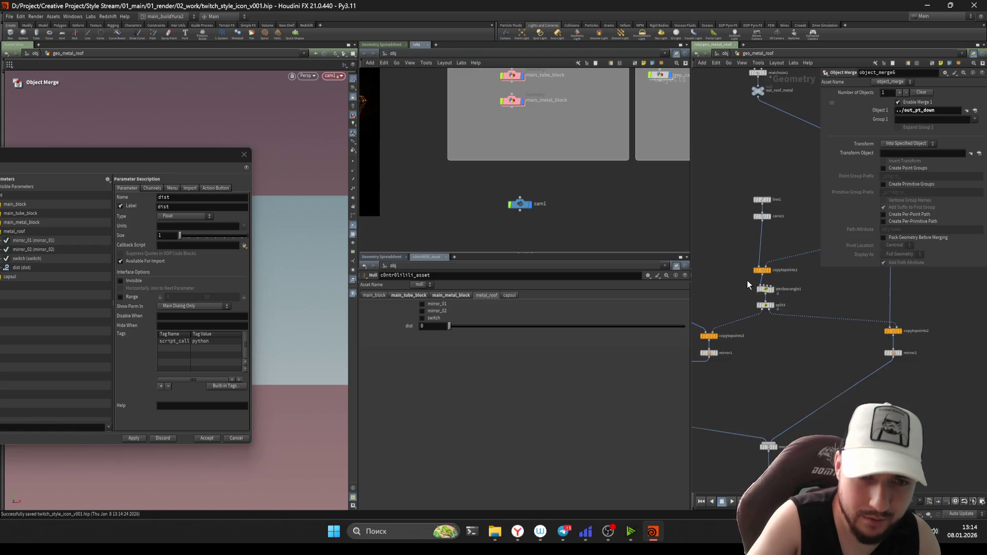
pyautogui.scroll(-3, 746, 298)
pyautogui.click(766, 330)
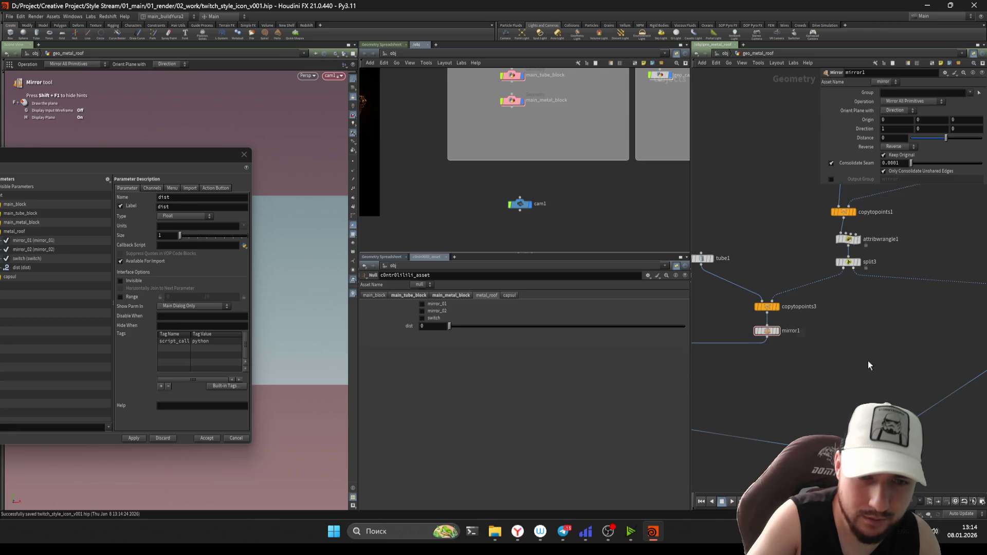
pyautogui.scroll(3, 743, 307)
pyautogui.click(765, 323)
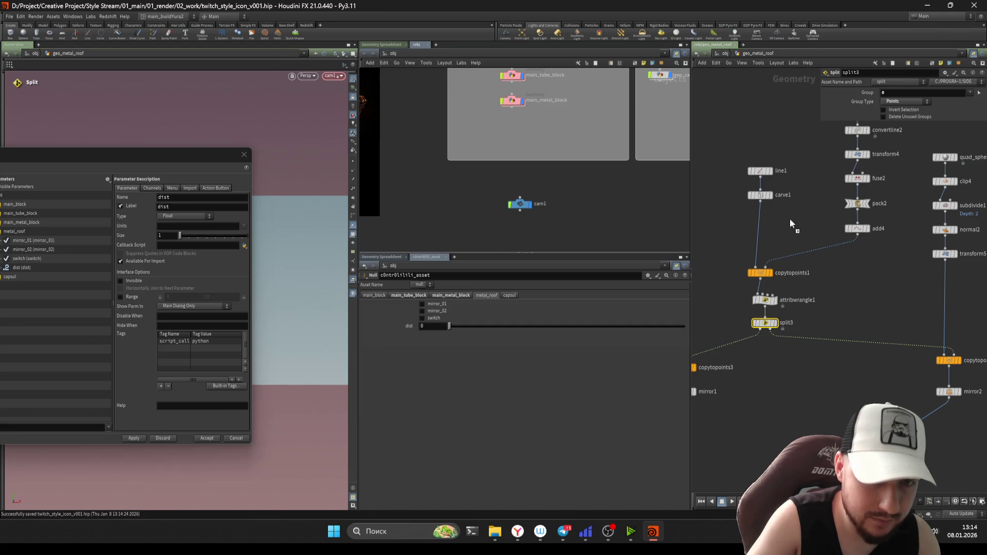
# Copy the asset's switch parameter onto split3's Invert Selection, then undo the paste
pyautogui.rightClick(432, 322)
pyautogui.click(474, 391)
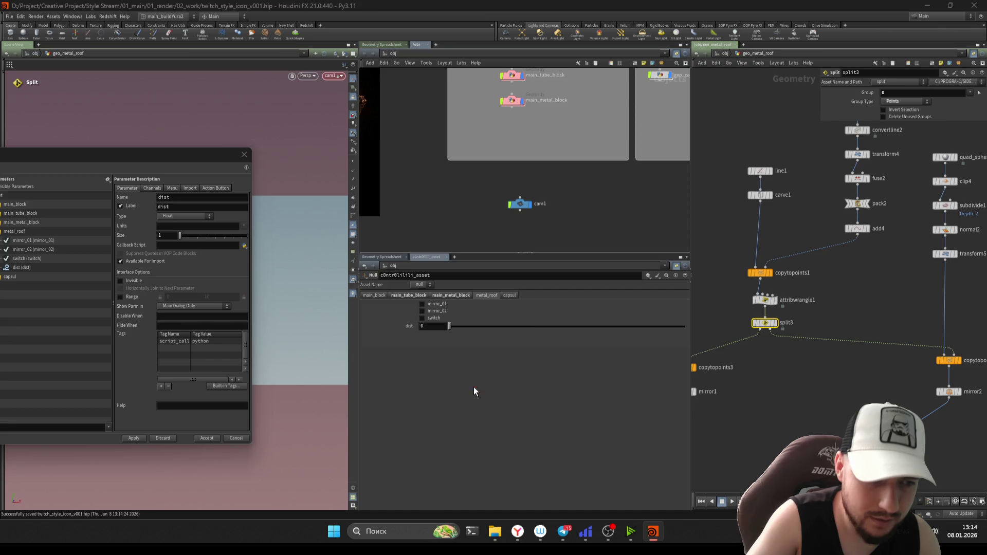
pyautogui.rightClick(893, 110)
pyautogui.click(899, 187)
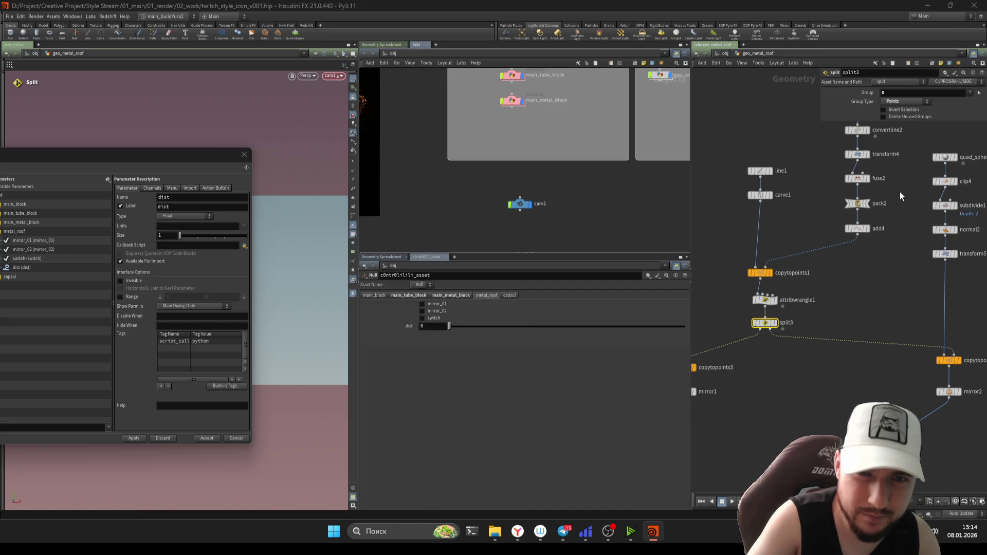
pyautogui.rightClick(901, 112)
pyautogui.click(913, 205)
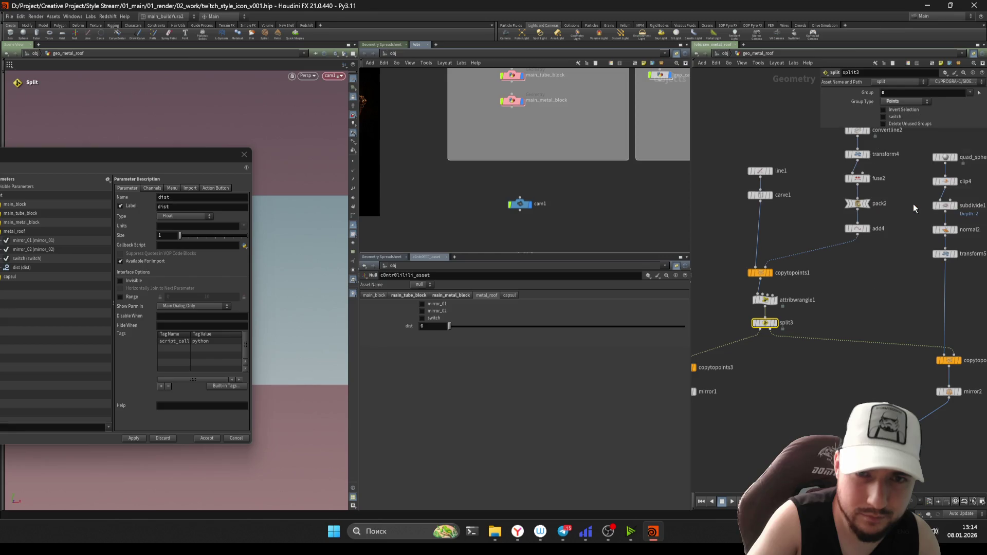
pyautogui.rightClick(902, 110)
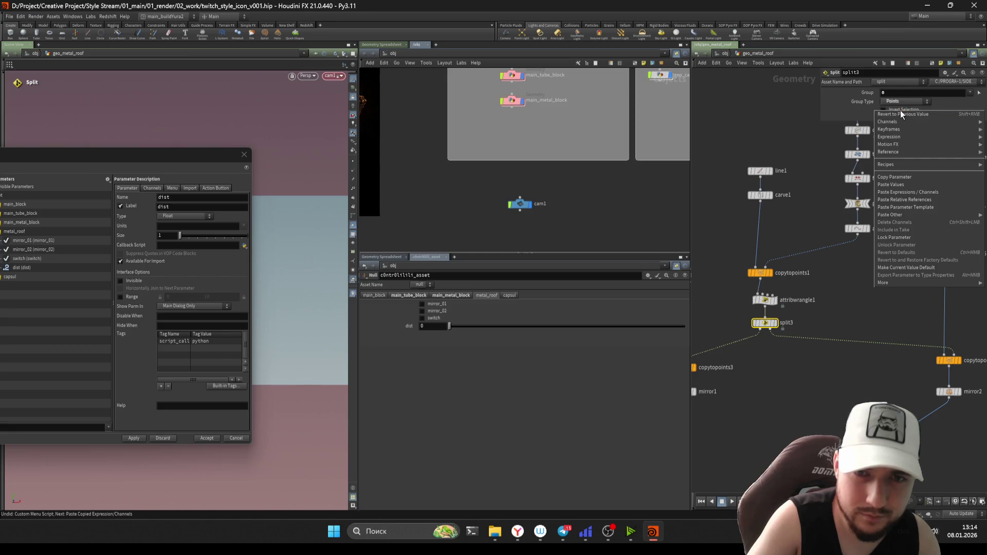
pyautogui.click(901, 186)
# Turn on the asset's switch toggle and return the viewport to plain viewing
pyautogui.click(428, 320)
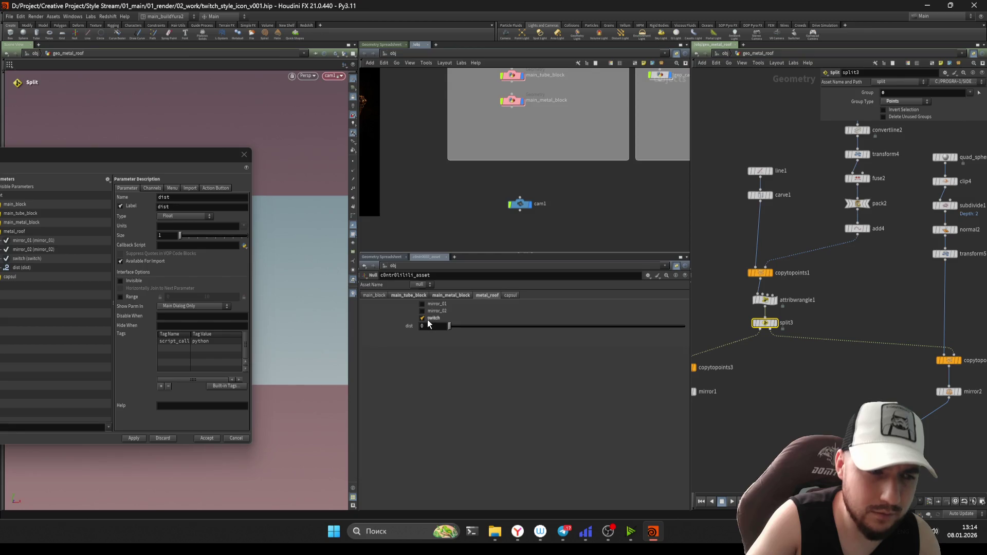
pyautogui.rightClick(884, 112)
pyautogui.press('Escape')
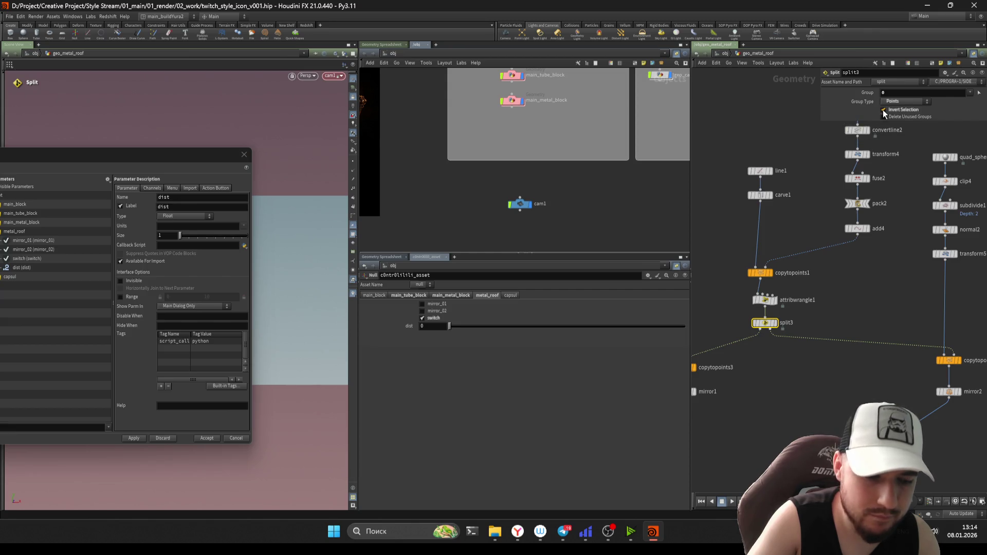
pyautogui.moveTo(138, 155)
pyautogui.mouseDown()
pyautogui.moveTo(136, 299)
pyautogui.moveTo(113, 415)
pyautogui.mouseUp()
pyautogui.press('Escape')
pyautogui.scroll(5, 190, 269)
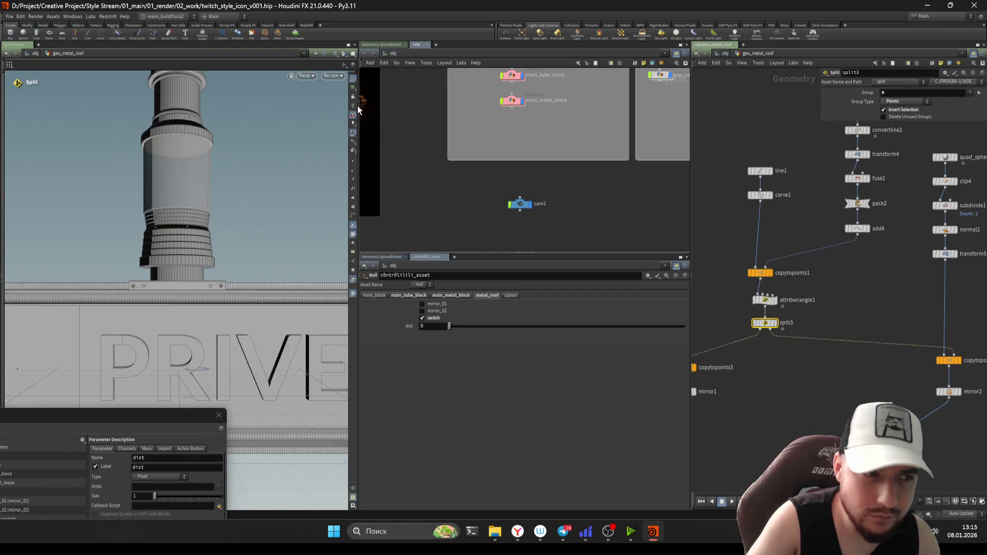
pyautogui.click(946, 72)
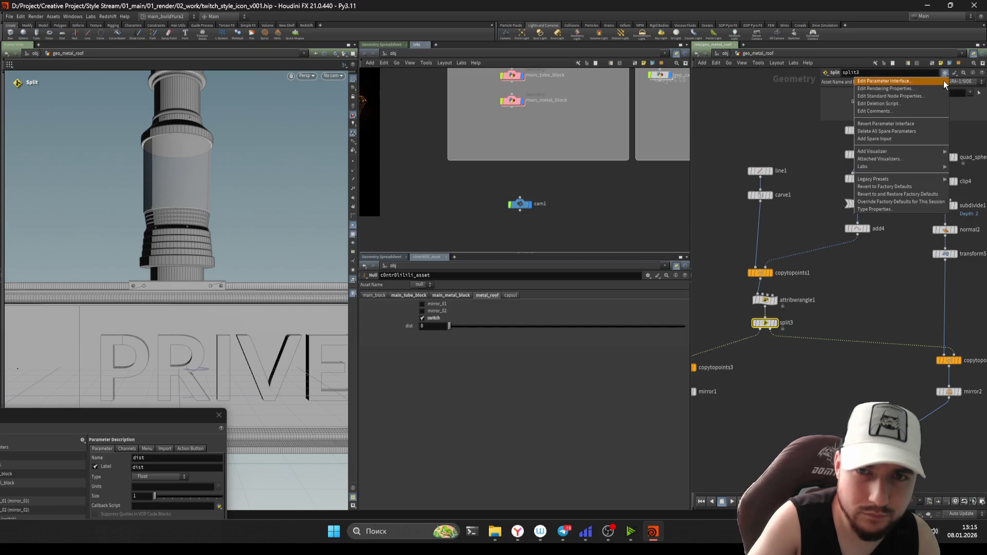
# Inspect the Invert Selection definition in split3's parameter interface, then close that editor
pyautogui.click(874, 78)
pyautogui.moveTo(746, 12)
pyautogui.mouseDown()
pyautogui.moveTo(681, 64)
pyautogui.moveTo(391, 79)
pyautogui.moveTo(501, 198)
pyautogui.moveTo(472, 249)
pyautogui.moveTo(477, 301)
pyautogui.moveTo(275, 112)
pyautogui.moveTo(310, 106)
pyautogui.moveTo(268, 107)
pyautogui.moveTo(312, 111)
pyautogui.mouseUp()
pyautogui.click(341, 179)
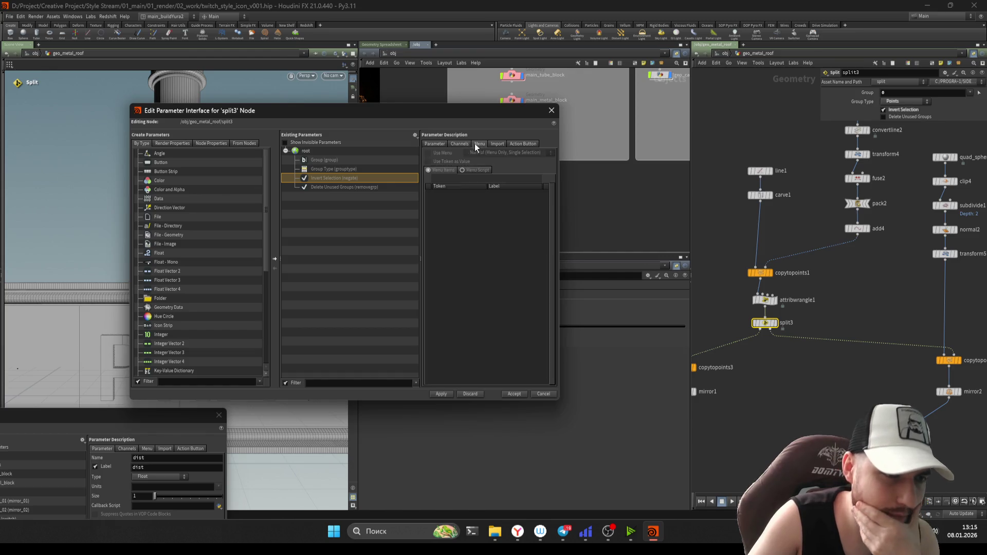
pyautogui.click(550, 112)
# Drag split3's Invert Selection from the node list into the asset's parameters, dismissing the outside-subnet error
pyautogui.moveTo(171, 415)
pyautogui.mouseDown()
pyautogui.moveTo(375, 187)
pyautogui.moveTo(468, 205)
pyautogui.mouseUp()
pyautogui.click(208, 236)
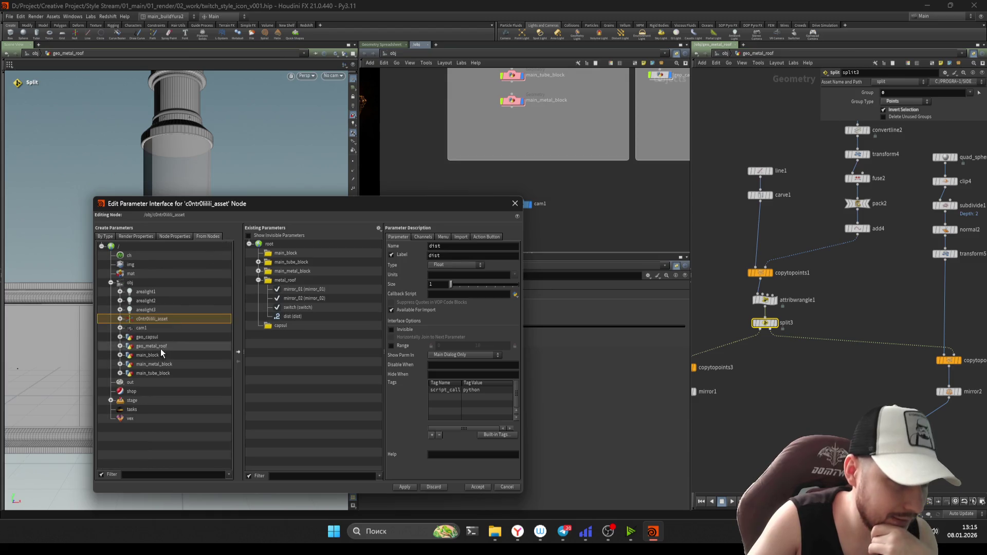
pyautogui.click(119, 347)
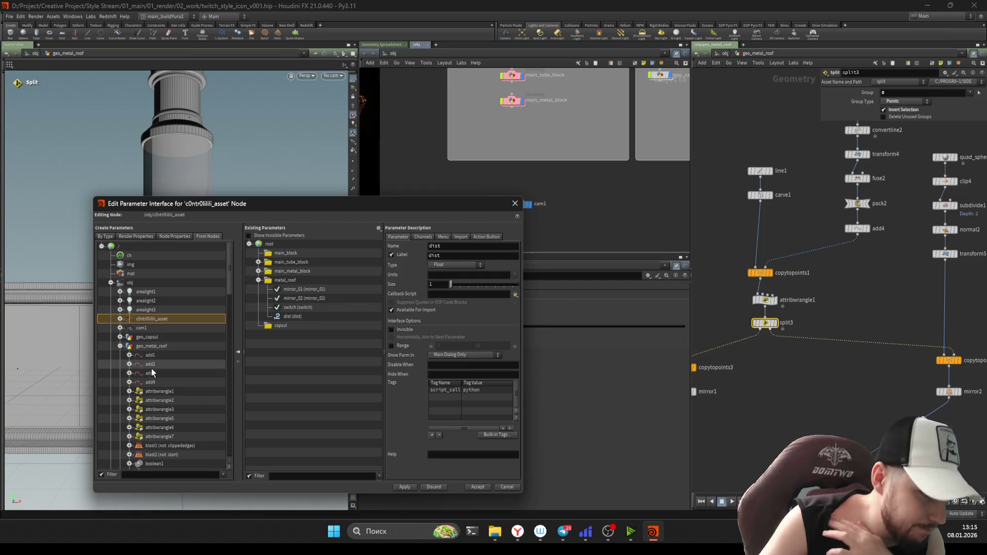
pyautogui.scroll(-5, 150, 373)
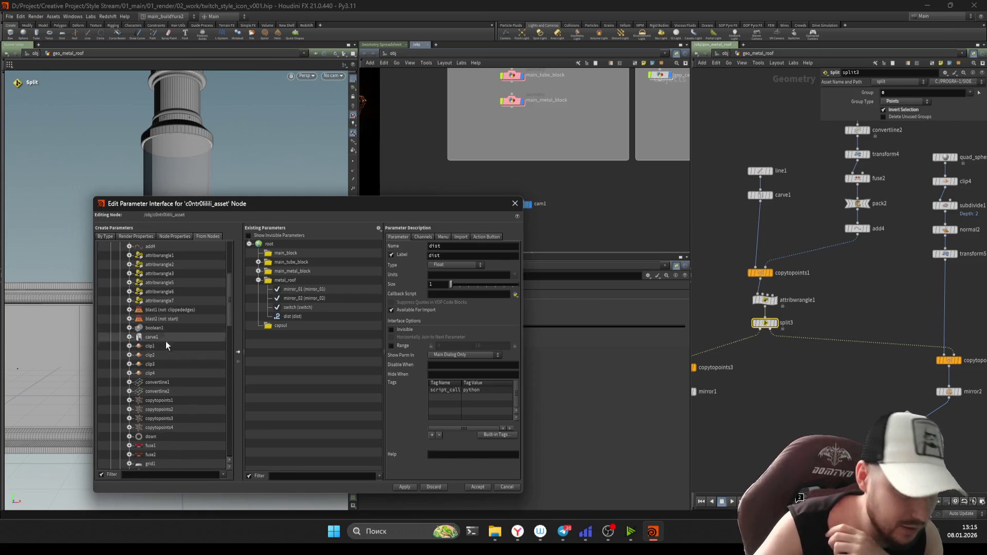
pyautogui.scroll(-6, 154, 387)
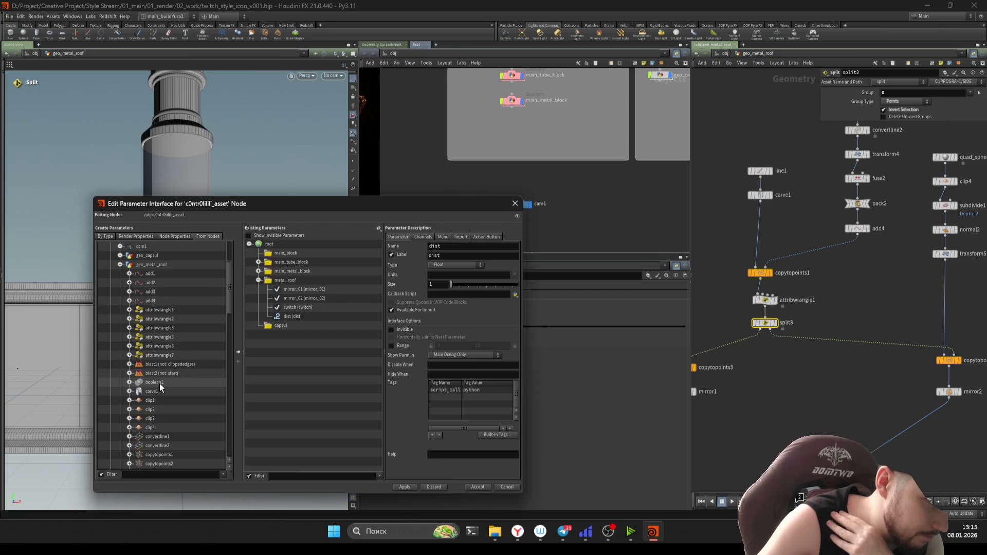
pyautogui.scroll(-9, 163, 443)
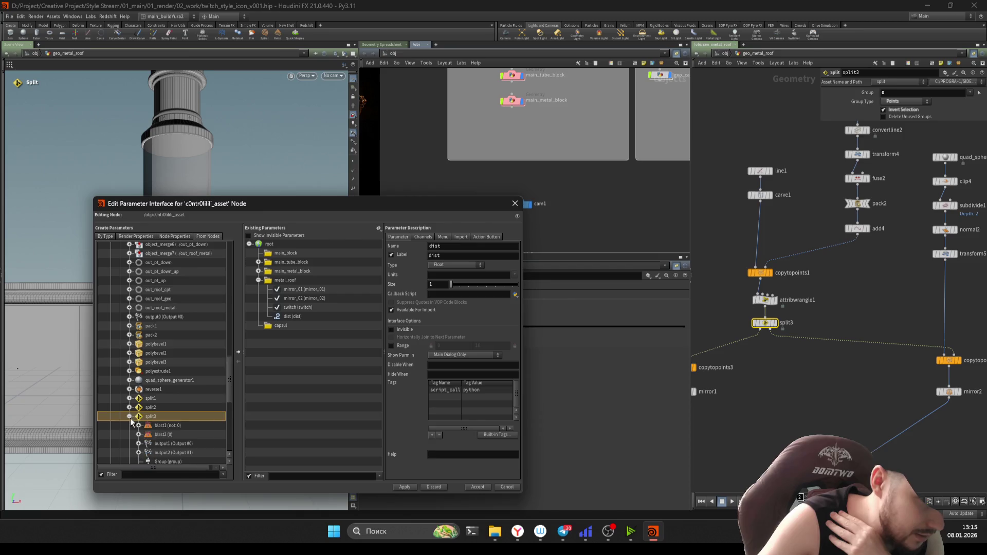
pyautogui.click(129, 417)
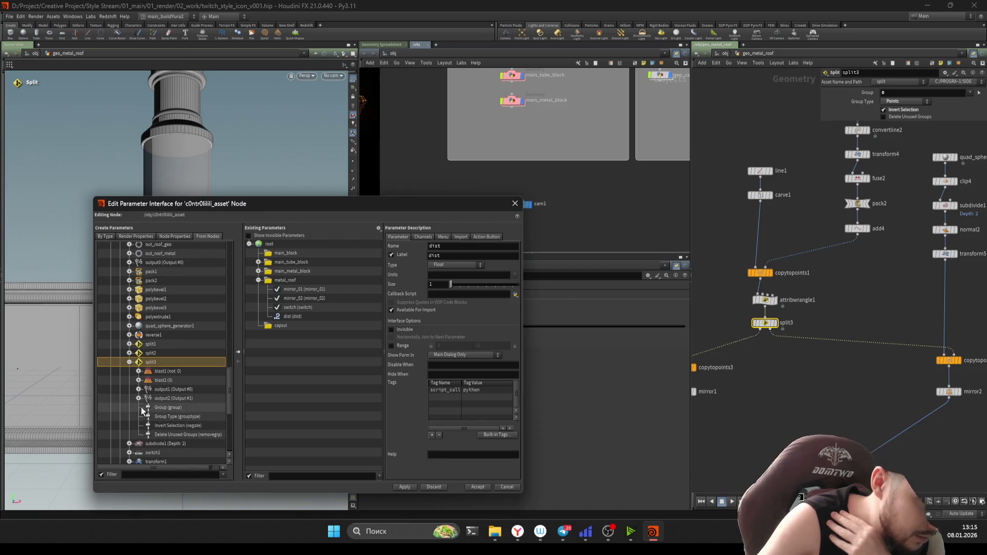
pyautogui.click(154, 427)
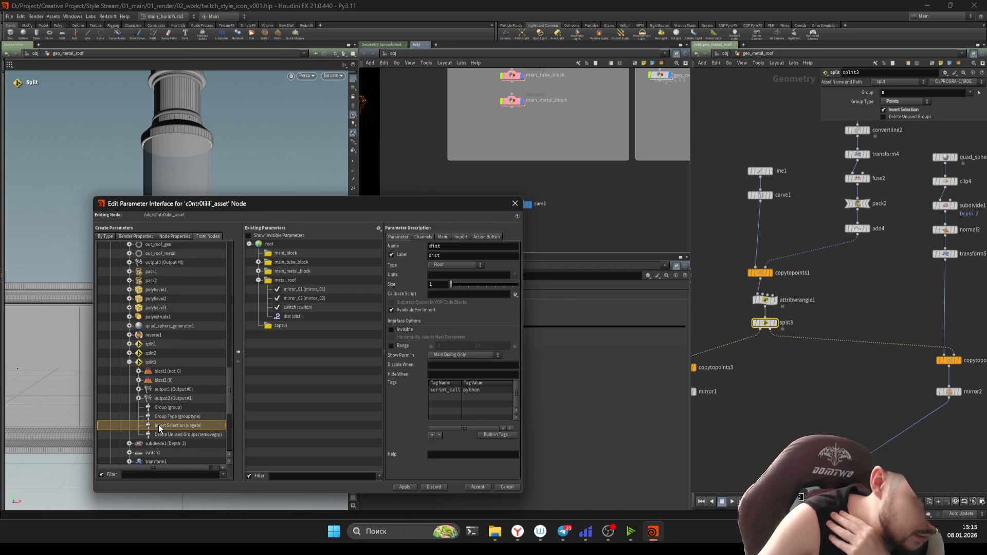
pyautogui.moveTo(157, 426)
pyautogui.mouseDown()
pyautogui.moveTo(299, 316)
pyautogui.moveTo(291, 301)
pyautogui.mouseUp()
pyautogui.click(355, 325)
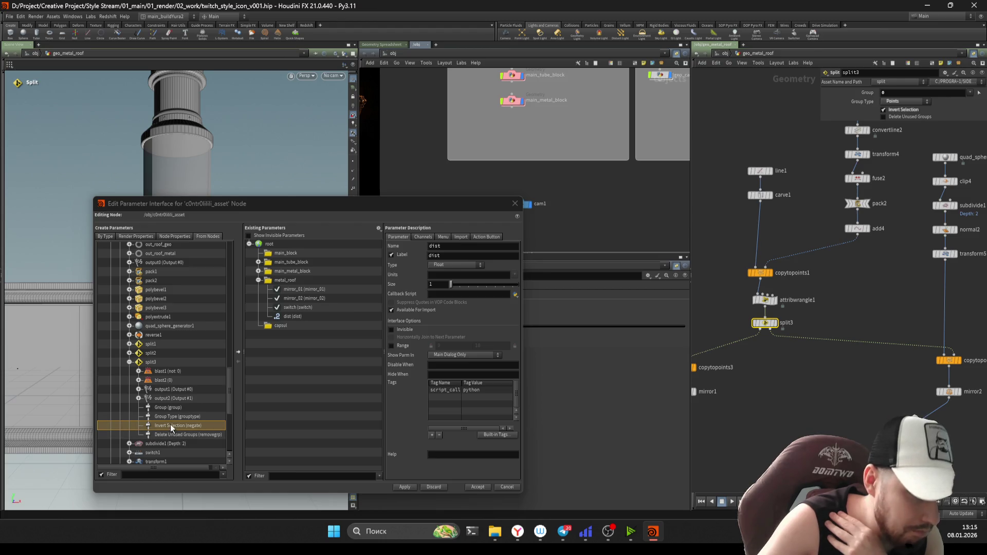
pyautogui.moveTo(368, 211)
pyautogui.mouseDown()
pyautogui.moveTo(283, 246)
pyautogui.moveTo(296, 235)
pyautogui.moveTo(205, 467)
pyautogui.moveTo(189, 485)
pyautogui.mouseUp()
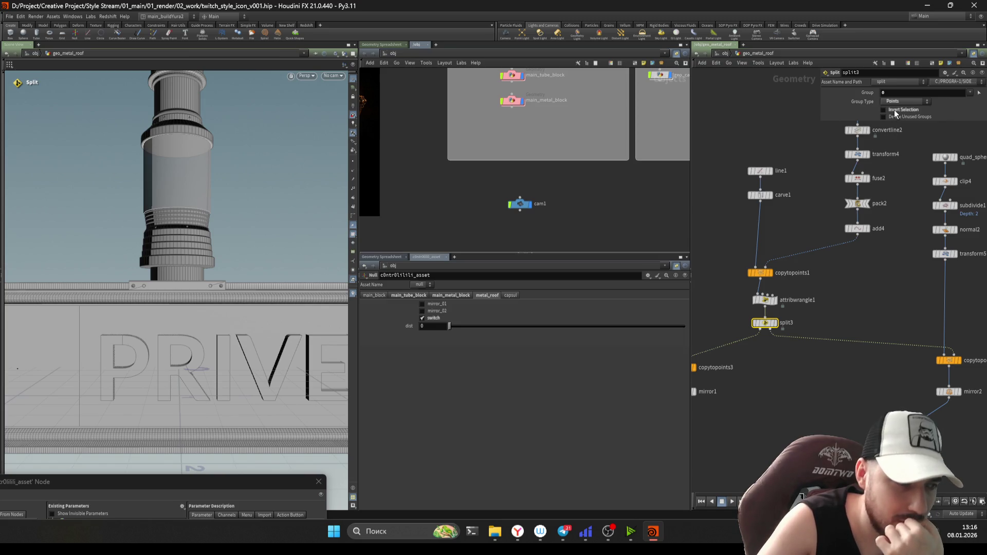
# Link split3's Invert Selection to the asset's switch toggle and test it off and on
pyautogui.rightClick(429, 319)
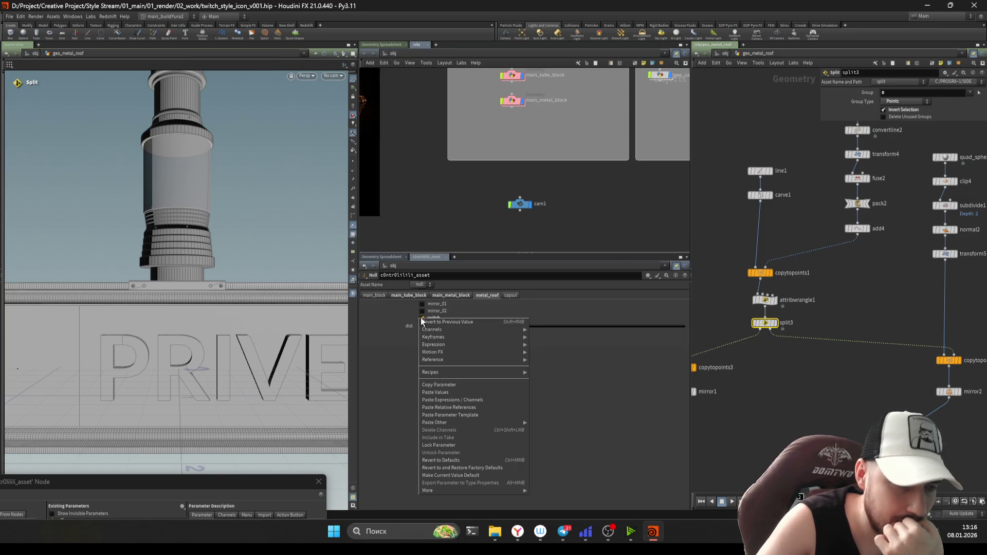
pyautogui.click(448, 387)
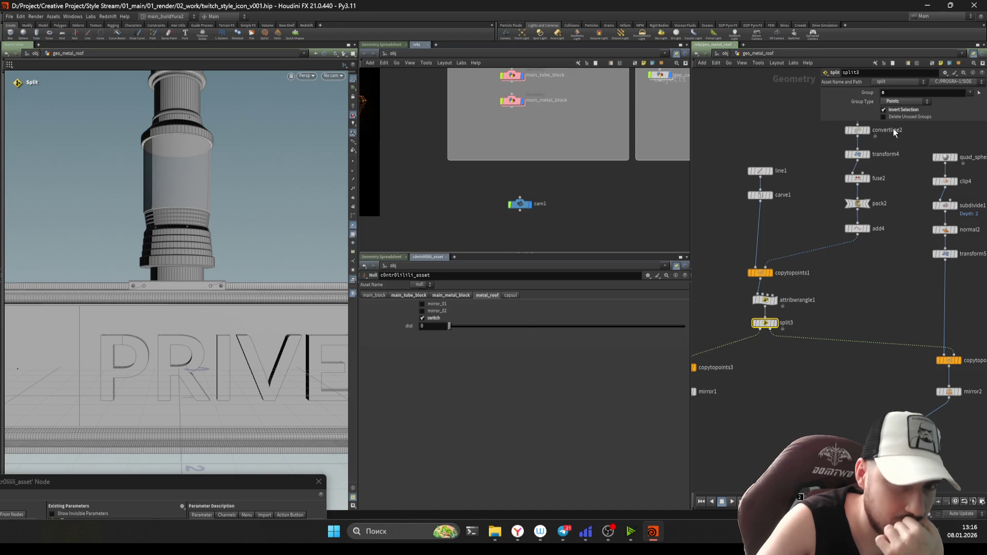
pyautogui.rightClick(897, 110)
pyautogui.click(908, 200)
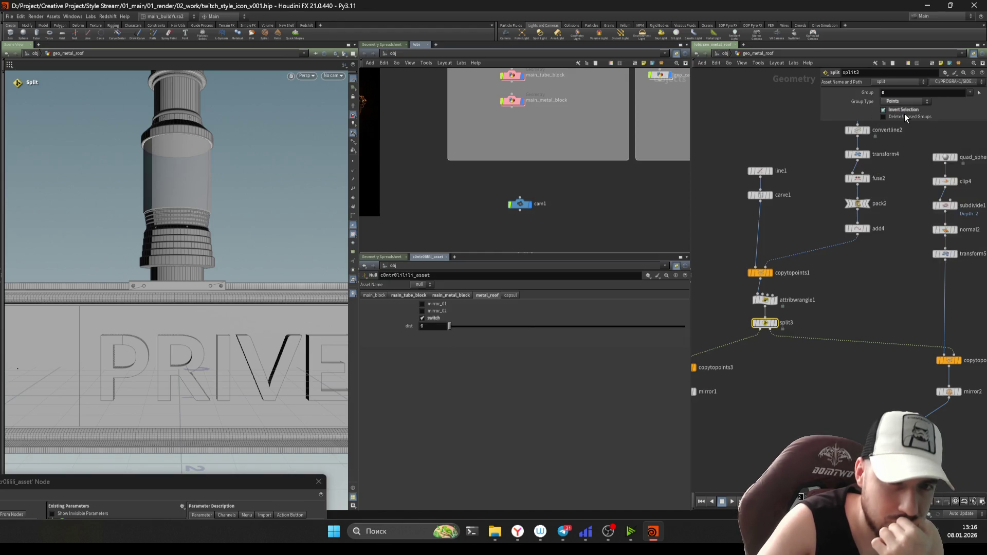
pyautogui.click(434, 317)
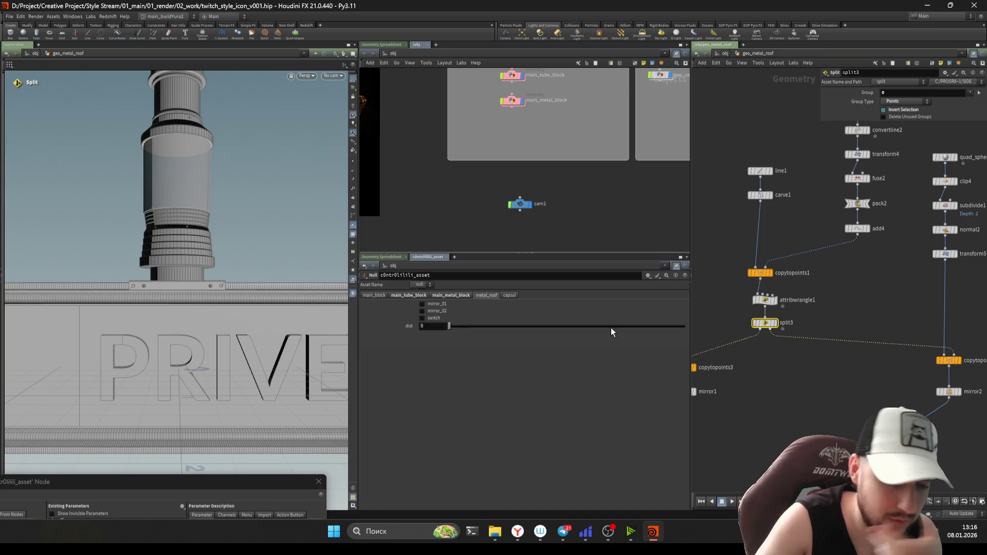
pyautogui.click(434, 318)
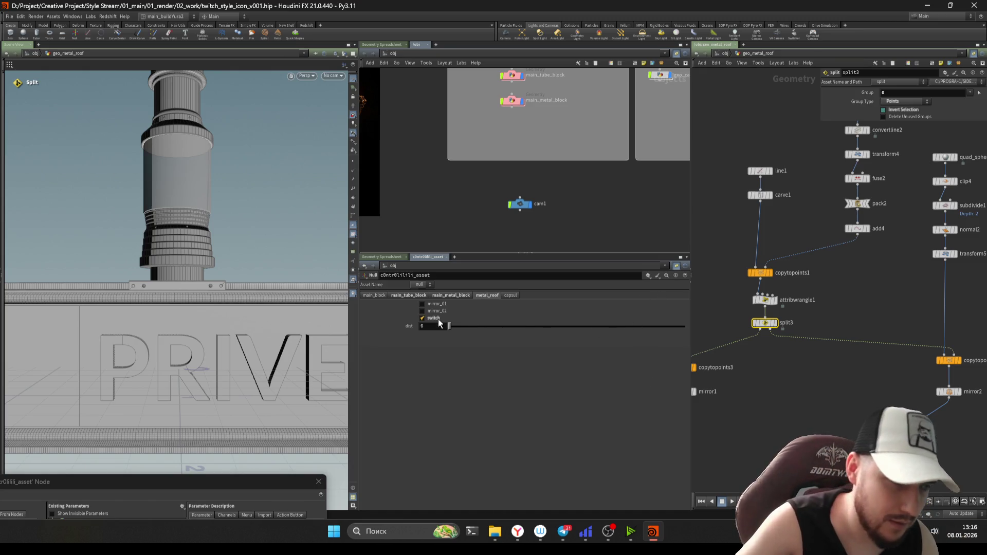
# Copy the mirror_01 parameter, then frame the network and select the mirror1 node
pyautogui.scroll(2, 726, 306)
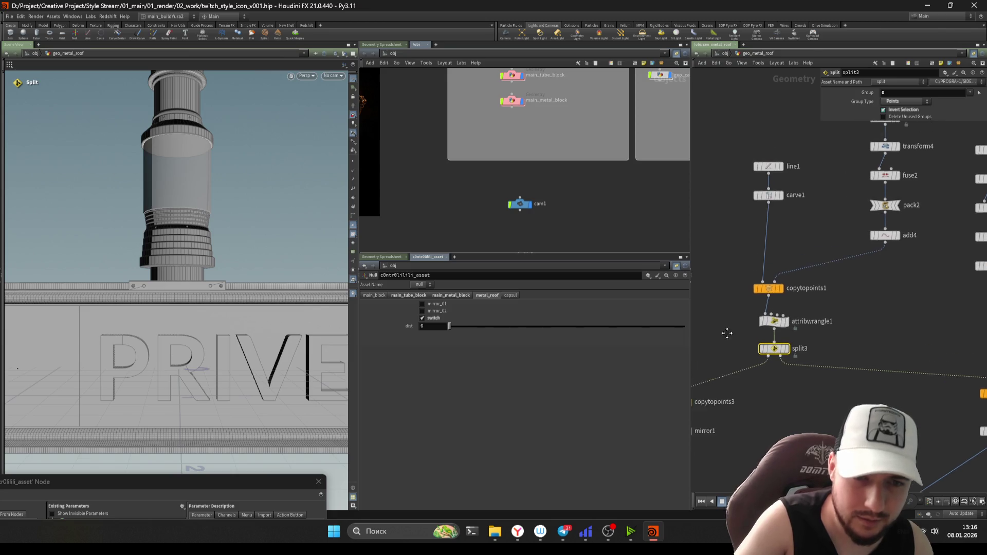
pyautogui.rightClick(435, 307)
pyautogui.click(461, 369)
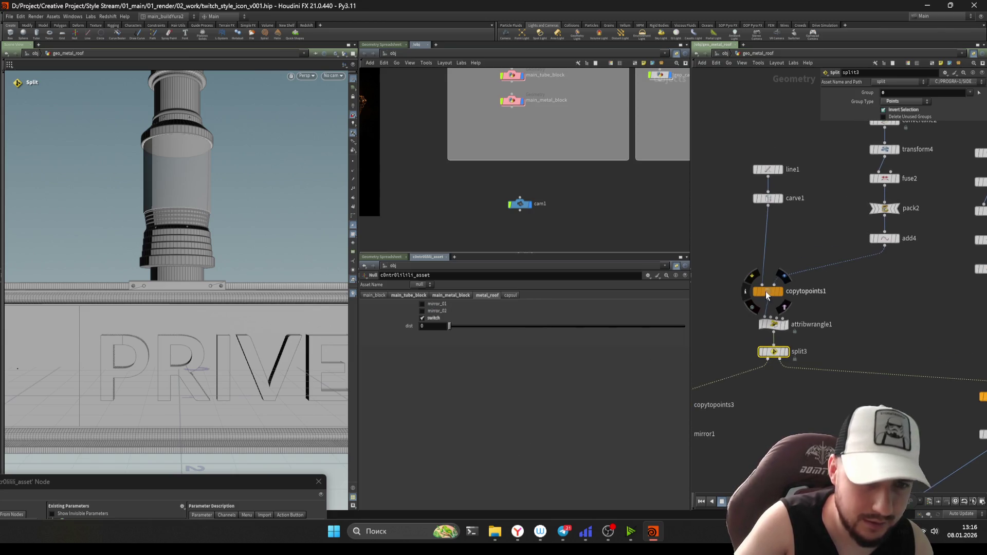
pyautogui.scroll(-1, 766, 304)
pyautogui.press('f')
pyautogui.click(741, 355)
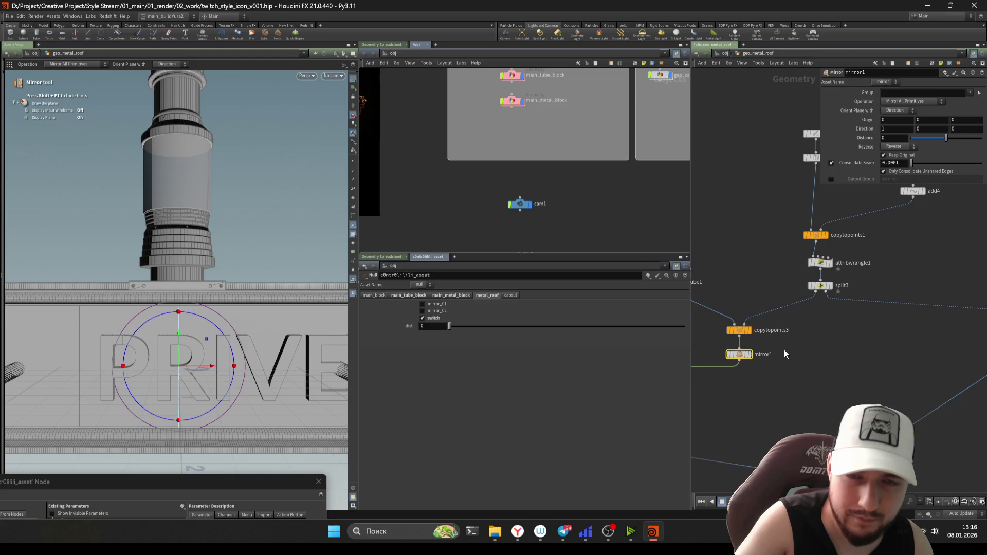
# Add a Switch node below copytopoints3 with mirror1 wired into it
pyautogui.press('Tab')
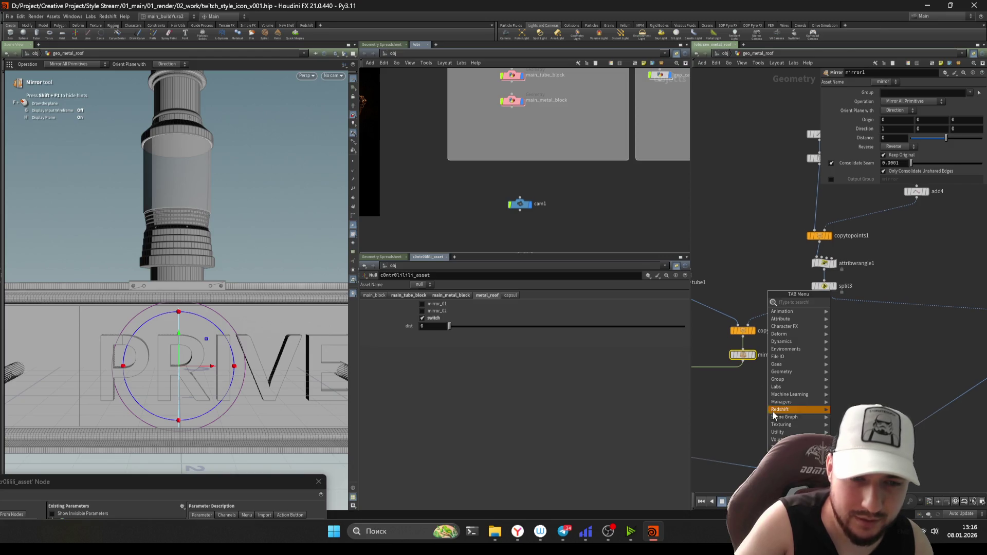
pyautogui.write('sw')
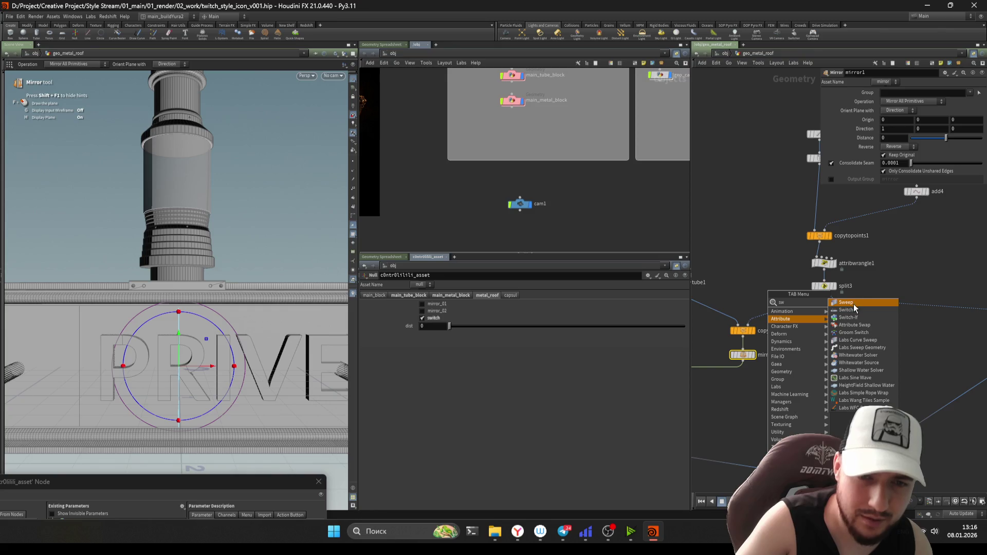
pyautogui.press('Escape')
pyautogui.click(747, 376)
pyautogui.moveTo(744, 355)
pyautogui.mouseDown()
pyautogui.moveTo(776, 352)
pyautogui.moveTo(742, 373)
pyautogui.mouseUp()
pyautogui.click(741, 392)
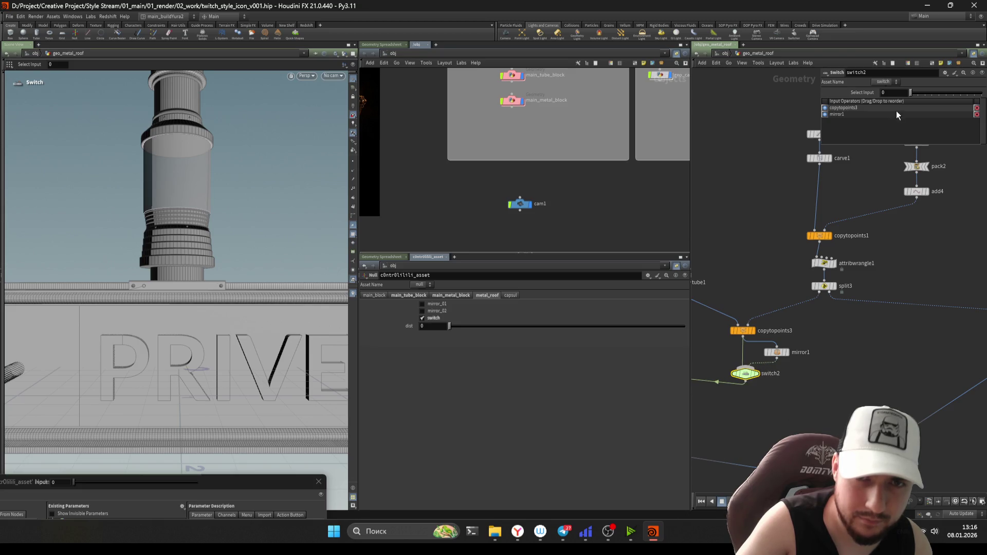
# Make switch2's Select Input reference the asset's mirror_01 toggle
pyautogui.rightClick(875, 93)
pyautogui.click(887, 175)
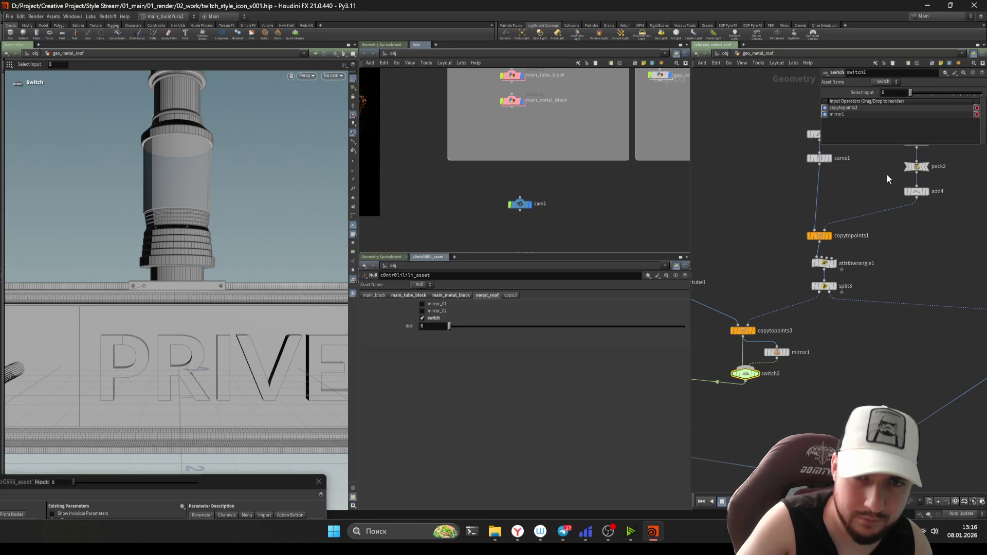
pyautogui.rightClick(875, 91)
pyautogui.click(900, 180)
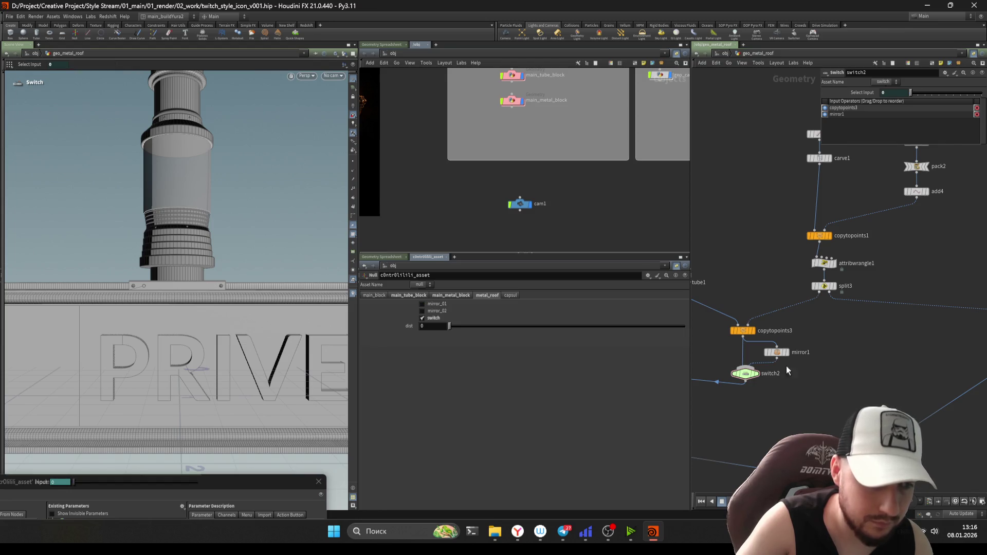
# Duplicate switch2 as switch3 under mirror2, with mirror2 feeding it
pyautogui.scroll(-3, 786, 366)
pyautogui.moveTo(784, 400)
pyautogui.mouseDown()
pyautogui.moveTo(726, 360)
pyautogui.moveTo(736, 358)
pyautogui.mouseUp()
pyautogui.hotkey('ctrl', 'c')
pyautogui.hotkey('ctrl', 'v')
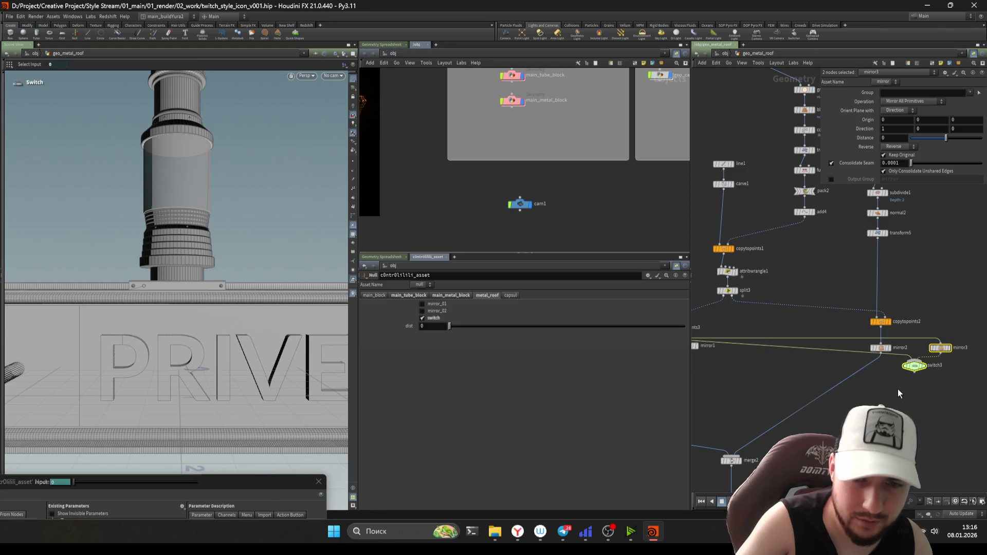
pyautogui.press('Delete')
pyautogui.moveTo(717, 355)
pyautogui.mouseDown()
pyautogui.moveTo(944, 377)
pyautogui.moveTo(914, 331)
pyautogui.moveTo(927, 311)
pyautogui.mouseUp()
pyautogui.scroll(2, 909, 382)
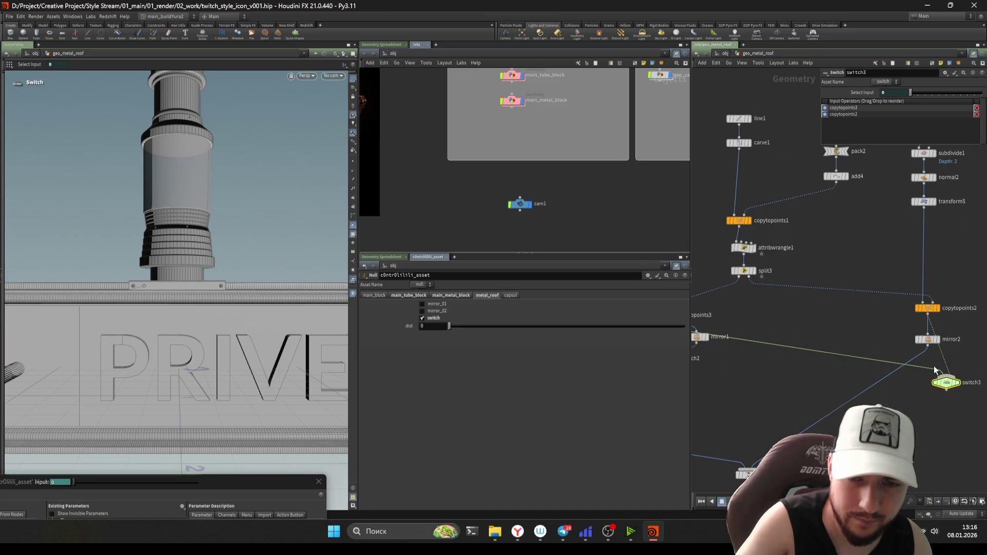
pyautogui.moveTo(929, 366); pyautogui.dragTo(928, 345)
pyautogui.moveTo(950, 393)
pyautogui.mouseDown()
pyautogui.moveTo(931, 395)
pyautogui.moveTo(936, 379)
pyautogui.mouseUp()
# Edit switch3's Select Input expression to reference the asset's mirror toggle
pyautogui.moveTo(877, 367); pyautogui.dragTo(846, 348, button='middle')
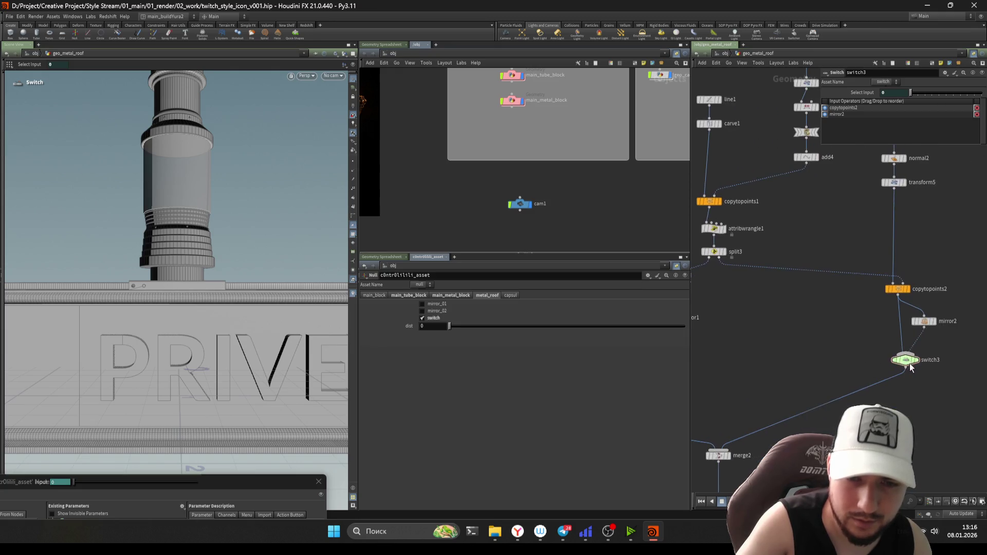
pyautogui.keyDown('shift'); pyautogui.click(924, 321); pyautogui.keyUp('shift')
pyautogui.click(891, 349)
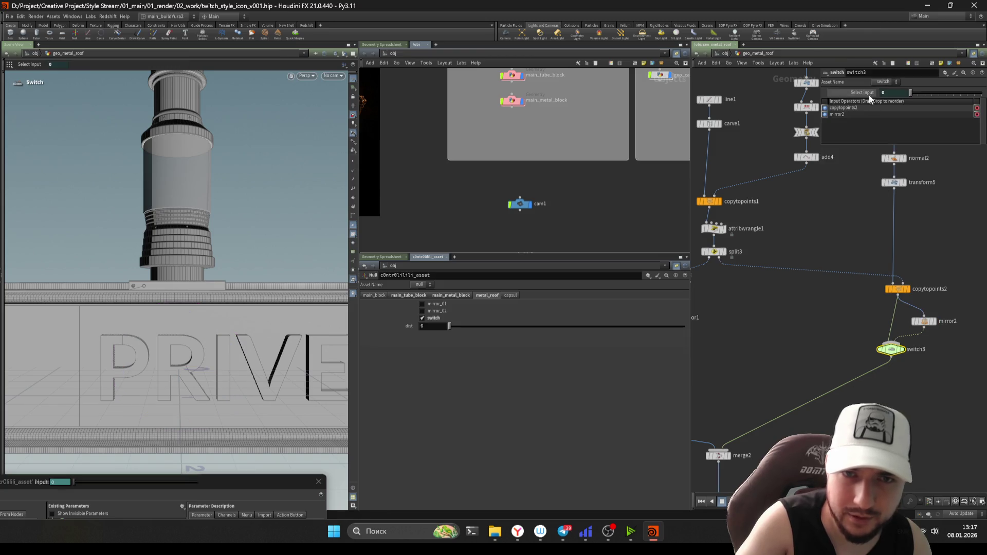
pyautogui.click(976, 93)
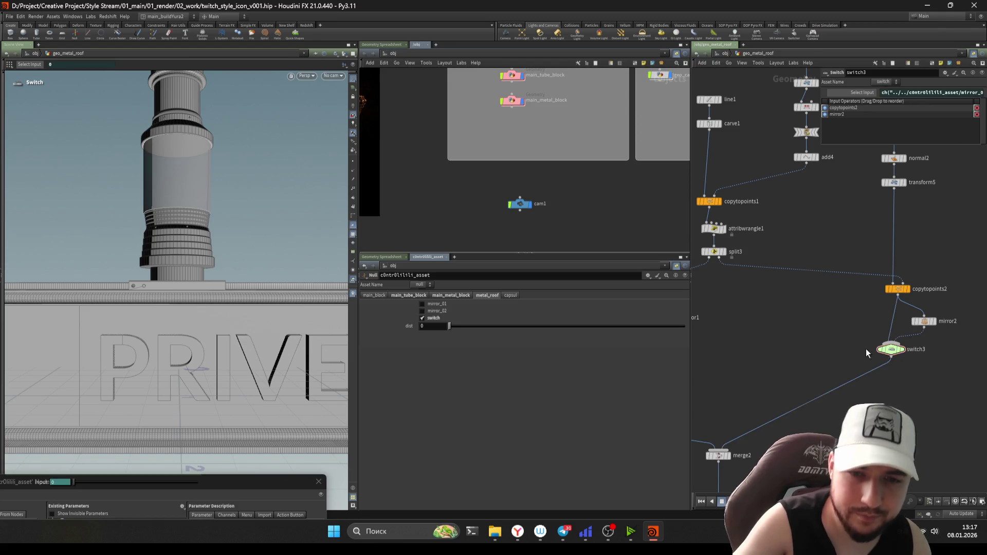
pyautogui.moveTo(891, 349); pyautogui.dragTo(898, 350)
pyautogui.click(849, 352)
pyautogui.moveTo(231, 481)
pyautogui.mouseDown()
pyautogui.moveTo(404, 189)
pyautogui.moveTo(391, 167)
pyautogui.moveTo(276, 161)
pyautogui.moveTo(289, 152)
pyautogui.mouseUp()
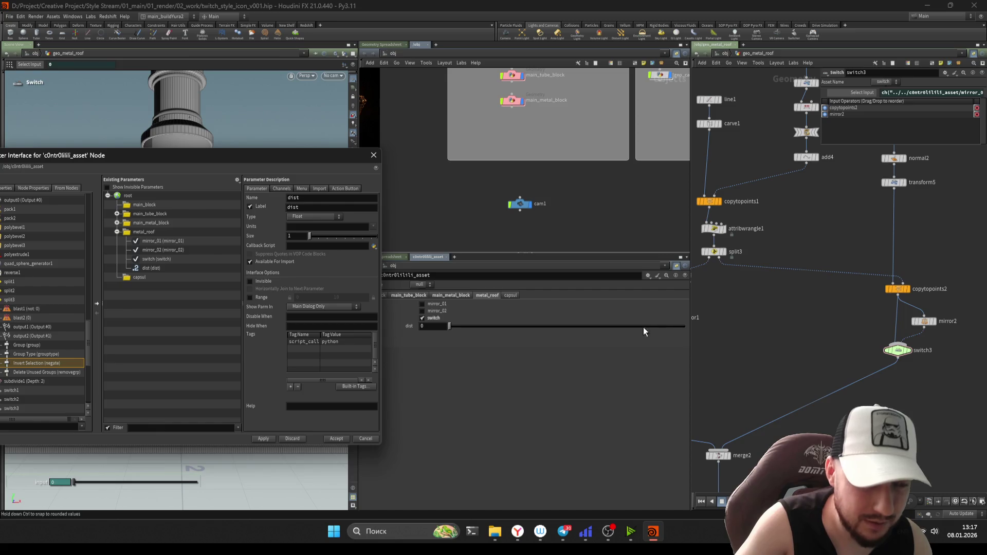
pyautogui.moveTo(695, 330); pyautogui.dragTo(807, 359, button='middle')
pyautogui.click(791, 323)
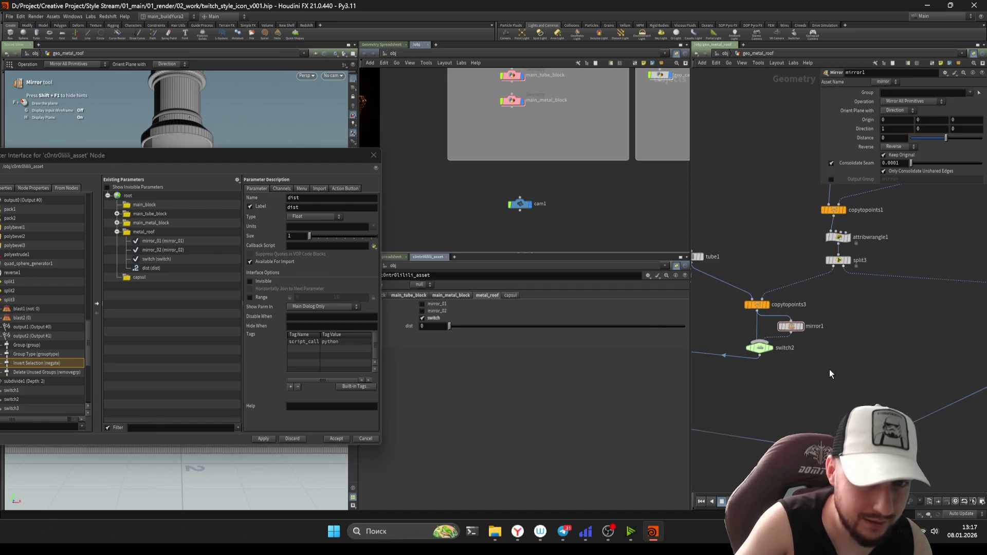
pyautogui.moveTo(264, 159); pyautogui.dragTo(298, 163)
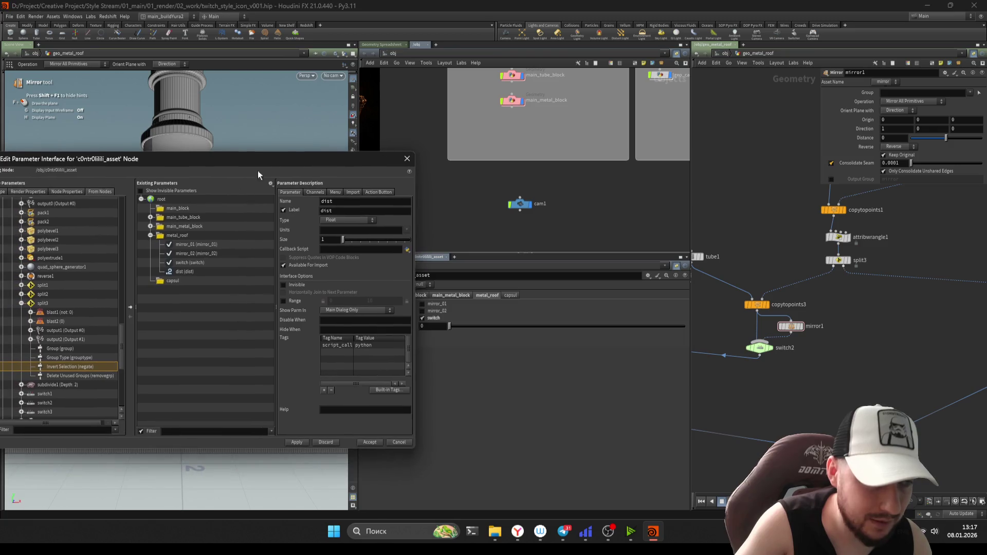
pyautogui.click(191, 246)
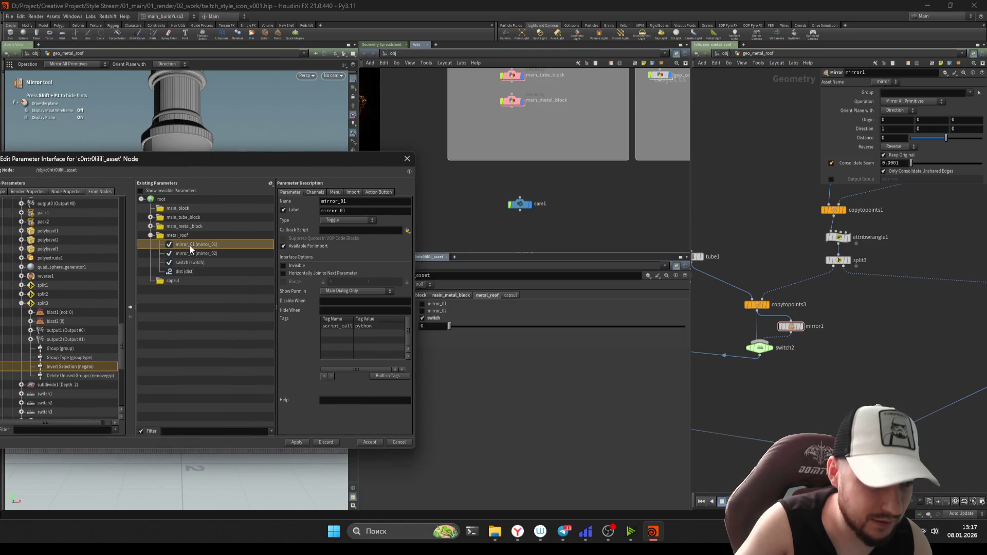
pyautogui.click(367, 221)
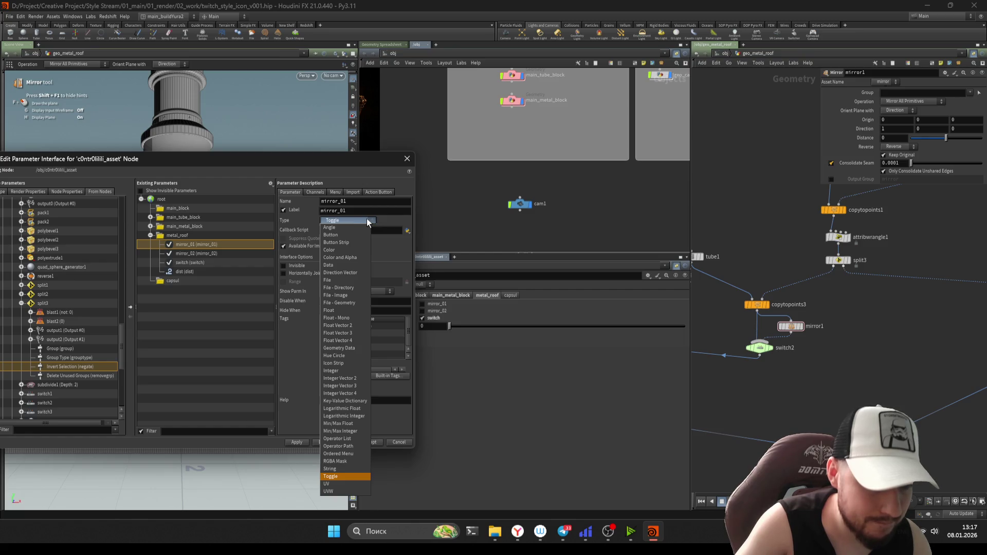
pyautogui.click(349, 325)
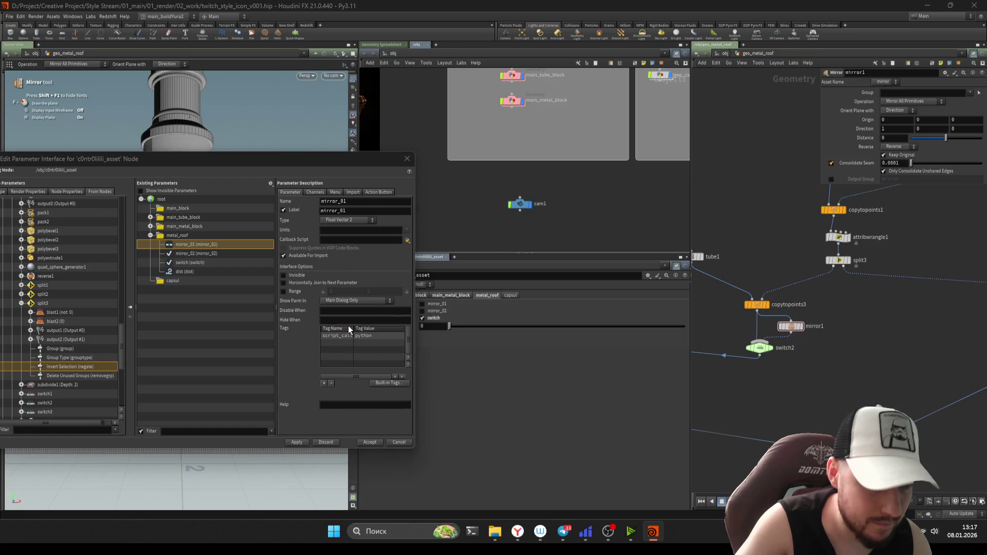
pyautogui.click(338, 219)
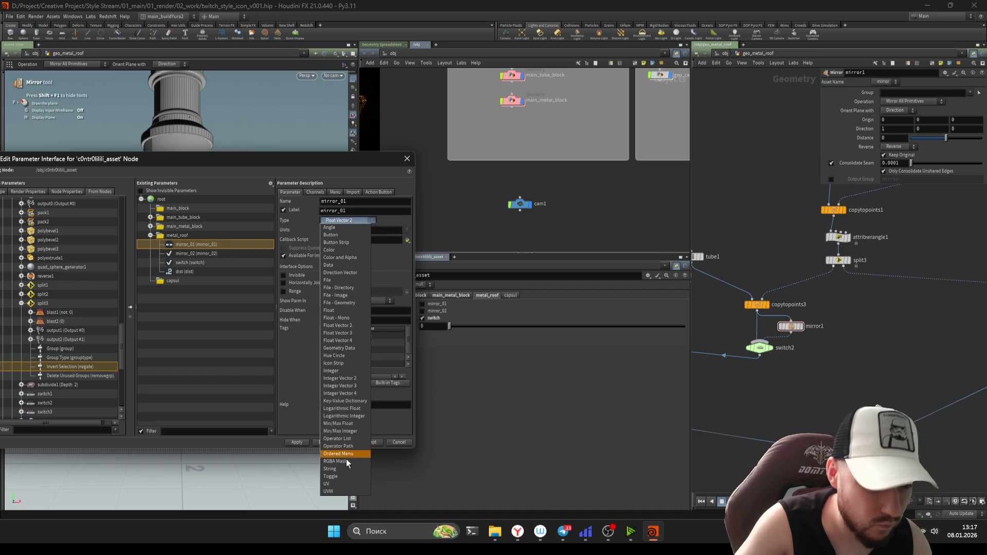
pyautogui.click(341, 475)
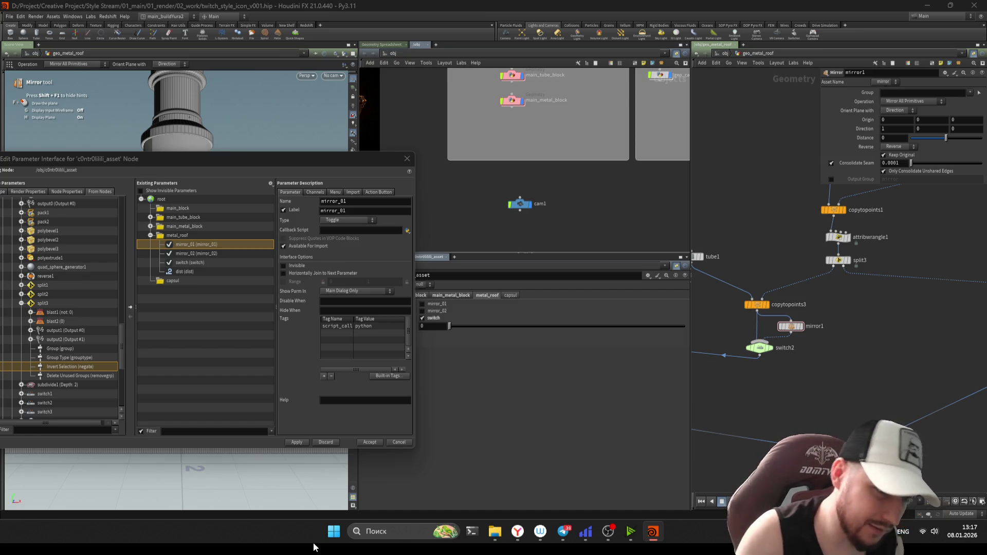
pyautogui.click(313, 194)
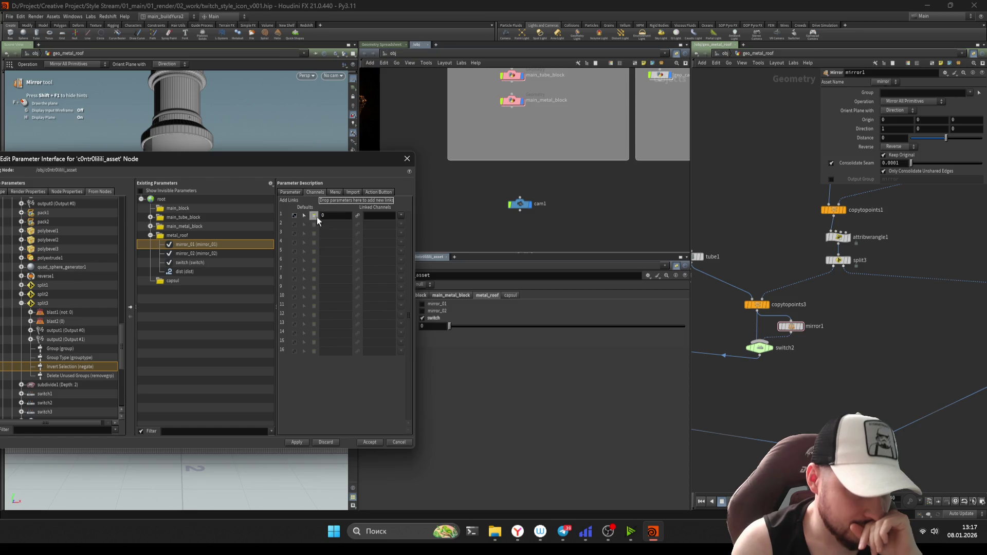
# Review mirror_01's settings tabs and set it to show in Main & Tool Dialogs + Toolbox
pyautogui.click(335, 193)
pyautogui.click(353, 192)
pyautogui.click(370, 193)
pyautogui.click(353, 193)
pyautogui.click(335, 192)
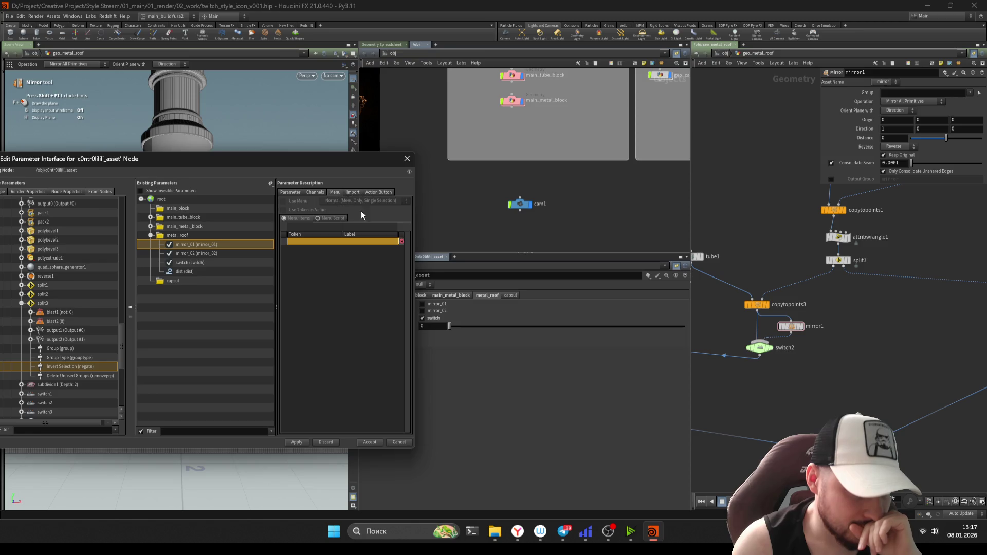
pyautogui.moveTo(416, 245); pyautogui.dragTo(549, 246)
pyautogui.click(368, 192)
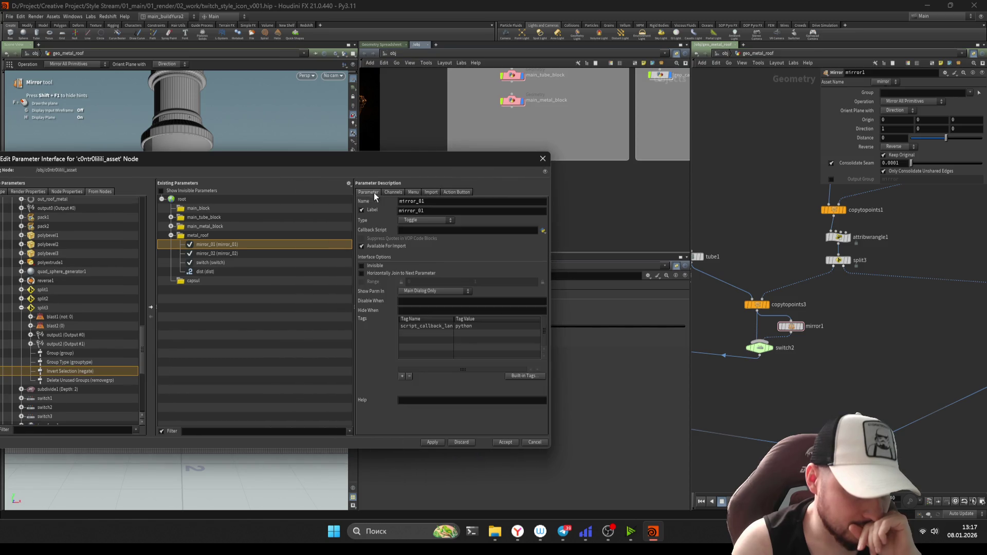
pyautogui.click(417, 219)
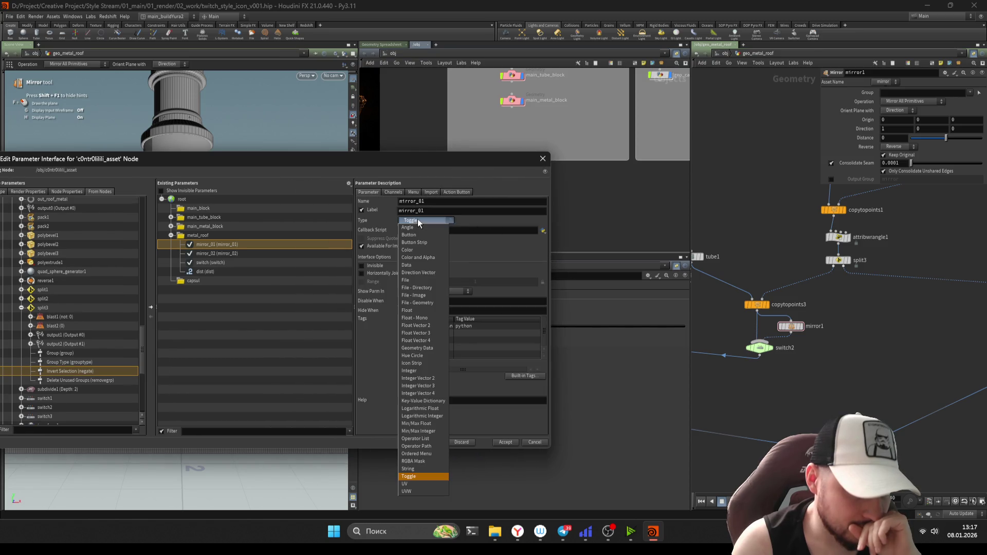
pyautogui.click(487, 251)
pyautogui.click(456, 291)
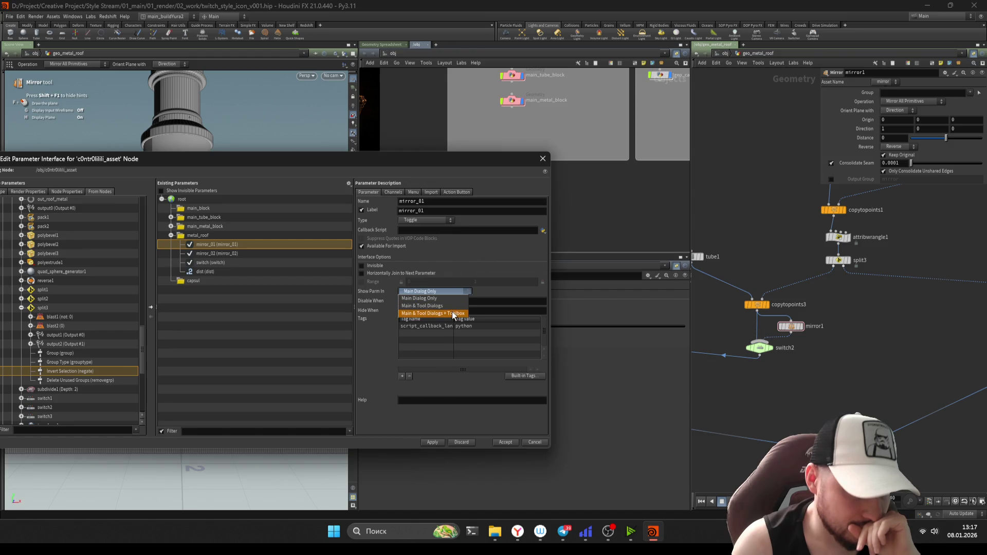
pyautogui.click(453, 312)
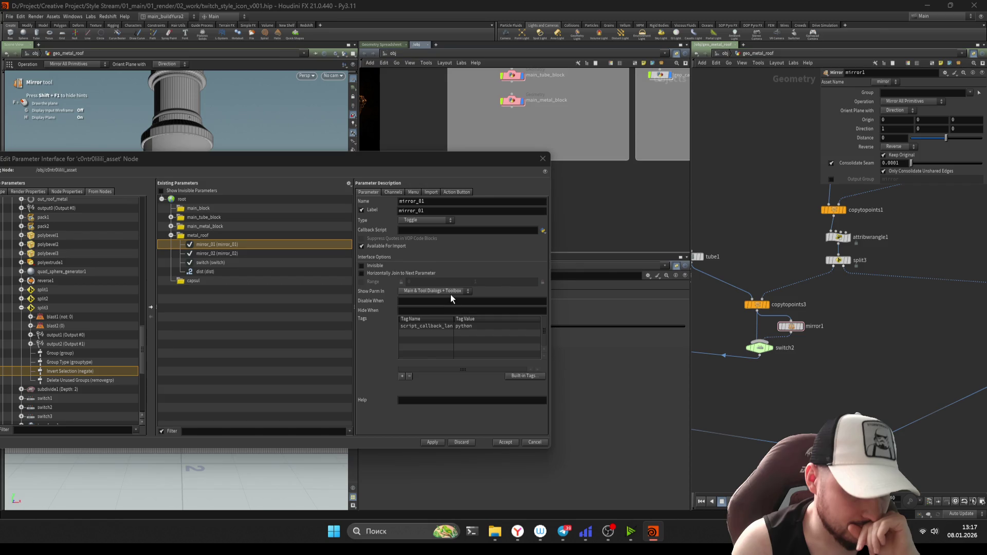
# Reconfirm mirror_01's Main & Tool Dialogs + Toolbox display setting and apply the changes
pyautogui.click(446, 291)
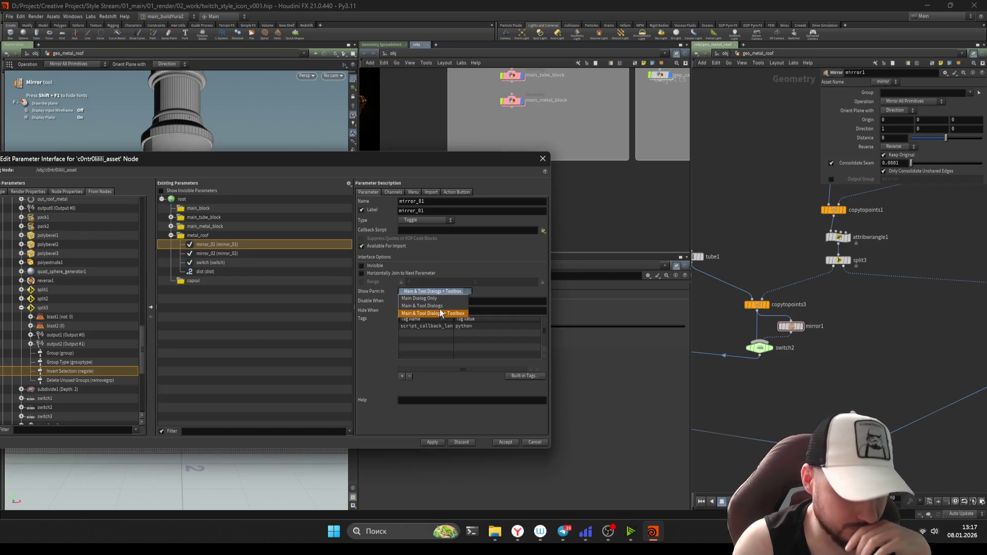
pyautogui.click(440, 313)
pyautogui.click(431, 192)
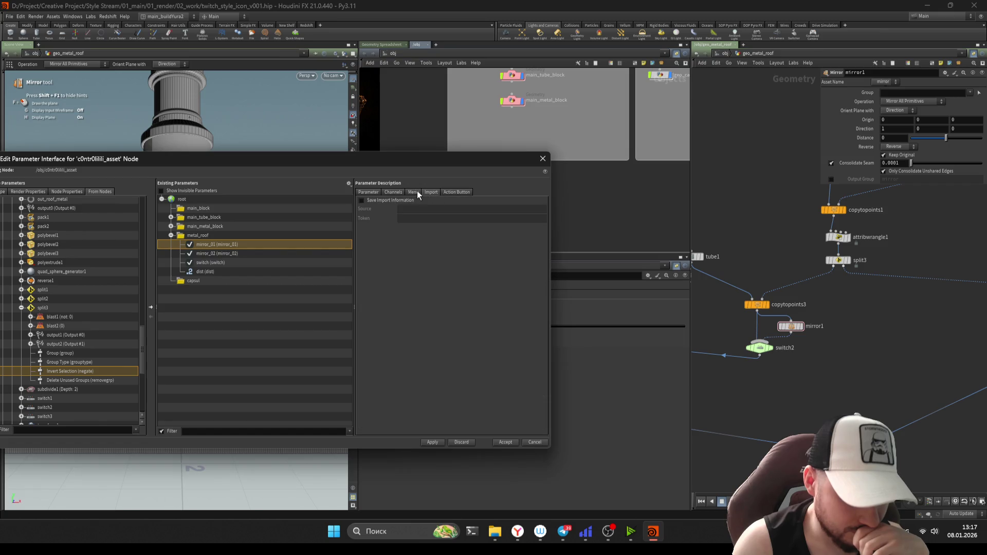
pyautogui.click(400, 193)
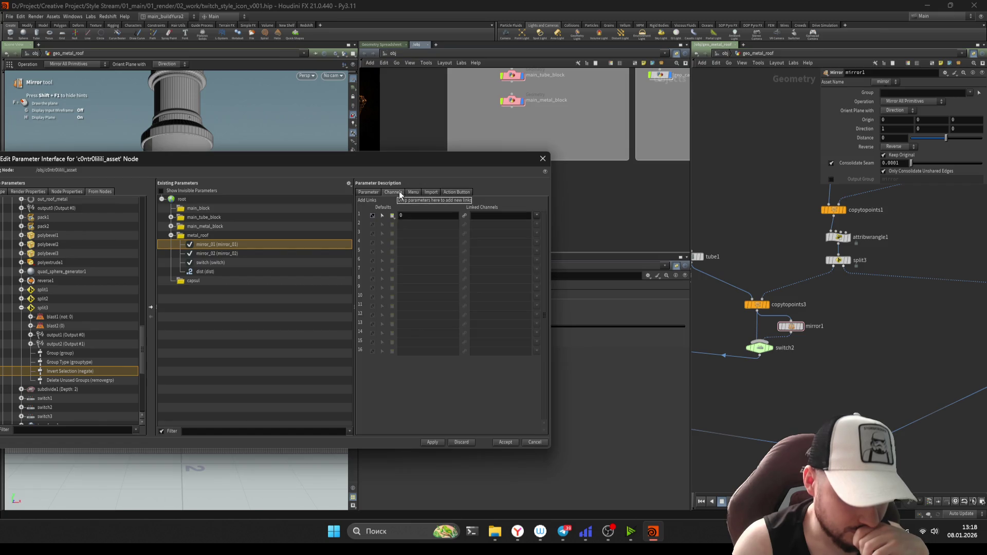
pyautogui.click(373, 192)
pyautogui.click(387, 193)
pyautogui.click(374, 194)
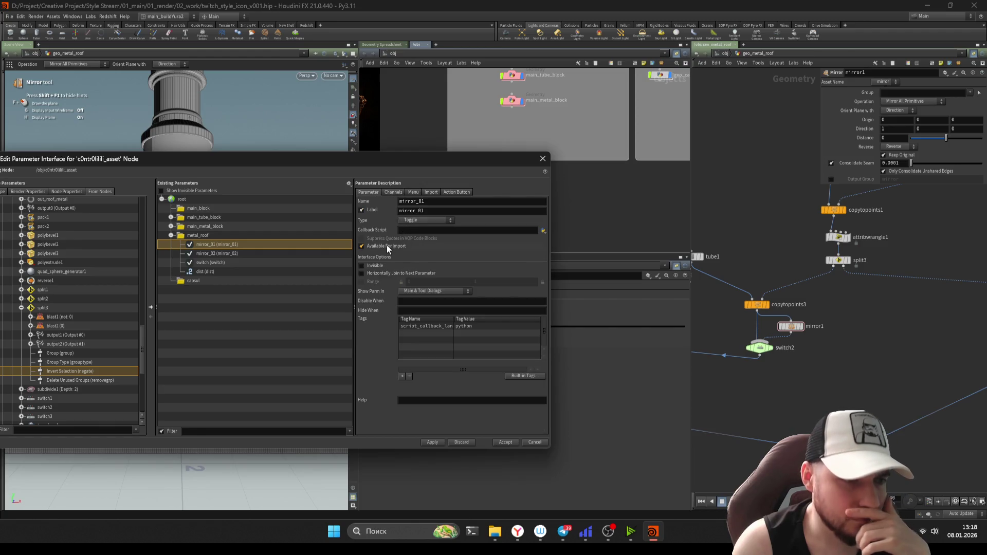
pyautogui.click(432, 292)
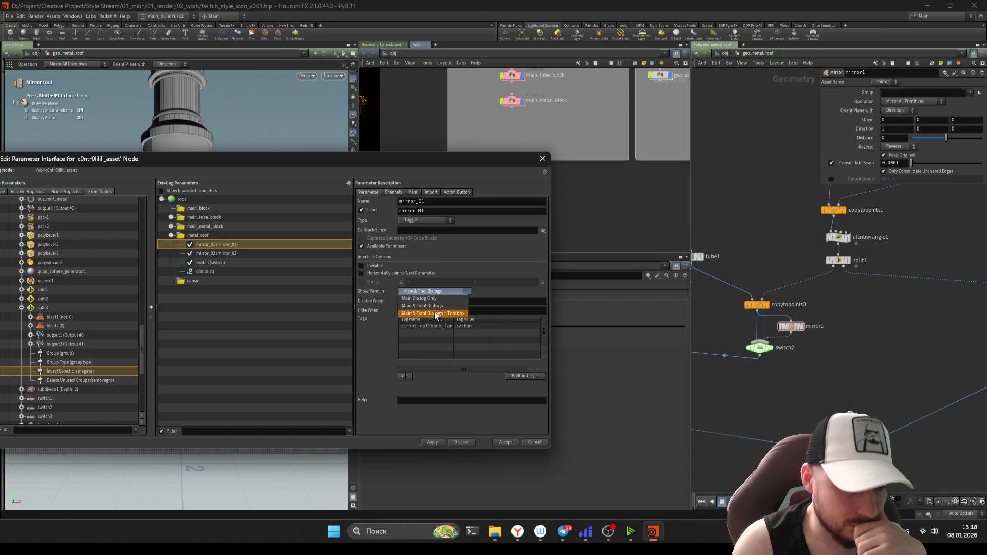
pyautogui.click(435, 314)
pyautogui.click(434, 443)
# Inspect mirror_01's import, menu, action button and channel settings
pyautogui.moveTo(449, 170)
pyautogui.mouseDown()
pyautogui.moveTo(353, 413)
pyautogui.moveTo(454, 184)
pyautogui.moveTo(417, 141)
pyautogui.mouseUp()
pyautogui.click(403, 174)
pyautogui.click(389, 173)
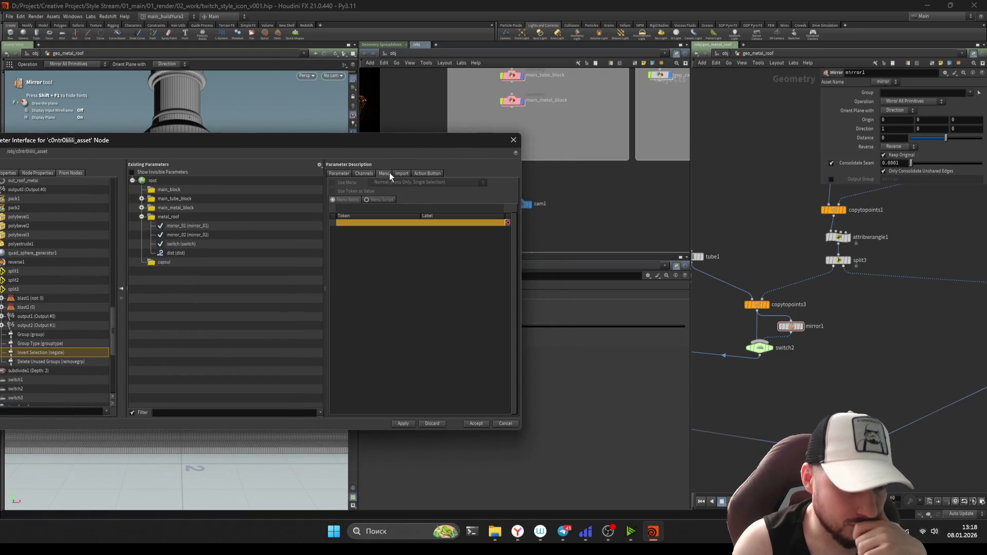
pyautogui.click(417, 173)
pyautogui.click(385, 174)
pyautogui.click(404, 174)
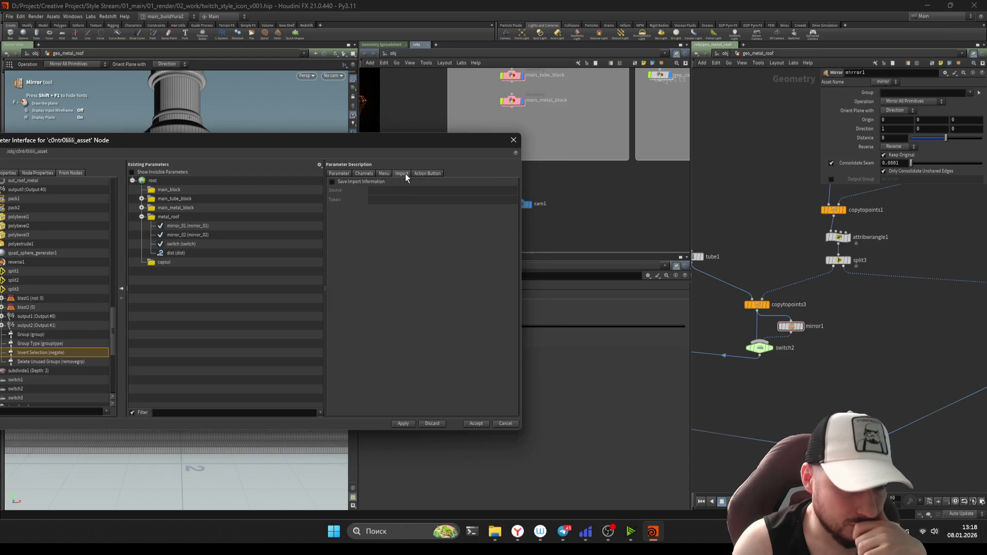
pyautogui.click(420, 174)
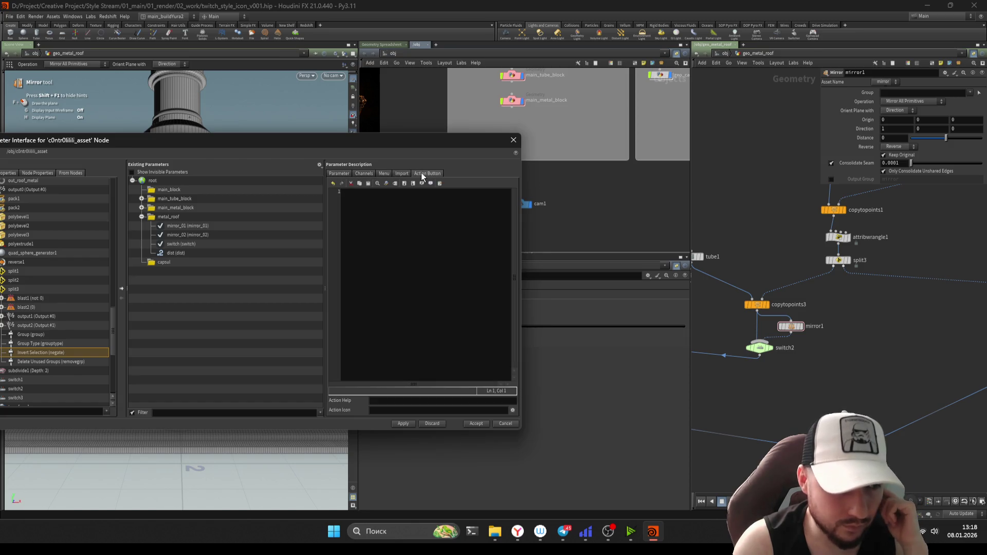
pyautogui.click(364, 174)
pyautogui.click(337, 175)
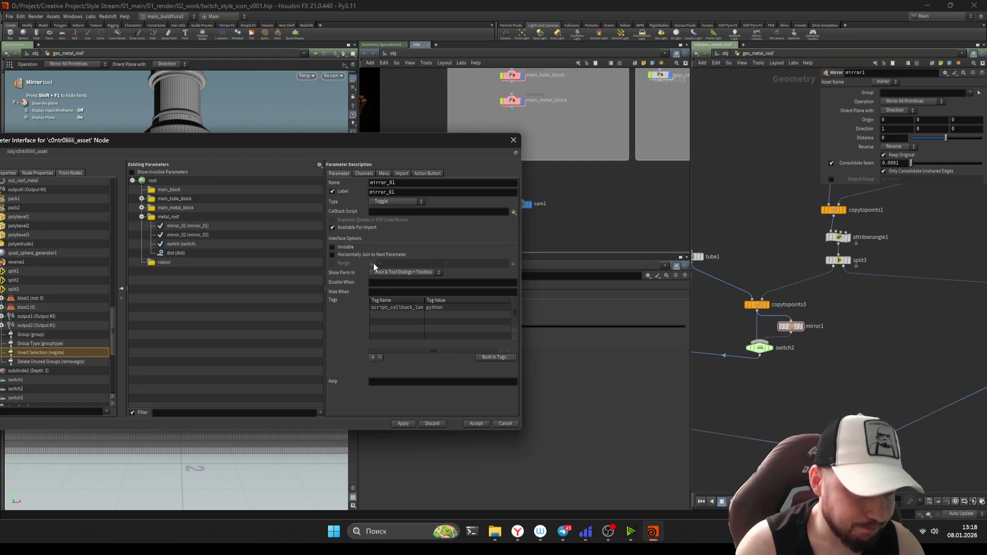
# Make mirror_01 available for import, change its Type to Button, and apply
pyautogui.click(362, 227)
pyautogui.click(396, 201)
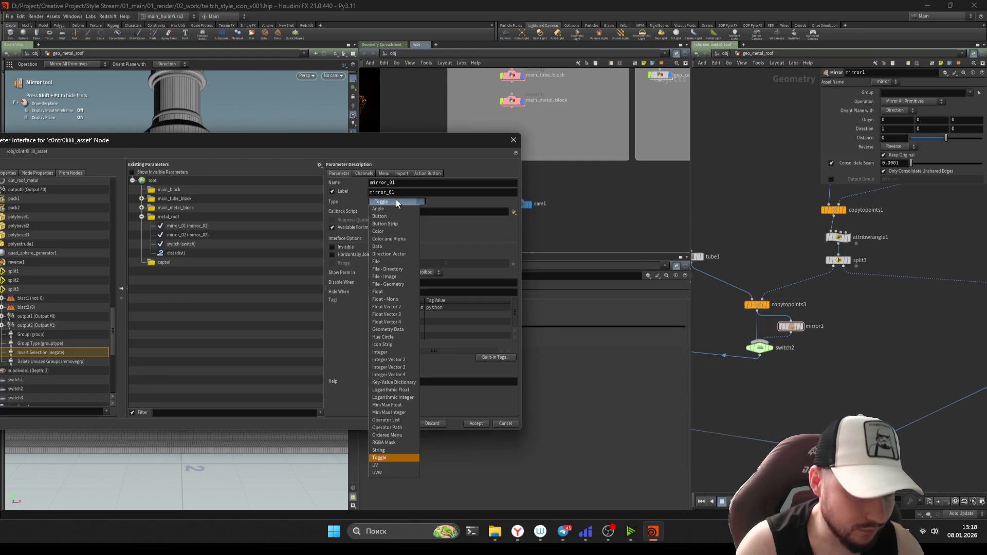
pyautogui.click(384, 217)
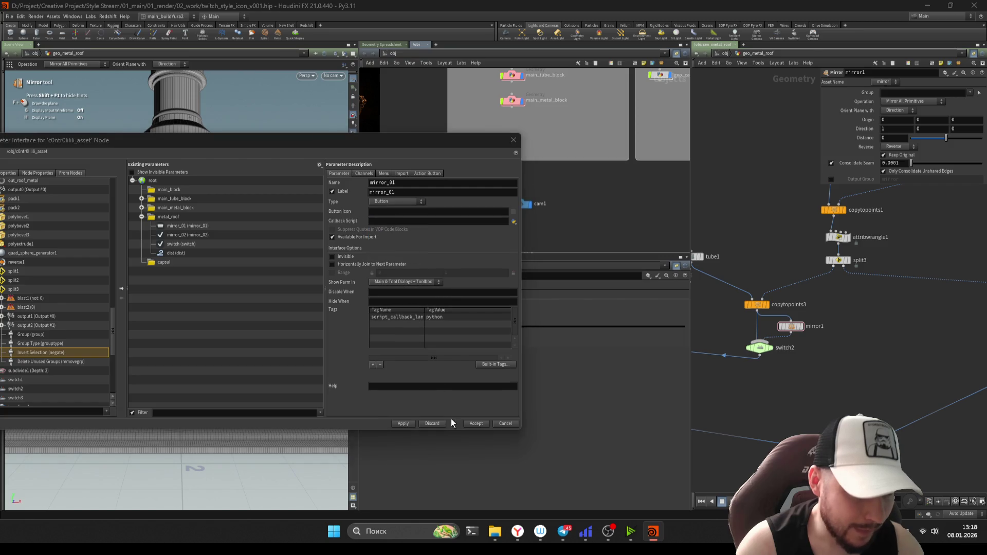
pyautogui.click(406, 424)
# Add a new Folder from the By Type list at the top of metal_roof above mirror_01
pyautogui.moveTo(462, 141)
pyautogui.mouseDown()
pyautogui.moveTo(285, 366)
pyautogui.moveTo(315, 147)
pyautogui.moveTo(330, 140)
pyautogui.mouseUp()
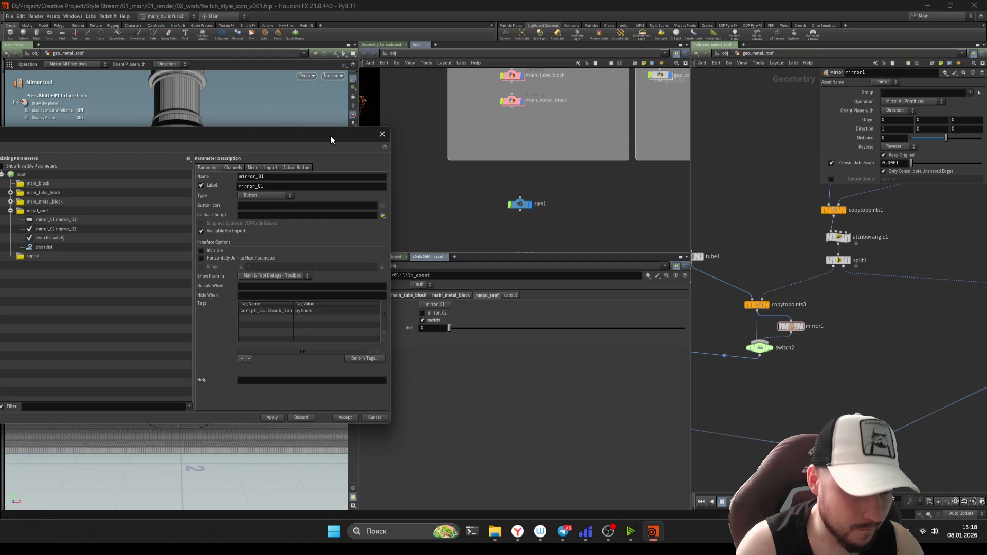
pyautogui.moveTo(330, 134); pyautogui.dragTo(330, 143)
pyautogui.click(258, 204)
pyautogui.moveTo(174, 145); pyautogui.dragTo(367, 127)
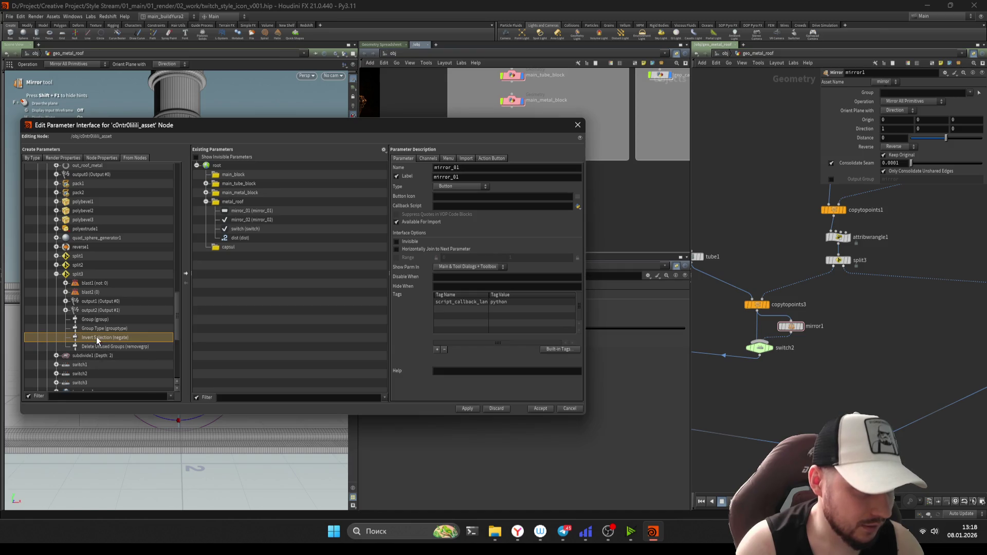
pyautogui.click(32, 158)
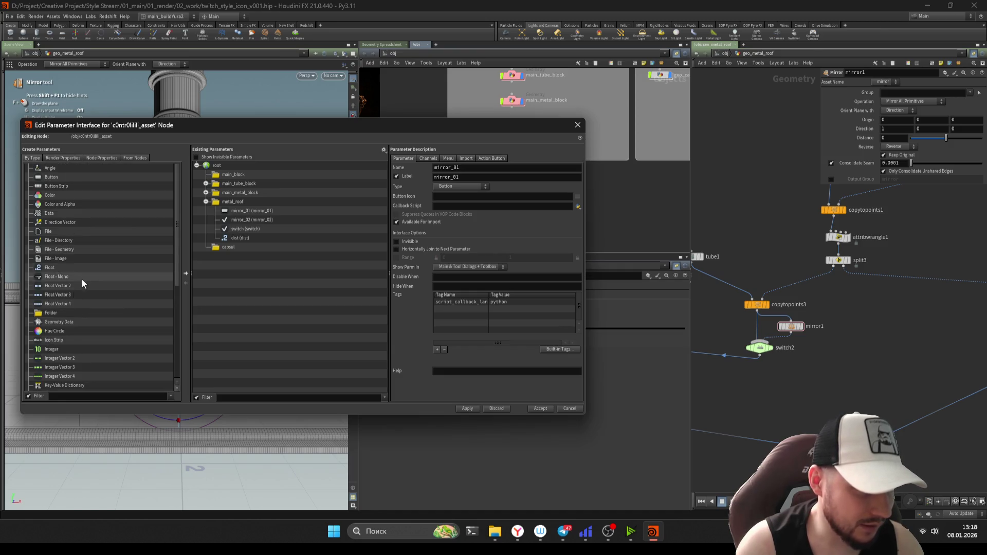
pyautogui.scroll(-1, 81, 280)
pyautogui.moveTo(51, 285); pyautogui.dragTo(233, 203)
pyautogui.moveTo(238, 237)
pyautogui.mouseDown()
pyautogui.moveTo(234, 206)
pyautogui.moveTo(242, 209)
pyautogui.mouseUp()
# Rename the new folder mirror_01 and set the mirror_01 parameter back to Toggle
pyautogui.doubleClick(245, 208)
pyautogui.write('mir')
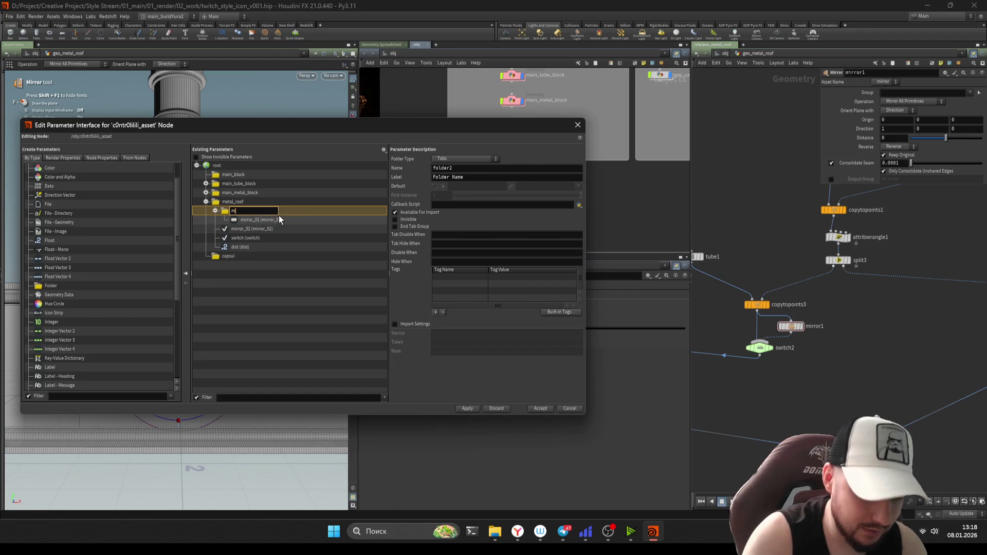
pyautogui.write('ror_01')
pyautogui.press('Return')
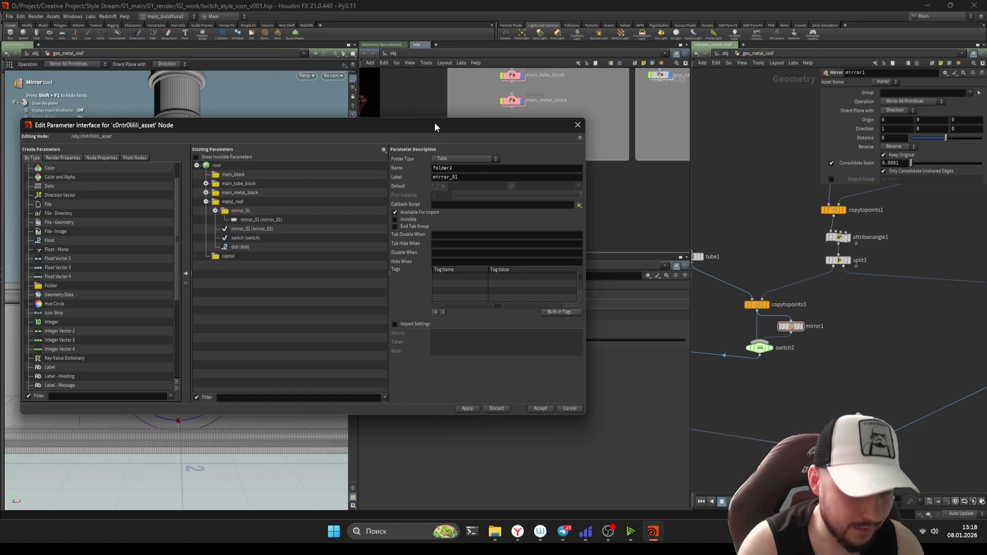
pyautogui.moveTo(434, 126); pyautogui.dragTo(426, 130)
pyautogui.click(271, 224)
pyautogui.click(455, 190)
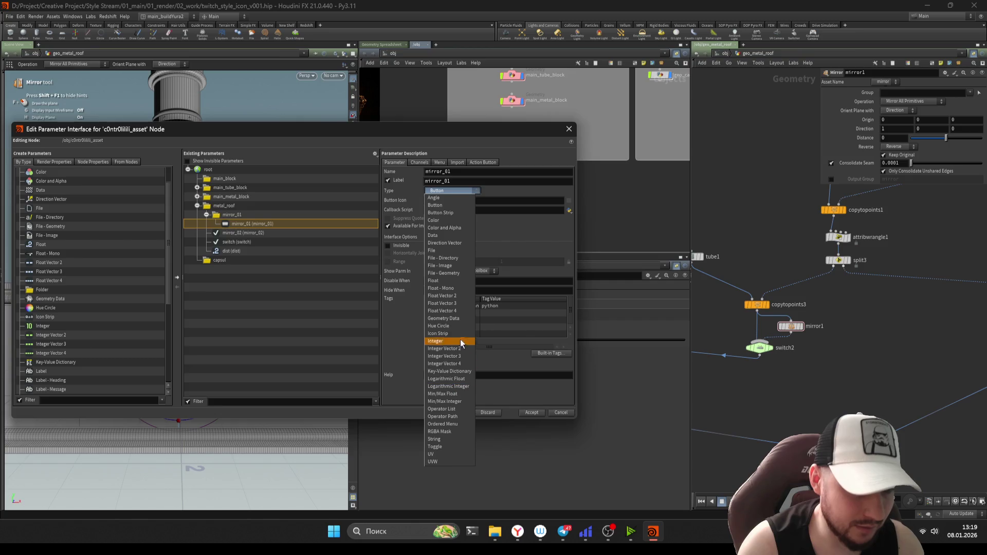
pyautogui.click(446, 446)
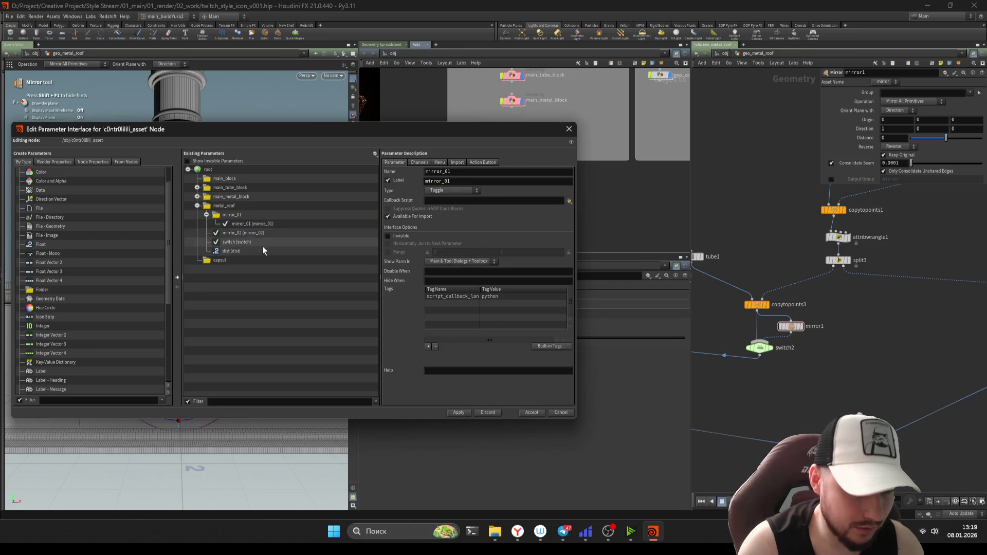
# Duplicate the mirror_01 toggle inside the folder and name it mirror_orig01
pyautogui.moveTo(245, 223)
pyautogui.keyDown('ctrl'); pyautogui.mouseDown()
pyautogui.moveTo(233, 214)
pyautogui.moveTo(260, 235)
pyautogui.mouseUp(); pyautogui.keyUp('ctrl')
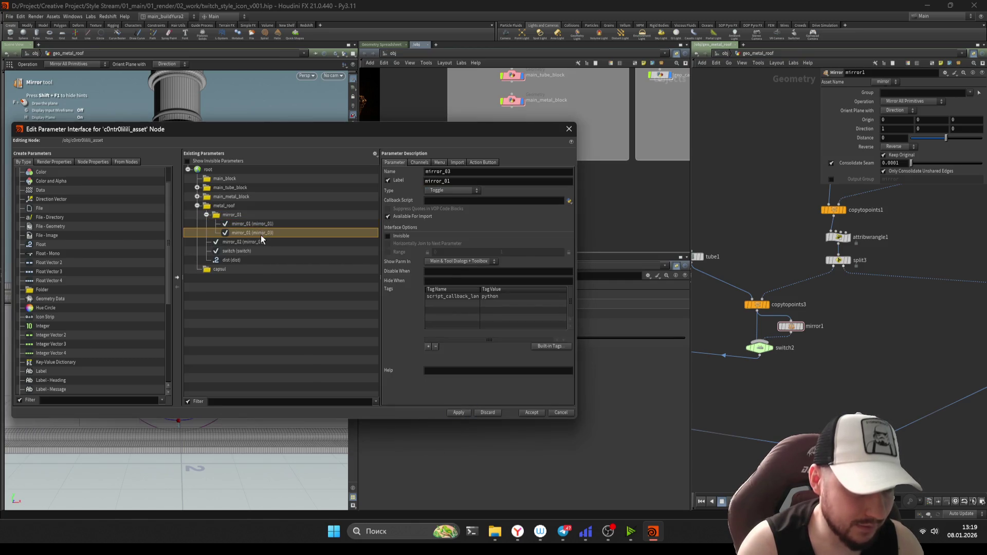
pyautogui.doubleClick(445, 172)
pyautogui.press('Left')
pyautogui.press('BackSpace')
pyautogui.press('BackSpace')
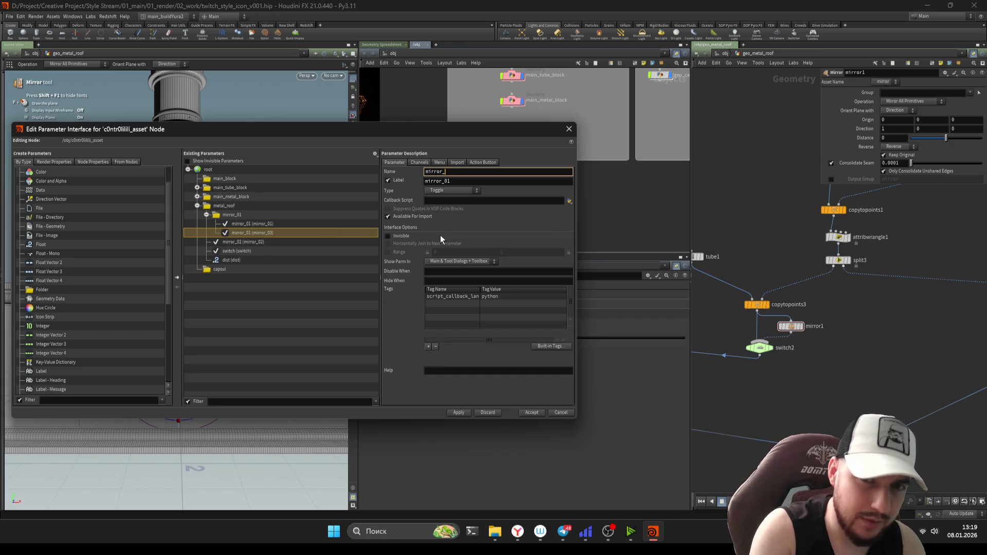
pyautogui.write('orig')
pyautogui.press('Tab')
pyautogui.press('End')
pyautogui.press('BackSpace')
pyautogui.write('rig')
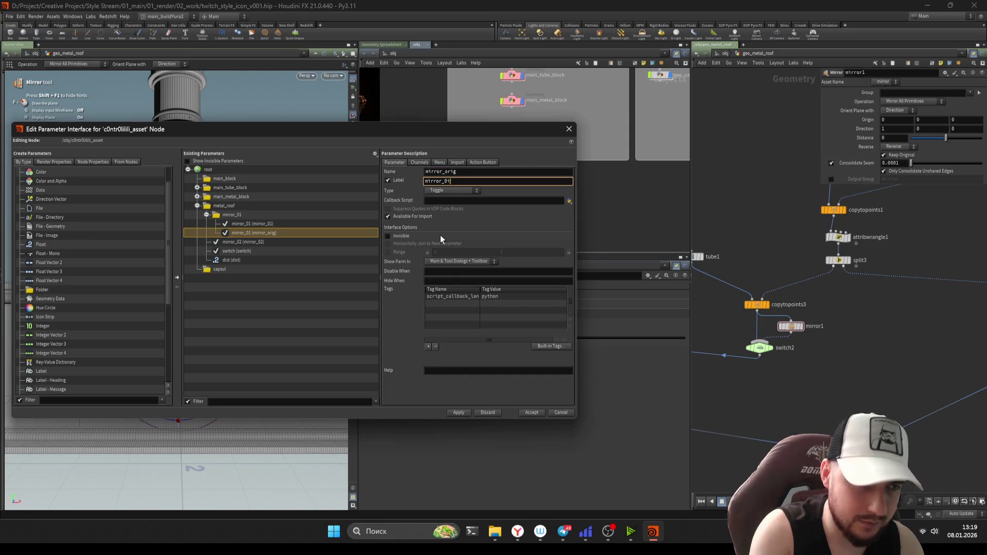
pyautogui.write('01')
pyautogui.press('Return')
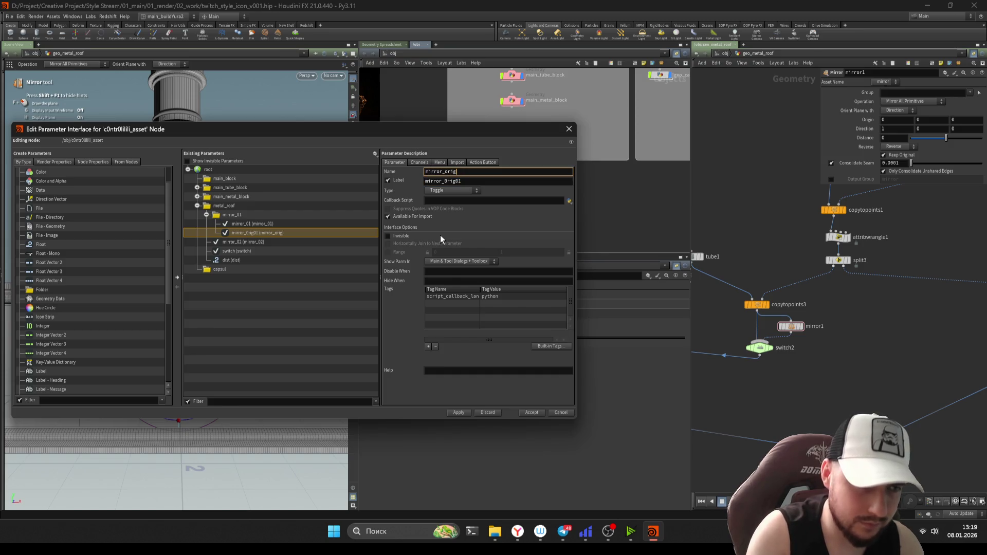
# Copy and paste the mirror_01 folder, then undo the stray nested paste
pyautogui.click(232, 214)
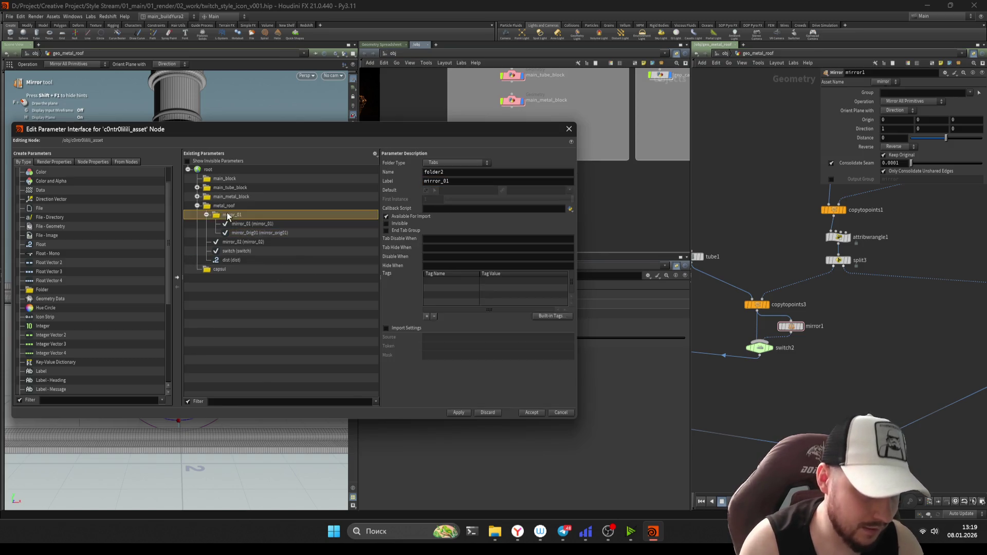
pyautogui.hotkey('ctrl', 'c')
pyautogui.hotkey('ctrl', 'v')
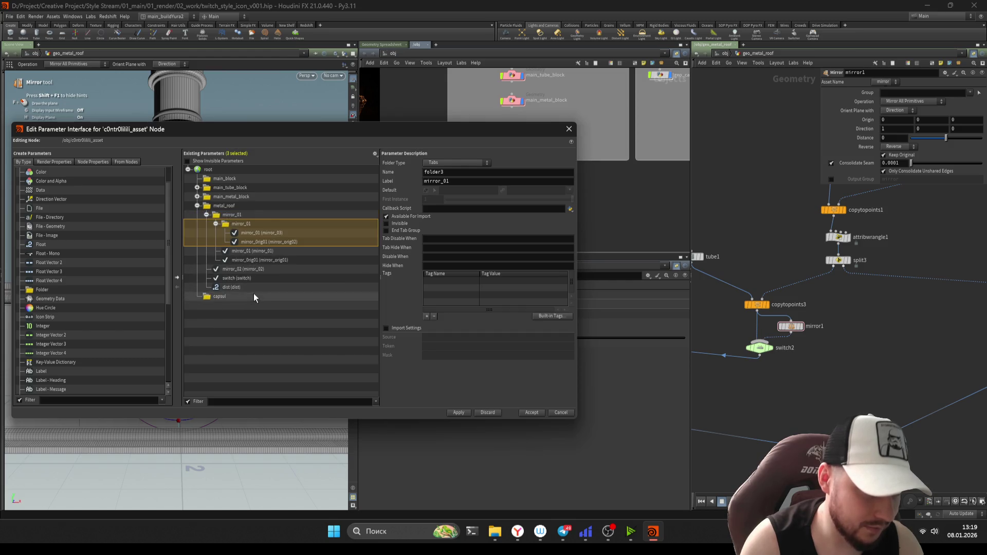
pyautogui.hotkey('ctrl', 'z')
pyautogui.hotkey('ctrl', 'v')
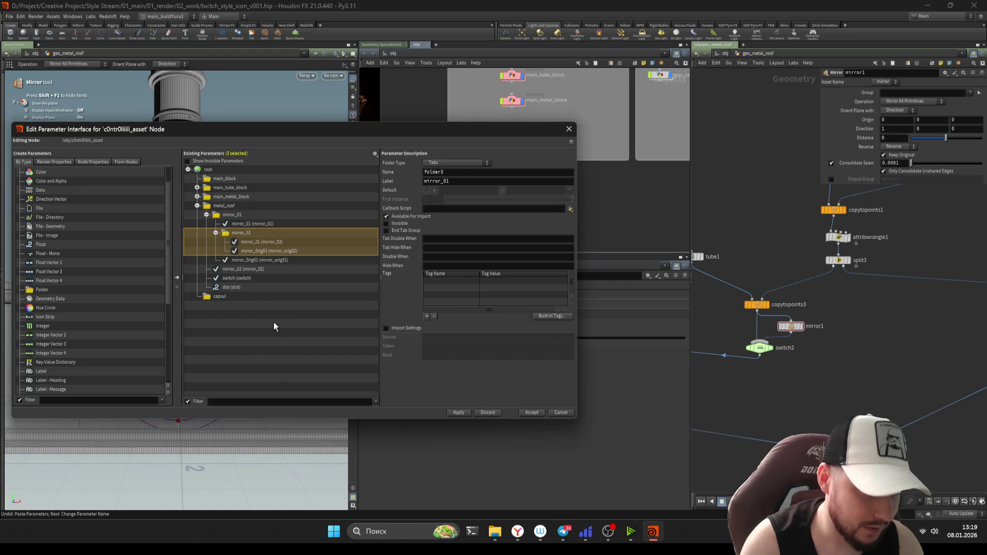
pyautogui.hotkey('ctrl', 'z')
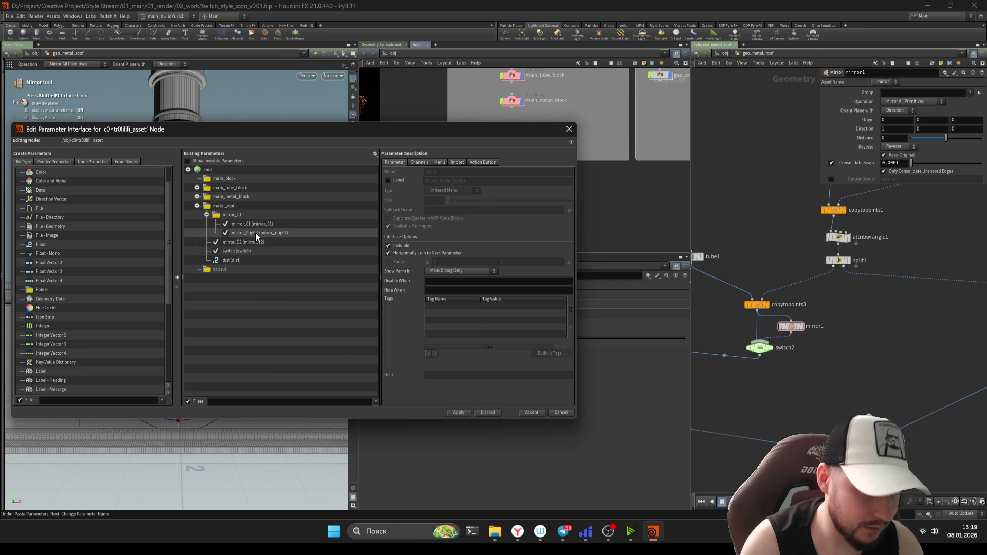
# Correct the mirror_orig01 toggle's label to mirror_orig01
pyautogui.click(255, 234)
pyautogui.doubleClick(462, 181)
pyautogui.hotkey('ctrl', 'v')
pyautogui.press('Return')
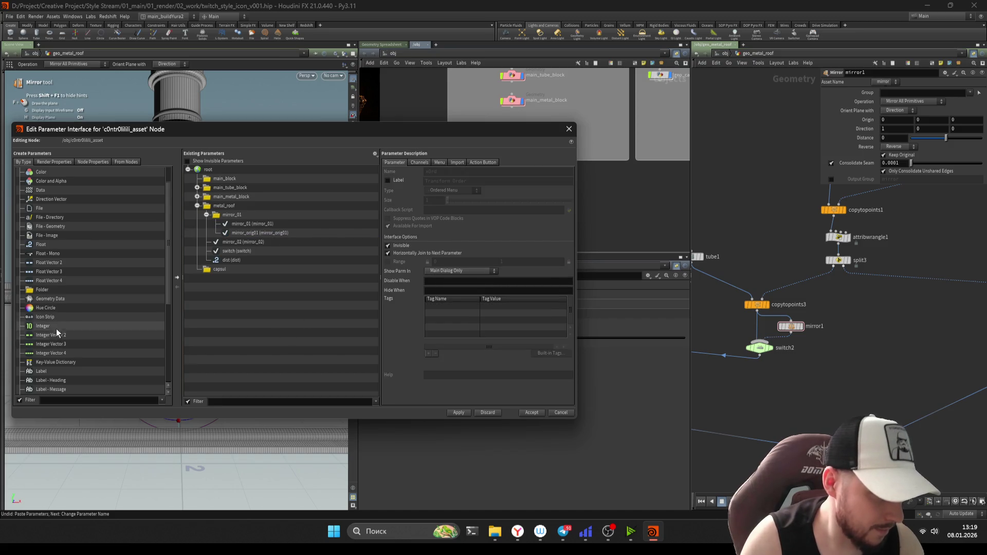
# Add a second folder into metal_roof labelled mirror_02
pyautogui.click(33, 291)
pyautogui.moveTo(91, 281)
pyautogui.mouseDown()
pyautogui.moveTo(226, 207)
pyautogui.moveTo(237, 267)
pyautogui.moveTo(229, 225)
pyautogui.moveTo(234, 243)
pyautogui.mouseUp()
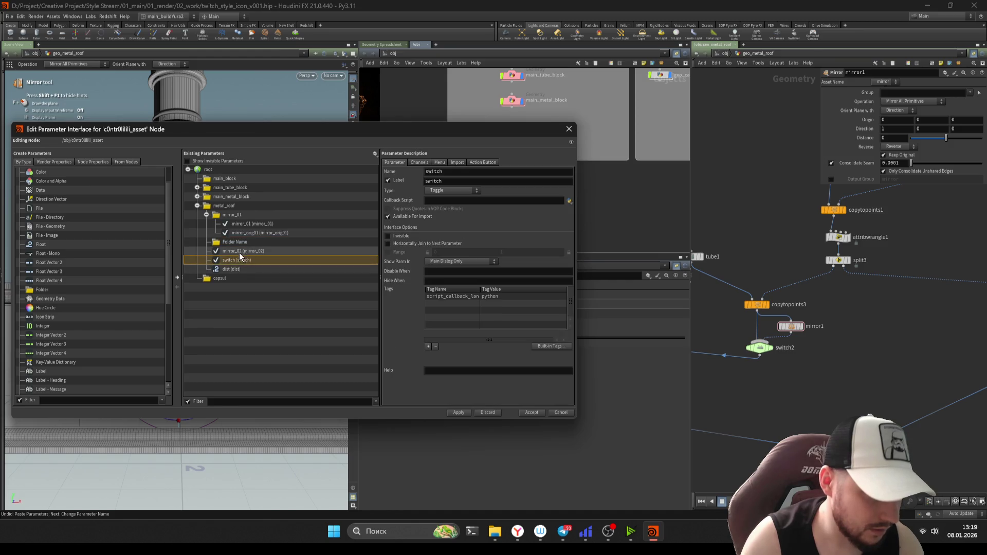
pyautogui.click(234, 242)
pyautogui.moveTo(473, 182); pyautogui.dragTo(435, 190)
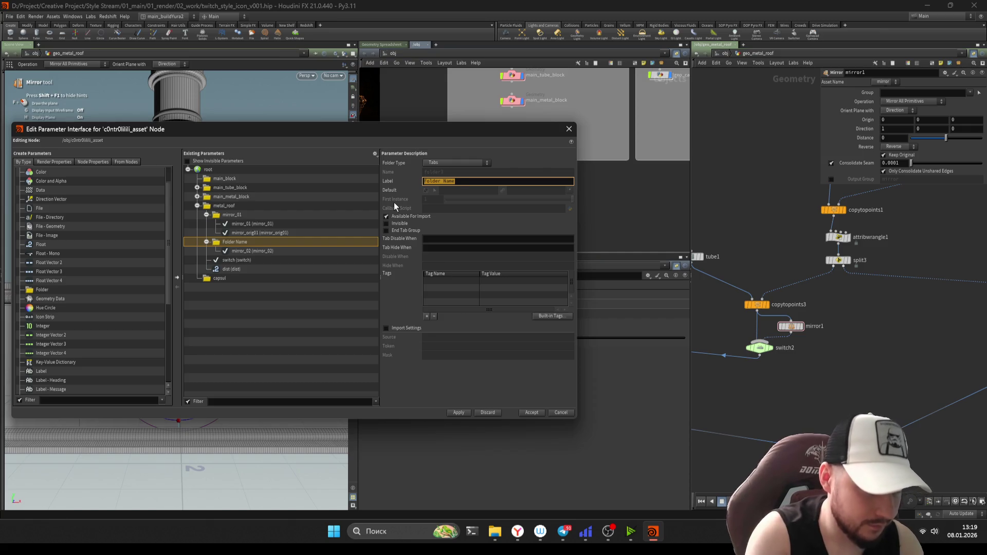
pyautogui.write('mirror_02')
pyautogui.press('Return')
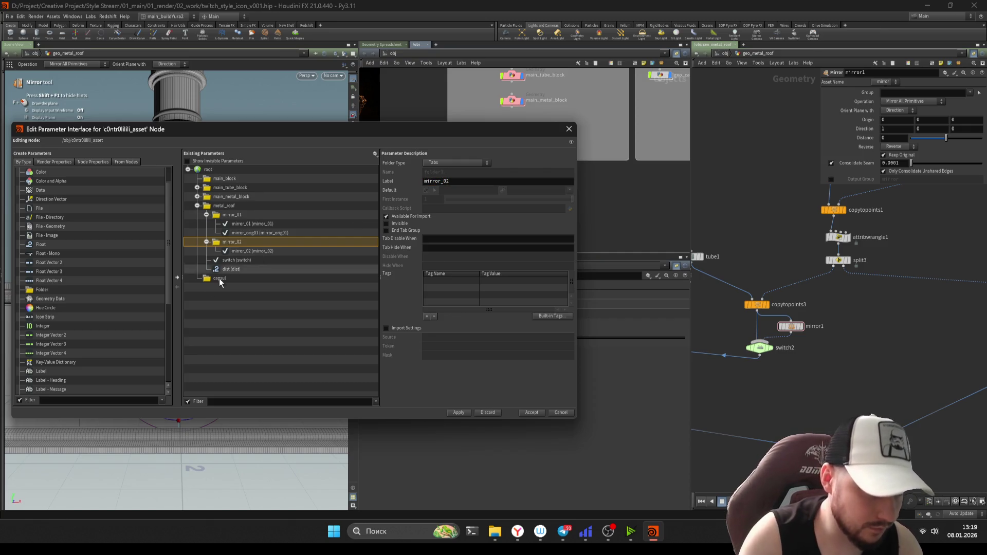
# Copy a mirror toggle into the mirror_02 folder and name it mirror_orig02
pyautogui.keyDown('ctrl'); pyautogui.moveTo(246, 251); pyautogui.dragTo(262, 274); pyautogui.keyUp('ctrl')
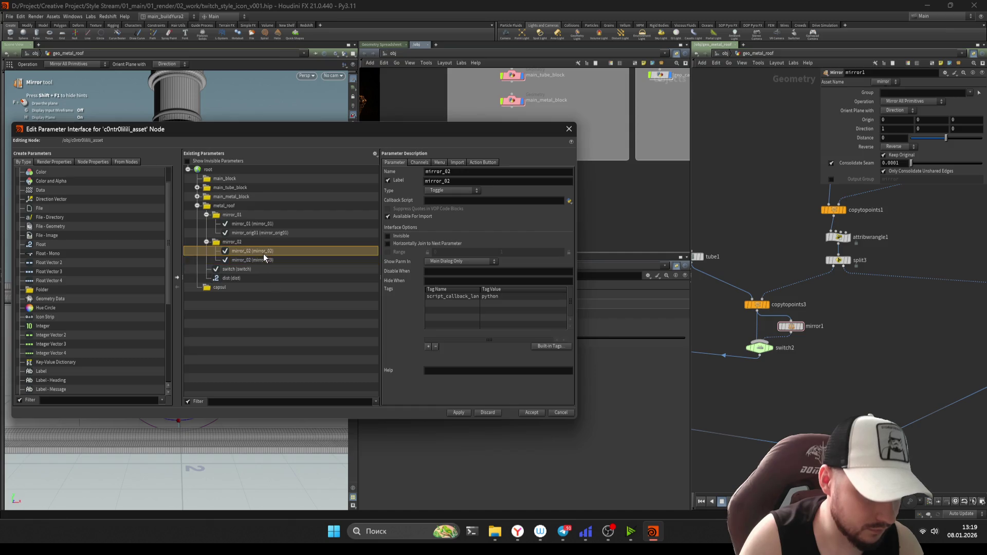
pyautogui.click(511, 181)
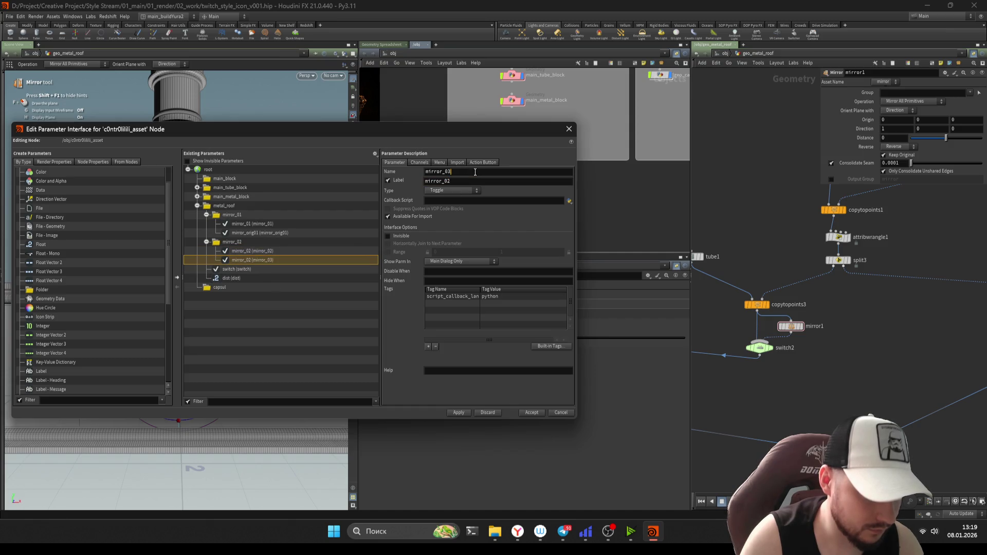
pyautogui.hotkey('shift', 'Tab')
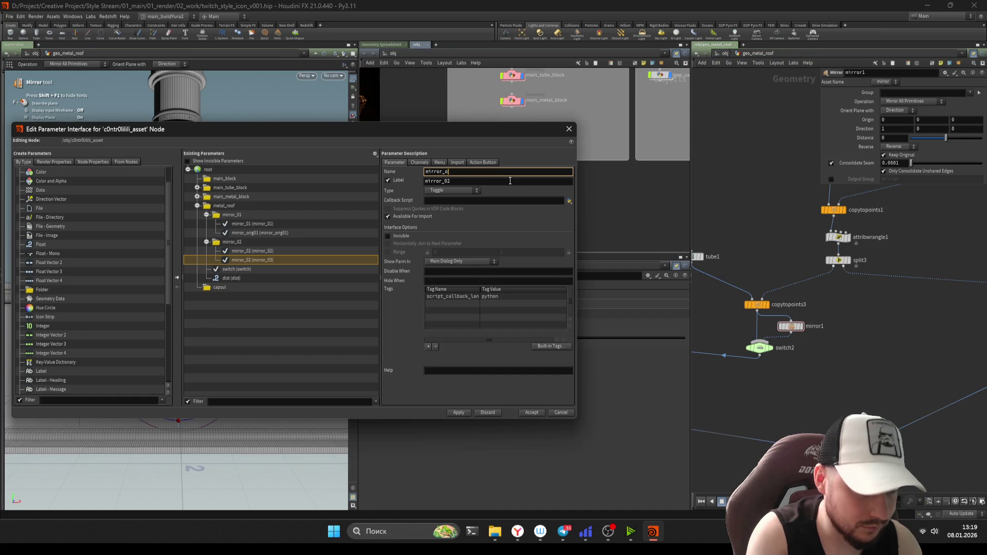
pyautogui.press('Tab')
pyautogui.write('mirror_orig02')
pyautogui.press('Return')
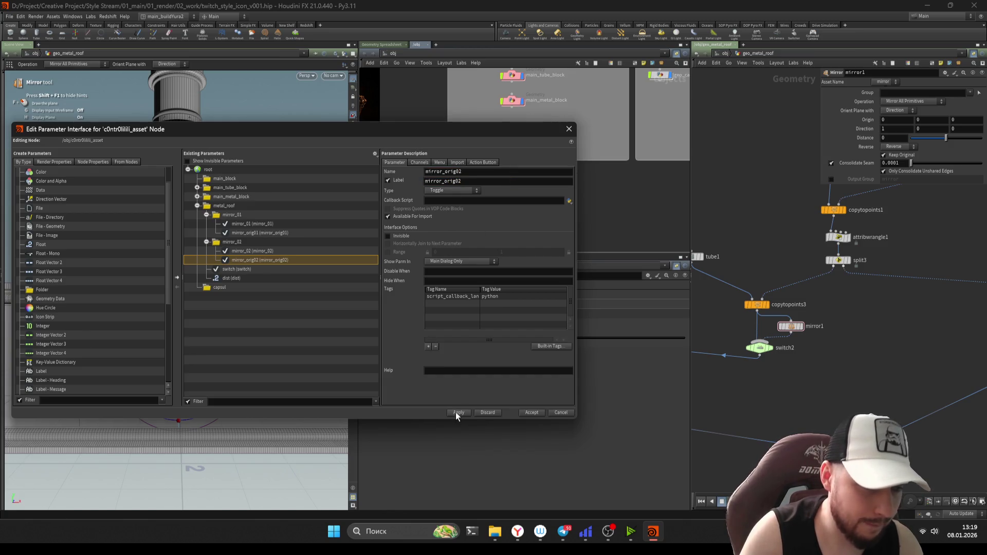
# Apply and accept the parameter interface changes, then save the scene
pyautogui.click(456, 412)
pyautogui.click(531, 412)
pyautogui.hotkey('ctrl', 's')
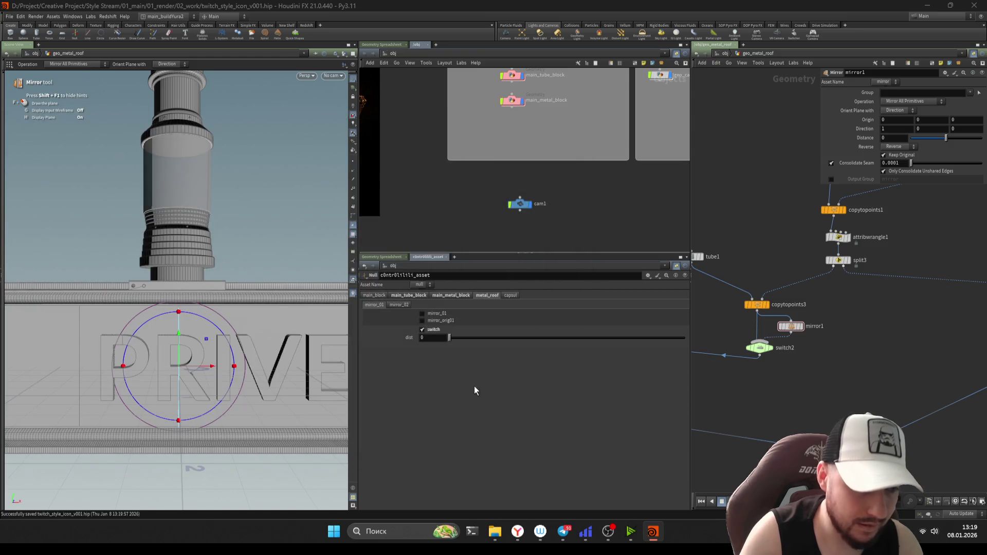
# Link mirror1's Keep Original to mirror_orig01 with a relative reference
pyautogui.click(397, 306)
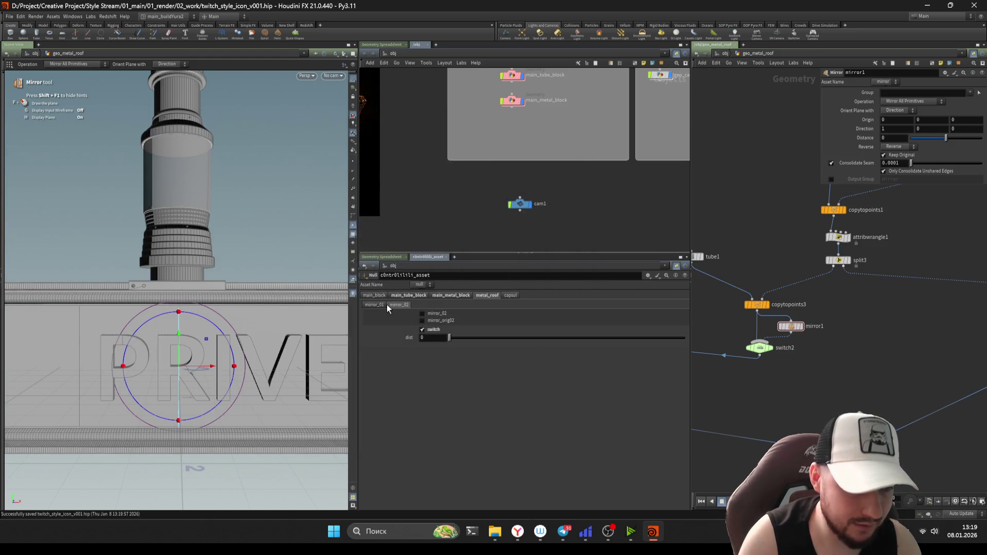
pyautogui.click(393, 307)
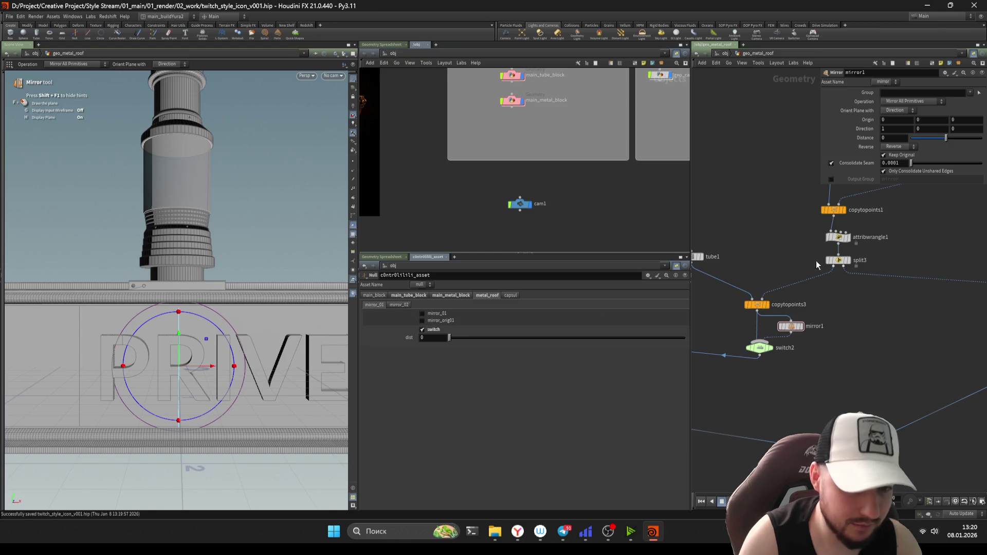
pyautogui.scroll(2, 921, 232)
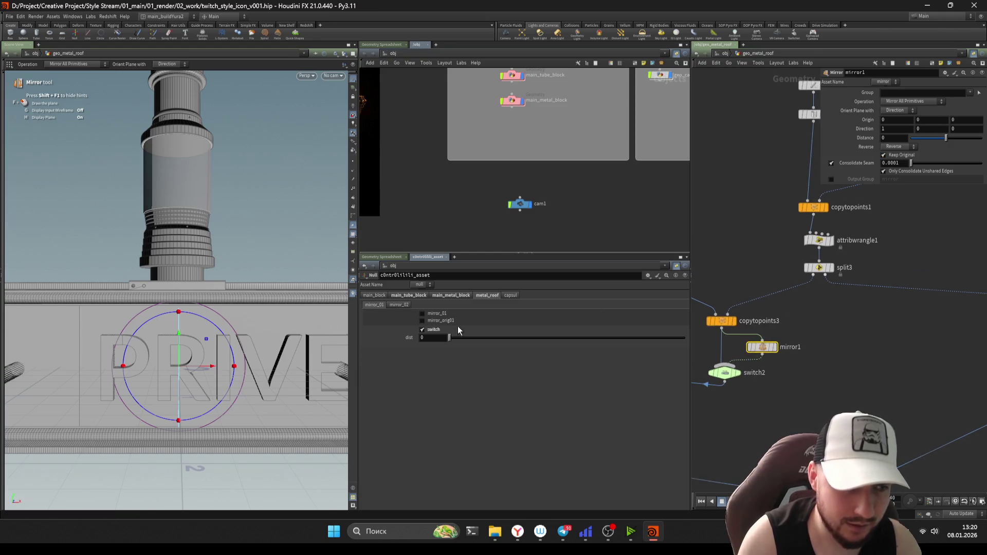
pyautogui.rightClick(439, 322)
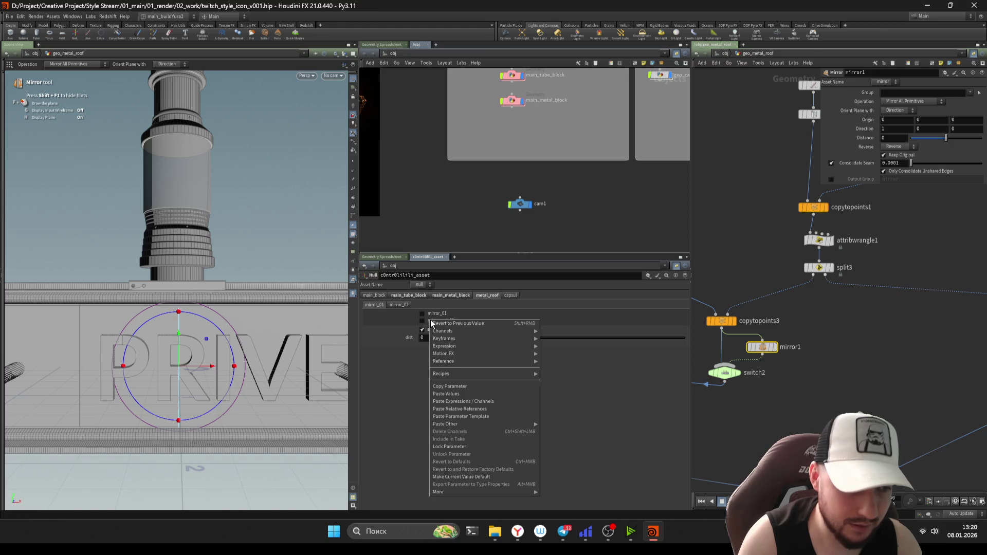
pyautogui.click(463, 389)
pyautogui.rightClick(899, 162)
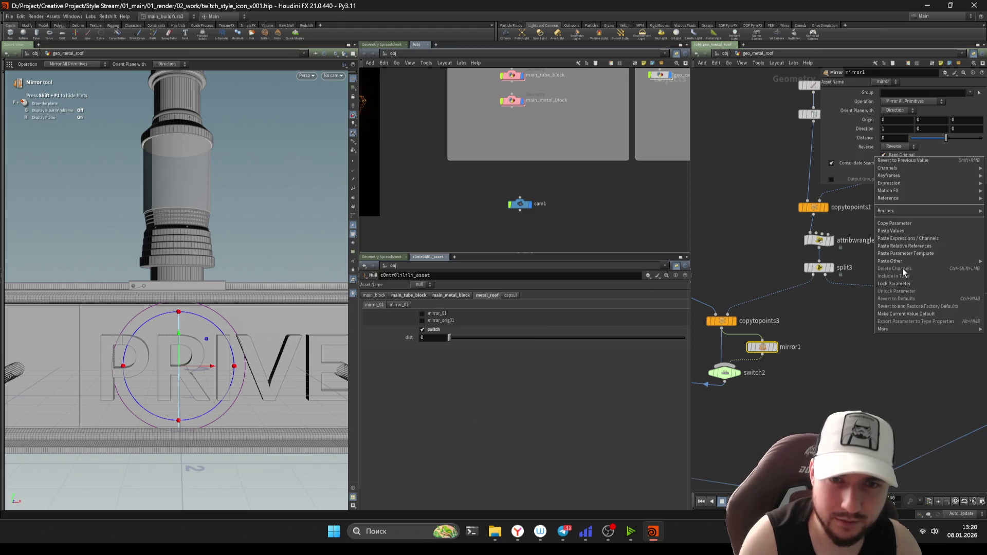
pyautogui.click(905, 254)
pyautogui.hotkey('ctrl', 'z')
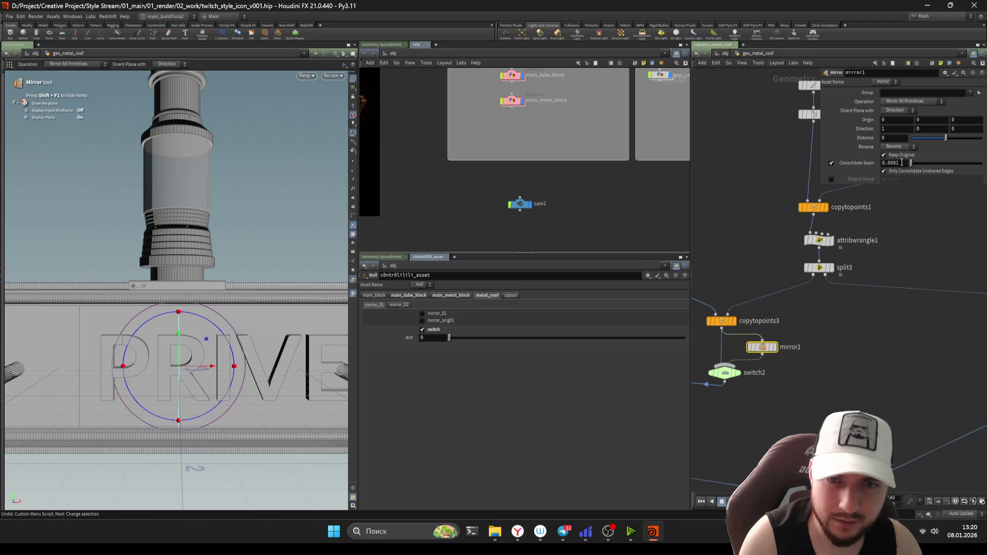
pyautogui.rightClick(903, 159)
pyautogui.click(906, 245)
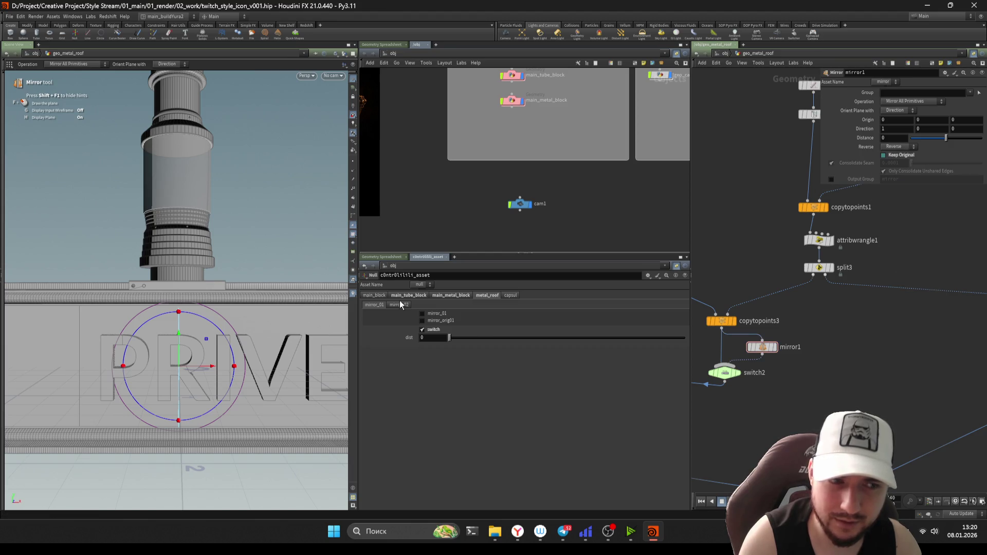
# Link switch2's Select Input to the mirror_01 toggle with a relative reference
pyautogui.rightClick(431, 316)
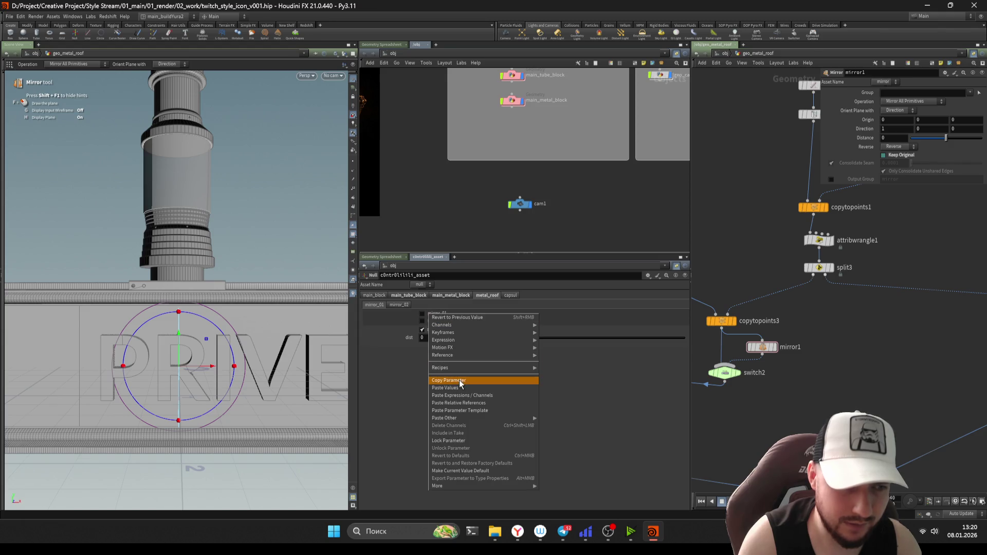
pyautogui.click(462, 383)
pyautogui.click(724, 372)
pyautogui.rightClick(867, 94)
pyautogui.click(871, 180)
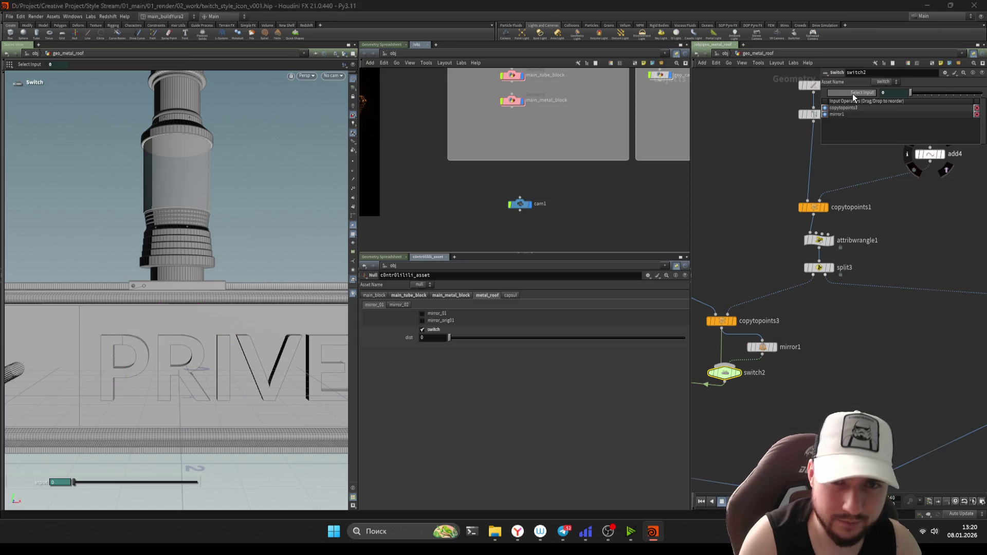
# Turn on mirror_01 and mirror_orig01 and check the mirrored result
pyautogui.click(428, 316)
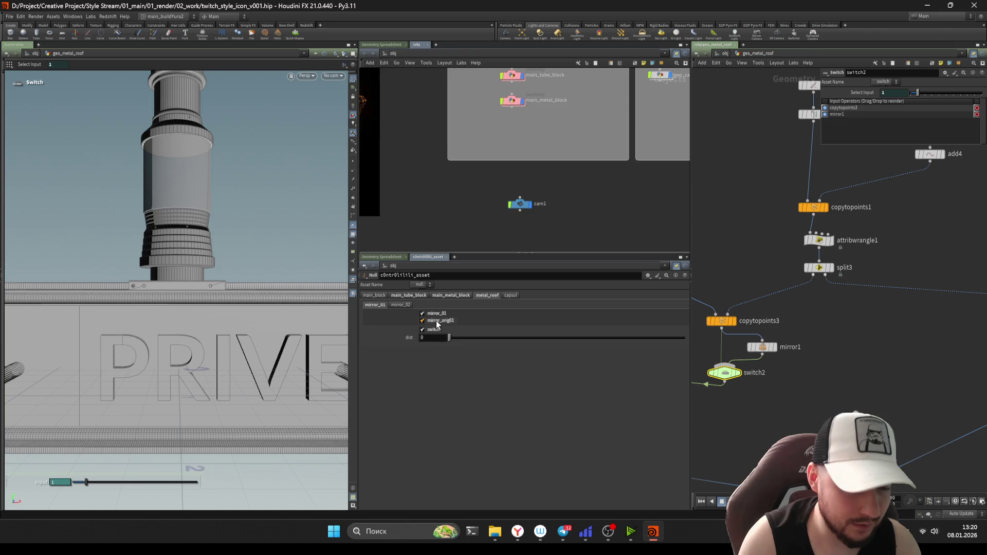
pyautogui.click(436, 322)
pyautogui.click(436, 323)
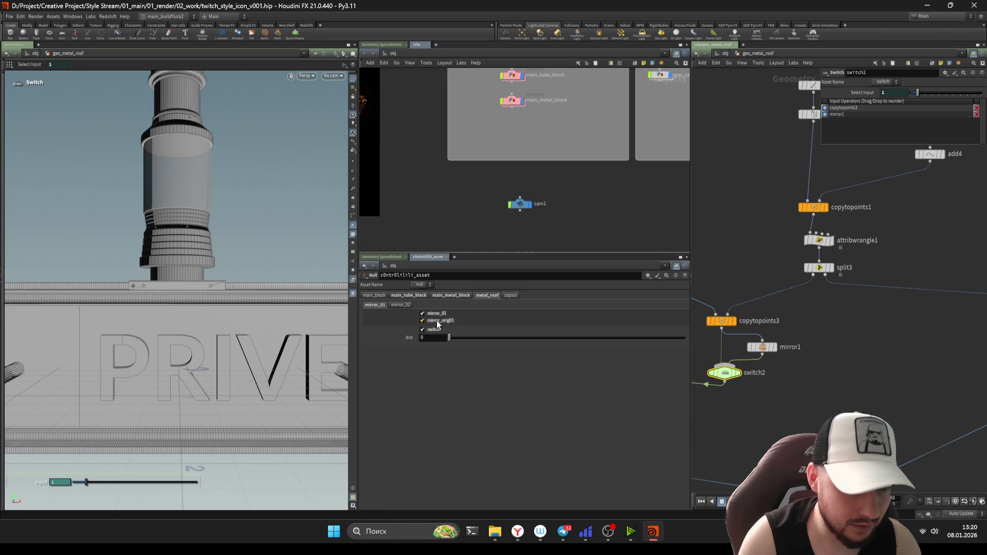
pyautogui.click(402, 305)
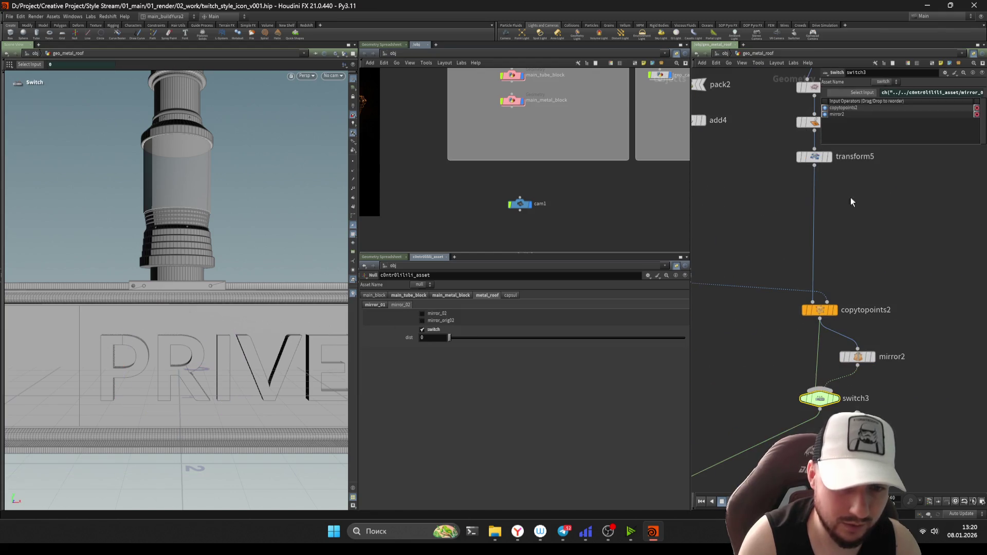
# Link mirror2's Keep Original to mirror_orig02 via relative reference and save the scene
pyautogui.click(857, 357)
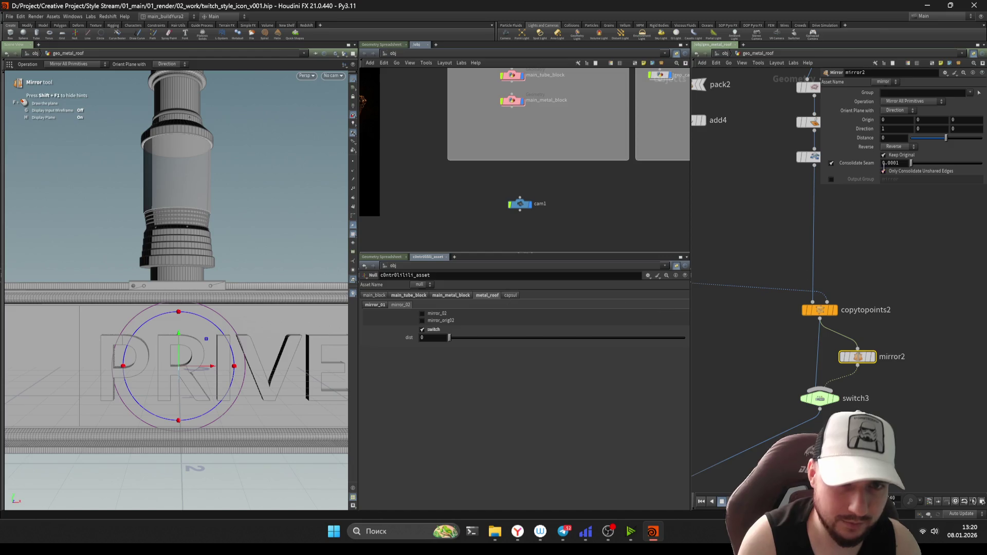
pyautogui.rightClick(429, 323)
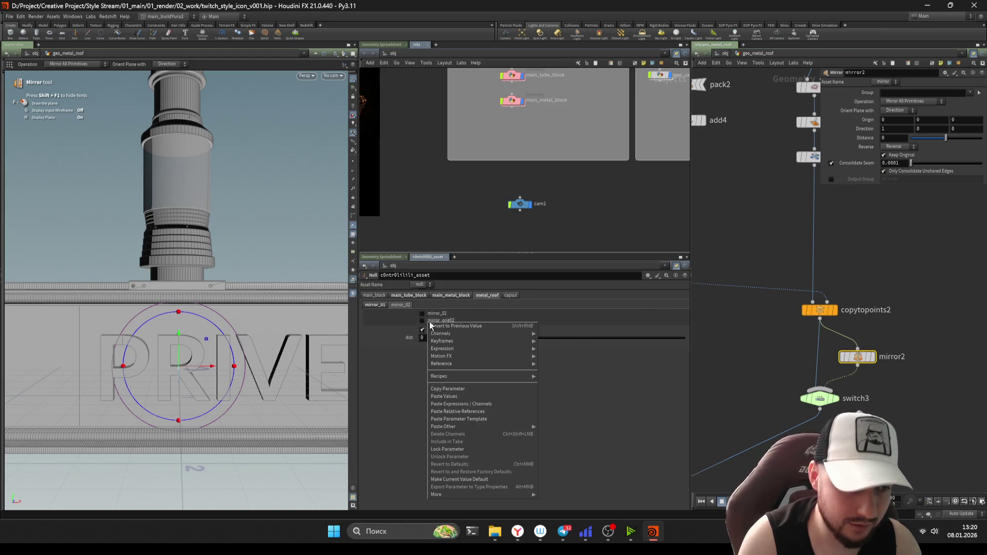
pyautogui.click(470, 392)
pyautogui.rightClick(901, 158)
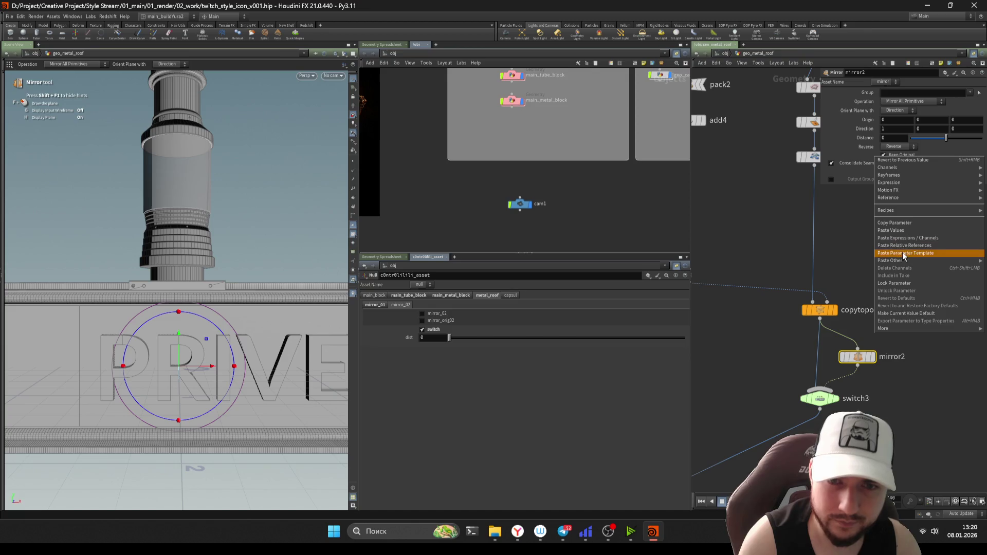
pyautogui.click(905, 254)
pyautogui.rightClick(899, 158)
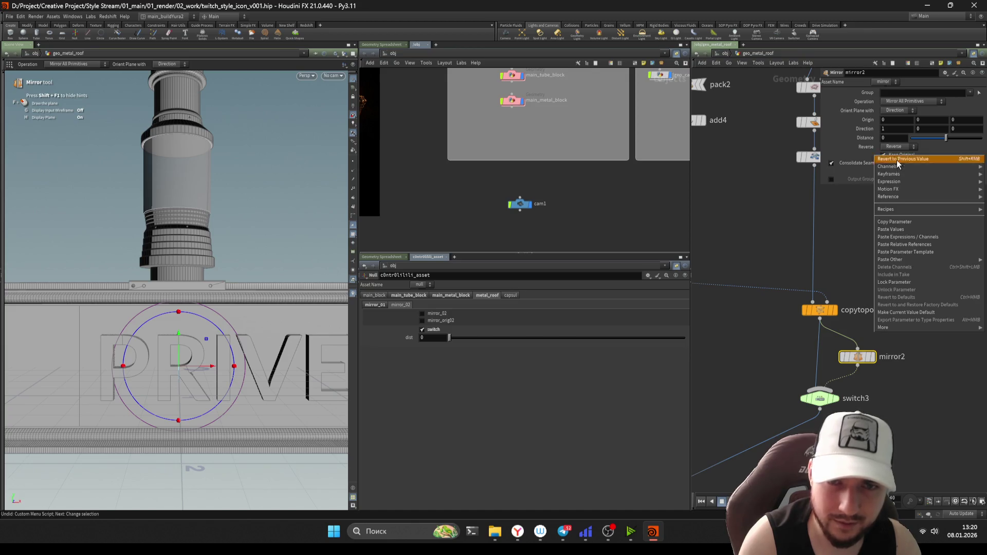
pyautogui.click(907, 244)
pyautogui.hotkey('ctrl', 's')
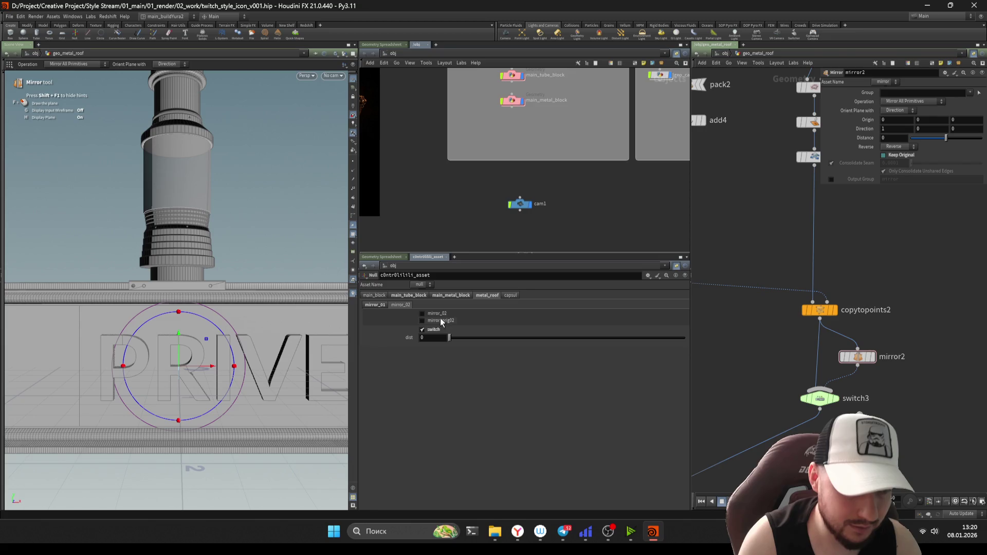
# Turn on mirror_orig02, turn off mirror_02, and undo a trial dist change
pyautogui.click(437, 320)
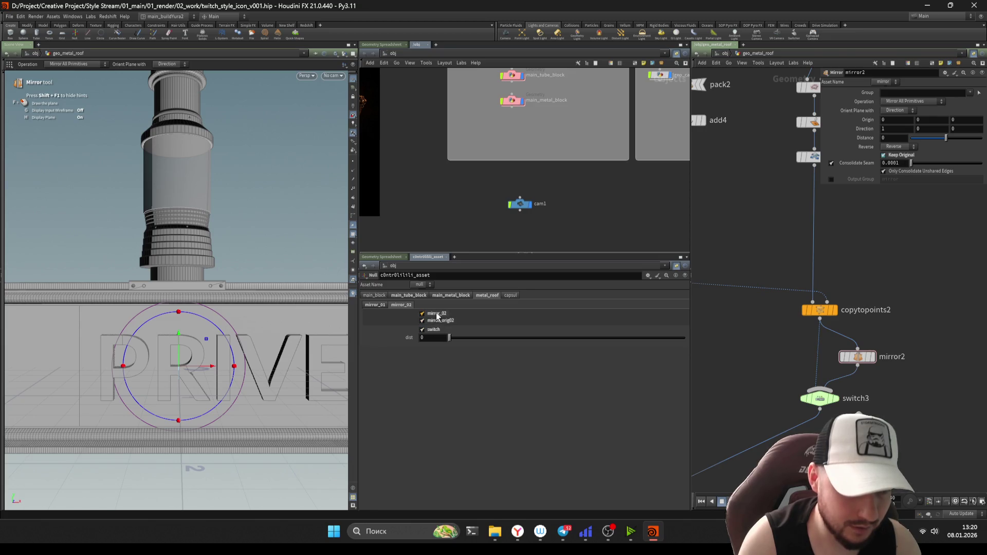
pyautogui.moveTo(702, 399); pyautogui.dragTo(740, 288, button='middle')
pyautogui.click(422, 313)
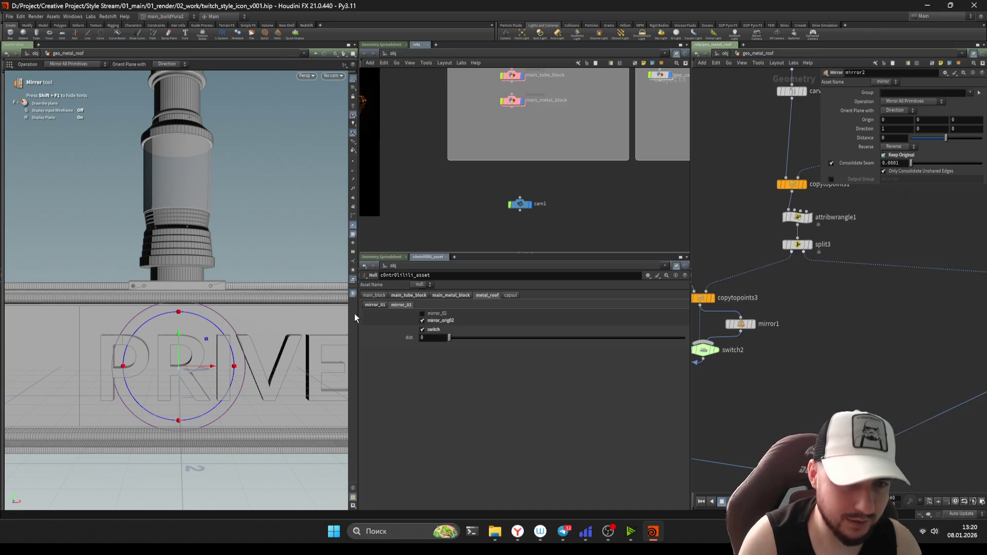
pyautogui.moveTo(452, 338); pyautogui.dragTo(539, 338)
pyautogui.rightClick(436, 339)
pyautogui.hotkey('ctrl', 'z')
# Link line1's Length to the asset's dist, set dist to 3.37, and save
pyautogui.moveTo(758, 246)
pyautogui.mouseDown(button='middle')
pyautogui.moveTo(763, 356)
pyautogui.moveTo(717, 423)
pyautogui.mouseUp(button='middle')
pyautogui.click(740, 276)
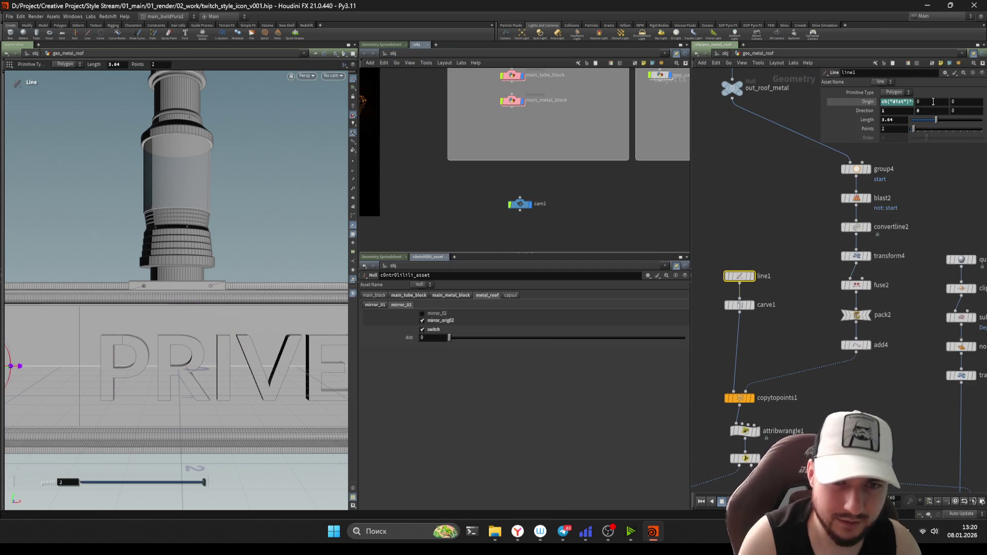
pyautogui.rightClick(894, 120)
pyautogui.click(911, 216)
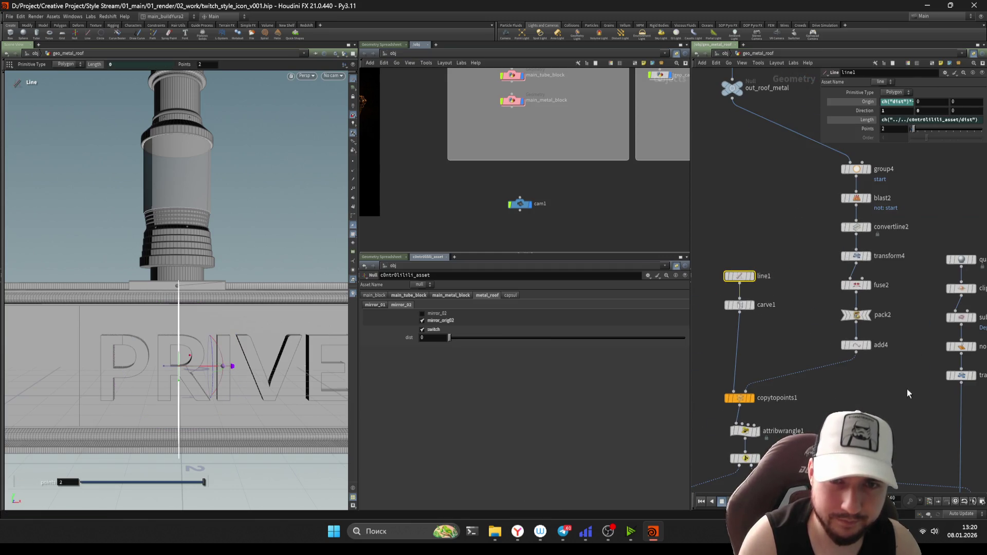
pyautogui.moveTo(453, 338); pyautogui.dragTo(529, 343)
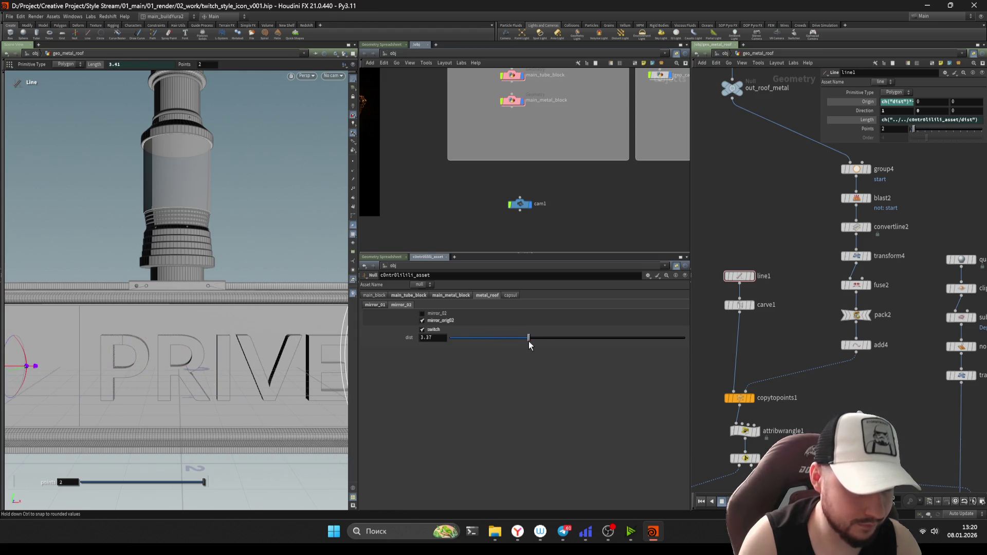
pyautogui.hotkey('ctrl', 's')
# Orbit the tower view and review the mirror_01 and main_metal_block parameter tabs
pyautogui.press('Escape')
pyautogui.moveTo(218, 317)
pyautogui.mouseDown()
pyautogui.moveTo(194, 313)
pyautogui.moveTo(260, 249)
pyautogui.moveTo(203, 309)
pyautogui.moveTo(216, 278)
pyautogui.mouseUp()
pyautogui.press('Return')
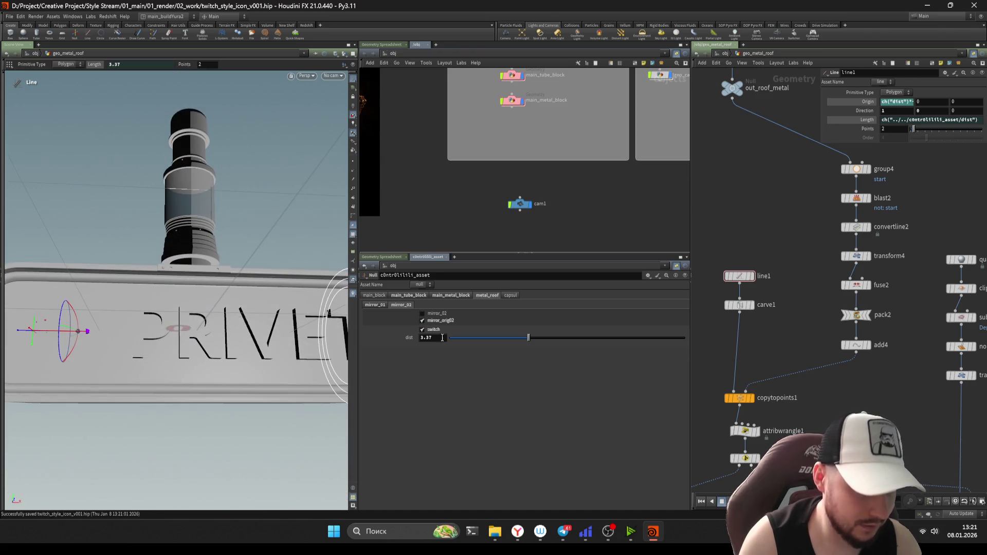
pyautogui.click(384, 305)
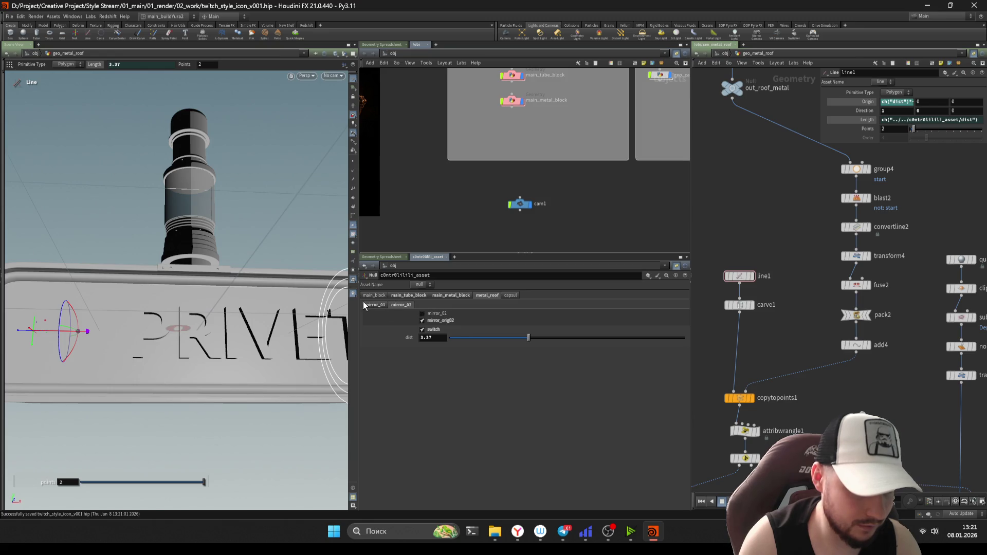
pyautogui.click(447, 295)
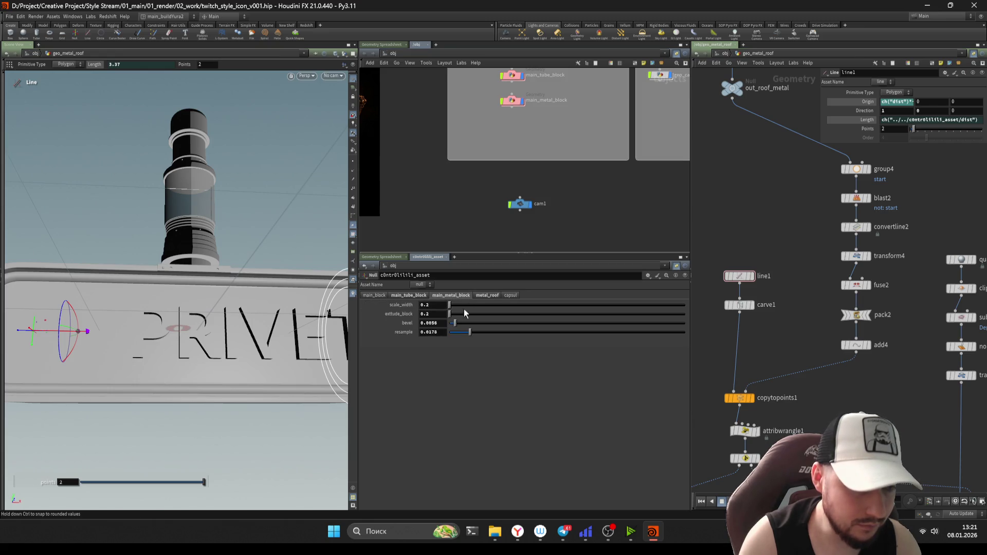
pyautogui.click(484, 296)
pyautogui.scroll(-5, 823, 368)
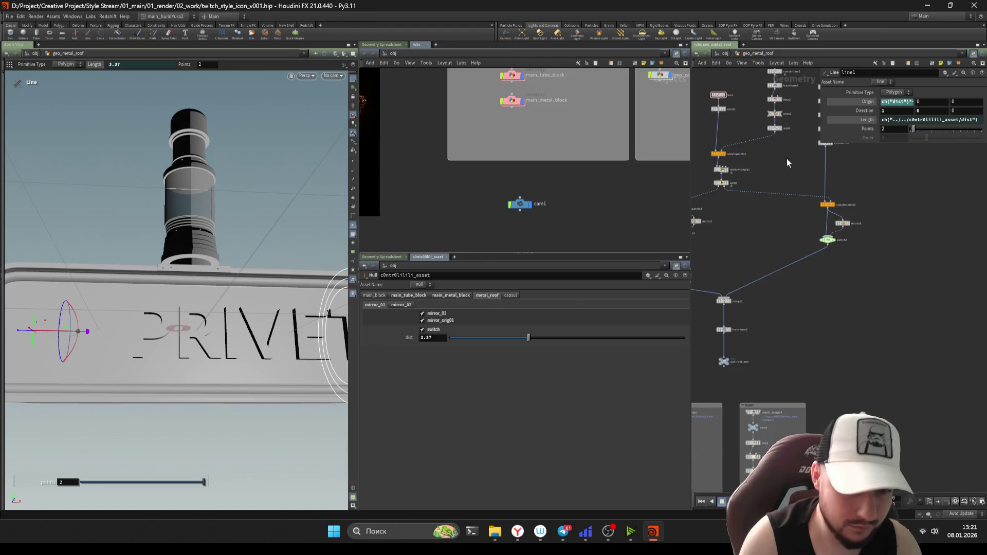
# Select switch1 and look through the mirror_02 and mirror_01 parameter groups
pyautogui.scroll(5, 823, 231)
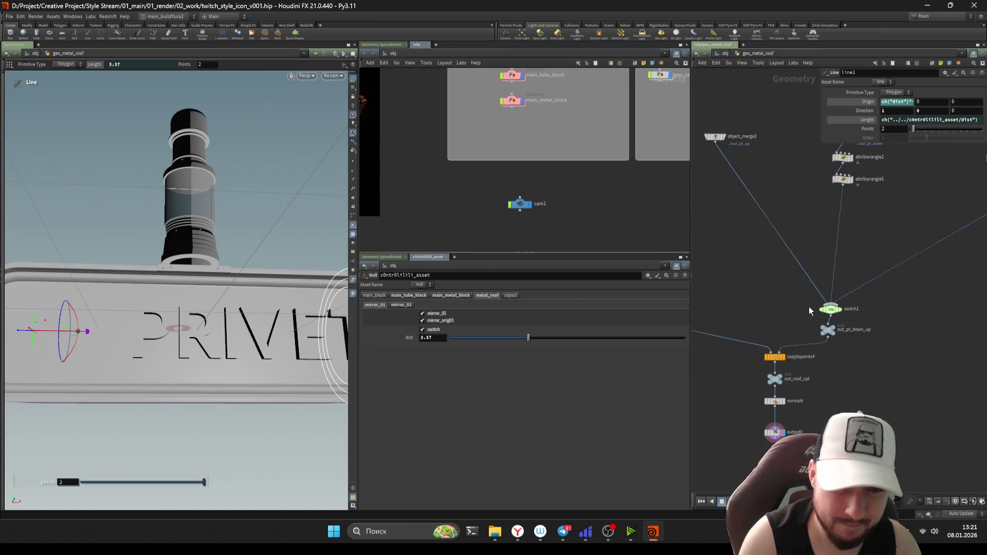
pyautogui.click(829, 309)
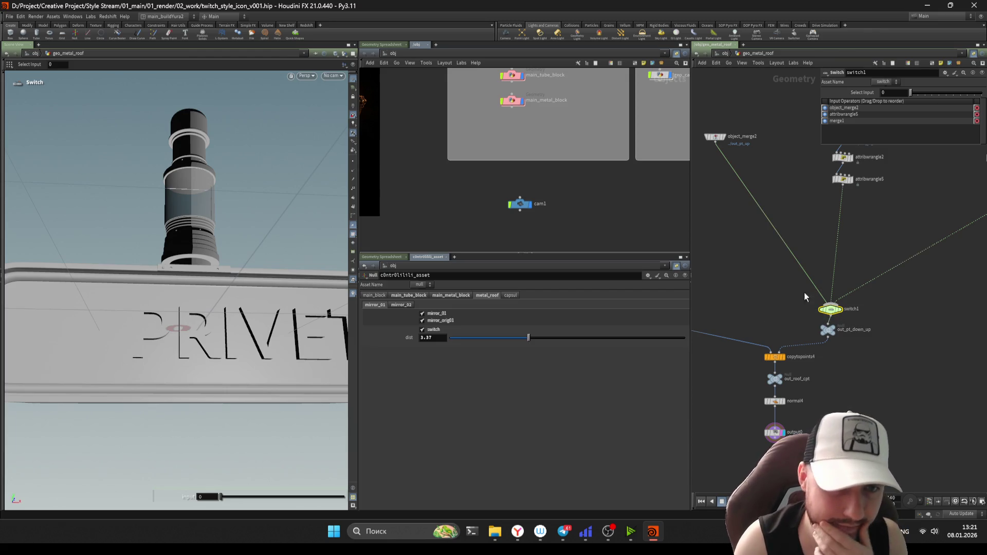
pyautogui.click(401, 305)
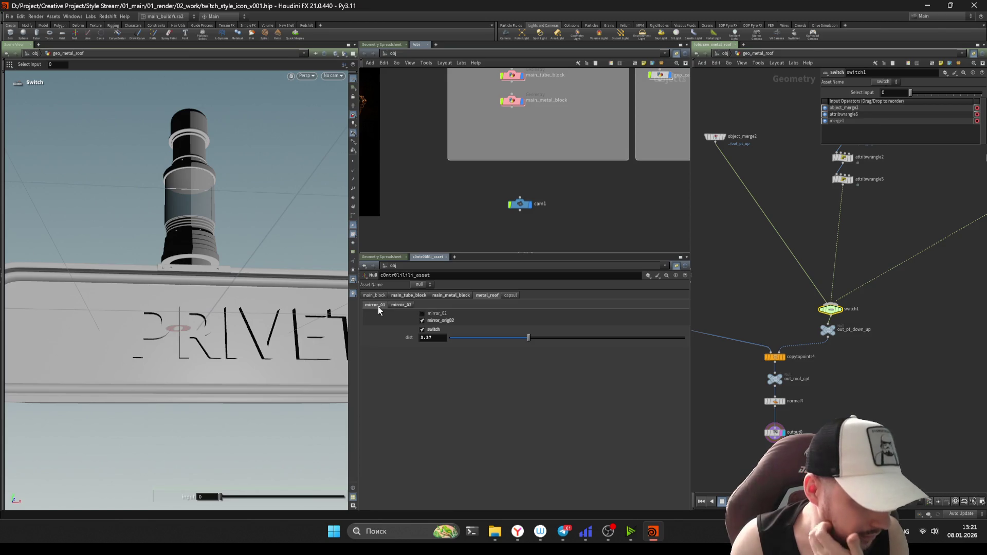
pyautogui.click(384, 305)
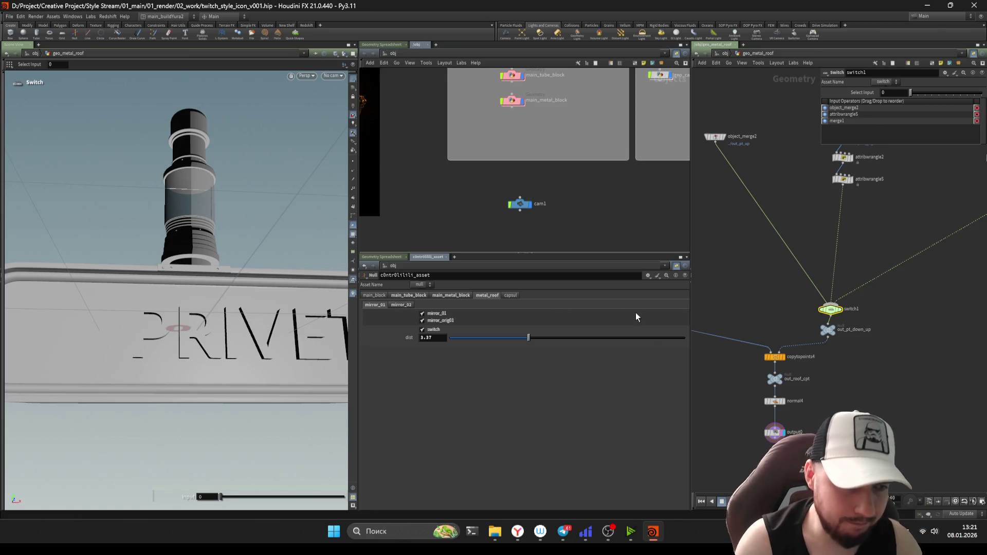
# Bring up the control asset's Edit Parameter Interface window and position it
pyautogui.click(648, 276)
pyautogui.click(645, 285)
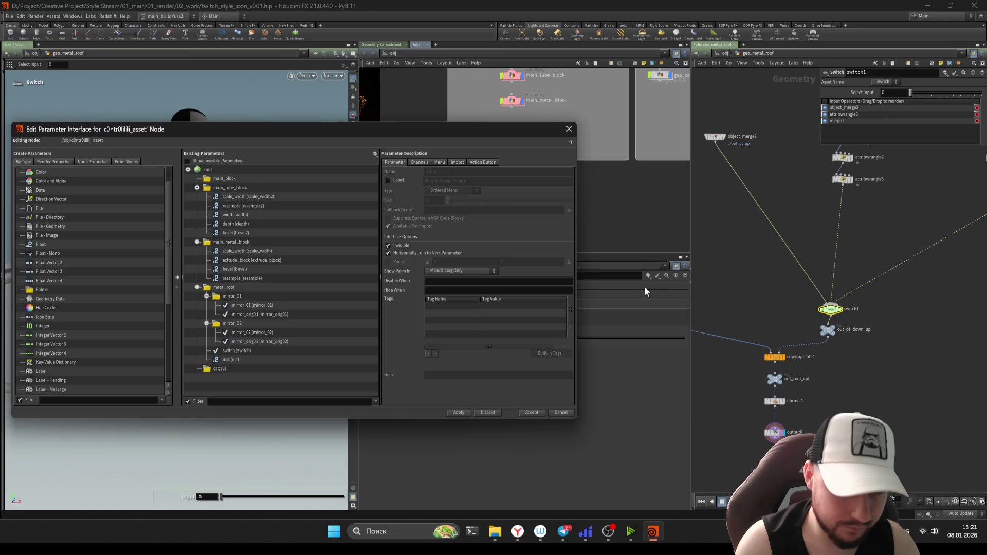
pyautogui.moveTo(389, 129); pyautogui.dragTo(440, 167)
pyautogui.scroll(-6, 108, 319)
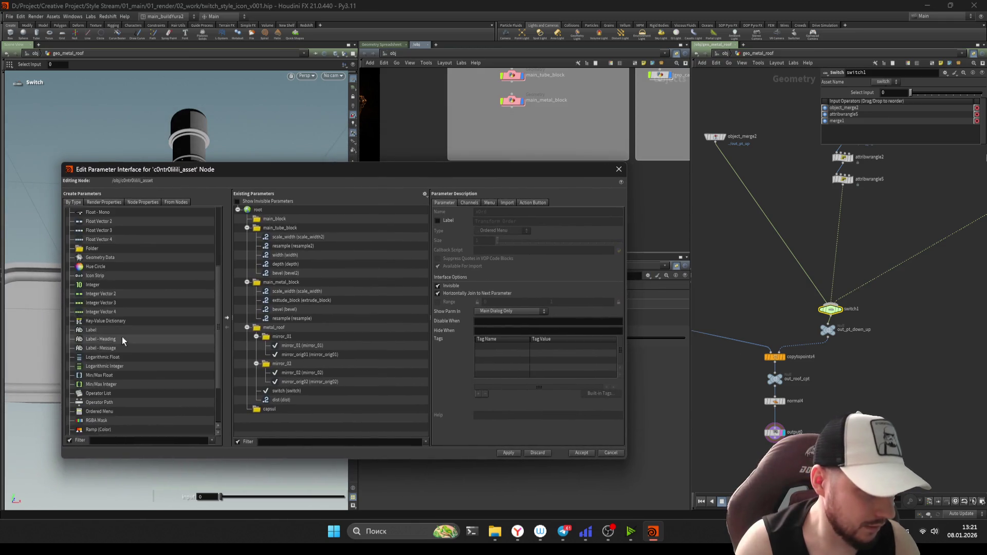
pyautogui.moveTo(298, 172); pyautogui.dragTo(271, 164)
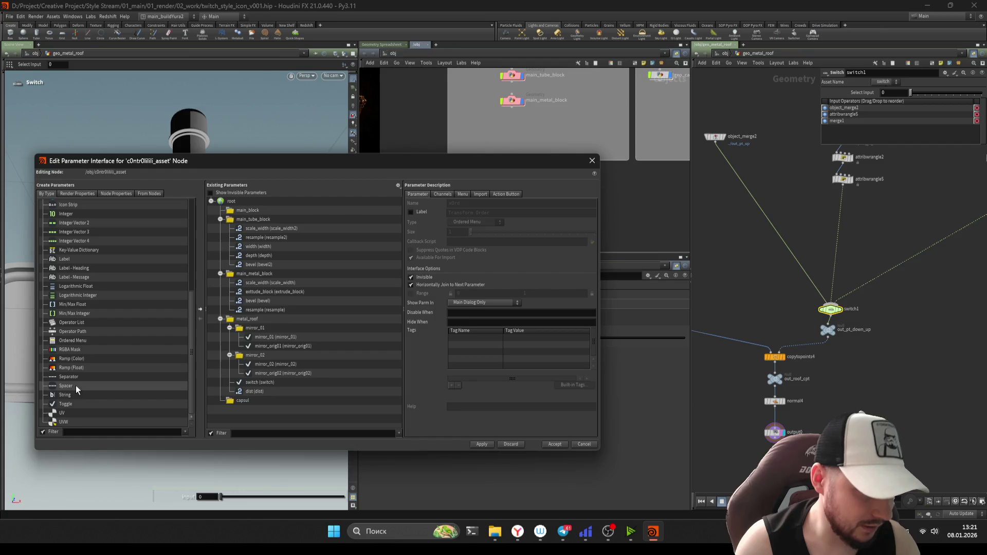
pyautogui.scroll(5, 93, 369)
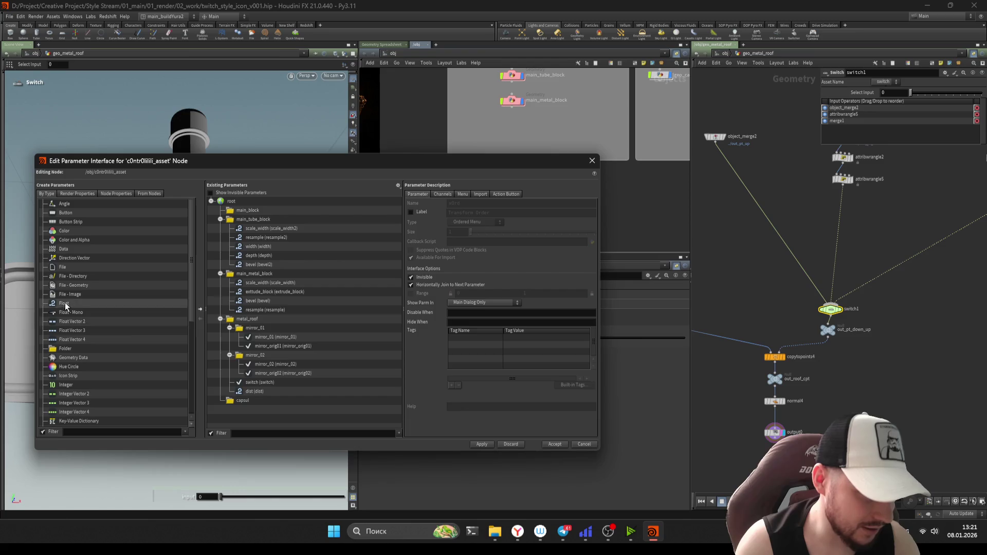
# Add an integer parameter named var below dist, limited to range 0–3, and accept
pyautogui.moveTo(251, 249); pyautogui.dragTo(241, 396)
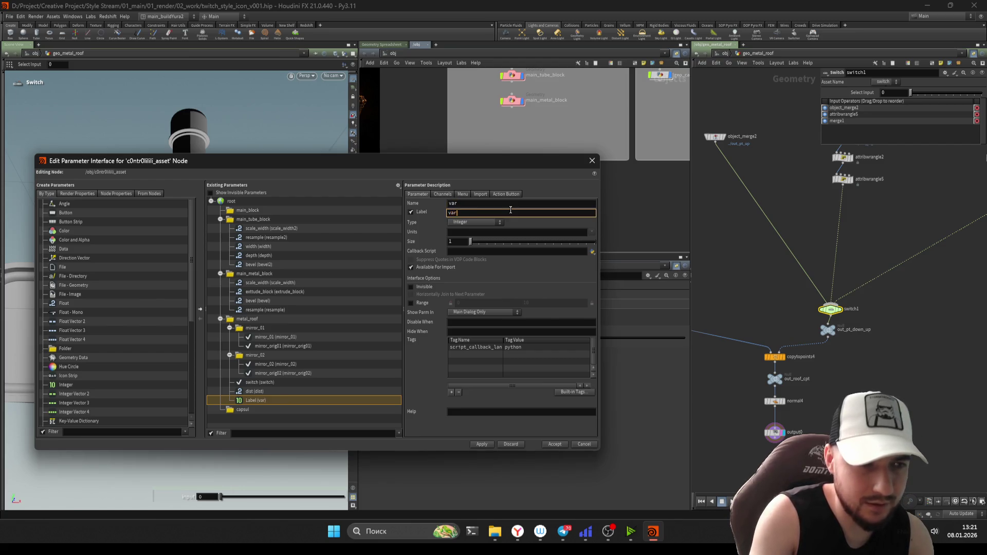
pyautogui.click(415, 304)
pyautogui.doubleClick(545, 303)
pyautogui.write('3')
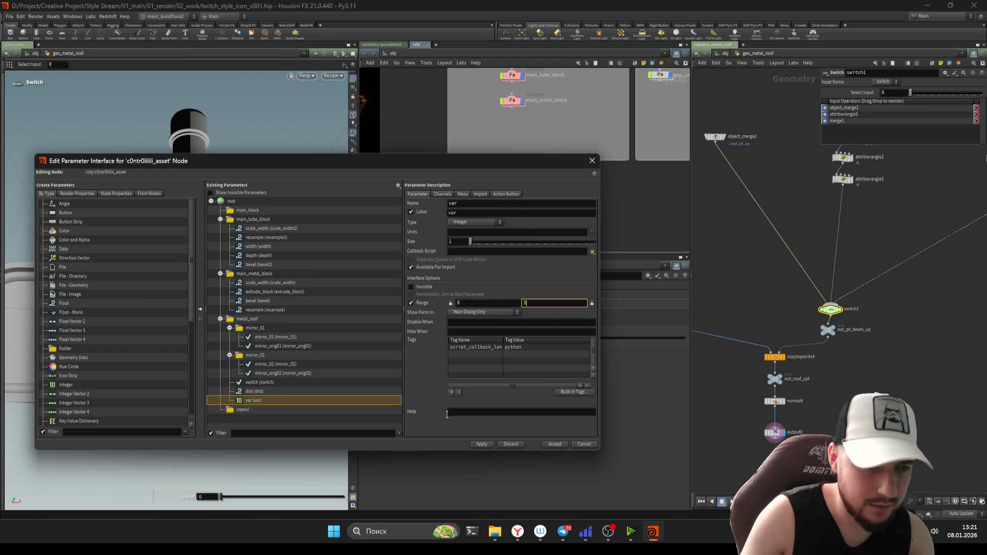
pyautogui.click(482, 445)
pyautogui.click(548, 444)
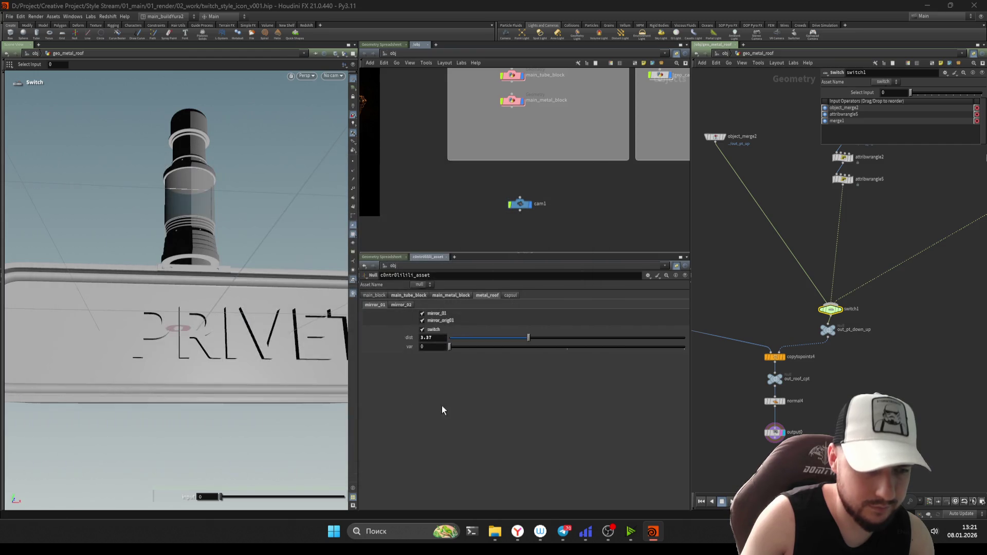
# Copy var and paste it as a relative reference into switch1's Select Input
pyautogui.rightClick(440, 348)
pyautogui.click(473, 407)
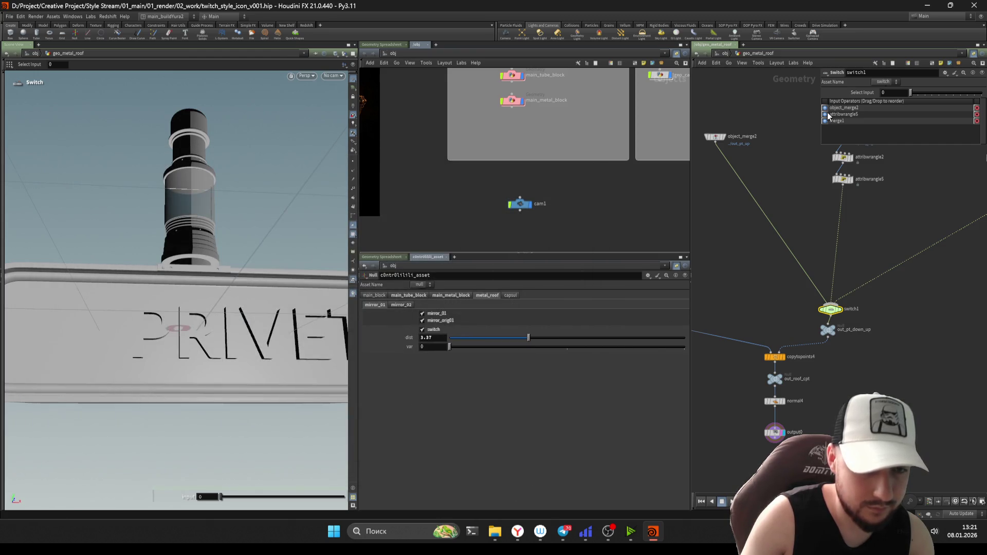
pyautogui.rightClick(885, 93)
pyautogui.click(900, 193)
# Slide var to confirm the sign geometry swaps, then view the scene through cam1
pyautogui.moveTo(458, 351)
pyautogui.mouseDown()
pyautogui.moveTo(699, 350)
pyautogui.moveTo(431, 356)
pyautogui.mouseUp()
pyautogui.hotkey('space', 'h')
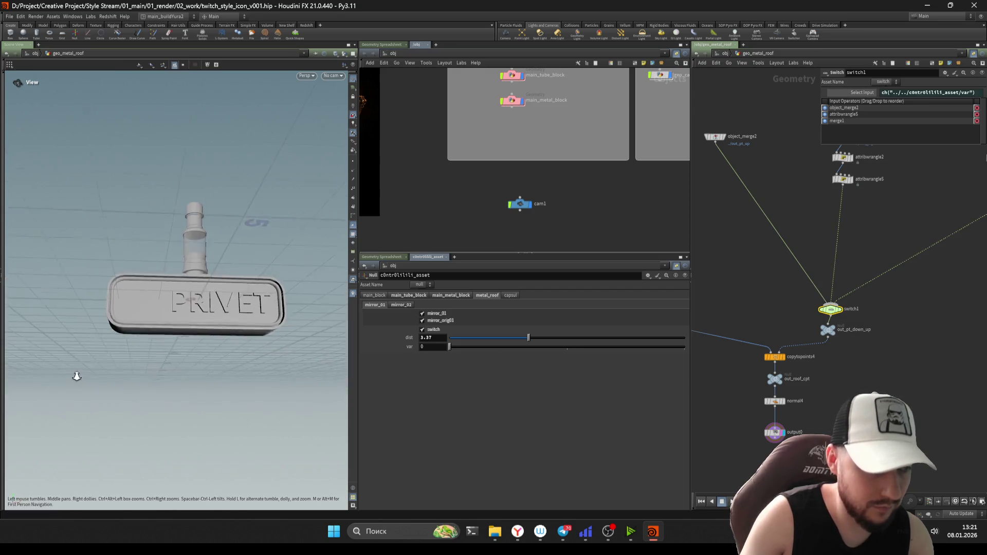
pyautogui.moveTo(77, 376); pyautogui.dragTo(165, 357)
pyautogui.moveTo(467, 346)
pyautogui.mouseDown()
pyautogui.moveTo(667, 346)
pyautogui.moveTo(445, 366)
pyautogui.moveTo(649, 350)
pyautogui.moveTo(513, 343)
pyautogui.moveTo(689, 335)
pyautogui.moveTo(482, 364)
pyautogui.moveTo(688, 348)
pyautogui.moveTo(466, 354)
pyautogui.moveTo(727, 341)
pyautogui.moveTo(555, 338)
pyautogui.moveTo(566, 344)
pyautogui.mouseUp()
pyautogui.click(333, 76)
pyautogui.click(360, 115)
# Set var back to 0 and save the scene
pyautogui.moveTo(666, 348); pyautogui.dragTo(486, 352)
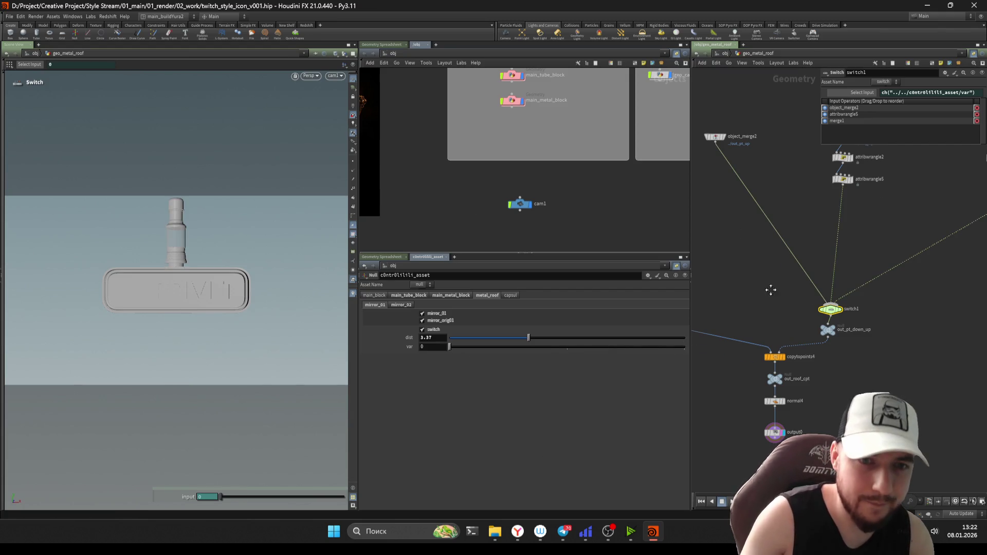
pyautogui.scroll(-5, 771, 290)
pyautogui.hotkey('ctrl', 's')
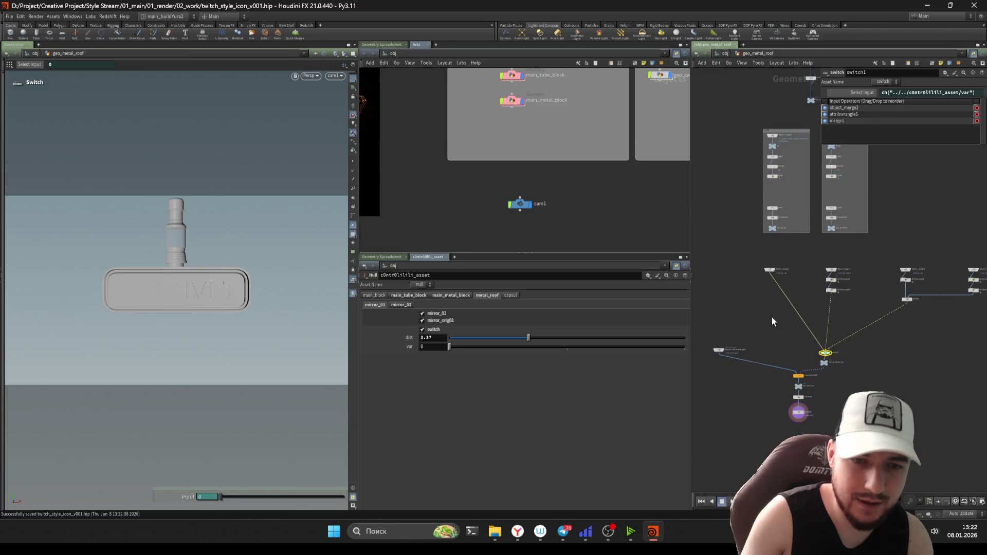
pyautogui.scroll(5, 812, 208)
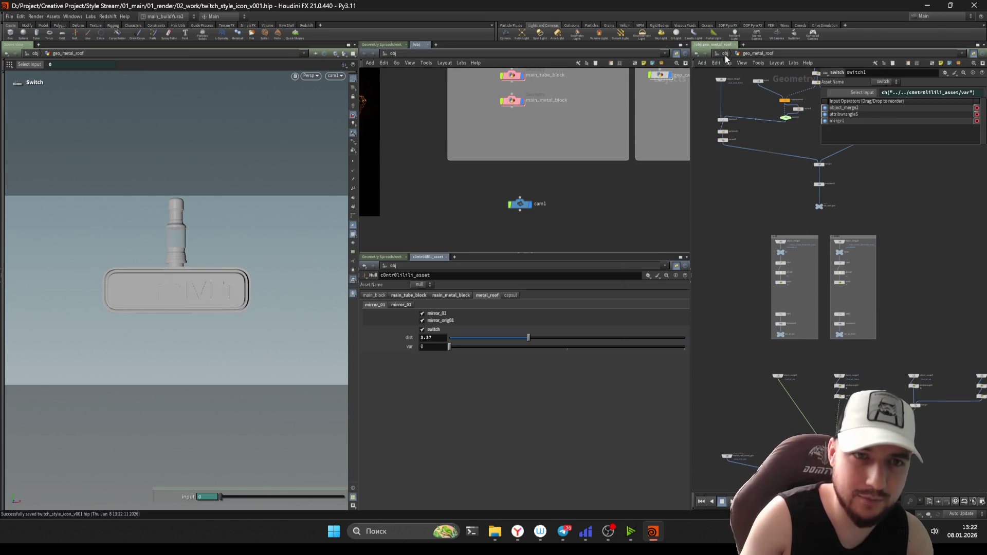
# Select cam1 at the object level and set its resolution to 1920×1080
pyautogui.click(725, 54)
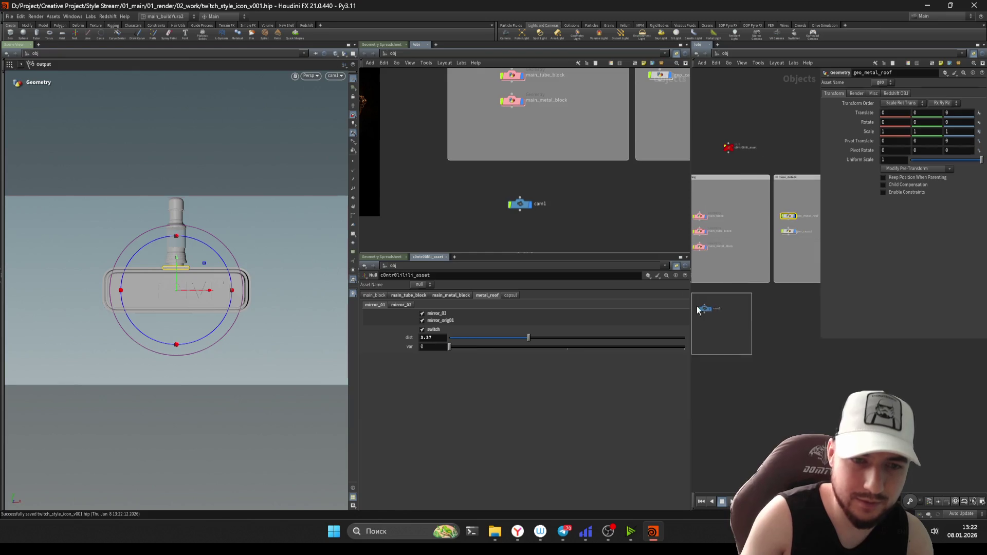
pyautogui.moveTo(697, 308); pyautogui.dragTo(695, 306)
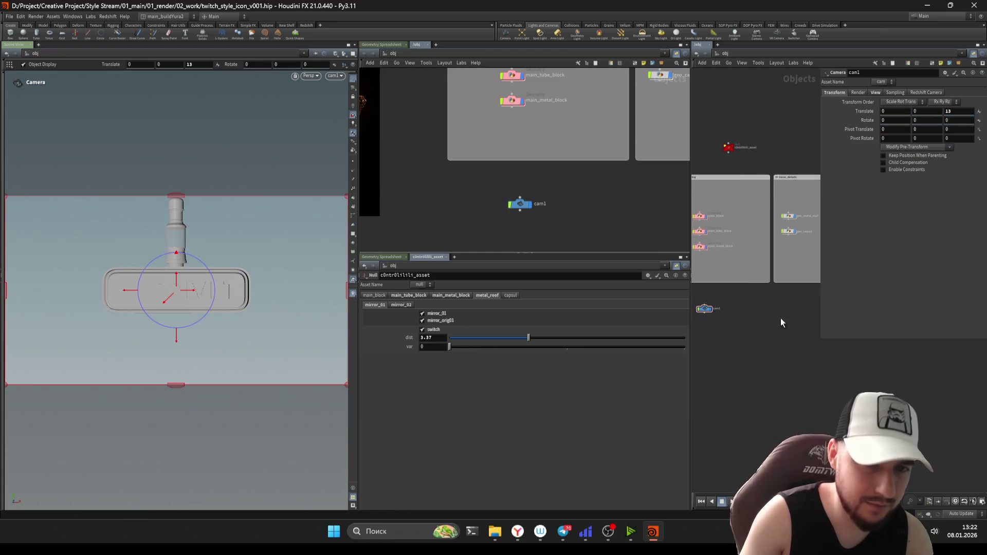
pyautogui.click(875, 93)
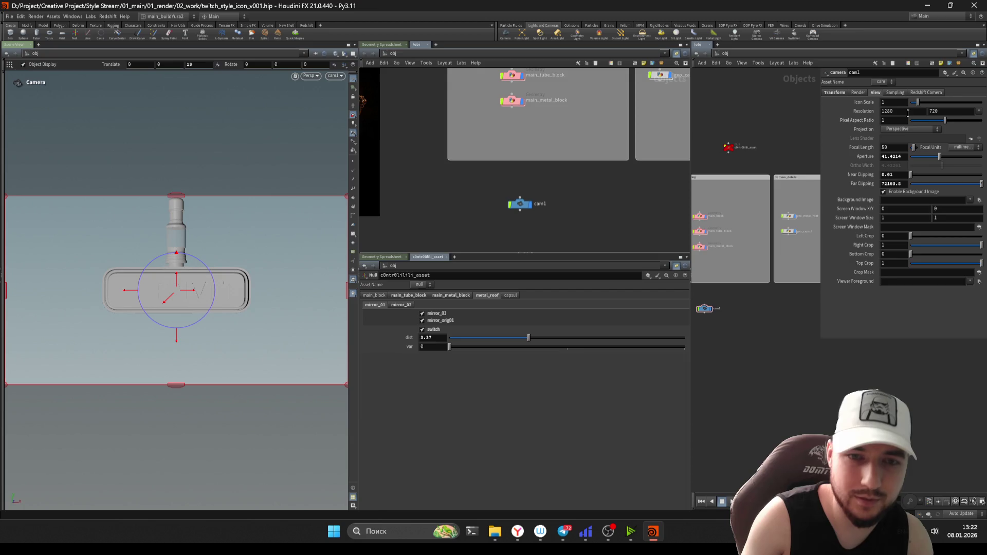
pyautogui.write('20')
pyautogui.press('Tab')
pyautogui.write('1080')
pyautogui.press('Return')
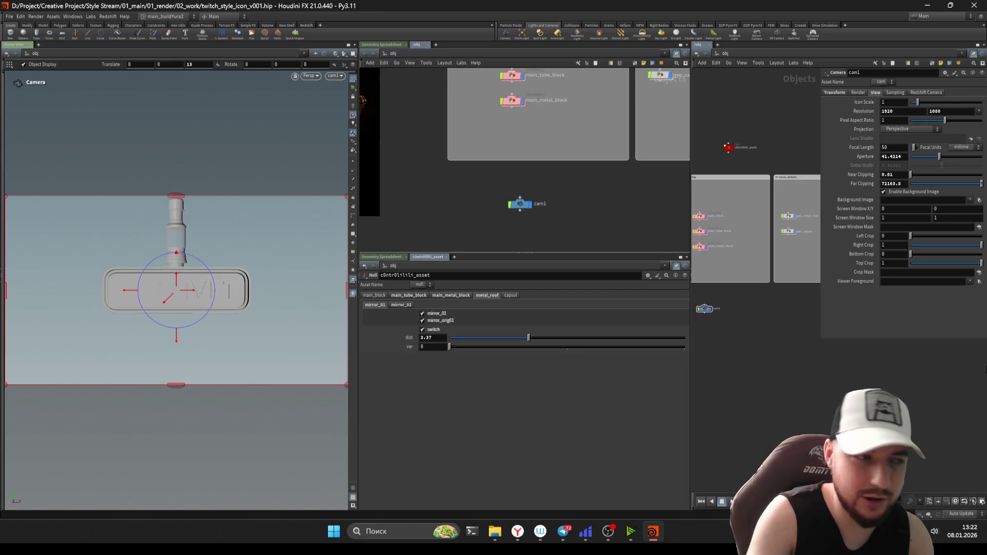
# Move cam1 closer to the sign at Translate Z 7.8, then start a new browser tab
pyautogui.click(835, 92)
pyautogui.moveTo(958, 112)
pyautogui.mouseDown(button='middle')
pyautogui.moveTo(927, 108)
pyautogui.moveTo(959, 106)
pyautogui.mouseUp(button='middle')
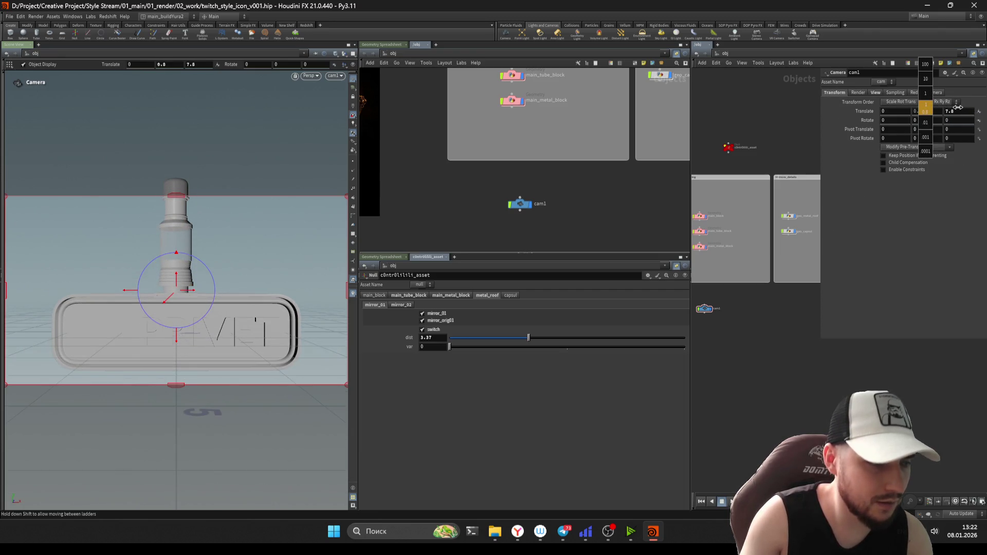
pyautogui.hotkey('alt', 'Tab')
pyautogui.hotkey('ctrl', 't')
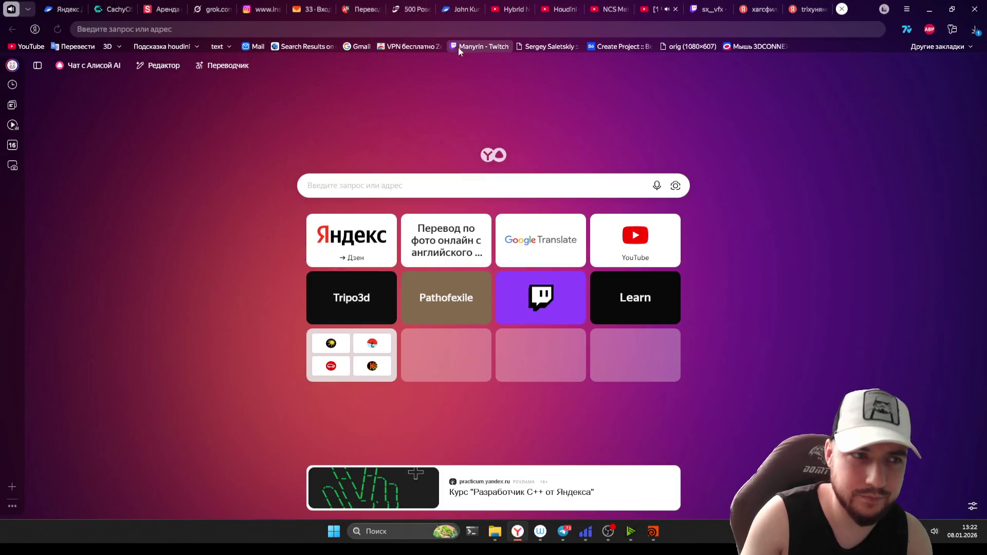
# Search in Russian for the resolution Twitch icons need and view the 1920x480 banner image
pyautogui.click(468, 28)
pyautogui.write('rfrjt')
pyautogui.hotkey('ctrl', 'a')
pyautogui.write('какое ')
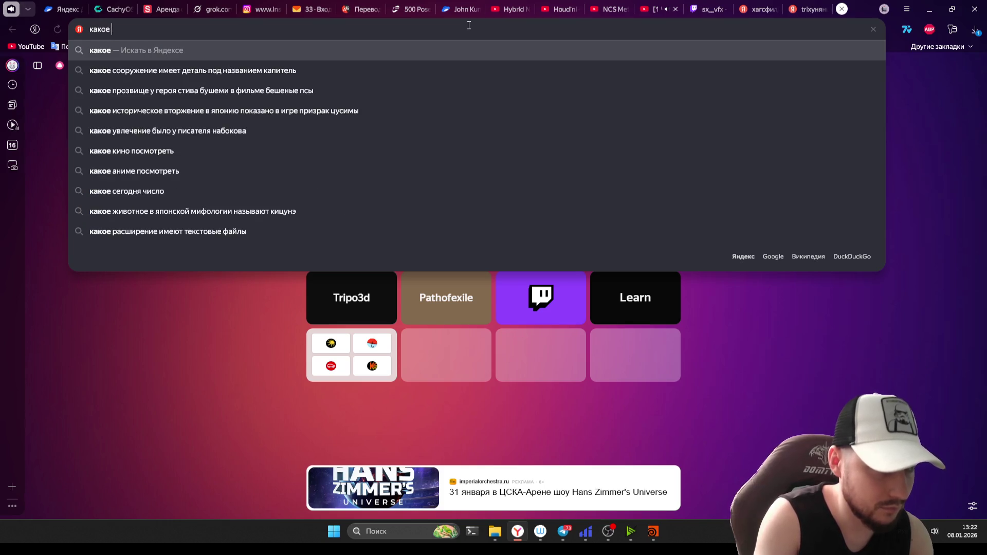
pyautogui.write('разрешение нужно д')
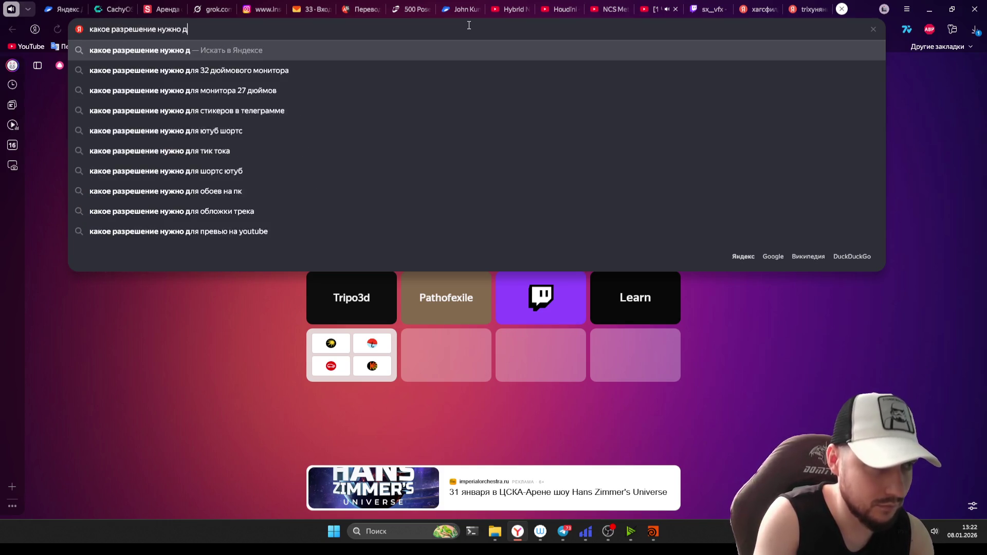
pyautogui.write('ля икон')
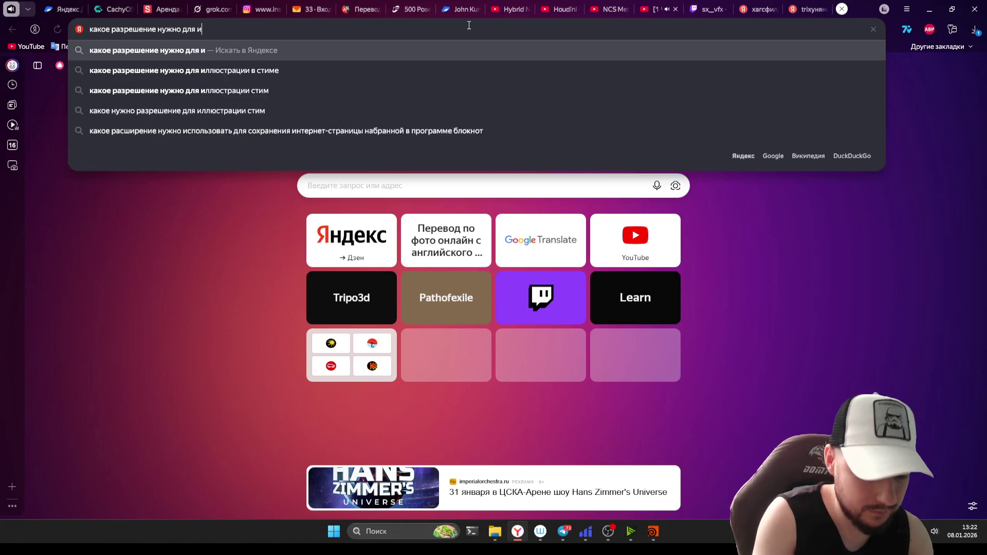
pyautogui.press('BackSpace')
pyautogui.press('BackSpace')
pyautogui.press('BackSpace')
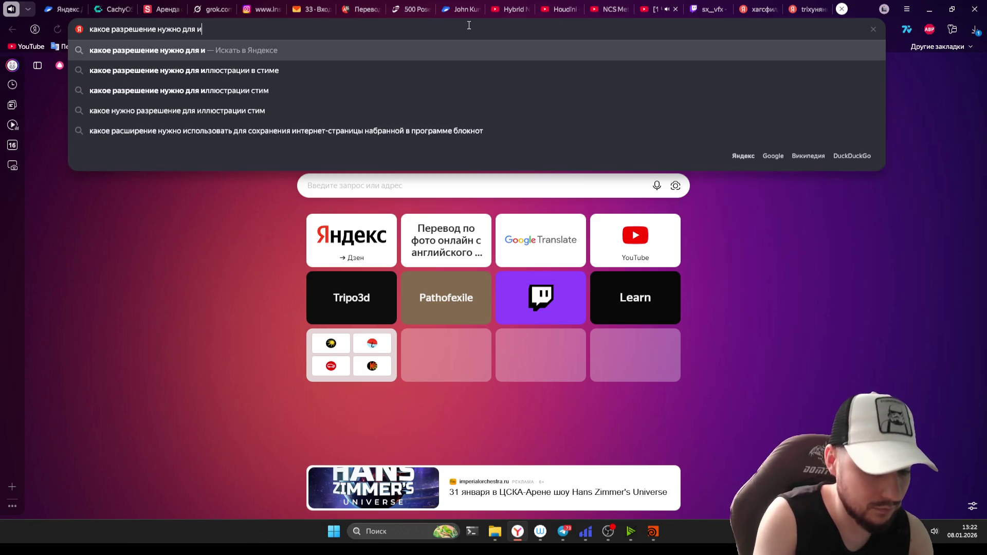
pyautogui.write('конок в описание канала твич')
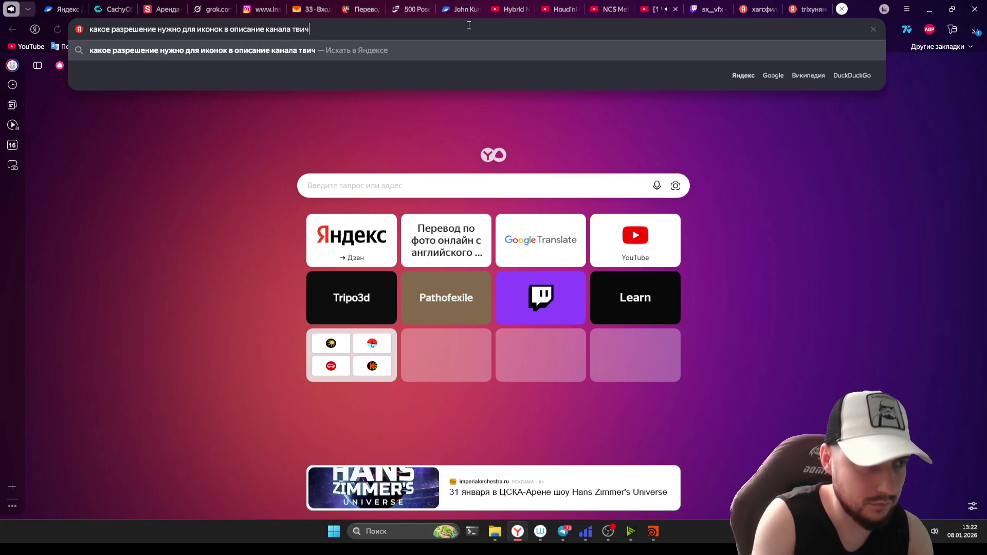
pyautogui.press('Return')
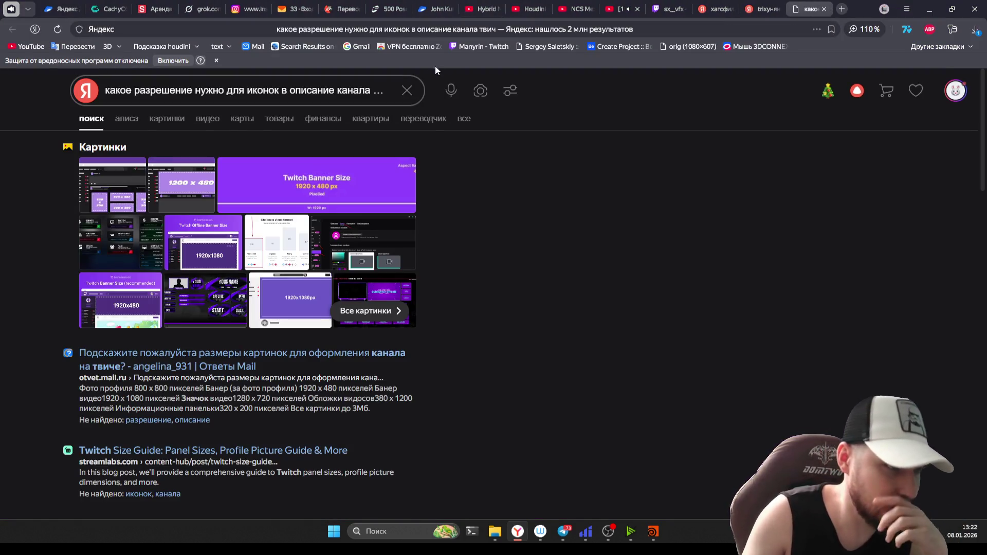
pyautogui.click(151, 302)
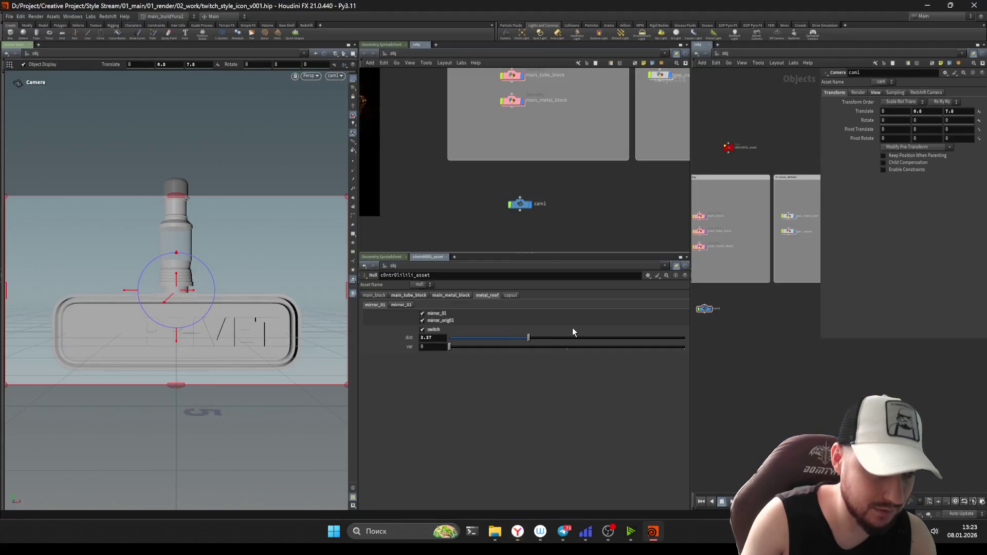
# Select cam1 and enter a 320 by 300 resolution
pyautogui.click(704, 308)
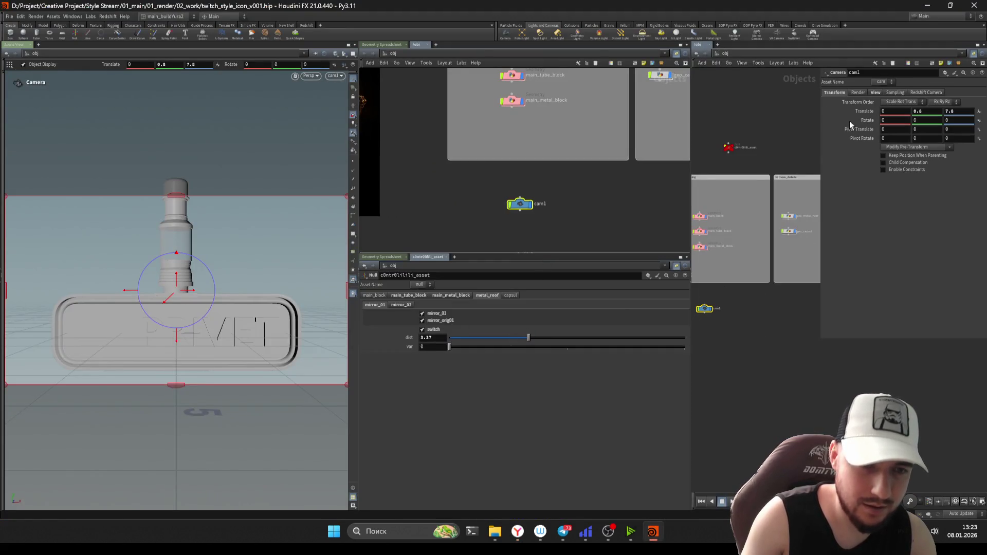
pyautogui.click(875, 92)
pyautogui.click(897, 111)
pyautogui.write('320')
pyautogui.press('Tab')
pyautogui.write('300')
pyautogui.press('Return')
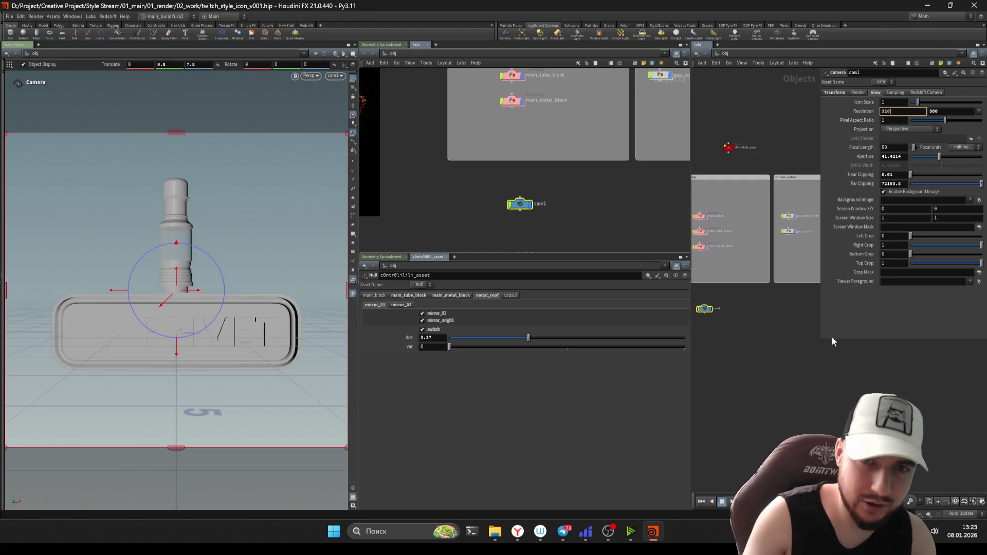
# Scale both resolution values by 10 (320*10, 300*10) and check the evaluated result
pyautogui.write('*10')
pyautogui.press('Tab')
pyautogui.write('*')
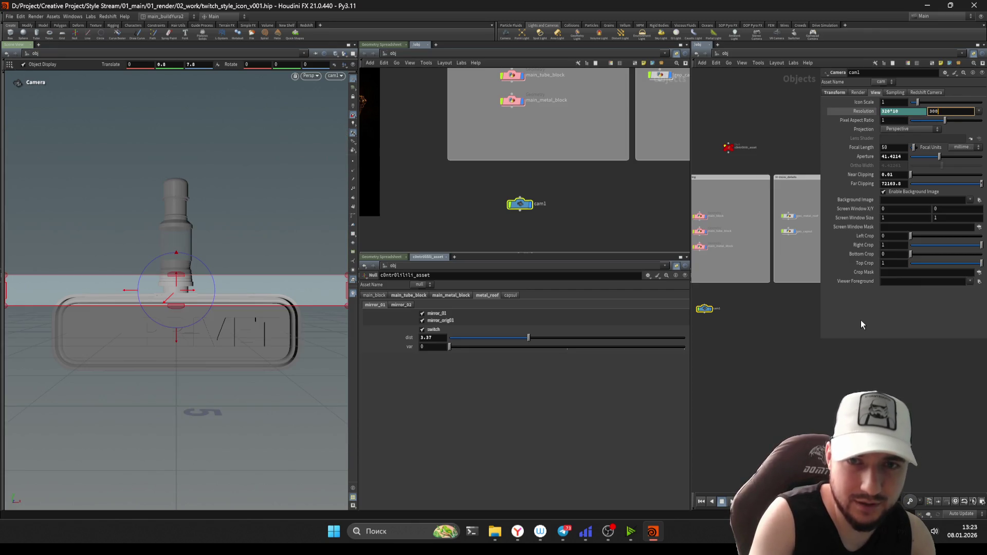
pyautogui.write('10')
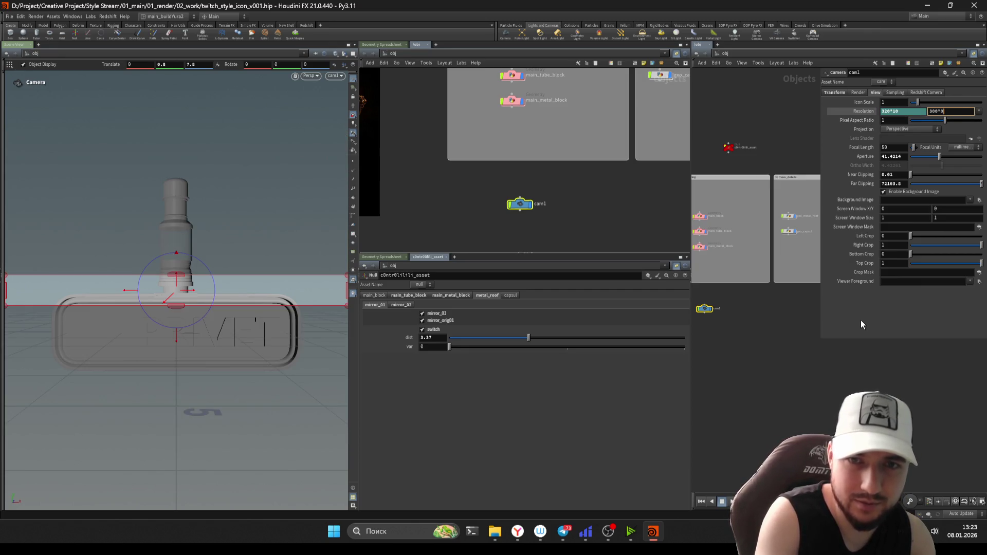
pyautogui.press('Return')
pyautogui.click(871, 114)
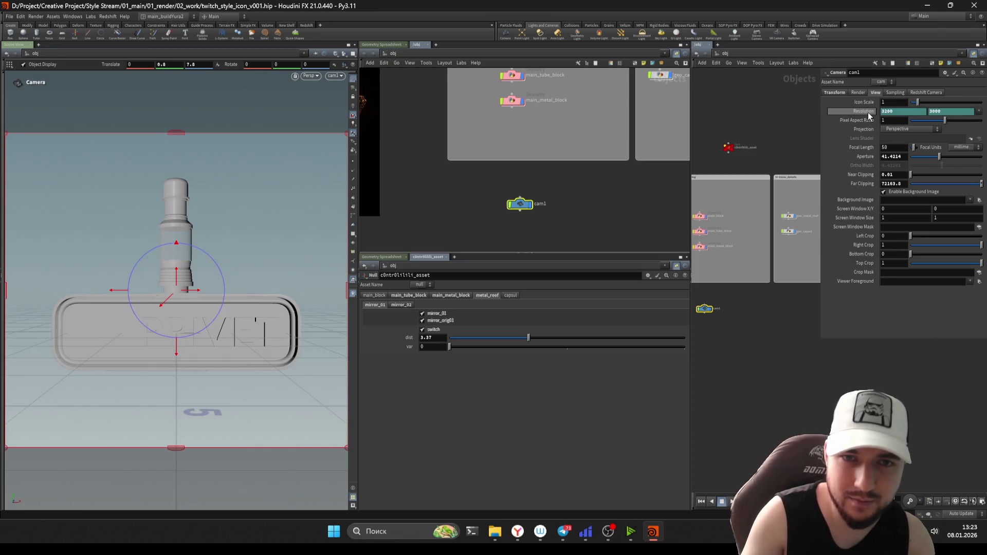
pyautogui.click(871, 114)
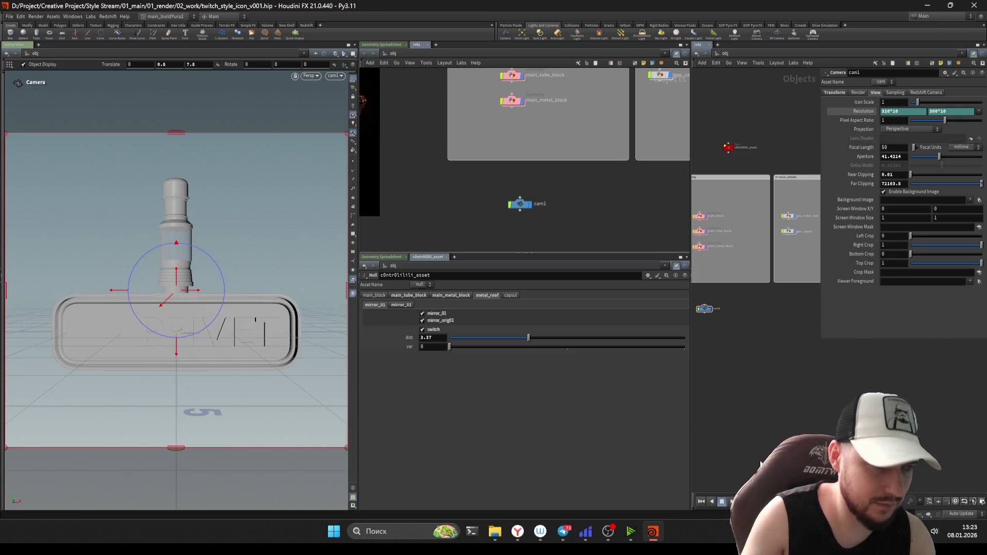
pyautogui.hotkey('alt', 'Tab')
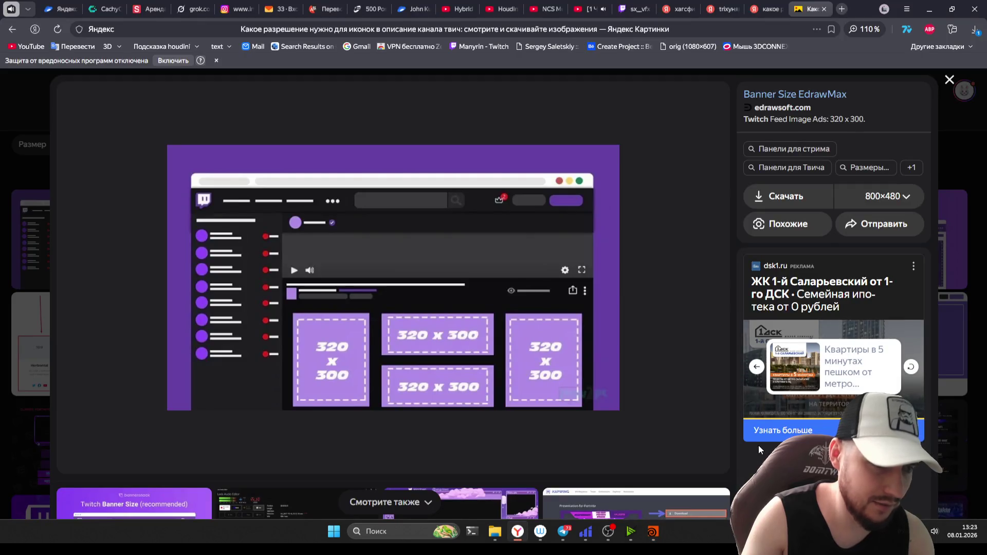
# Compare the Houdini frame with the reference, then view the Twitch Banner Size and 1200 x 480 images
pyautogui.hotkey('alt', 'Tab')
pyautogui.hotkey('alt', 'Tab')
pyautogui.hotkey('alt', 'Tab')
pyautogui.hotkey('alt', 'Tab')
pyautogui.hotkey('alt', 'Tab')
pyautogui.hotkey('alt', 'Tab')
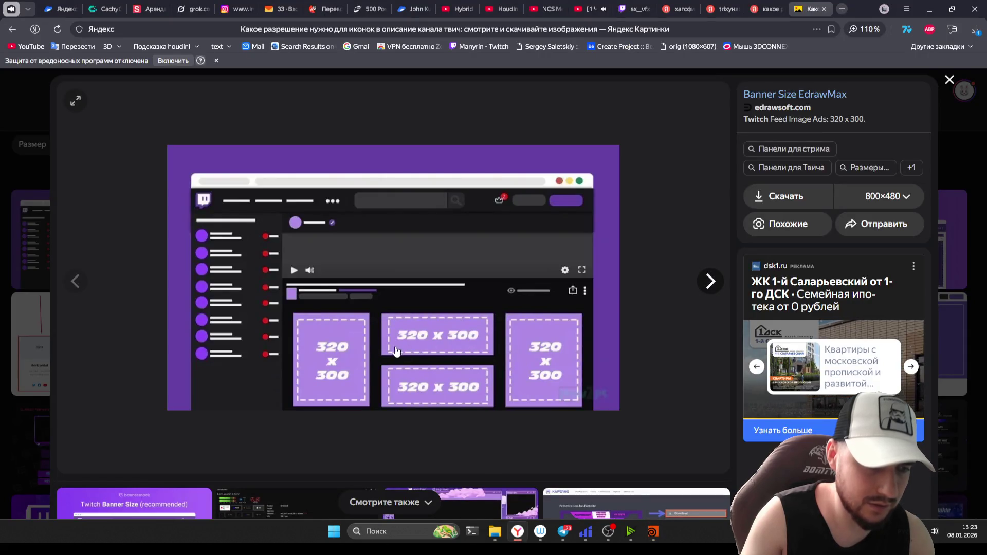
pyautogui.hotkey('alt', 'Tab')
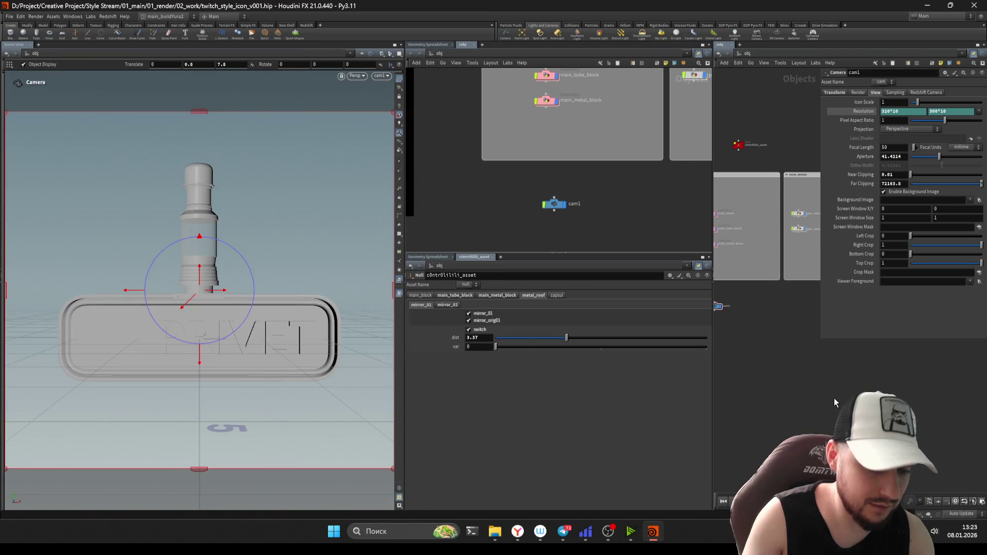
pyautogui.hotkey('alt', 'Tab')
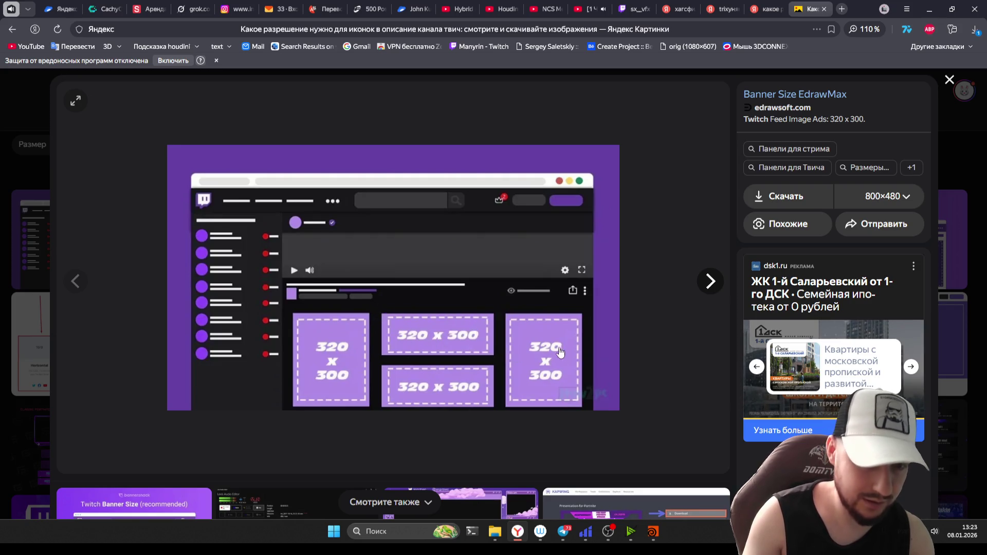
pyautogui.press('Escape')
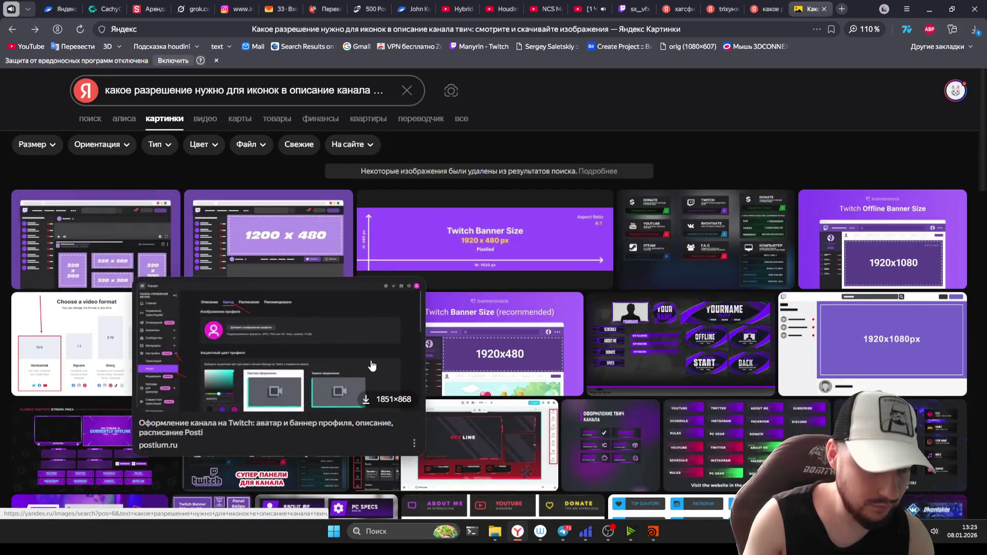
pyautogui.click(480, 358)
pyautogui.press('Escape')
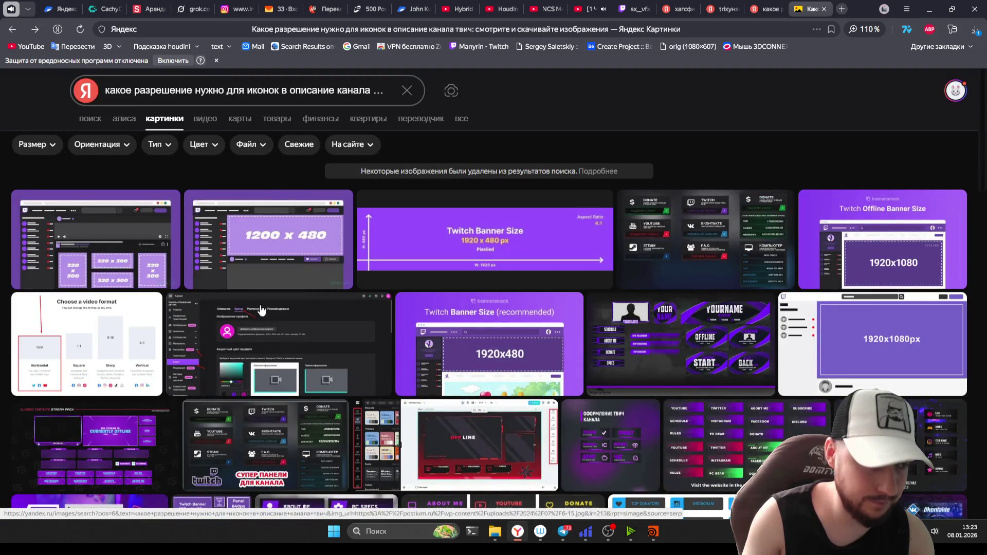
pyautogui.click(267, 255)
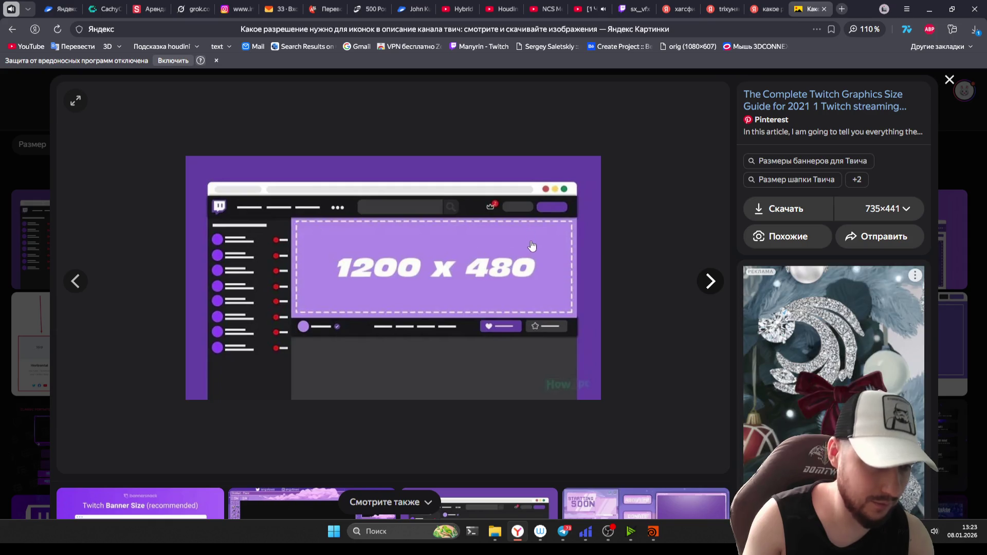
pyautogui.press('Escape')
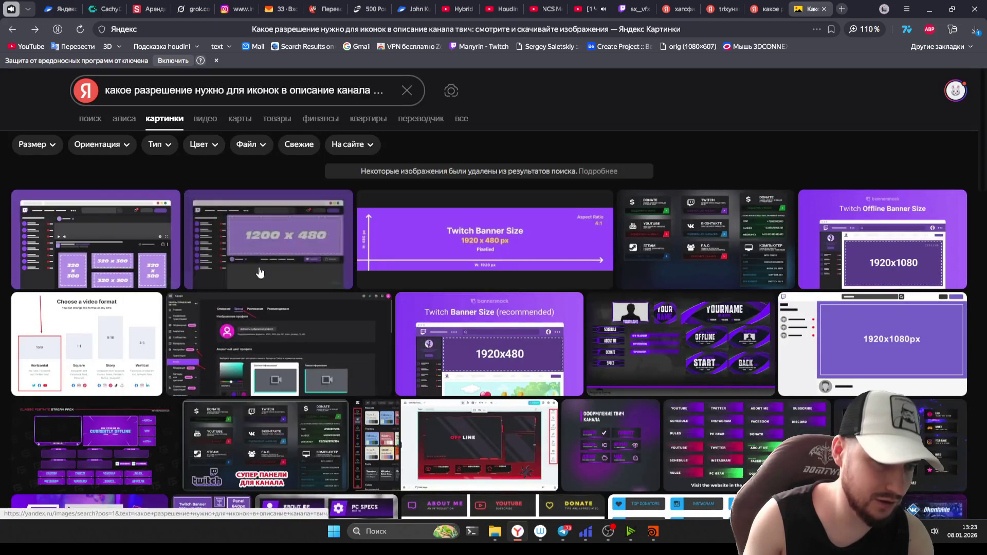
# Browse the About me/PC specs, cyan panels, fortnite pack and Valorant panel examples
pyautogui.scroll(-2, 201, 265)
pyautogui.scroll(-1, 202, 265)
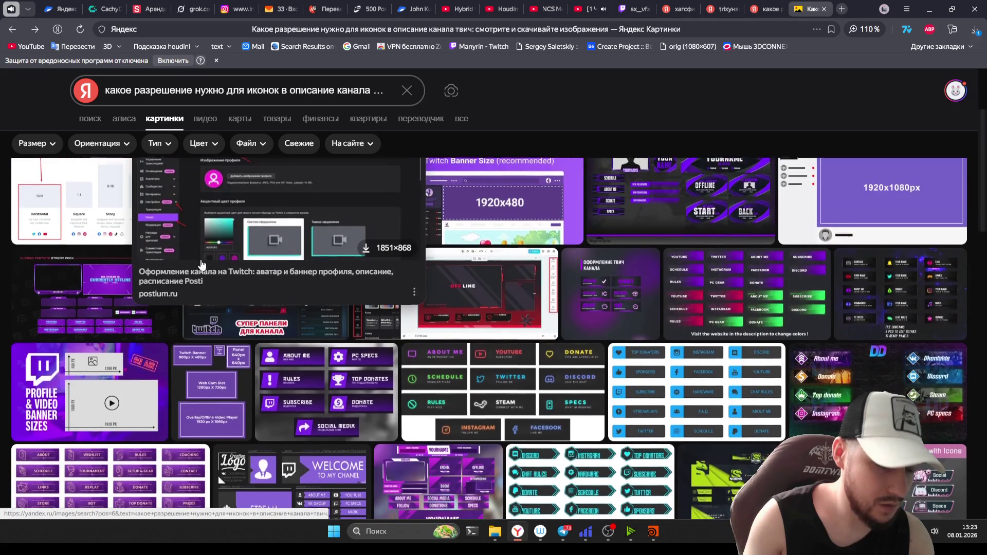
pyautogui.scroll(-1, 202, 268)
pyautogui.click(295, 343)
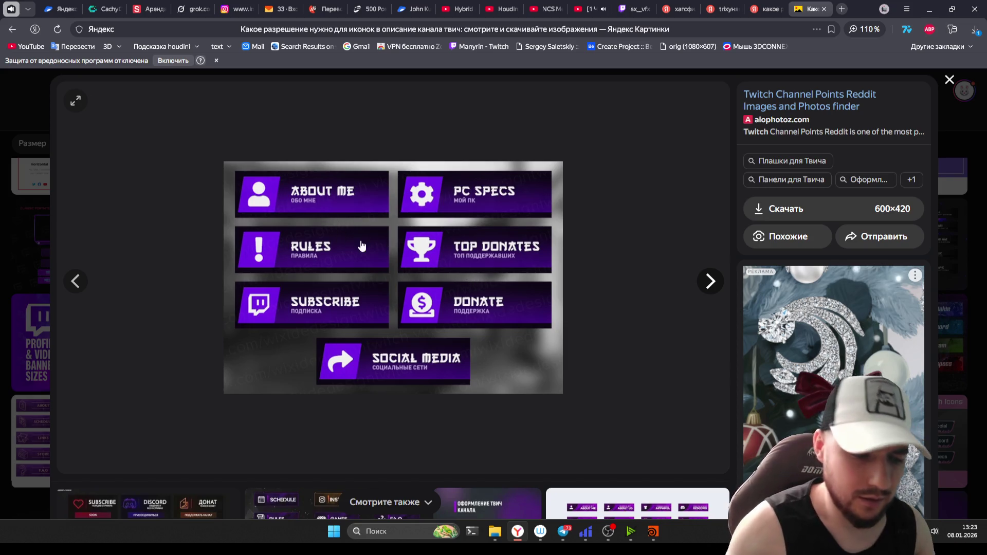
pyautogui.press('Escape')
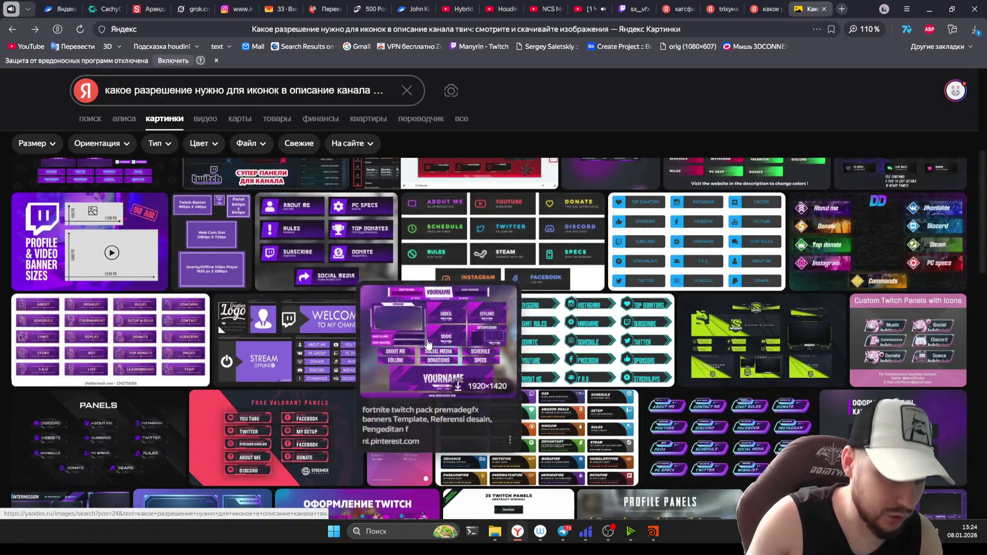
pyautogui.click(591, 339)
pyautogui.press('Escape')
pyautogui.click(408, 341)
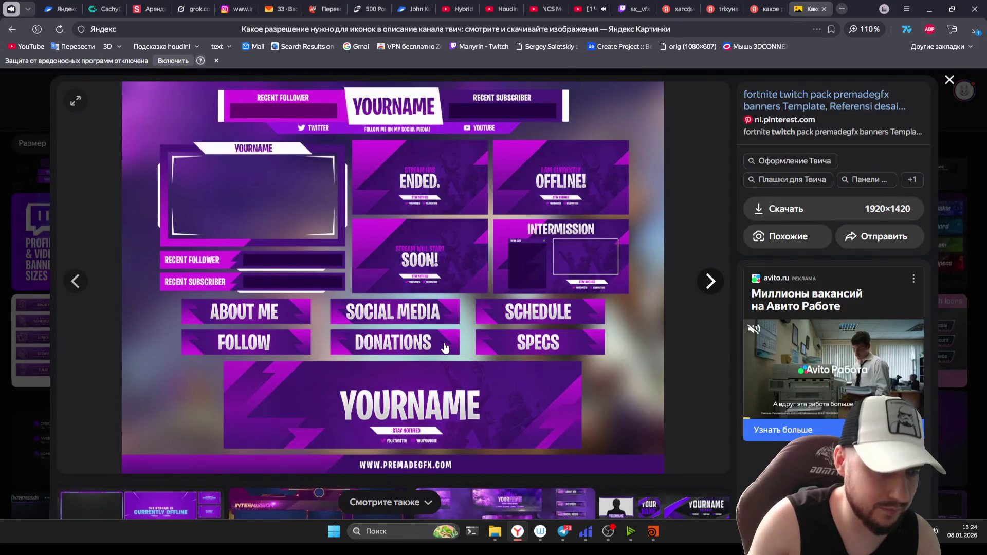
pyautogui.press('Escape')
pyautogui.click(314, 383)
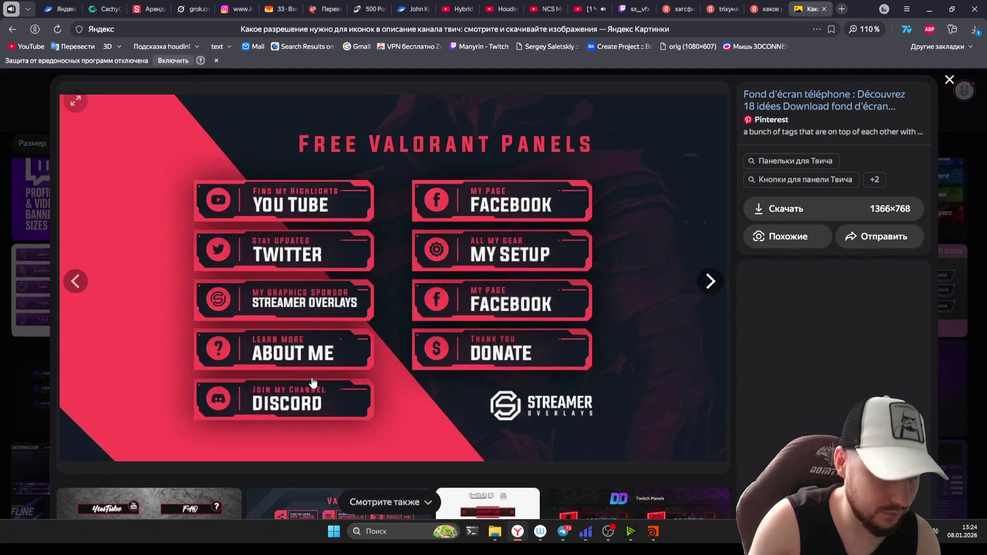
pyautogui.press('Escape')
# Scroll further through the results, view another panel example, and reopen the 1200x480 image
pyautogui.scroll(-2, 362, 406)
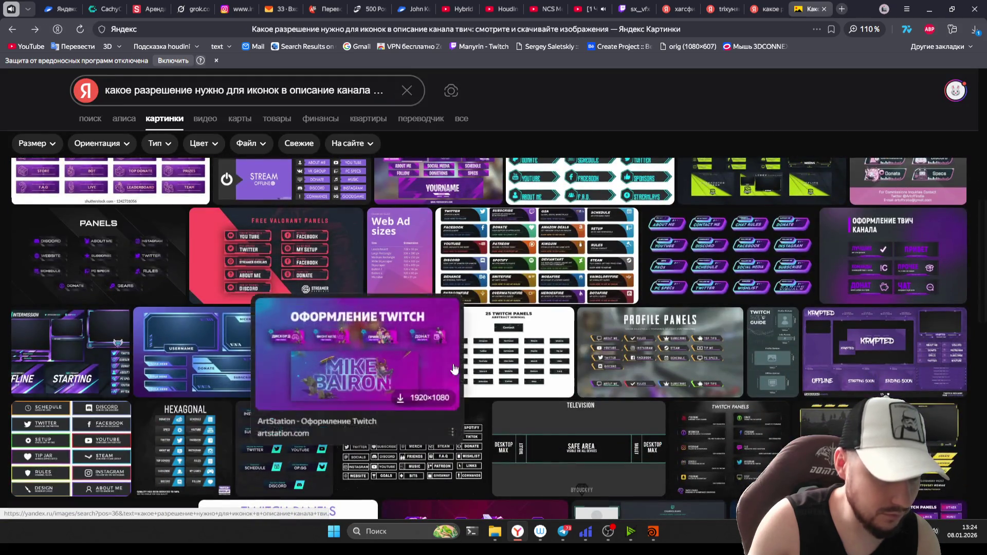
pyautogui.scroll(-3, 453, 368)
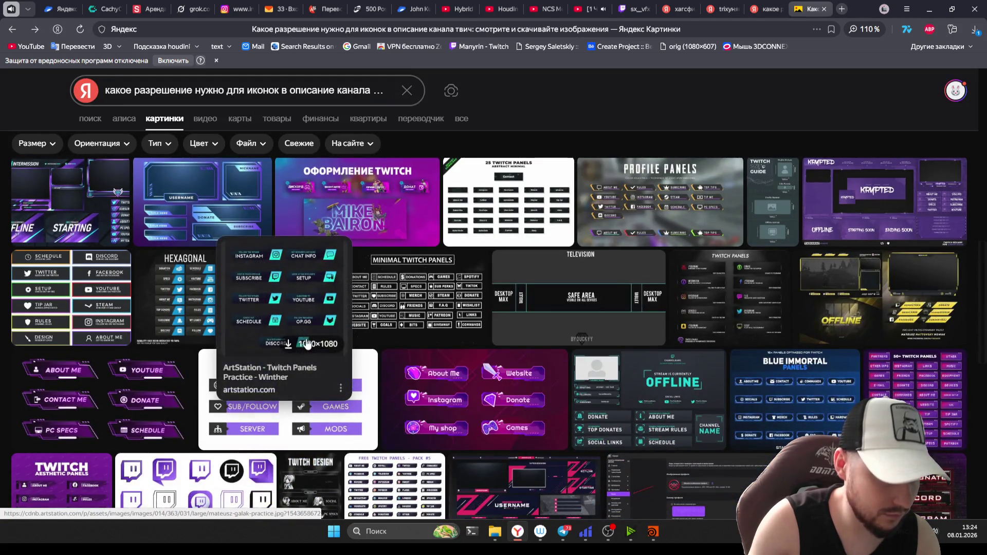
pyautogui.scroll(-1, 566, 319)
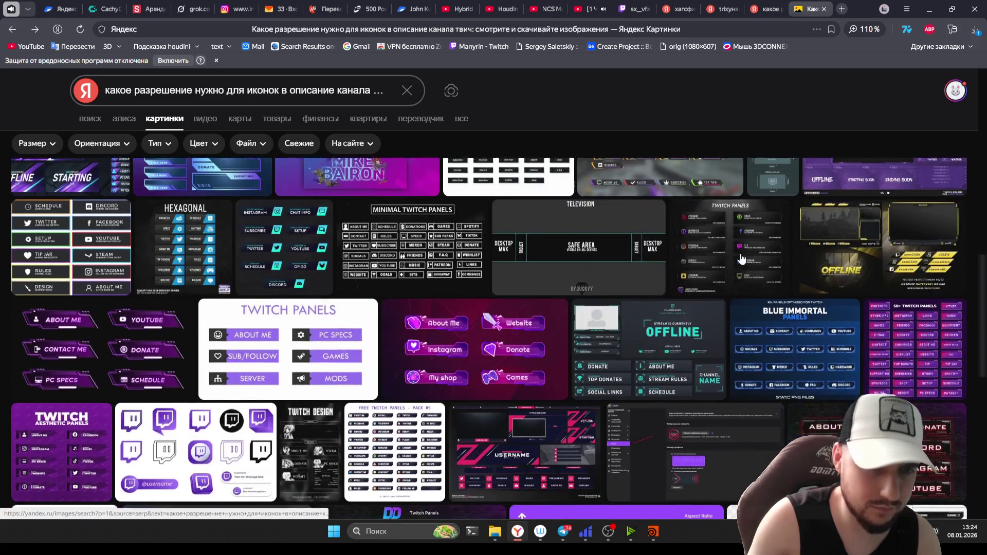
pyautogui.click(732, 267)
pyautogui.press('Escape')
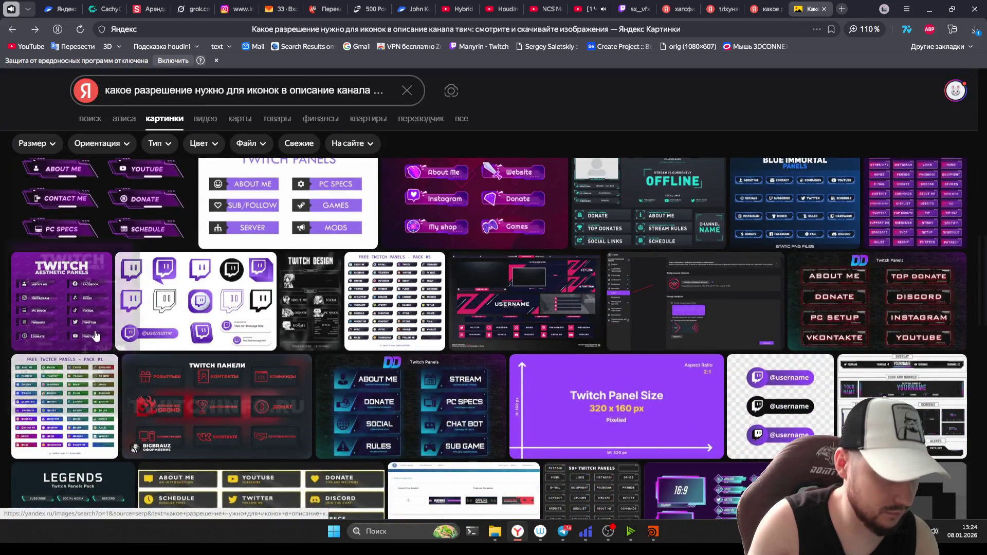
pyautogui.scroll(-5, 262, 365)
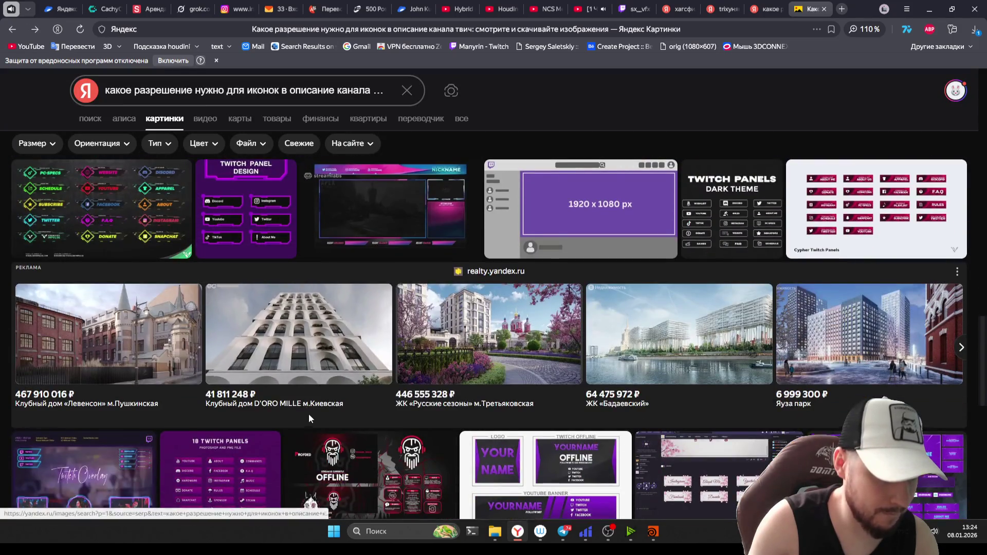
pyautogui.scroll(6, 308, 414)
pyautogui.click(280, 248)
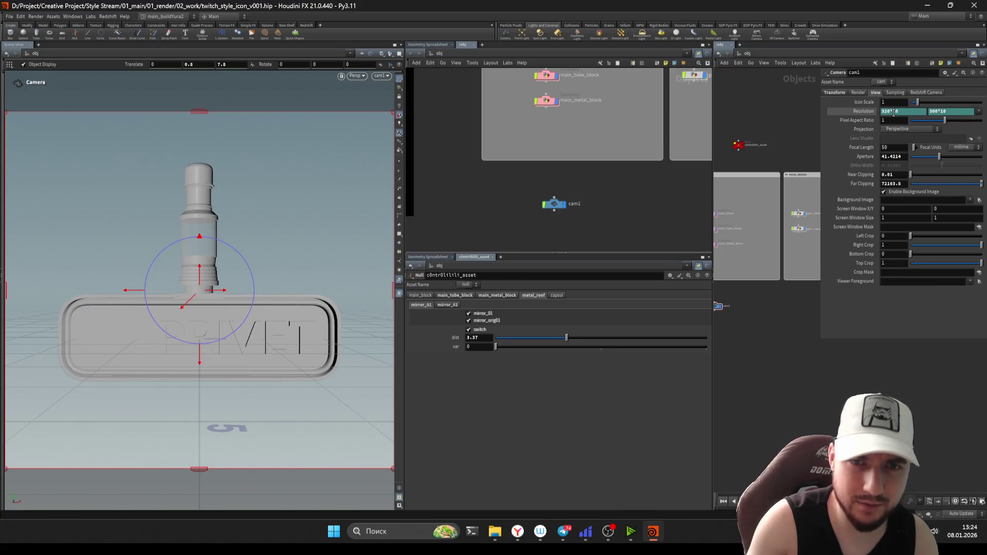
# Commit the 1200*10 by 480*10 camera resolution
pyautogui.press('Return')
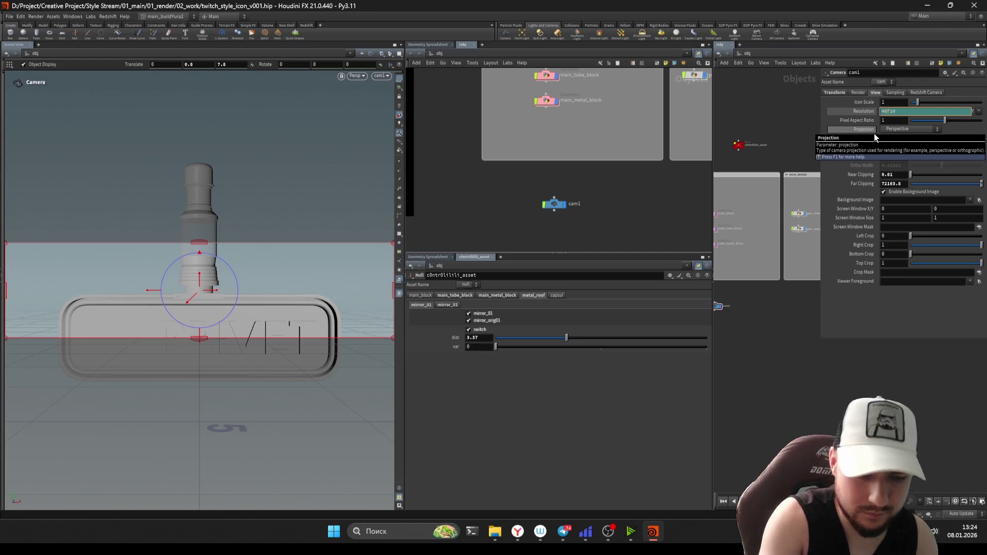
pyautogui.press('Return')
pyautogui.moveTo(195, 272); pyautogui.dragTo(196, 255)
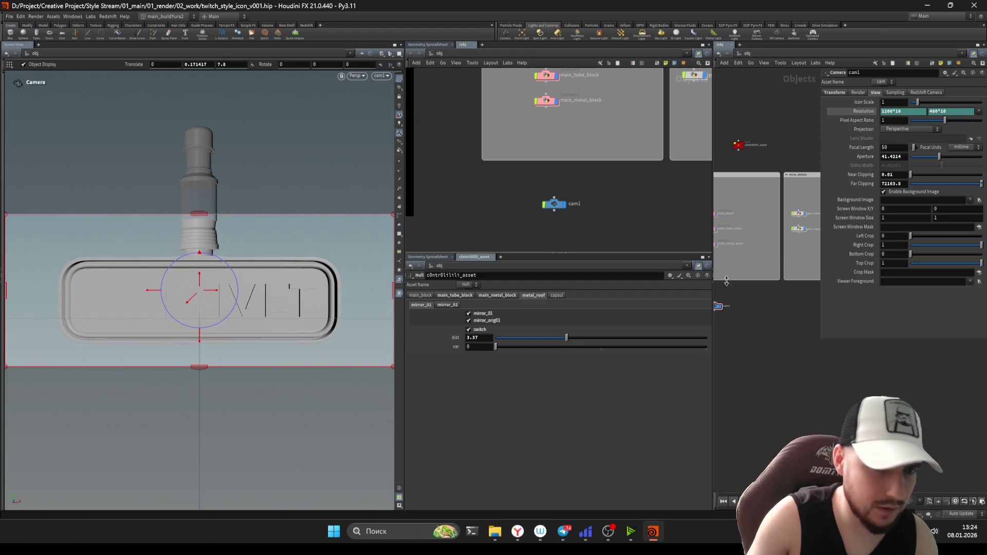
pyautogui.moveTo(726, 281); pyautogui.dragTo(769, 346, button='middle')
pyautogui.scroll(2, 761, 360)
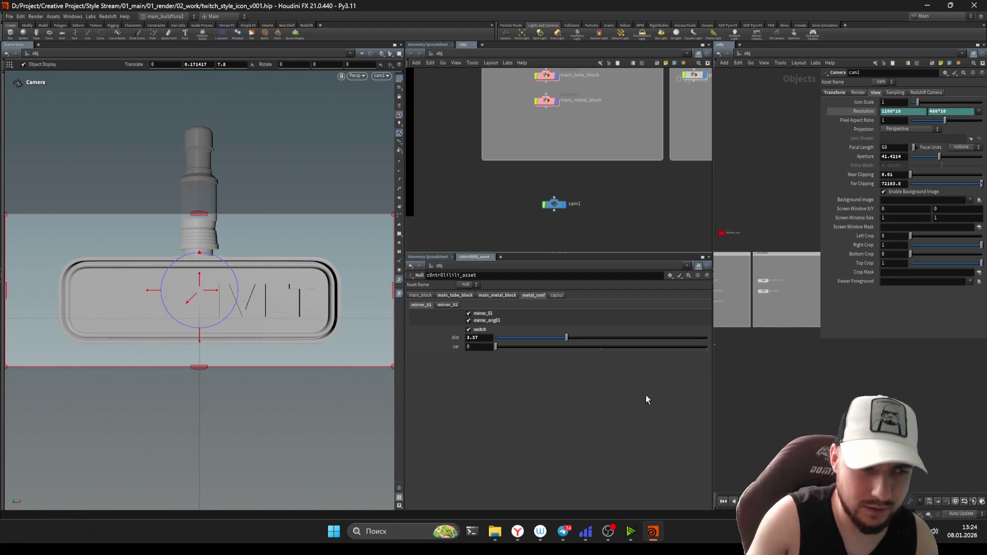
# Reset cam1's Translate Y to 0, pull it back to Z 14.2, then enter main_block
pyautogui.click(428, 297)
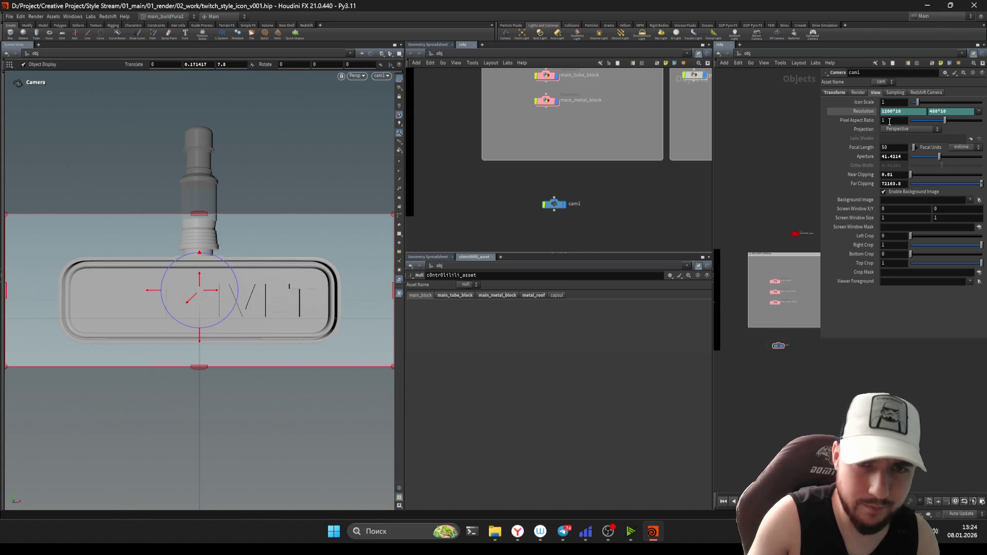
pyautogui.click(835, 92)
pyautogui.keyDown('ctrl'); pyautogui.middleClick(930, 111); pyautogui.keyUp('ctrl')
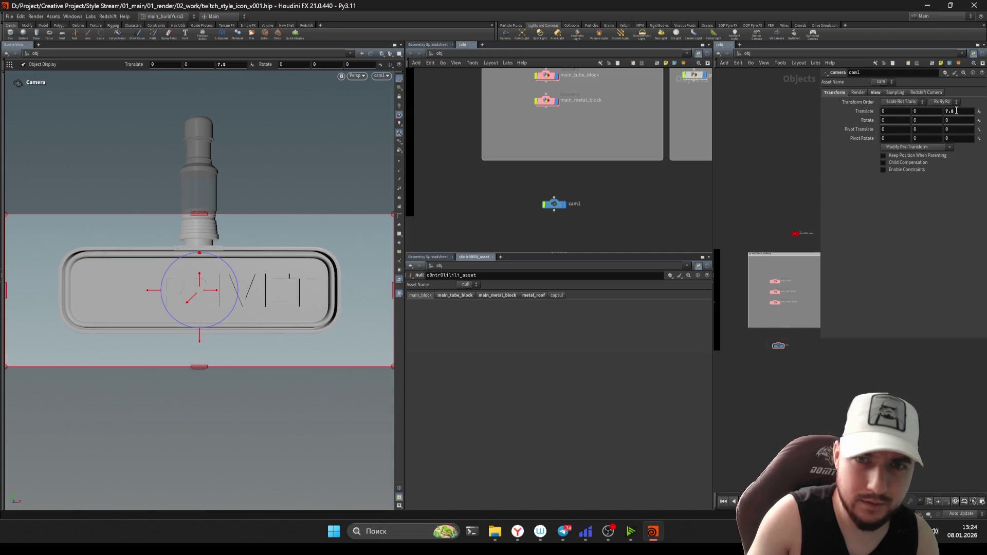
pyautogui.moveTo(953, 111)
pyautogui.mouseDown(button='middle')
pyautogui.moveTo(58, 112)
pyautogui.moveTo(223, 127)
pyautogui.moveTo(187, 126)
pyautogui.mouseUp(button='middle')
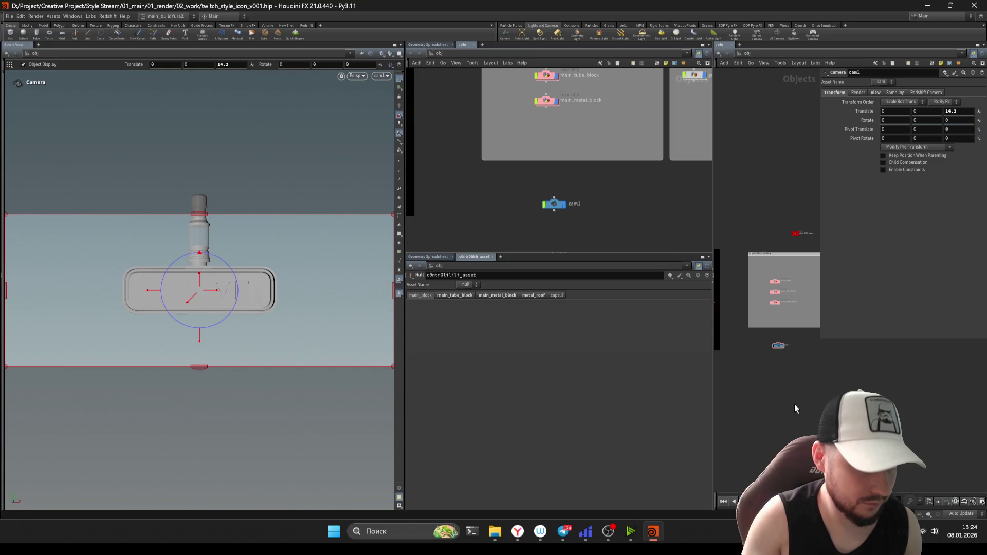
pyautogui.moveTo(754, 251)
pyautogui.mouseDown(button='middle')
pyautogui.moveTo(743, 226)
pyautogui.moveTo(773, 218)
pyautogui.moveTo(790, 234)
pyautogui.moveTo(744, 197)
pyautogui.moveTo(730, 252)
pyautogui.mouseUp(button='middle')
pyautogui.doubleClick(730, 252)
# Select transform1 and set the sign block's Scale X to 6
pyautogui.scroll(3, 774, 262)
pyautogui.click(818, 251)
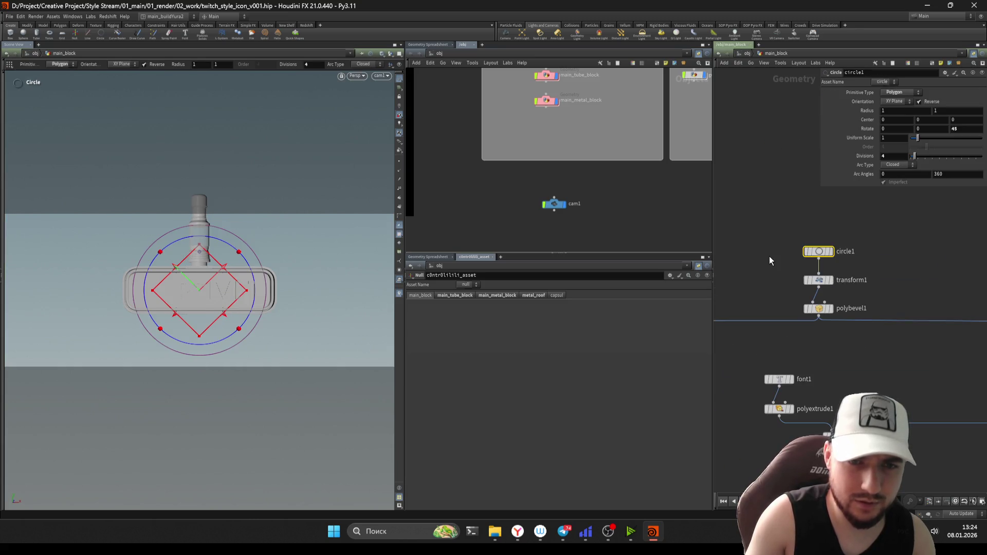
pyautogui.scroll(2, 765, 285)
pyautogui.click(818, 259)
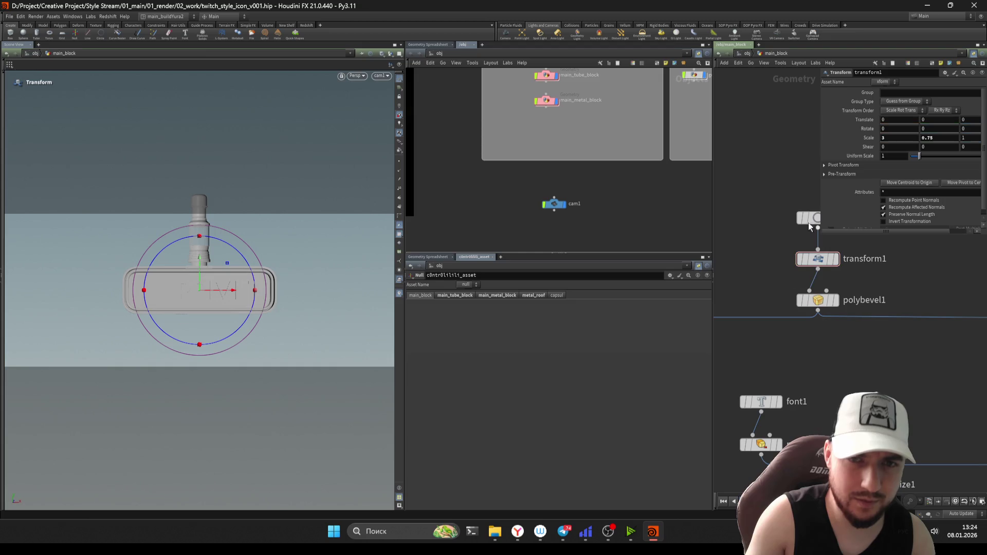
pyautogui.write('4')
pyautogui.press('Return')
pyautogui.click(882, 137)
pyautogui.write('6')
pyautogui.press('Return')
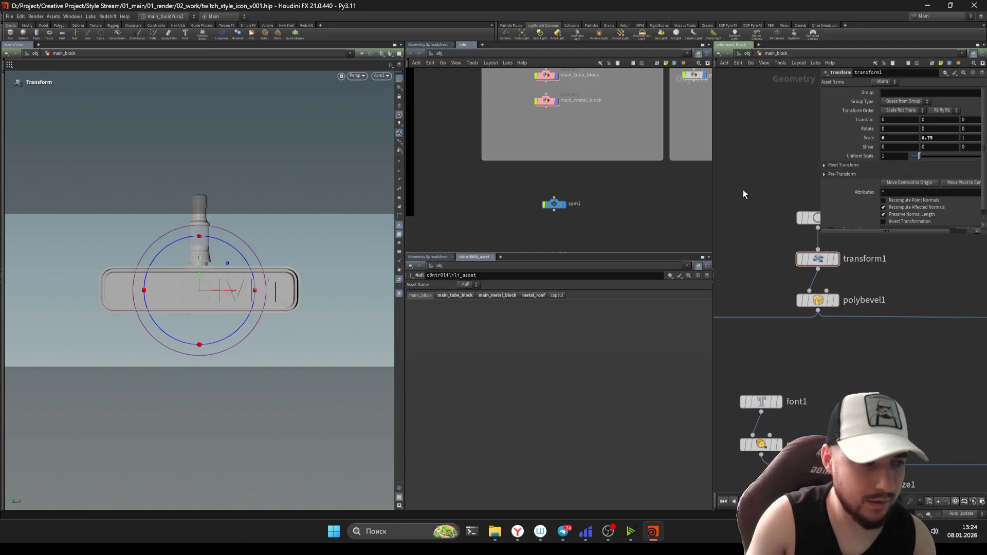
# Orbit close to the PRIVET sign to inspect it, return to the camera view, and save
pyautogui.press('Escape')
pyautogui.moveTo(187, 289); pyautogui.dragTo(239, 305)
pyautogui.moveTo(248, 337)
pyautogui.mouseDown()
pyautogui.moveTo(189, 311)
pyautogui.moveTo(309, 280)
pyautogui.moveTo(206, 297)
pyautogui.moveTo(212, 264)
pyautogui.moveTo(256, 230)
pyautogui.moveTo(278, 320)
pyautogui.moveTo(254, 260)
pyautogui.moveTo(126, 291)
pyautogui.moveTo(179, 292)
pyautogui.moveTo(168, 326)
pyautogui.mouseUp()
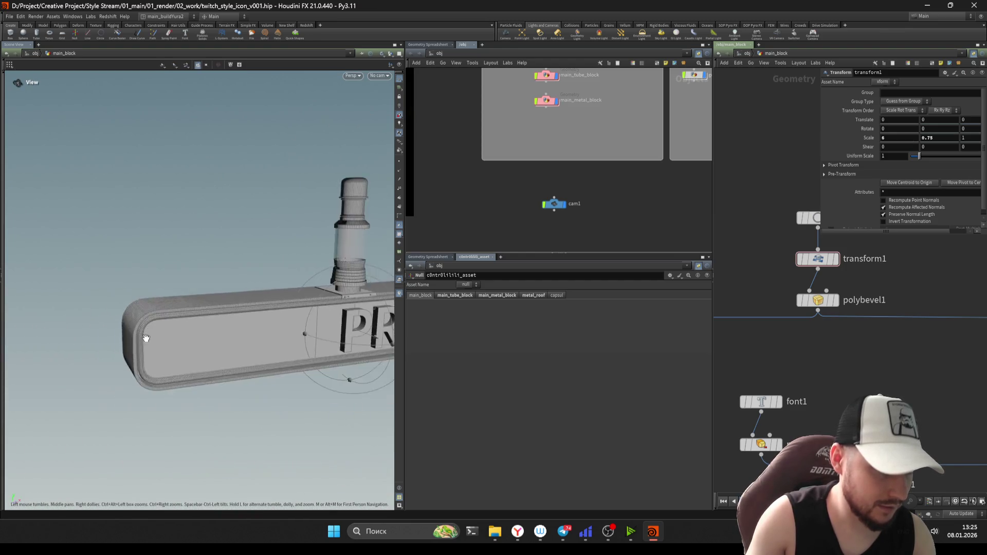
pyautogui.press('Return')
pyautogui.hotkey('ctrl', 's')
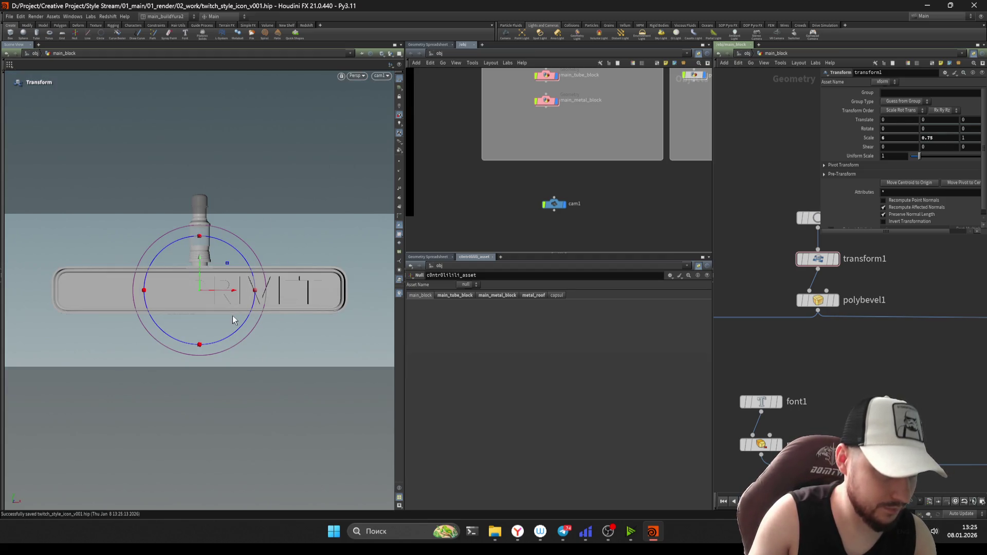
# Show wireframe over shaded, switch to the Select tool, set Scale Y to 1, and save
pyautogui.hotkey('shift', 'w')
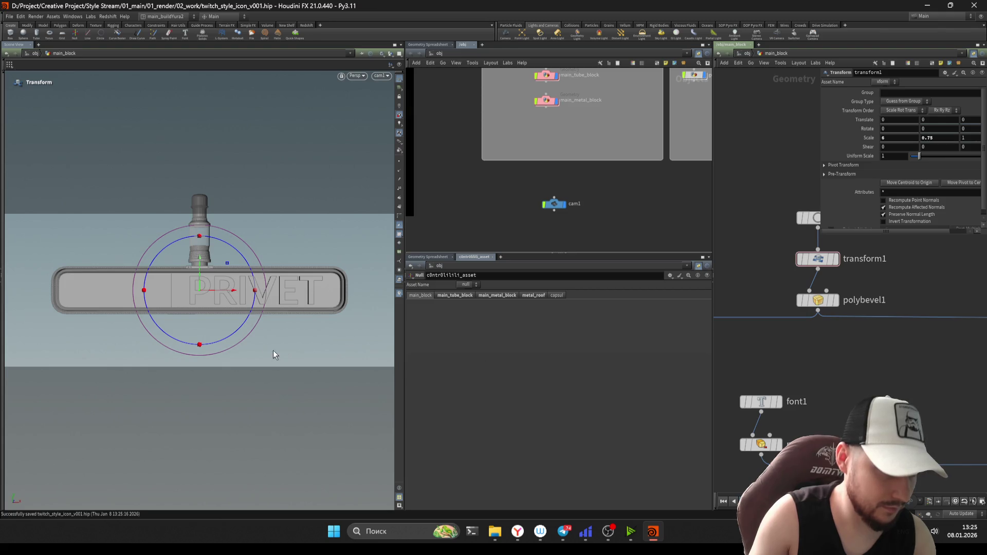
pyautogui.click(3, 79)
pyautogui.click(2, 110)
pyautogui.write('1')
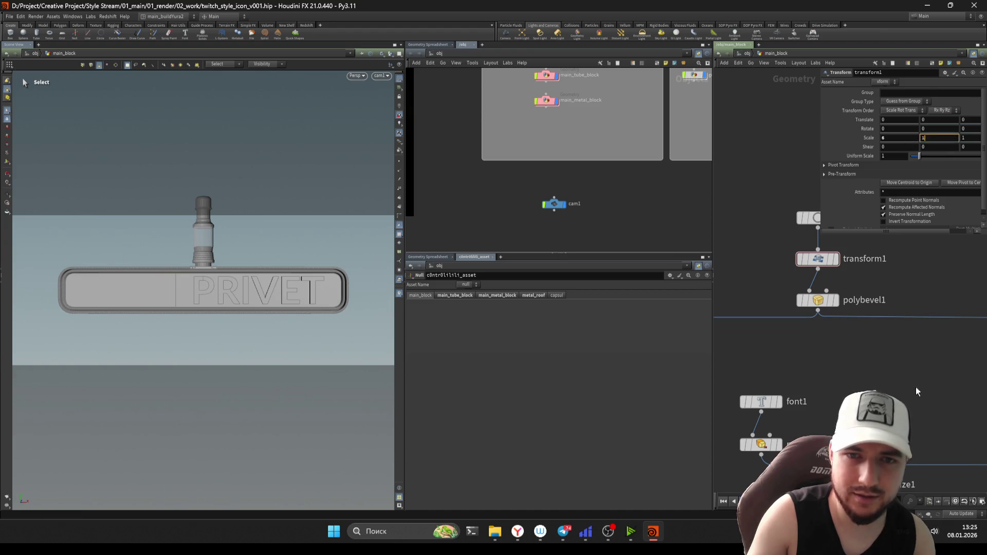
pyautogui.press('Return')
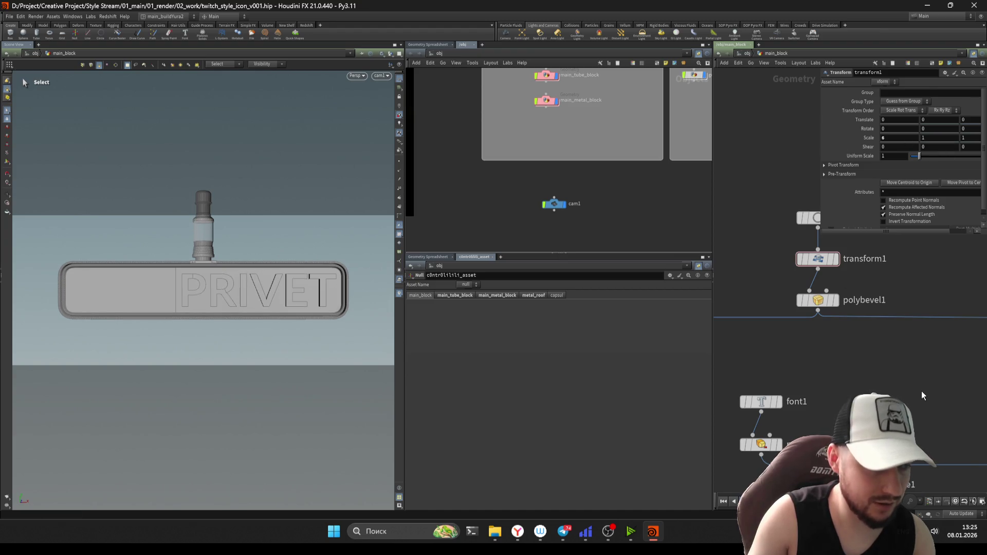
pyautogui.hotkey('ctrl', 's')
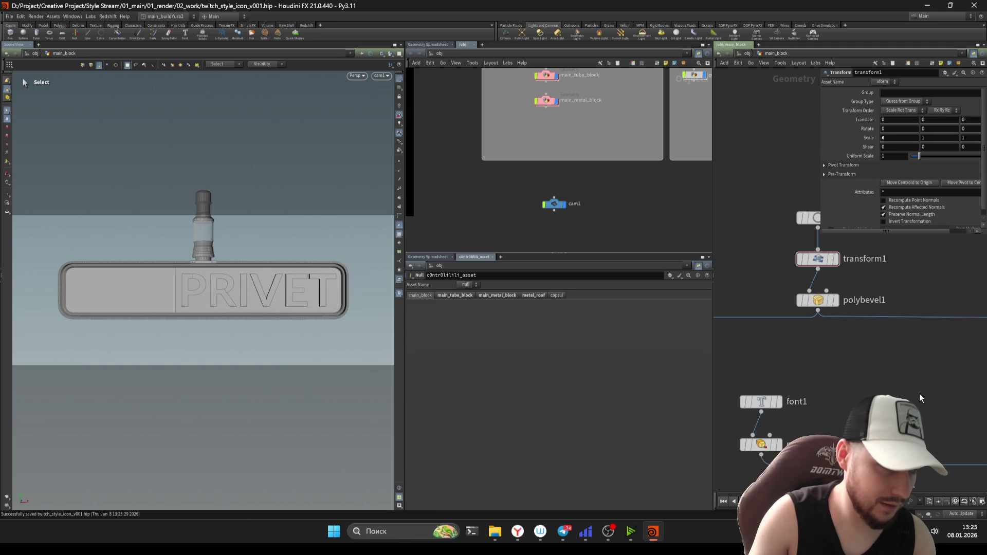
pyautogui.moveTo(796, 174); pyautogui.dragTo(776, 172, button='middle')
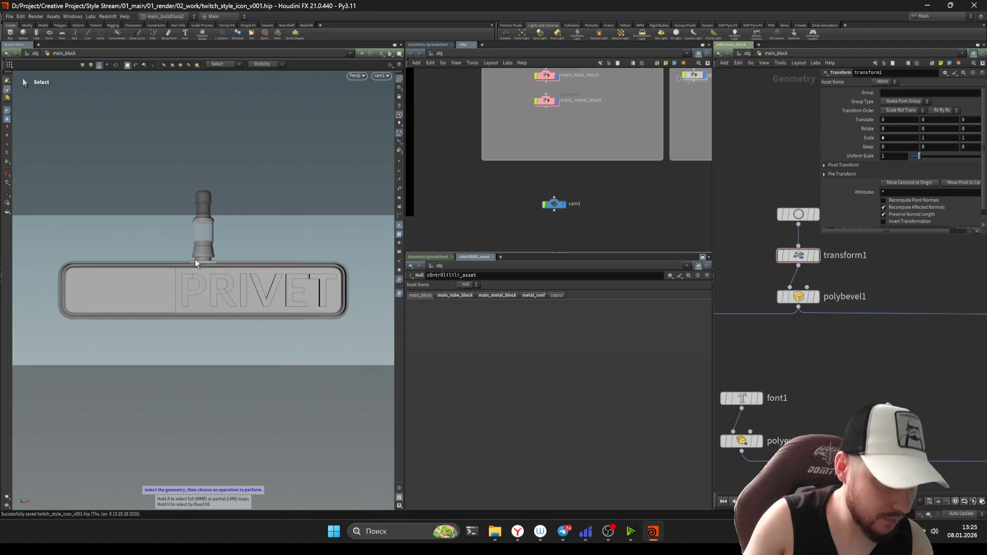
# Enter the geo_metal_roof object's network from the /obj level
pyautogui.click(747, 53)
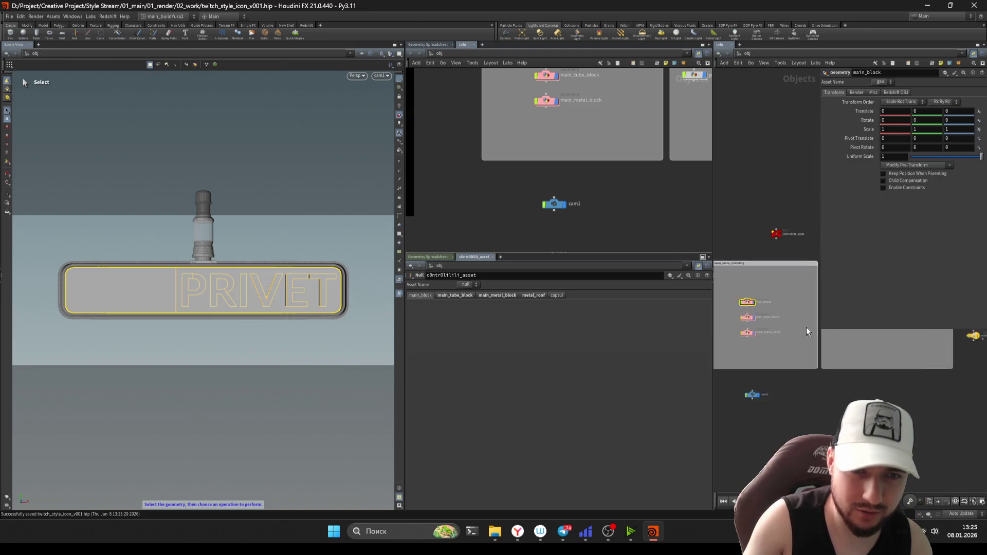
pyautogui.scroll(2, 773, 345)
pyautogui.click(740, 289)
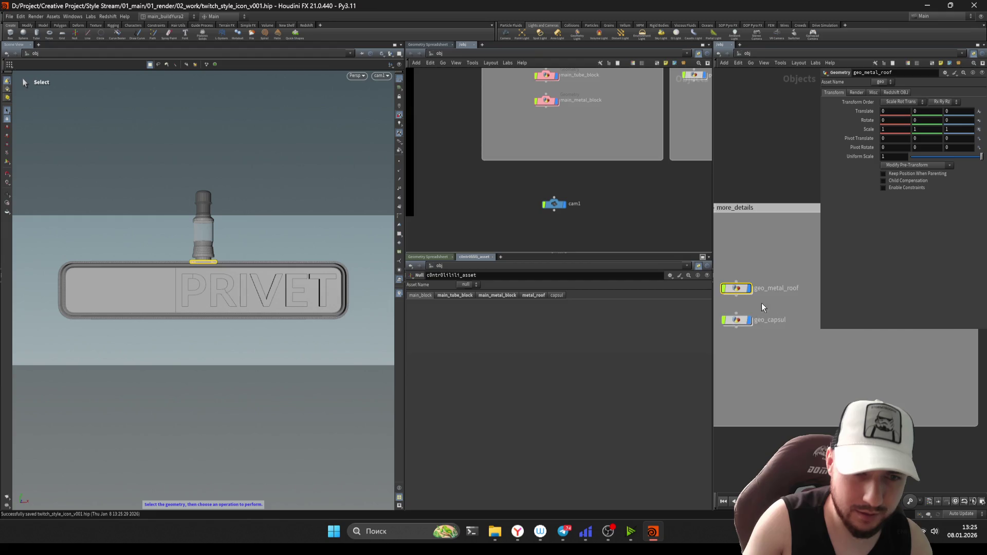
pyautogui.doubleClick(741, 289)
# Adjust transform6's Uniform Scale on the metal roof plate under the tube fitting
pyautogui.scroll(3, 760, 386)
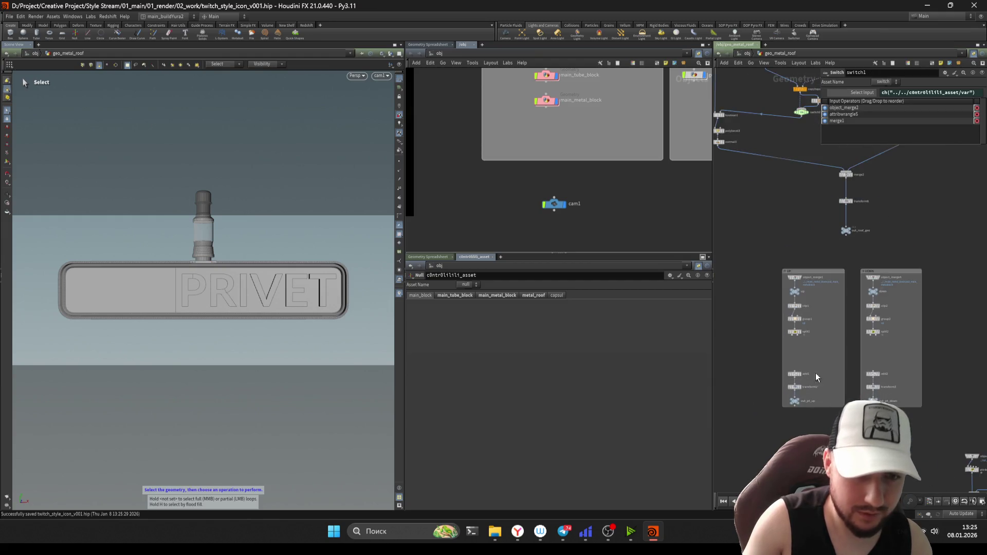
pyautogui.scroll(2, 823, 280)
pyautogui.scroll(-2, 797, 363)
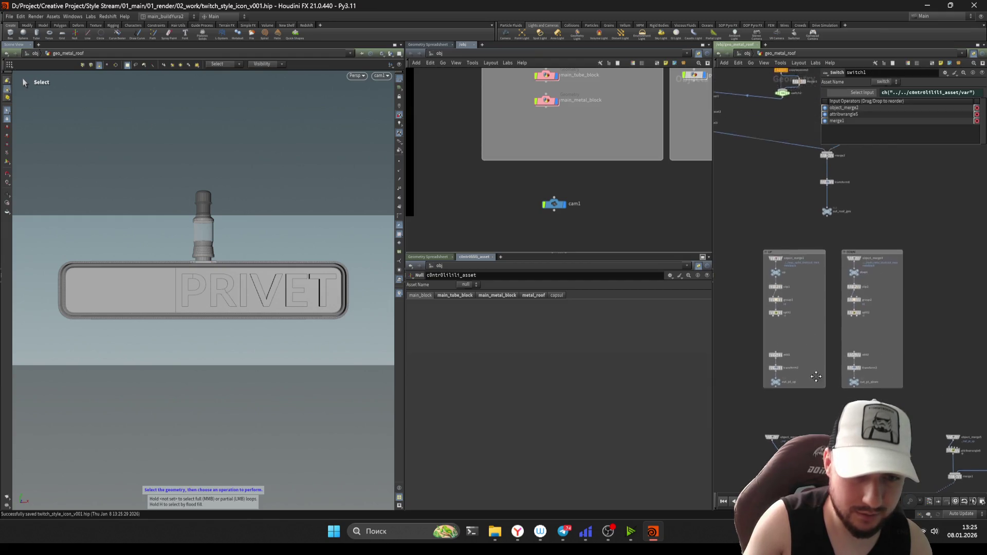
pyautogui.scroll(1, 804, 234)
pyautogui.moveTo(901, 156); pyautogui.dragTo(935, 176, button='middle')
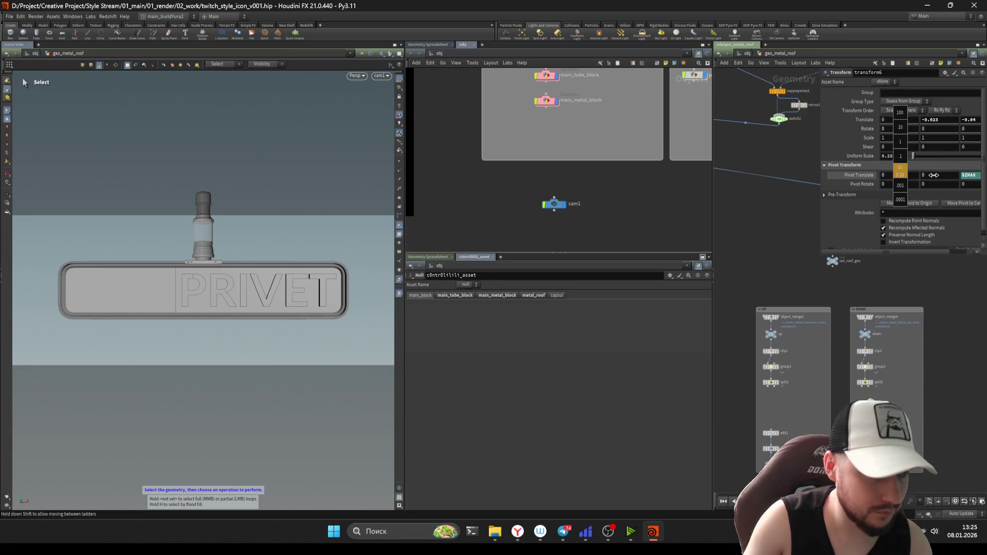
pyautogui.press('Escape')
pyautogui.scroll(5, 308, 267)
pyautogui.moveTo(288, 278)
pyautogui.mouseDown()
pyautogui.moveTo(263, 280)
pyautogui.moveTo(301, 276)
pyautogui.moveTo(288, 276)
pyautogui.mouseUp()
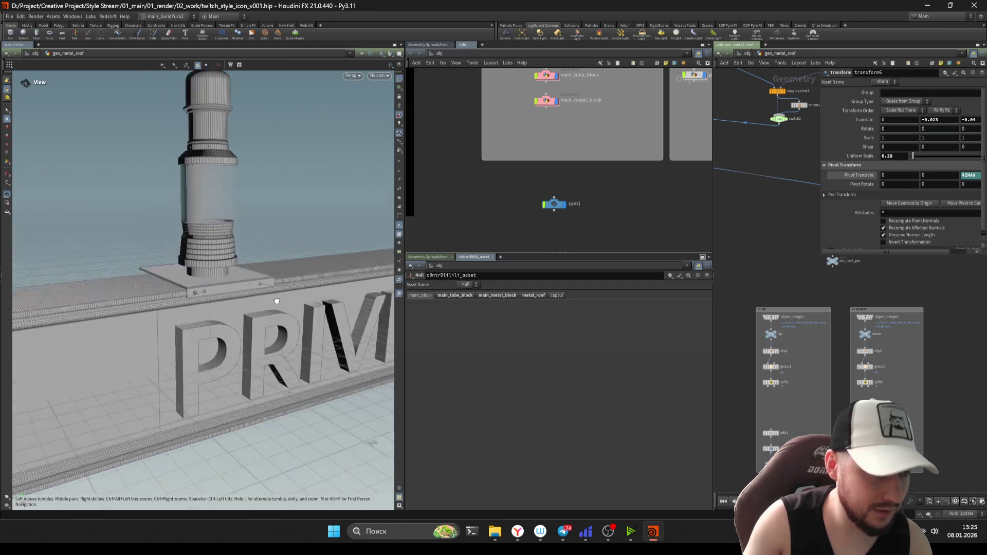
# Nudge the roof plate's Translate Z, save the scene, and return to /obj
pyautogui.moveTo(972, 128); pyautogui.dragTo(939, 129, button='middle')
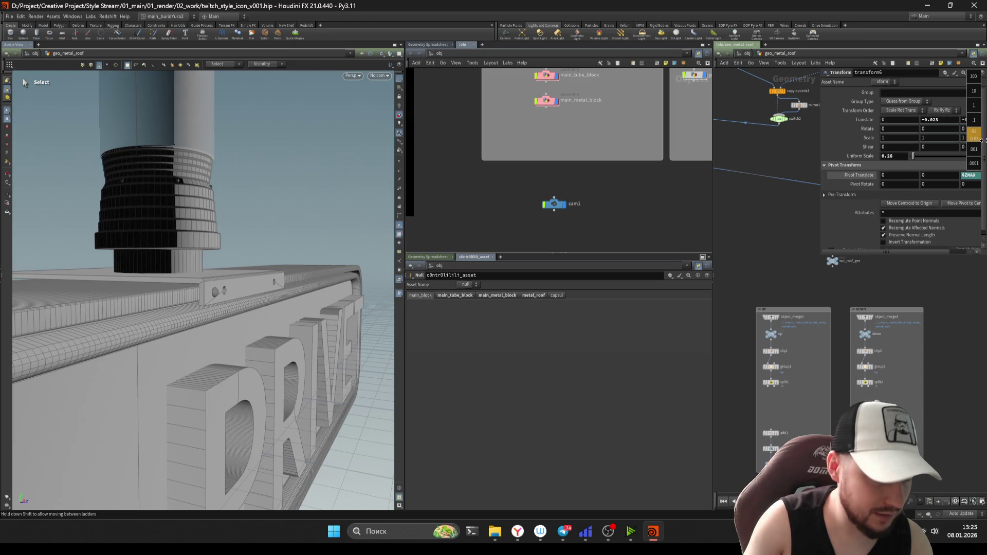
pyautogui.moveTo(318, 288)
pyautogui.mouseDown()
pyautogui.moveTo(243, 302)
pyautogui.moveTo(216, 286)
pyautogui.moveTo(226, 249)
pyautogui.moveTo(283, 282)
pyautogui.moveTo(331, 282)
pyautogui.moveTo(236, 289)
pyautogui.mouseUp()
pyautogui.hotkey('ctrl', 's')
pyautogui.press('Escape')
pyautogui.press('s')
pyautogui.hotkey('ctrl', 's')
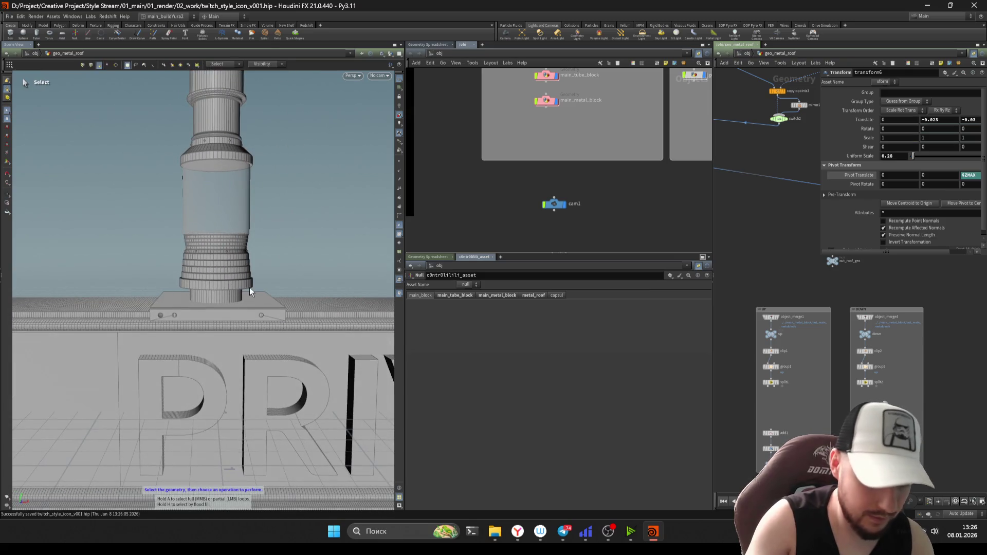
pyautogui.click(748, 54)
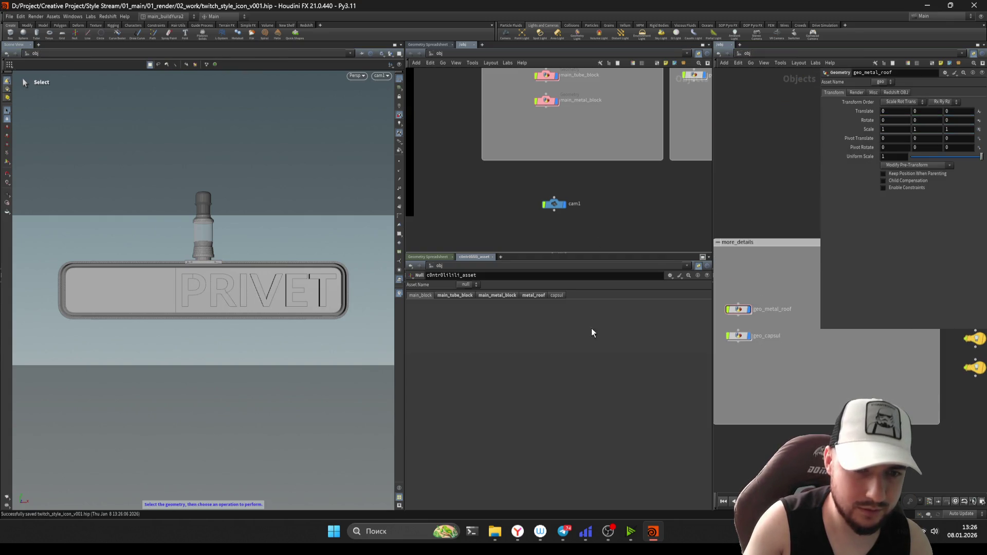
pyautogui.click(533, 295)
# Set the metal_roof var slider to 2 to mirror the fitting, then zoom the YouTube reference image
pyautogui.moveTo(513, 347); pyautogui.dragTo(751, 372)
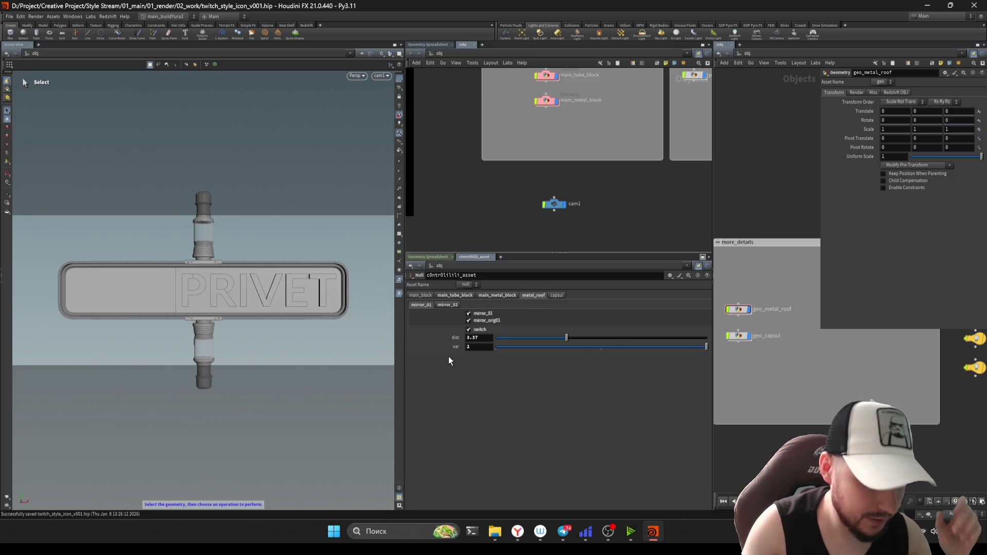
pyautogui.press('h')
pyautogui.scroll(3, 612, 175)
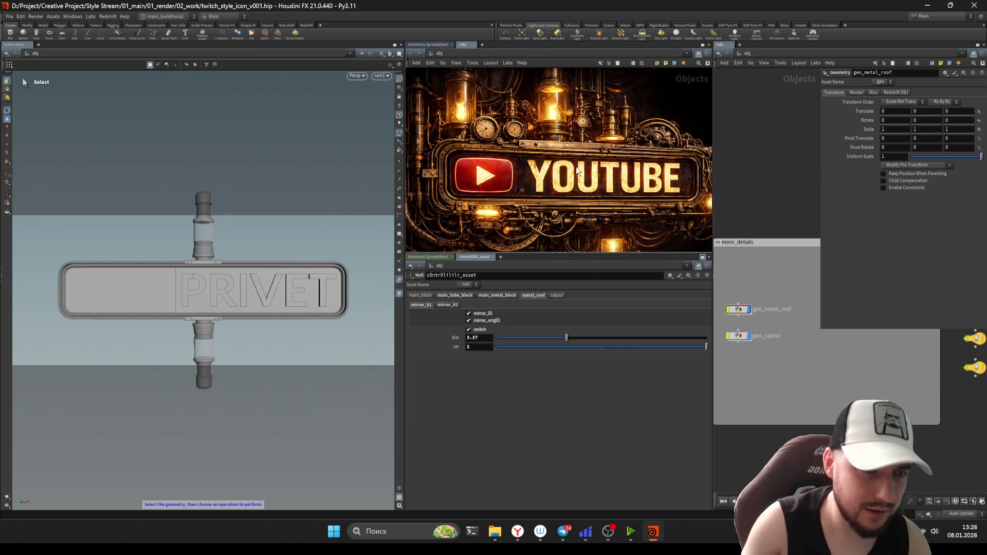
pyautogui.scroll(3, 462, 170)
pyautogui.scroll(5, 478, 195)
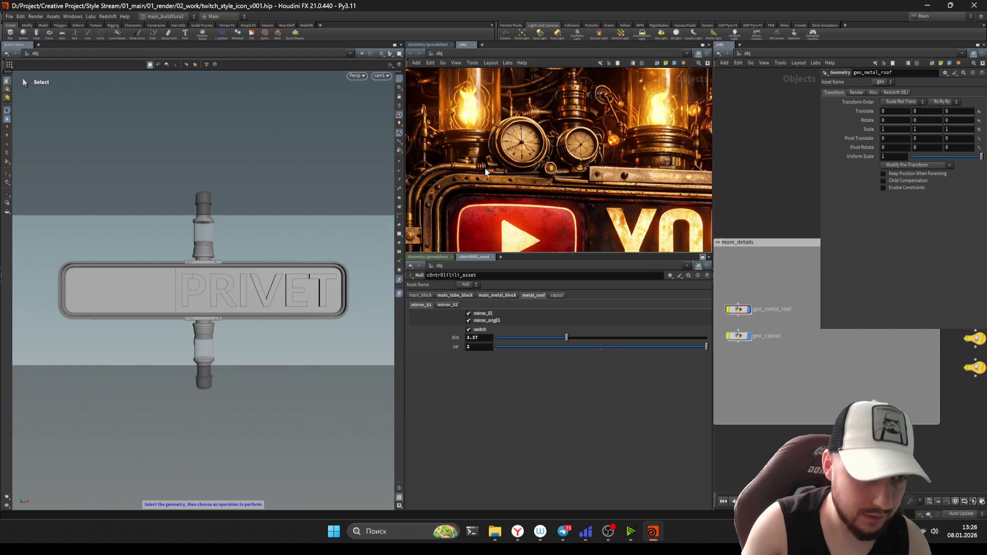
pyautogui.scroll(-5, 529, 183)
pyautogui.scroll(3, 483, 141)
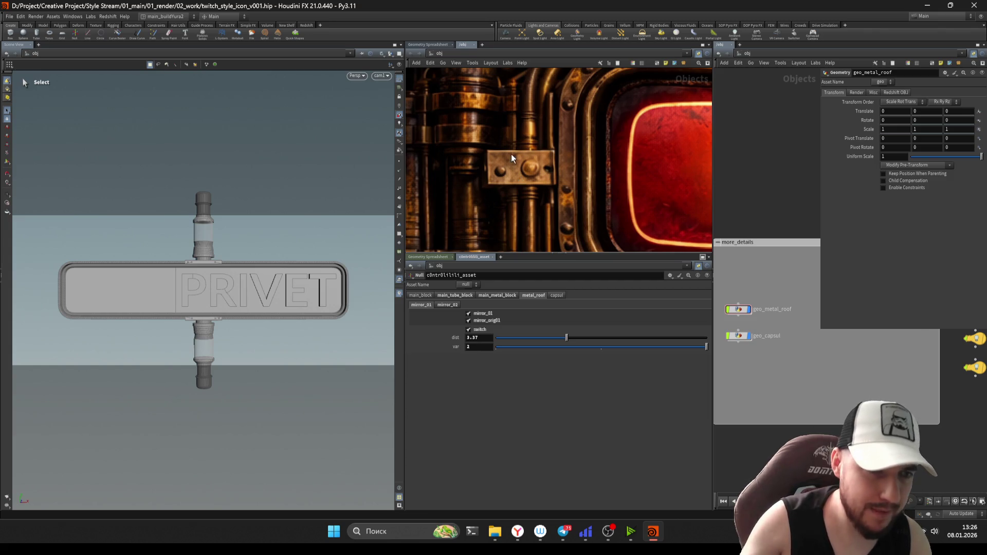
pyautogui.scroll(-5, 512, 154)
pyautogui.scroll(-5, 747, 256)
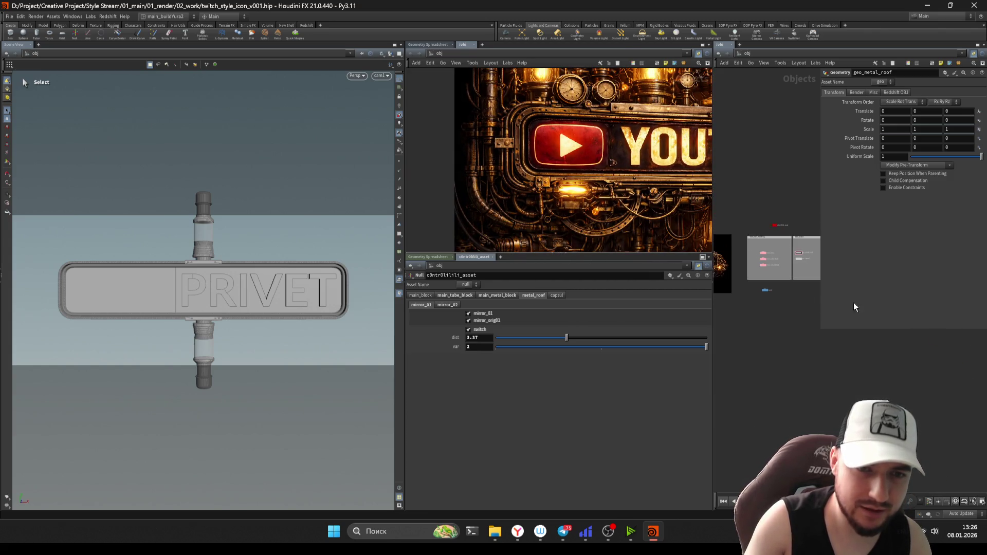
pyautogui.scroll(3, 779, 301)
pyautogui.moveTo(782, 319); pyautogui.dragTo(739, 269)
# Check cam1's View settings, then set its Translate Z to 61.2 and save the scene
pyautogui.click(875, 93)
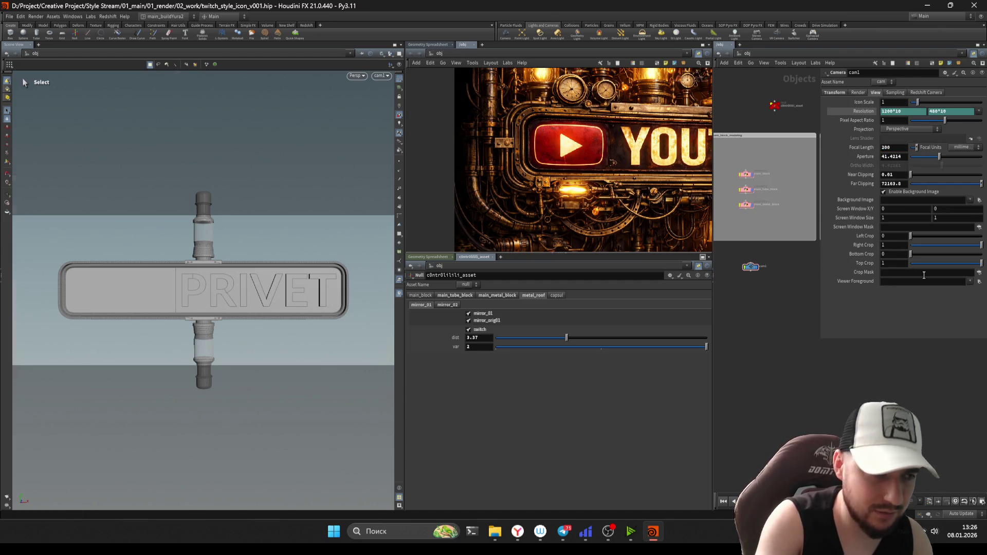
pyautogui.click(833, 93)
pyautogui.moveTo(941, 110)
pyautogui.mouseDown(button='middle')
pyautogui.moveTo(953, 94)
pyautogui.moveTo(93, 117)
pyautogui.mouseUp(button='middle')
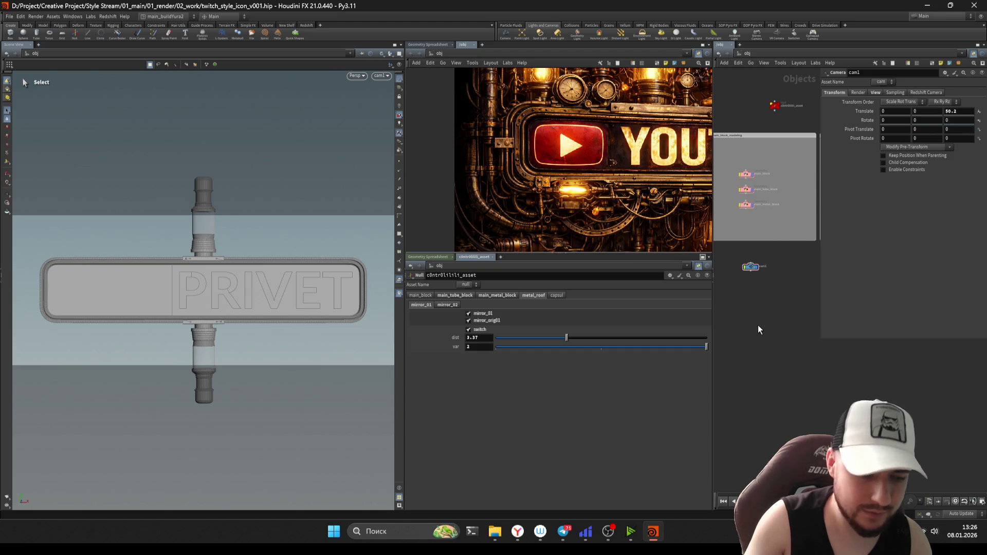
pyautogui.moveTo(954, 111)
pyautogui.mouseDown(button='middle')
pyautogui.moveTo(954, 102)
pyautogui.moveTo(11, 105)
pyautogui.mouseUp(button='middle')
pyautogui.hotkey('ctrl', 's')
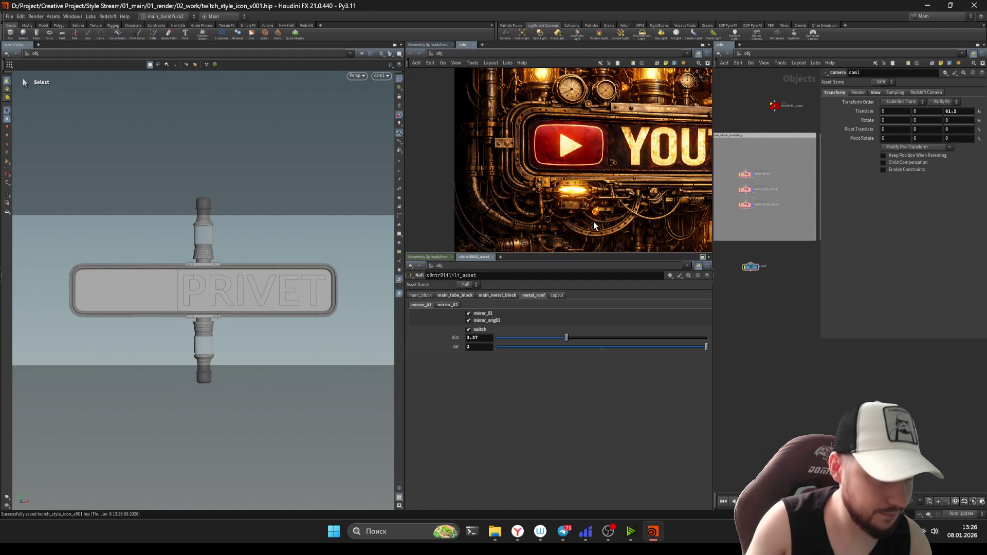
pyautogui.scroll(-2, 766, 275)
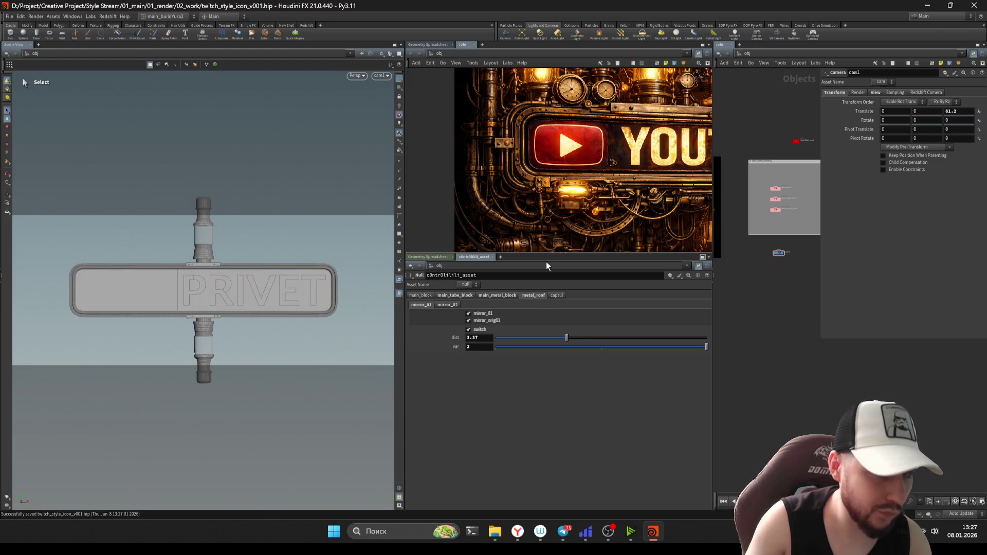